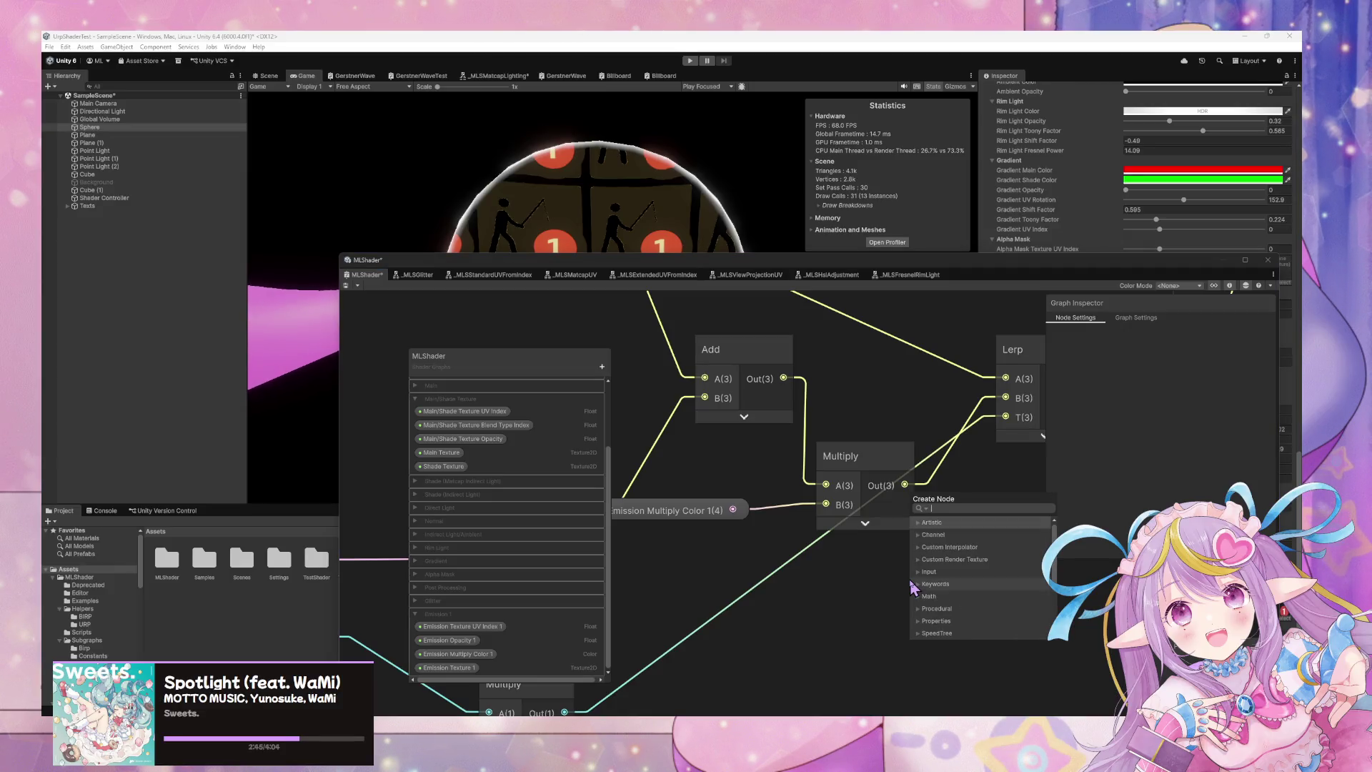
# Pick Emission Multiply Color 1 from the node search, then deselect it.
pyautogui.write('c')
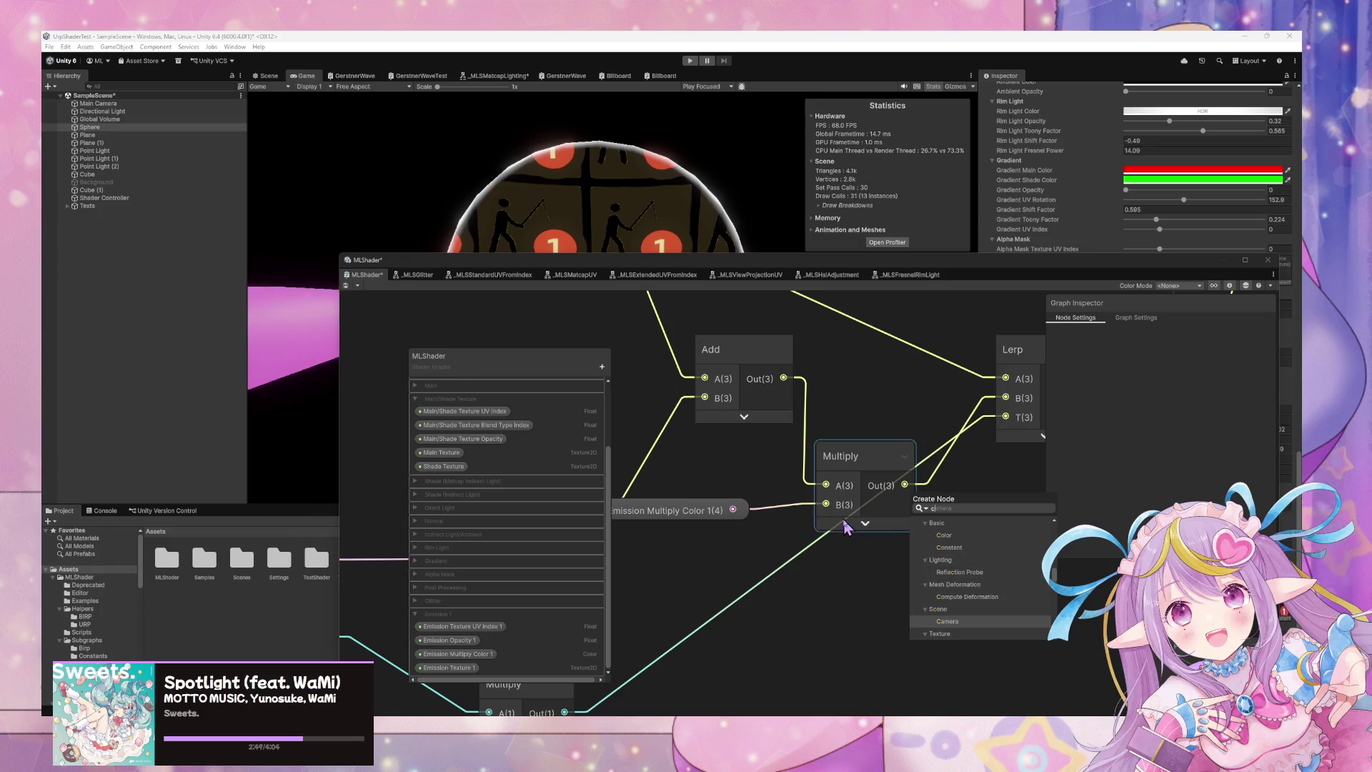
pyautogui.click(715, 510)
pyautogui.scroll(-5, 726, 520)
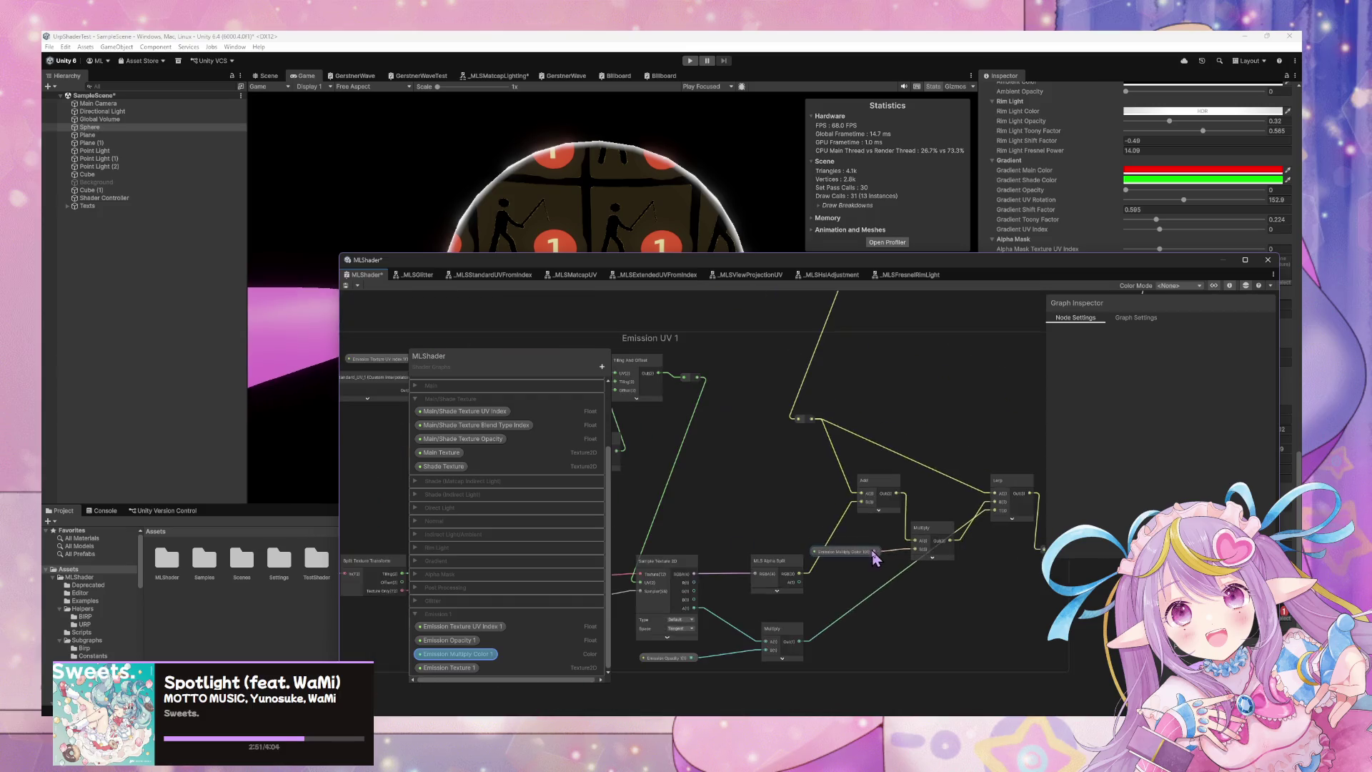
pyautogui.click(991, 575)
pyautogui.scroll(5, 893, 582)
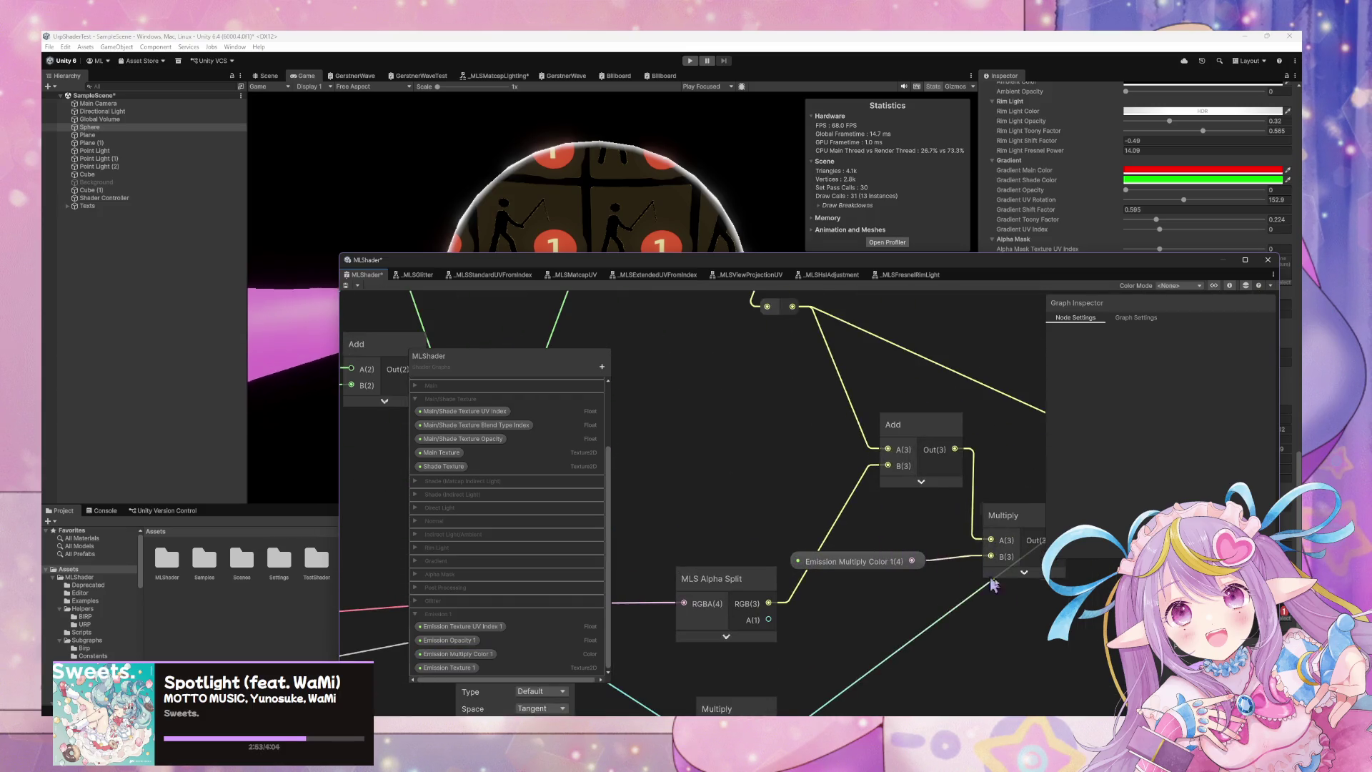
# Add a new Float property to the blackboard named Emission Intensity Multiplier 1.
pyautogui.press('space')
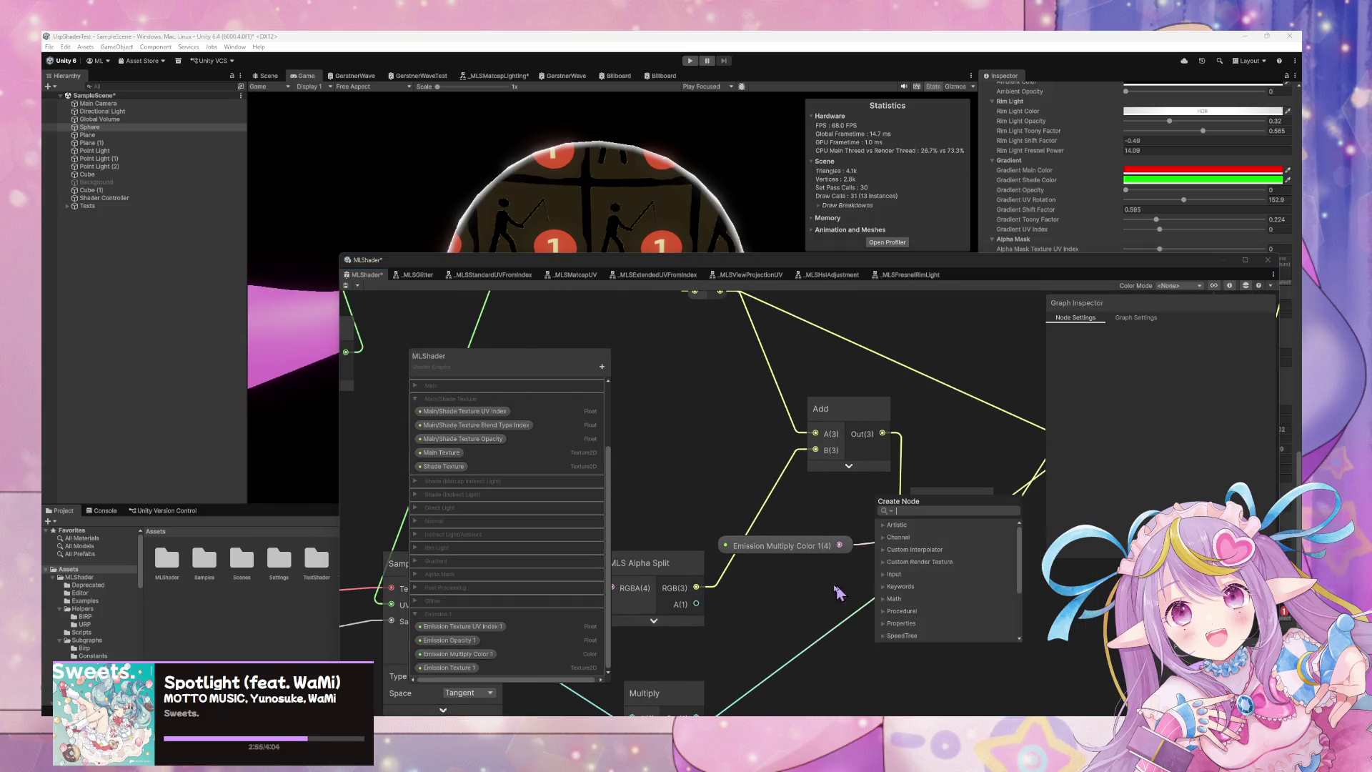
pyautogui.click(601, 366)
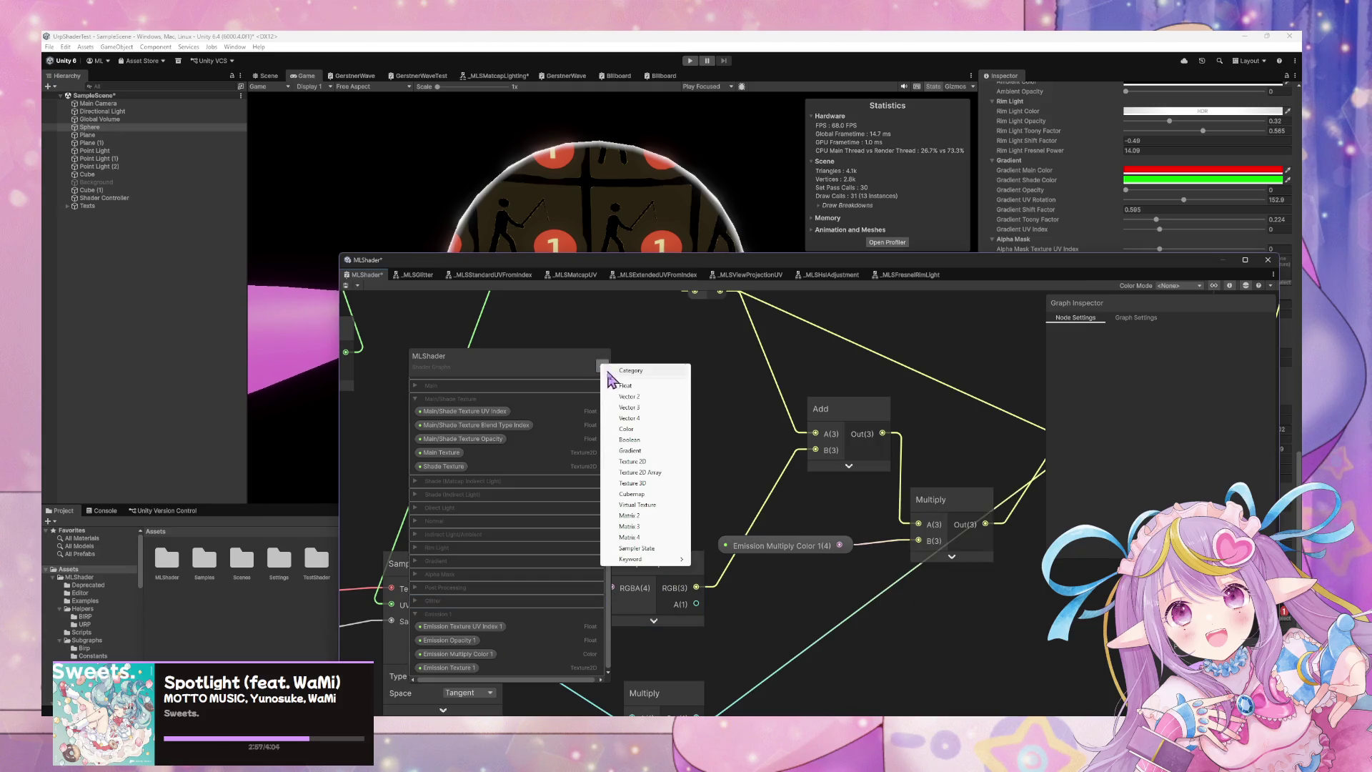
pyautogui.click(657, 390)
pyautogui.write('Emission Intensity Multiplier 1')
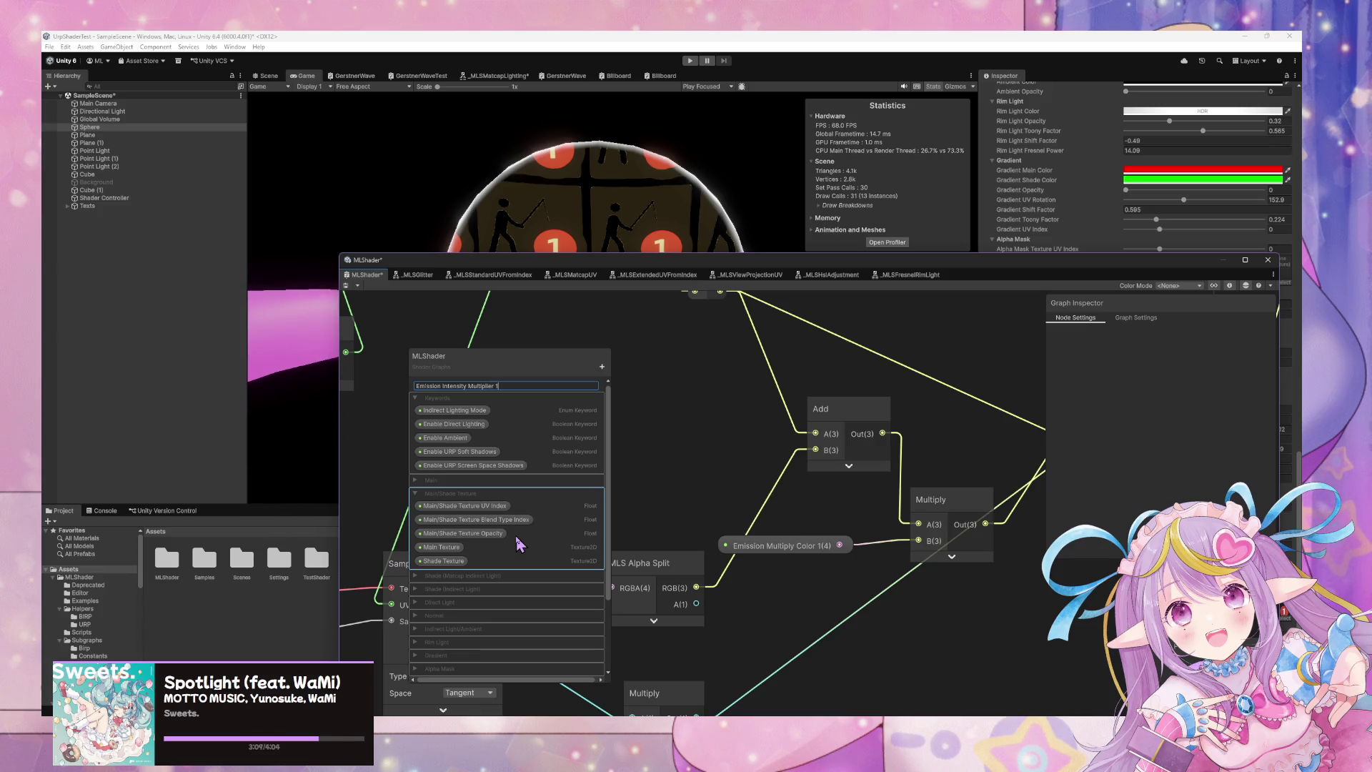
# Confirm the name Emission Intensity Multiplier 1 and try moving it between property categories.
pyautogui.press('Return')
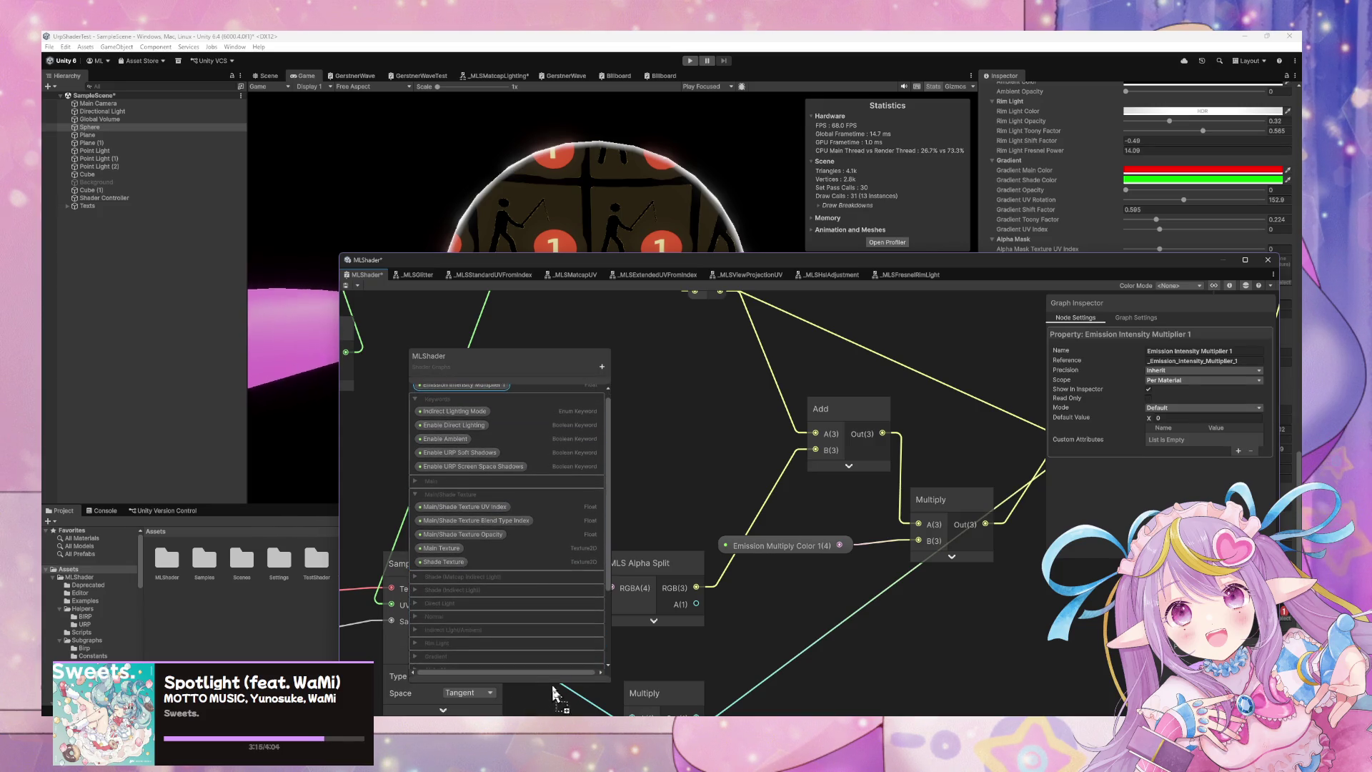
pyautogui.click(576, 621)
pyautogui.moveTo(576, 623)
pyautogui.mouseDown()
pyautogui.moveTo(561, 669)
pyautogui.moveTo(557, 638)
pyautogui.mouseUp()
pyautogui.click(561, 599)
pyautogui.click(436, 606)
pyautogui.moveTo(458, 646); pyautogui.dragTo(554, 654)
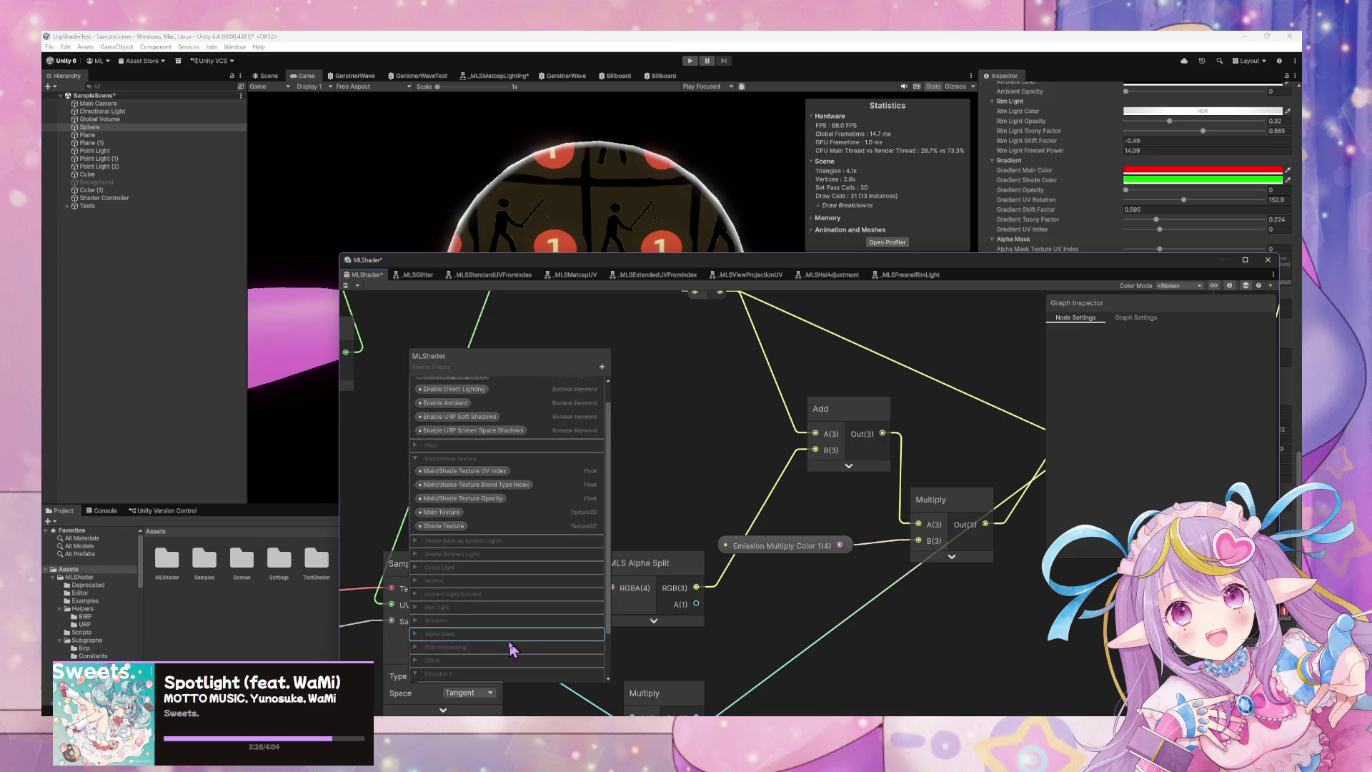
# Raise and enlarge the blackboard, browsing the Shade, Direct Light and Normal categories.
pyautogui.scroll(3, 512, 648)
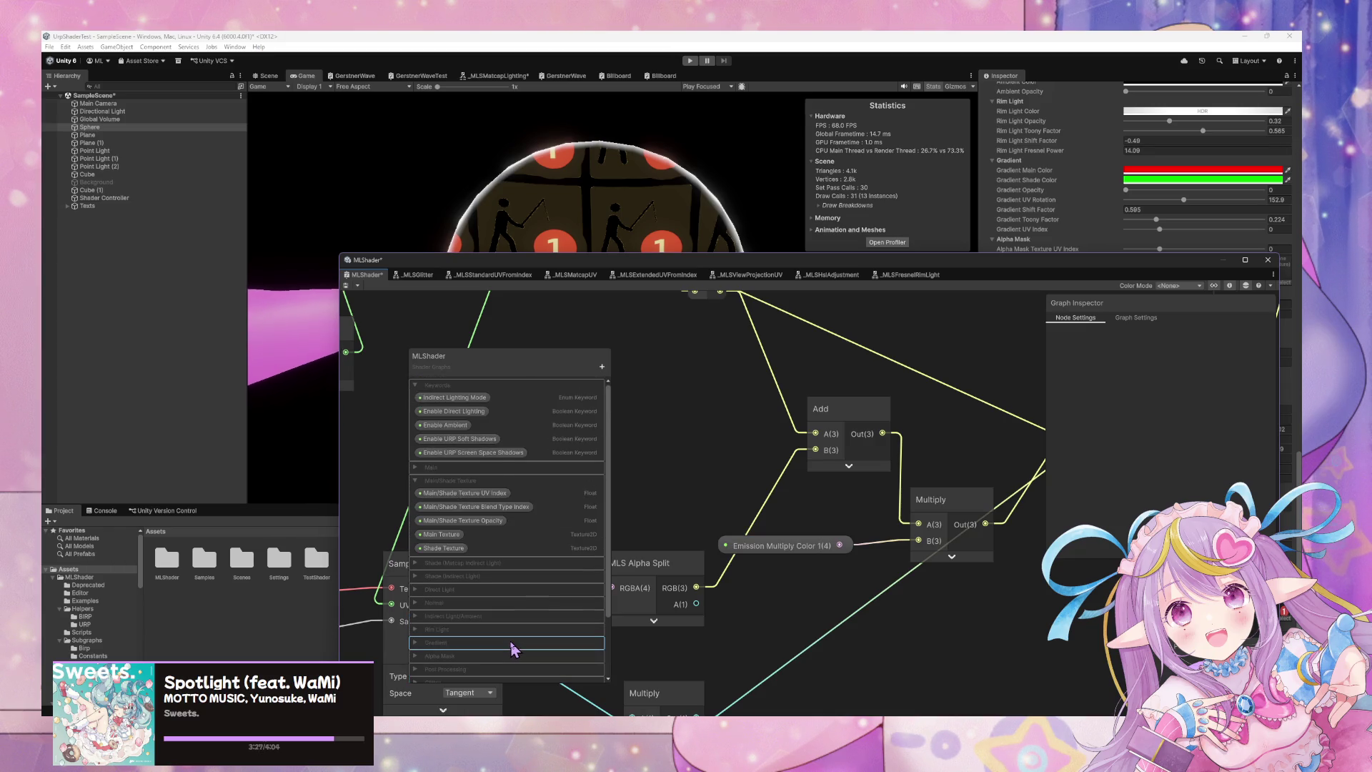
pyautogui.scroll(-3, 512, 648)
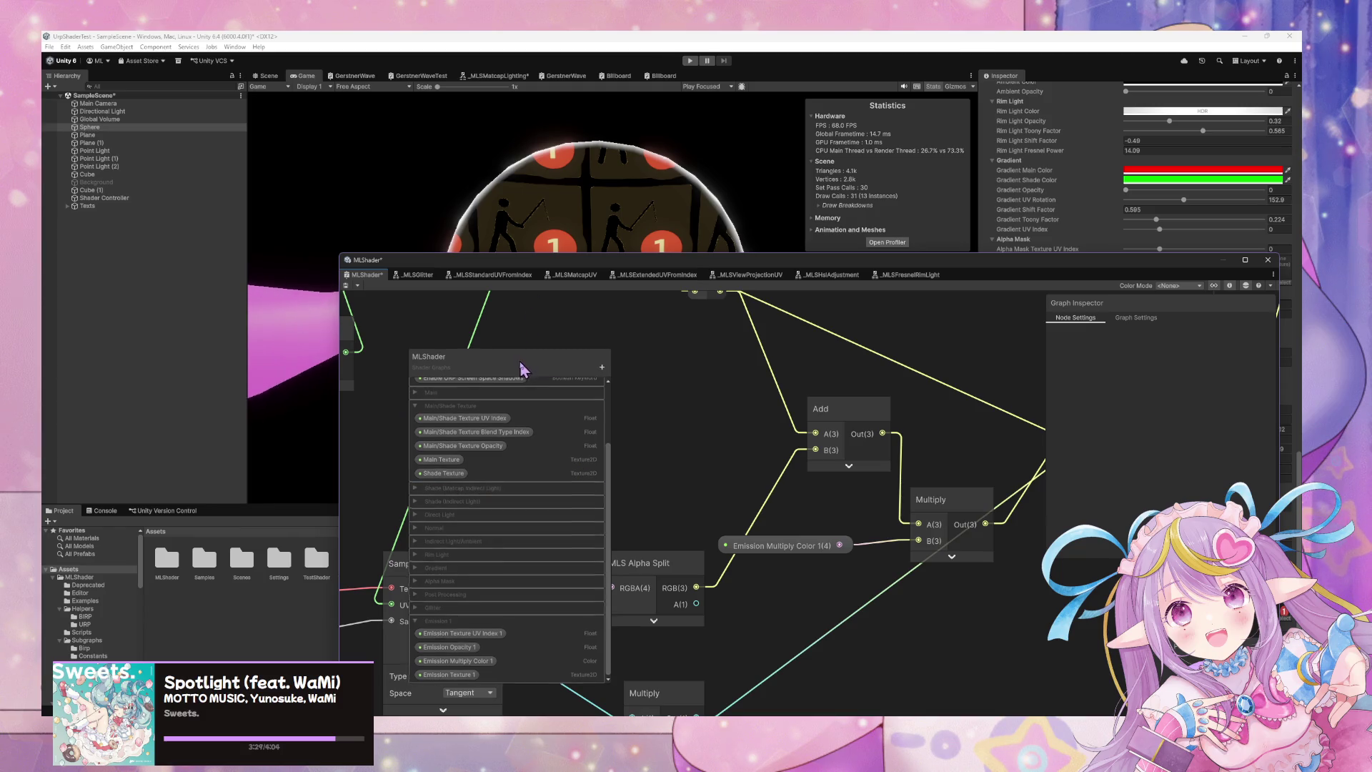
pyautogui.moveTo(522, 368); pyautogui.dragTo(536, 314)
pyautogui.moveTo(613, 631); pyautogui.dragTo(610, 688)
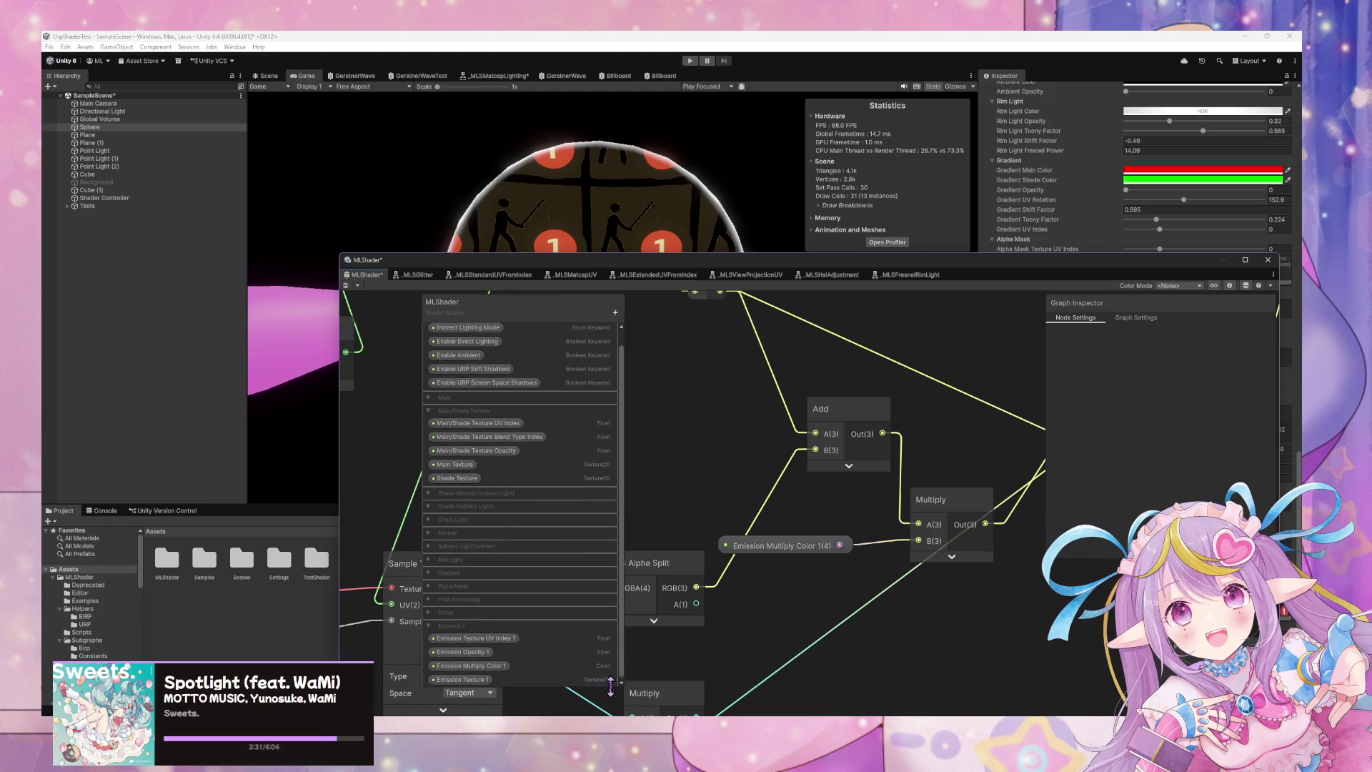
pyautogui.click(429, 493)
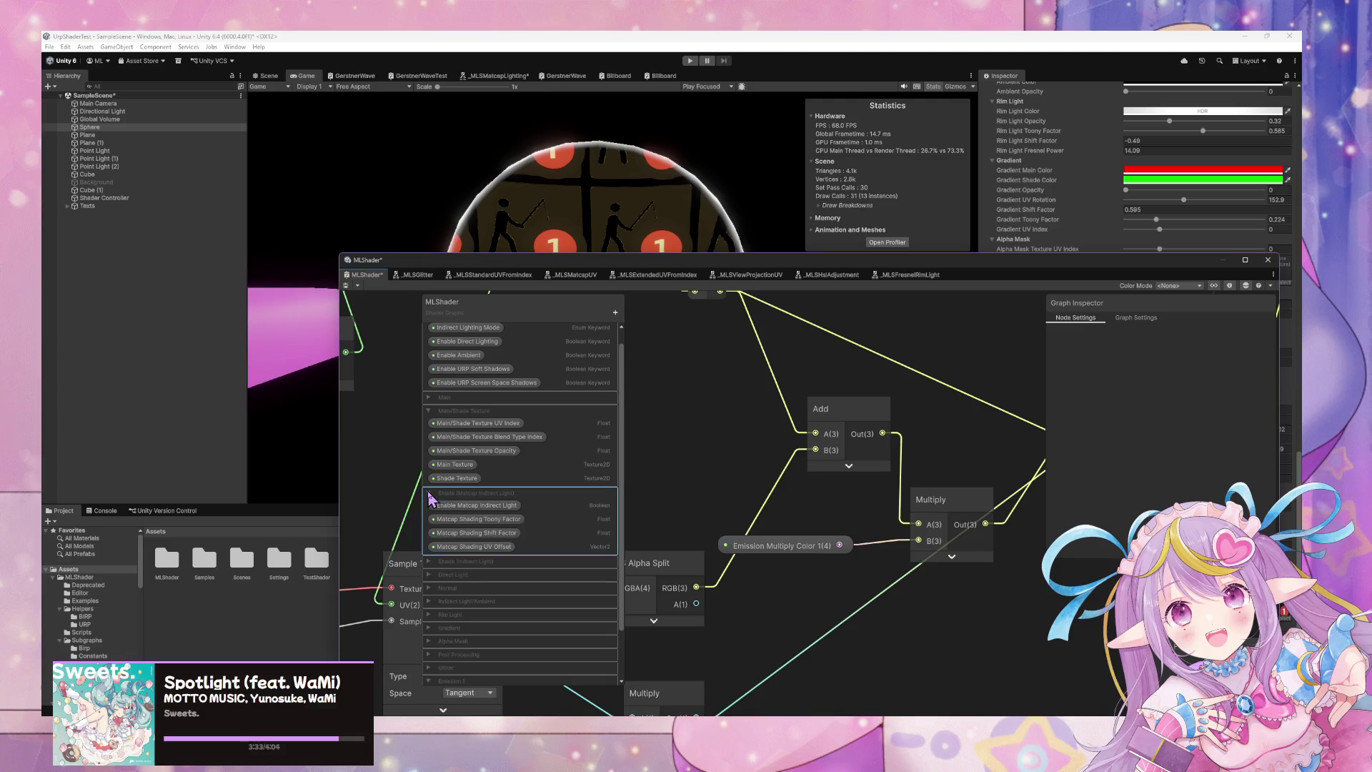
pyautogui.click(429, 493)
pyautogui.click(429, 506)
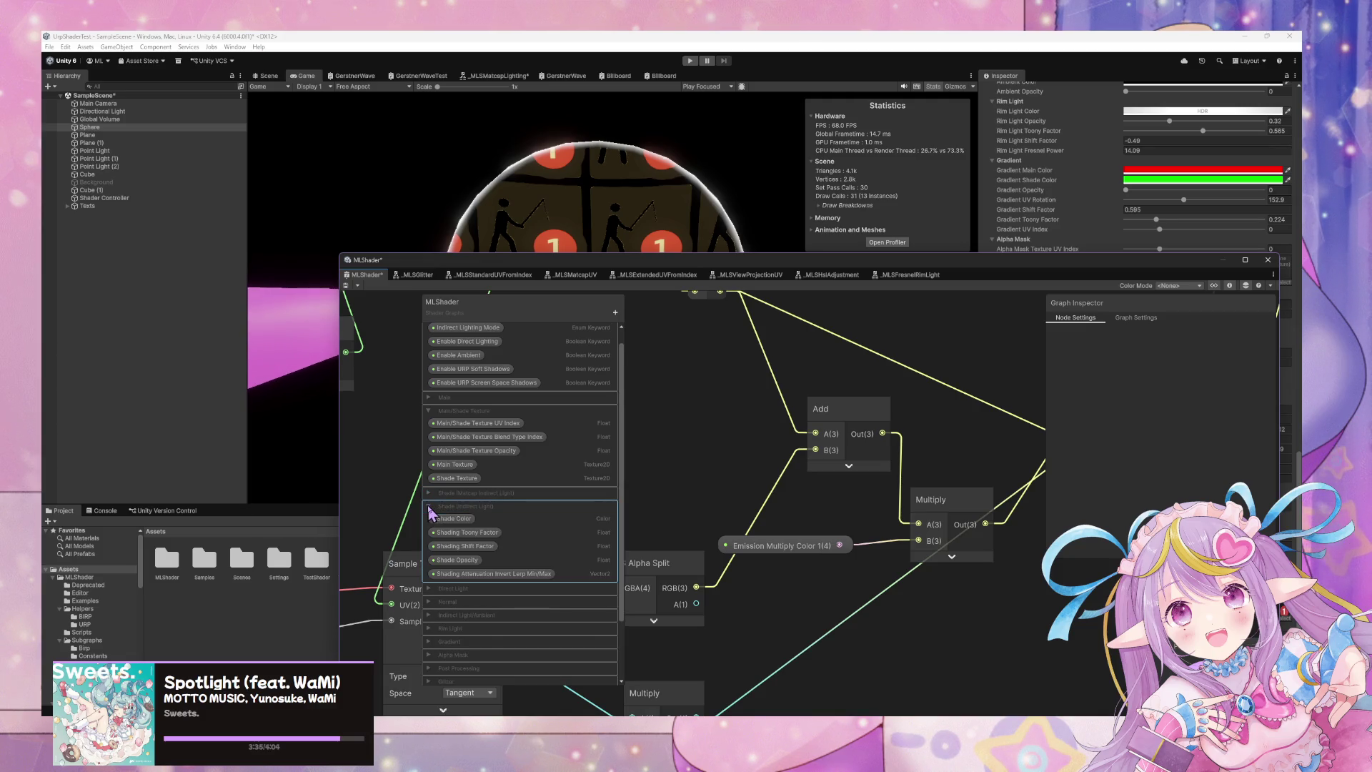
pyautogui.click(429, 506)
pyautogui.click(428, 519)
pyautogui.click(428, 519)
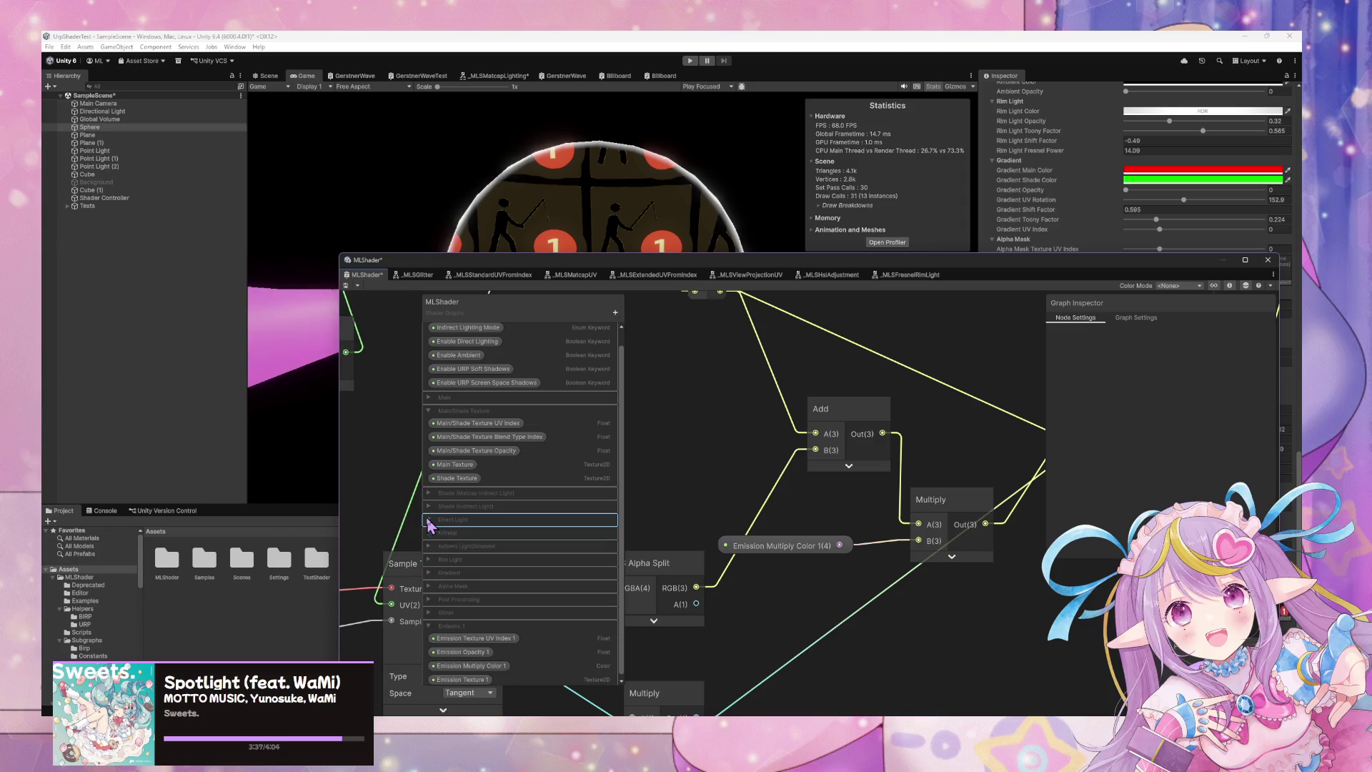
pyautogui.click(429, 532)
pyautogui.click(429, 533)
# Drop Emission Intensity Multiplier 1 into Emission 1, directly above Emission Texture 1.
pyautogui.click(429, 546)
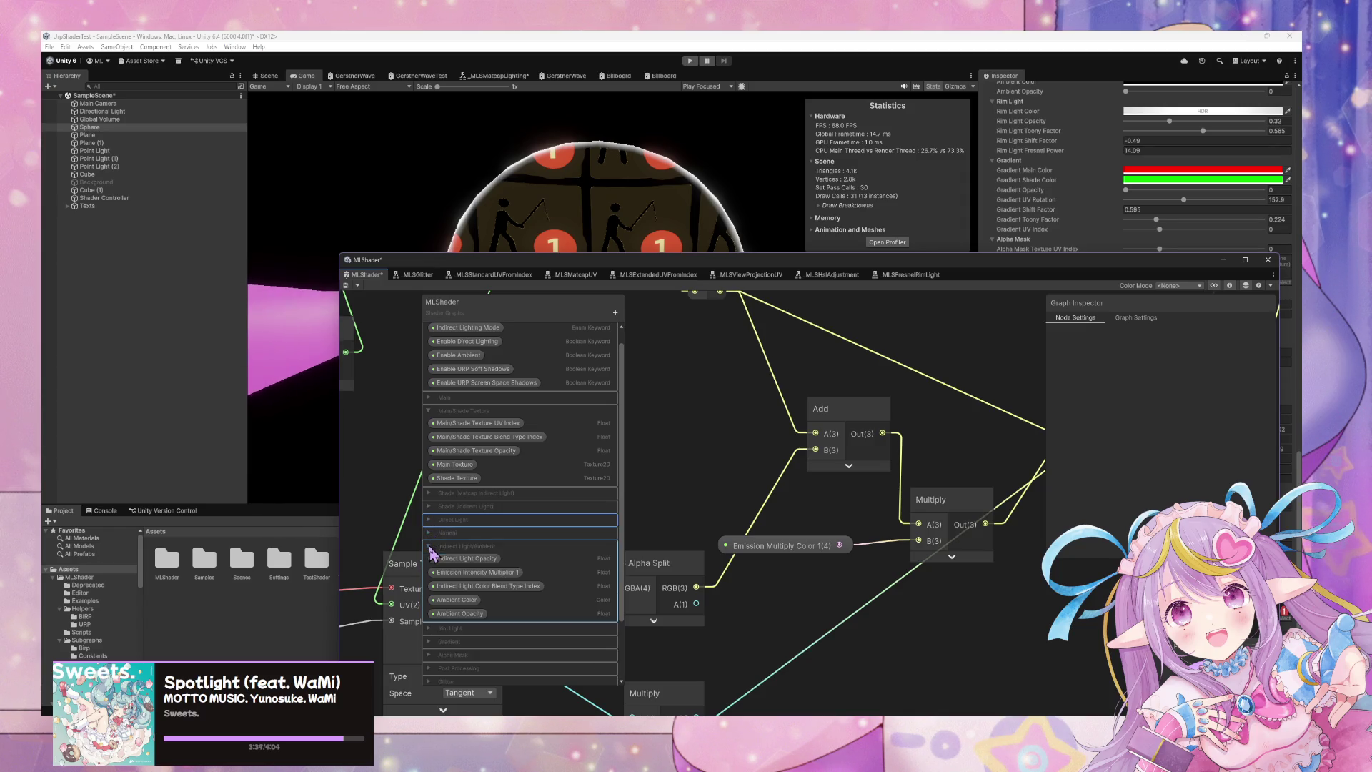
pyautogui.scroll(-3, 518, 613)
pyautogui.moveTo(500, 501)
pyautogui.mouseDown()
pyautogui.moveTo(500, 704)
pyautogui.moveTo(496, 622)
pyautogui.mouseUp()
pyautogui.click(432, 480)
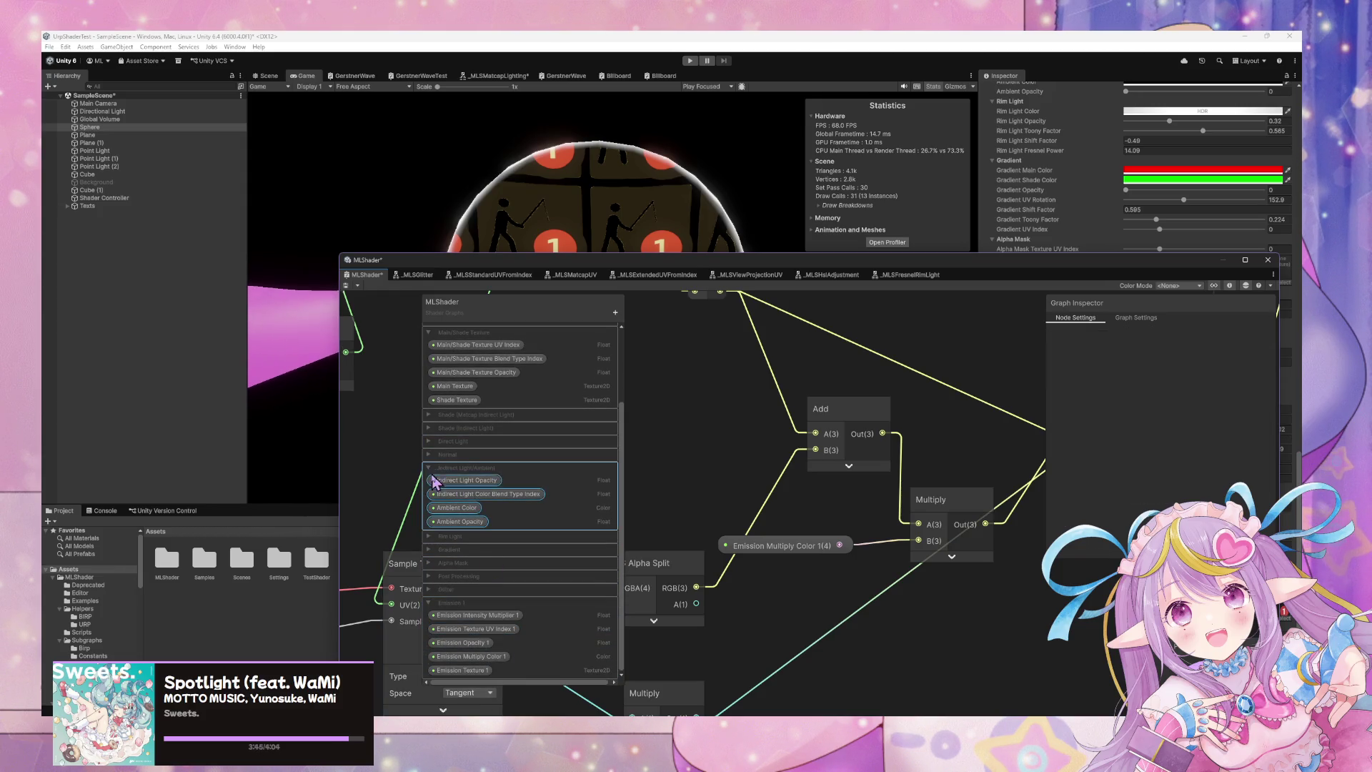
pyautogui.click(427, 468)
pyautogui.click(429, 389)
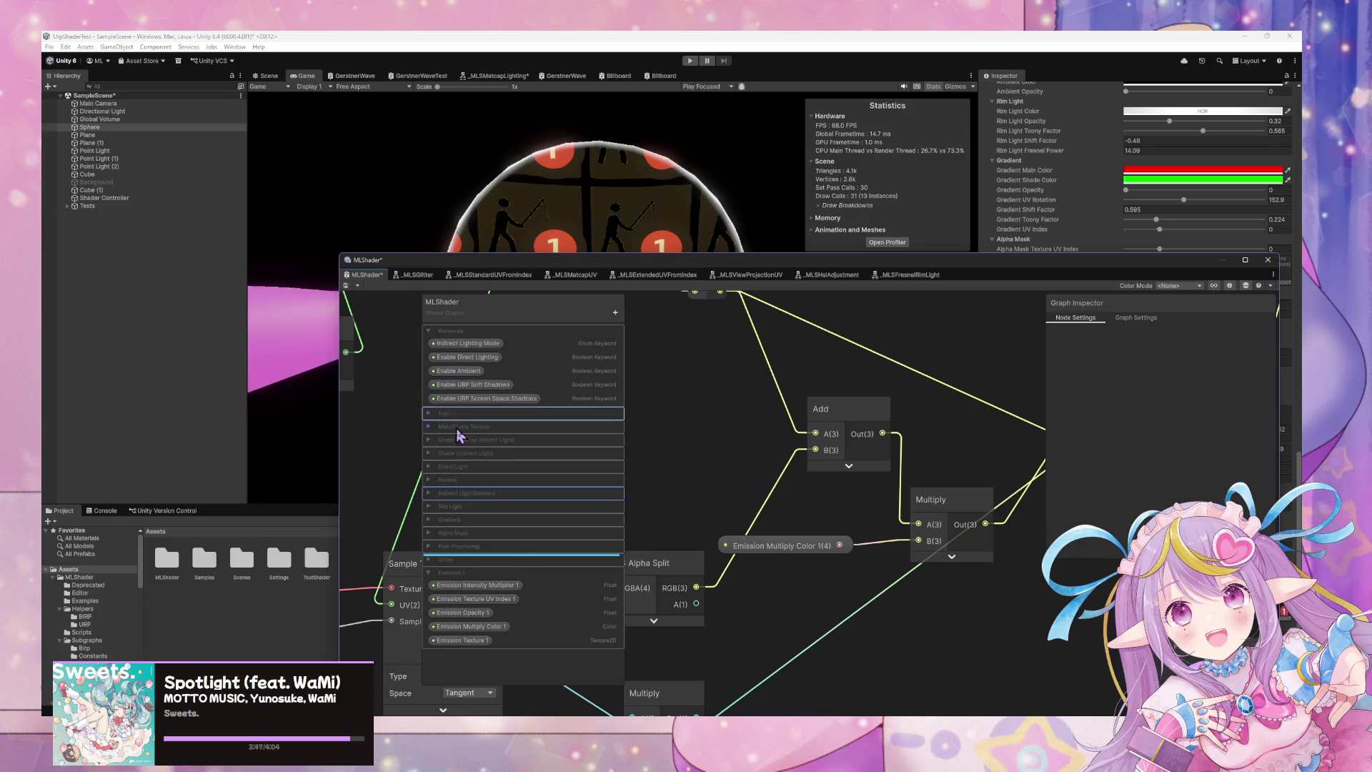
pyautogui.moveTo(476, 584)
pyautogui.mouseDown()
pyautogui.moveTo(498, 642)
pyautogui.moveTo(797, 604)
pyautogui.moveTo(955, 624)
pyautogui.mouseUp()
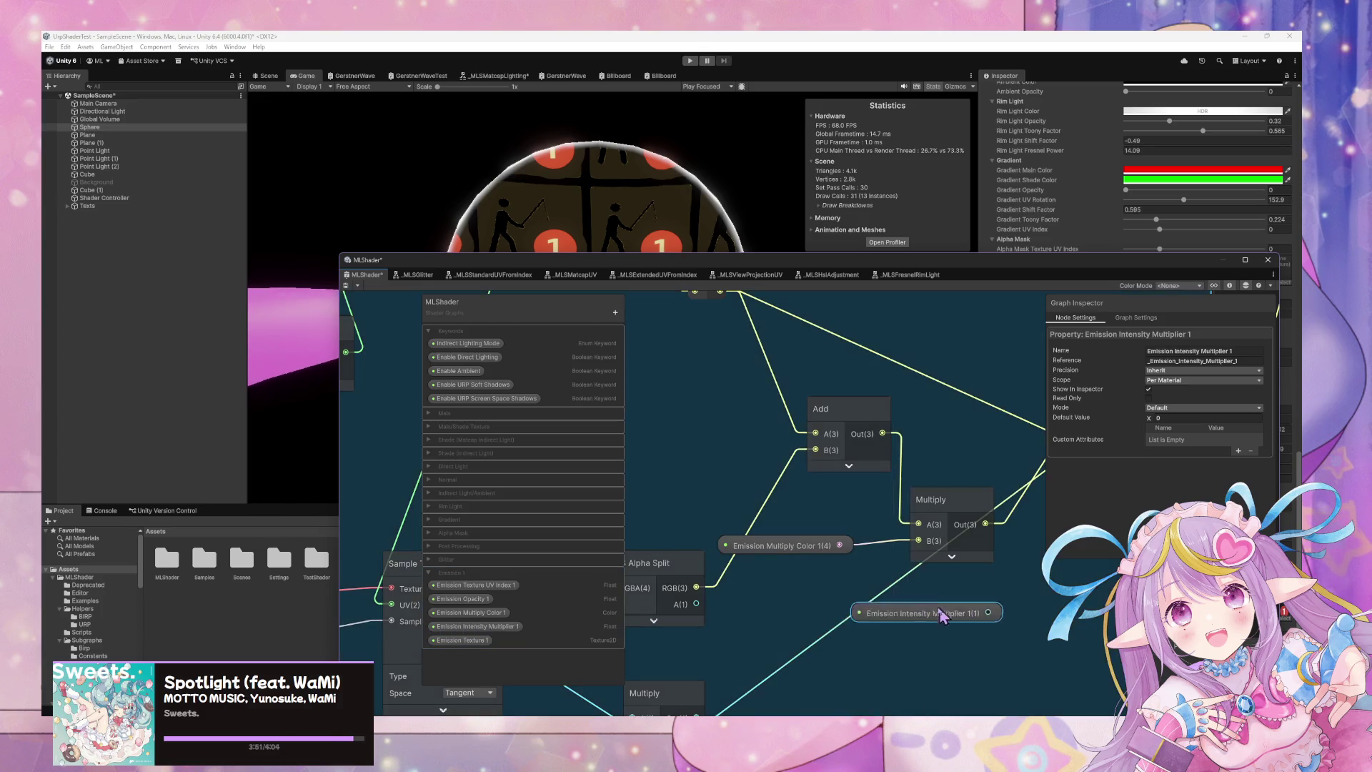
# Nudge the Emission Multiply Color node slightly to the right.
pyautogui.scroll(-5, 955, 623)
pyautogui.moveTo(892, 566); pyautogui.dragTo(914, 569)
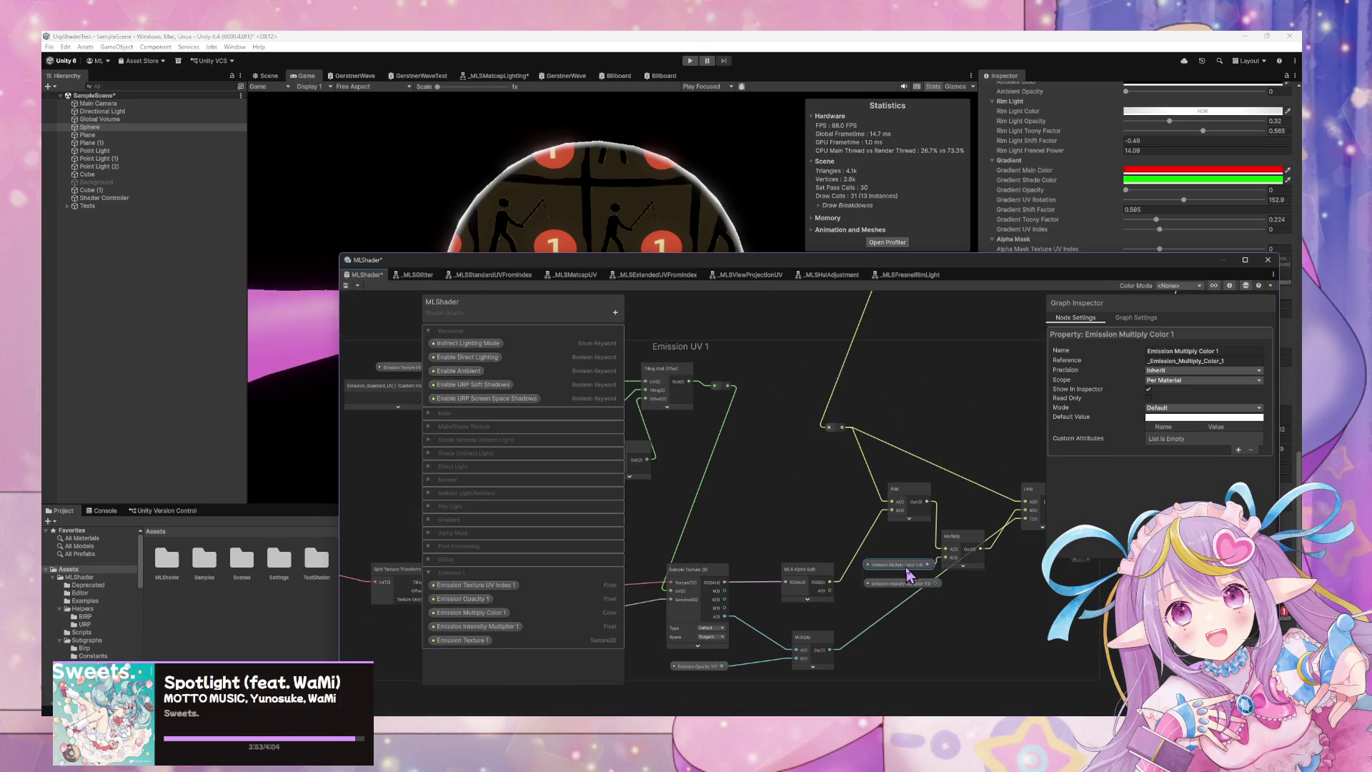
pyautogui.scroll(2, 872, 699)
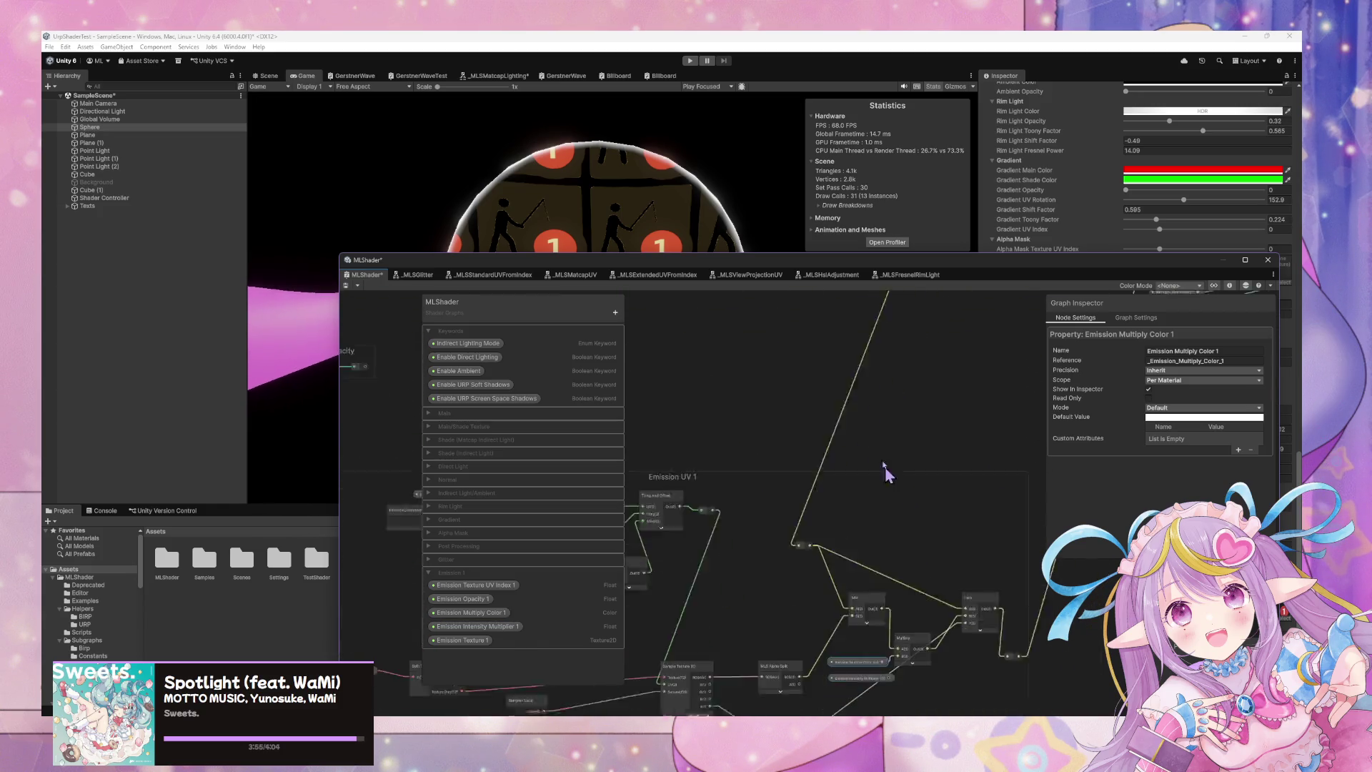
pyautogui.scroll(-3, 868, 431)
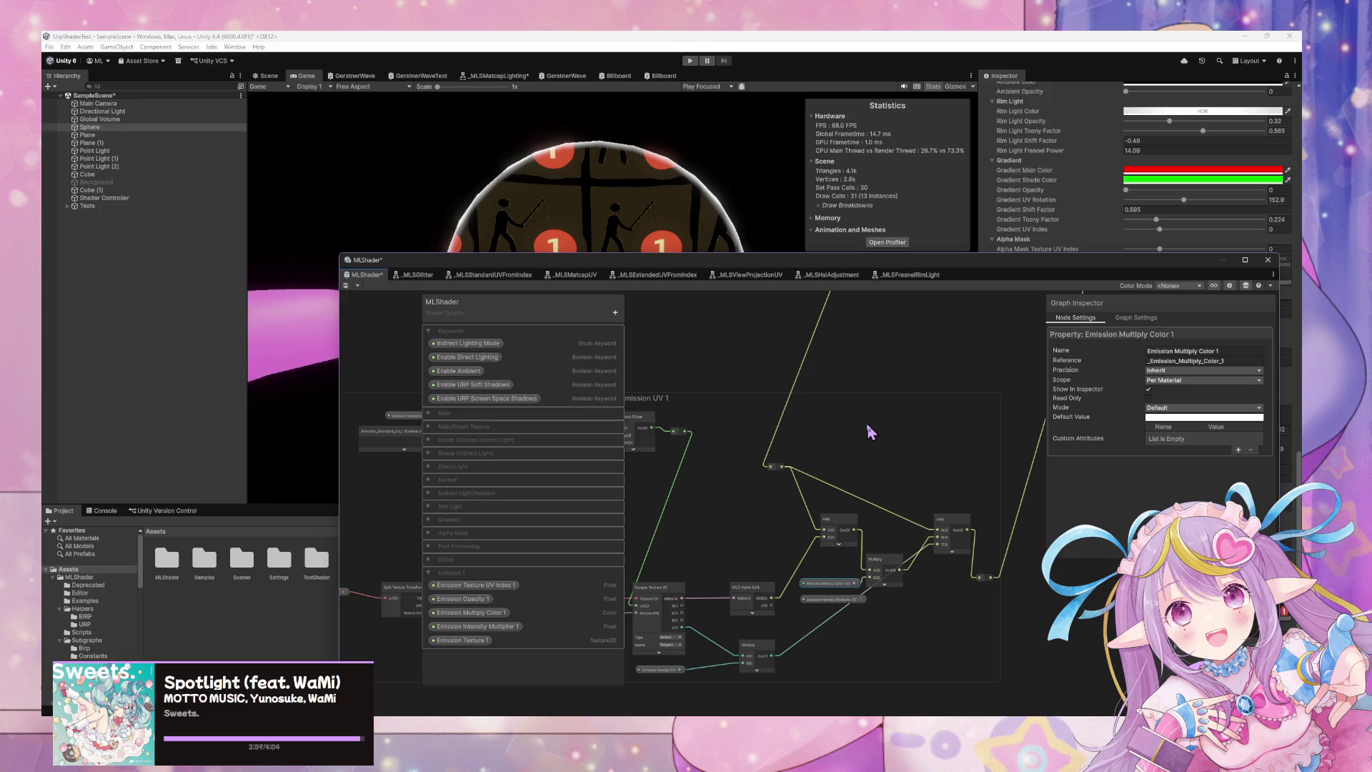
pyautogui.click(896, 600)
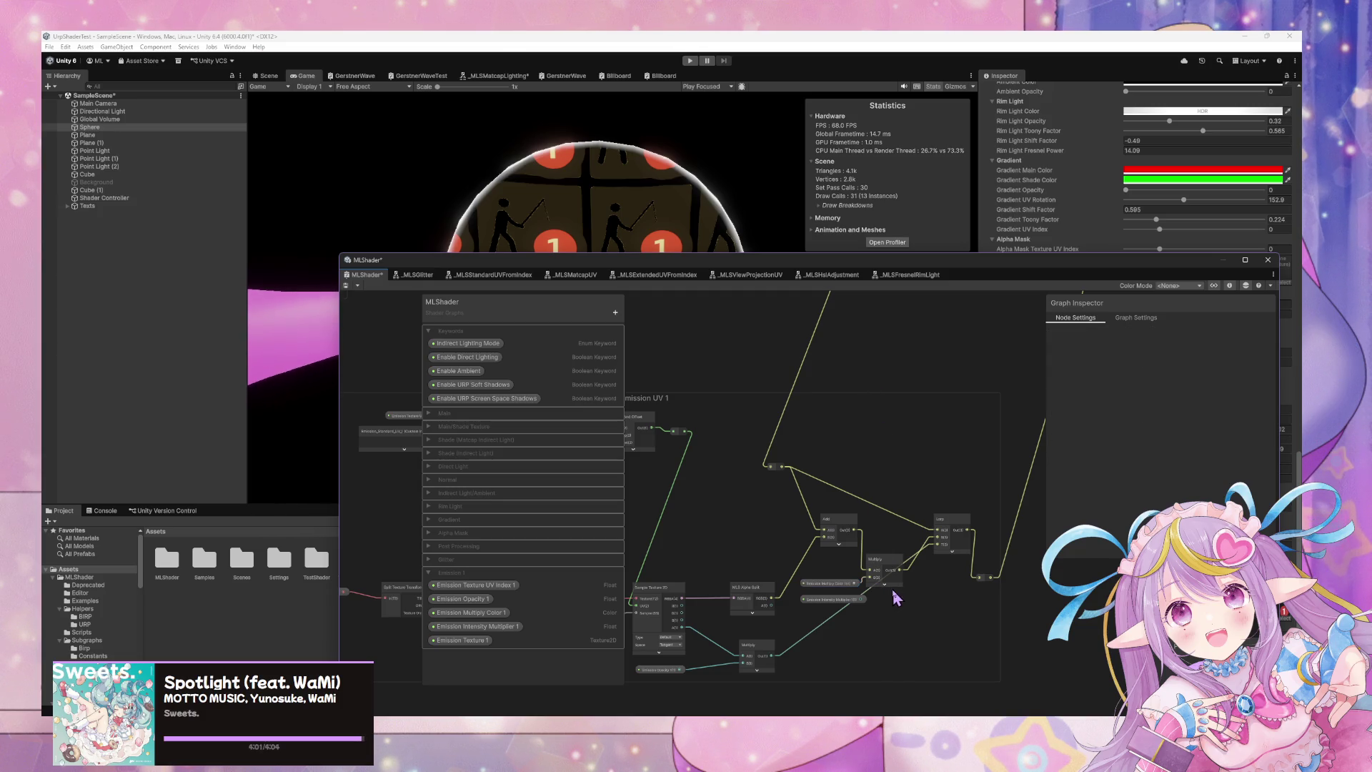
# Add a Multiply node and place it beside the Lerp node.
pyautogui.press('space')
pyautogui.write('multi')
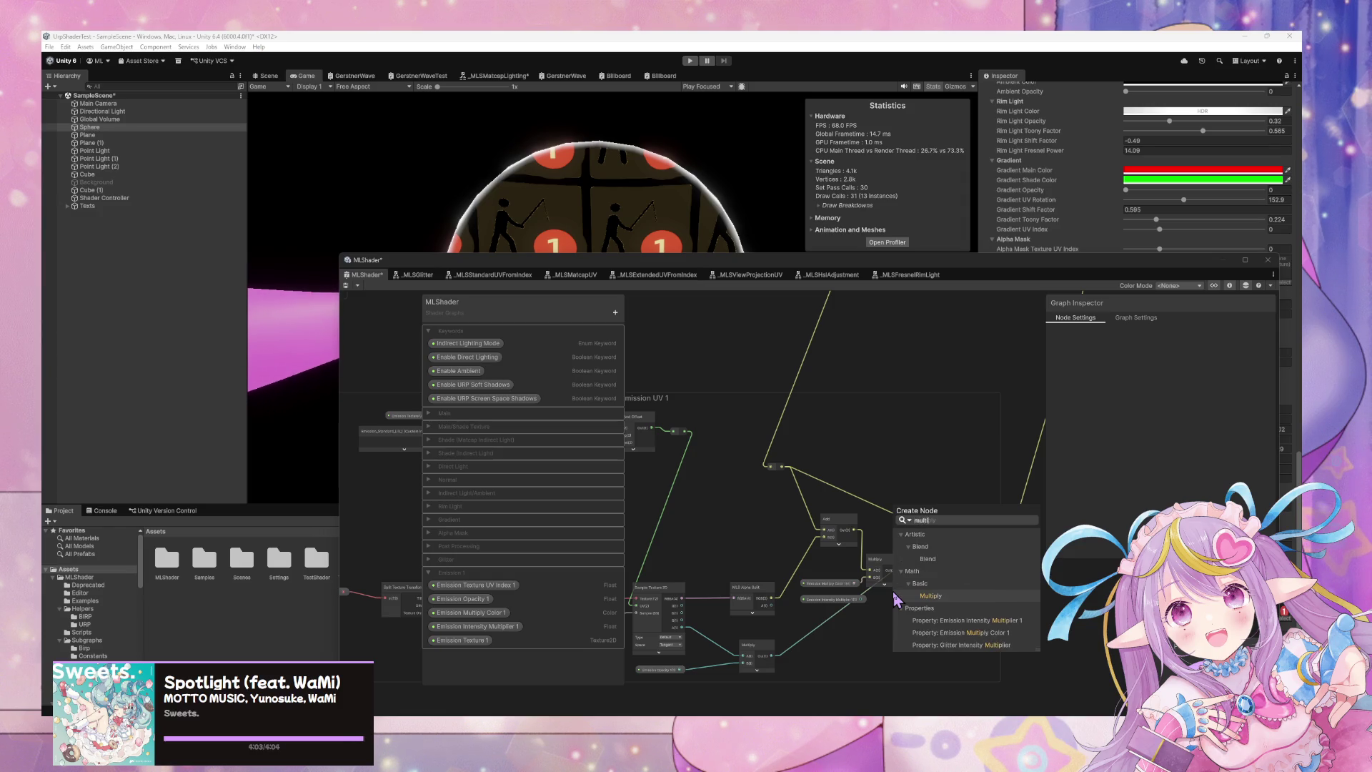
pyautogui.press('Return')
pyautogui.moveTo(922, 646)
pyautogui.mouseDown()
pyautogui.moveTo(935, 607)
pyautogui.moveTo(862, 599)
pyautogui.mouseUp()
# Add a second two-input math node (Maximum) below the Multiply node.
pyautogui.press('space')
pyautogui.write('sub')
pyautogui.press('Return')
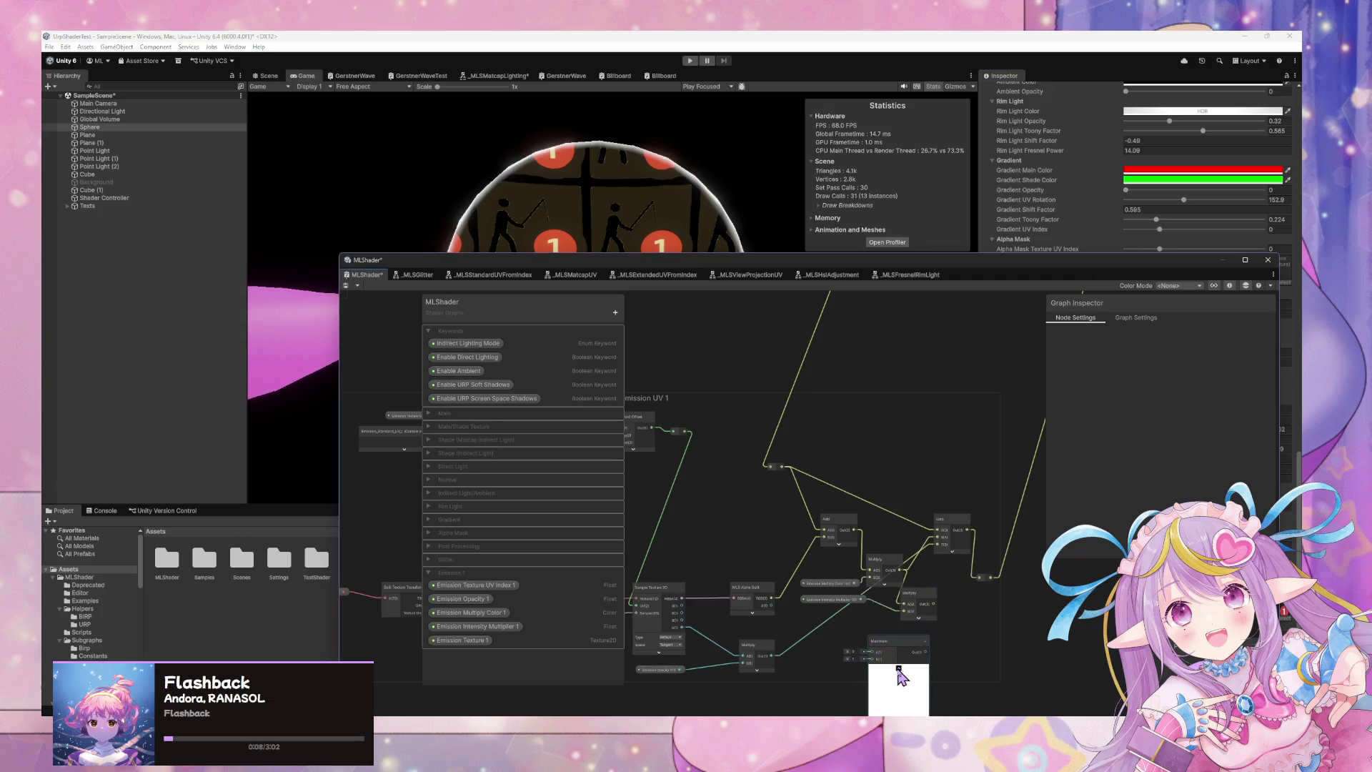
# Collapse Maximum's preview and wire Emission Intensity Multiplier into its A input.
pyautogui.click(898, 669)
pyautogui.moveTo(862, 599)
pyautogui.mouseDown()
pyautogui.moveTo(872, 652)
pyautogui.moveTo(905, 612)
pyautogui.moveTo(949, 620)
pyautogui.mouseUp()
pyautogui.moveTo(951, 524); pyautogui.dragTo(968, 527)
pyautogui.moveTo(991, 577); pyautogui.dragTo(1035, 529)
# Tidy the layout by repositioning the Lerp node, reroute point and Add node.
pyautogui.click(969, 529)
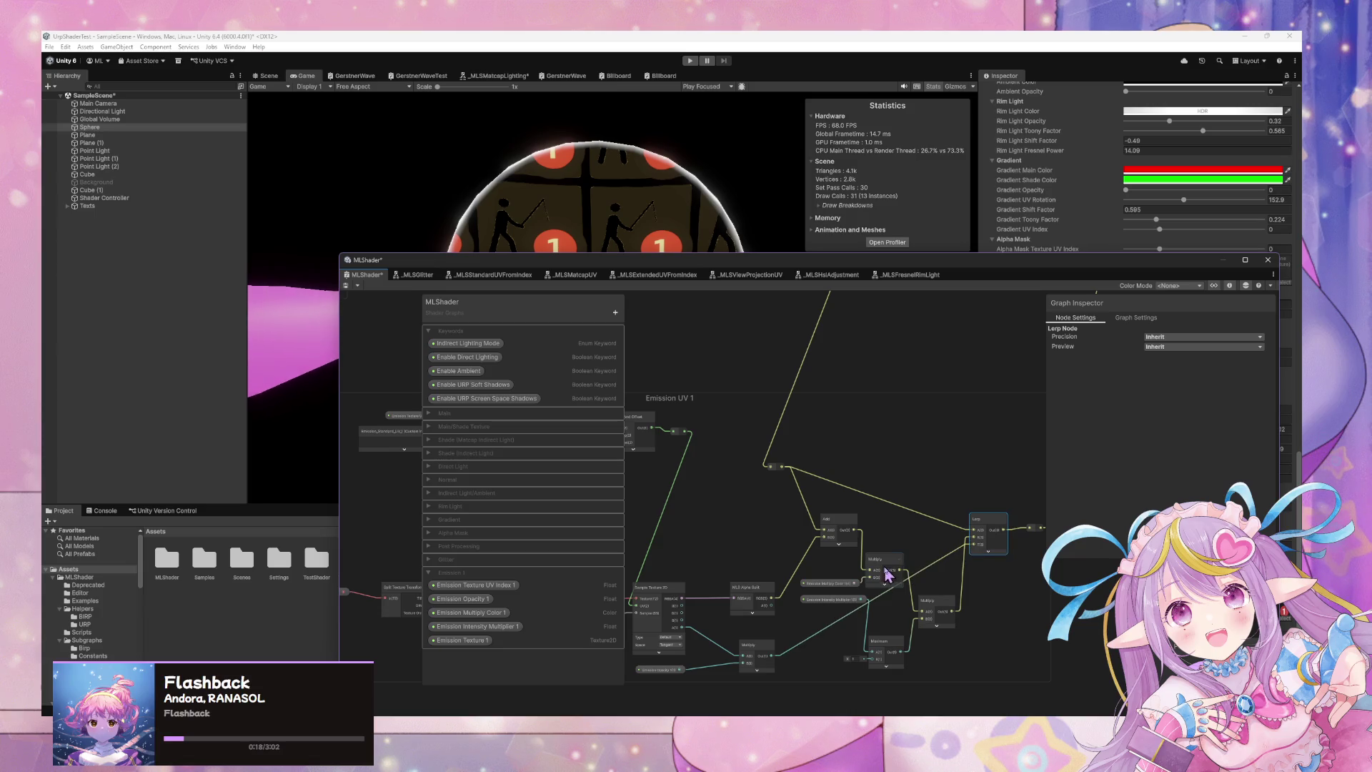
pyautogui.scroll(2, 902, 572)
pyautogui.scroll(-1, 902, 572)
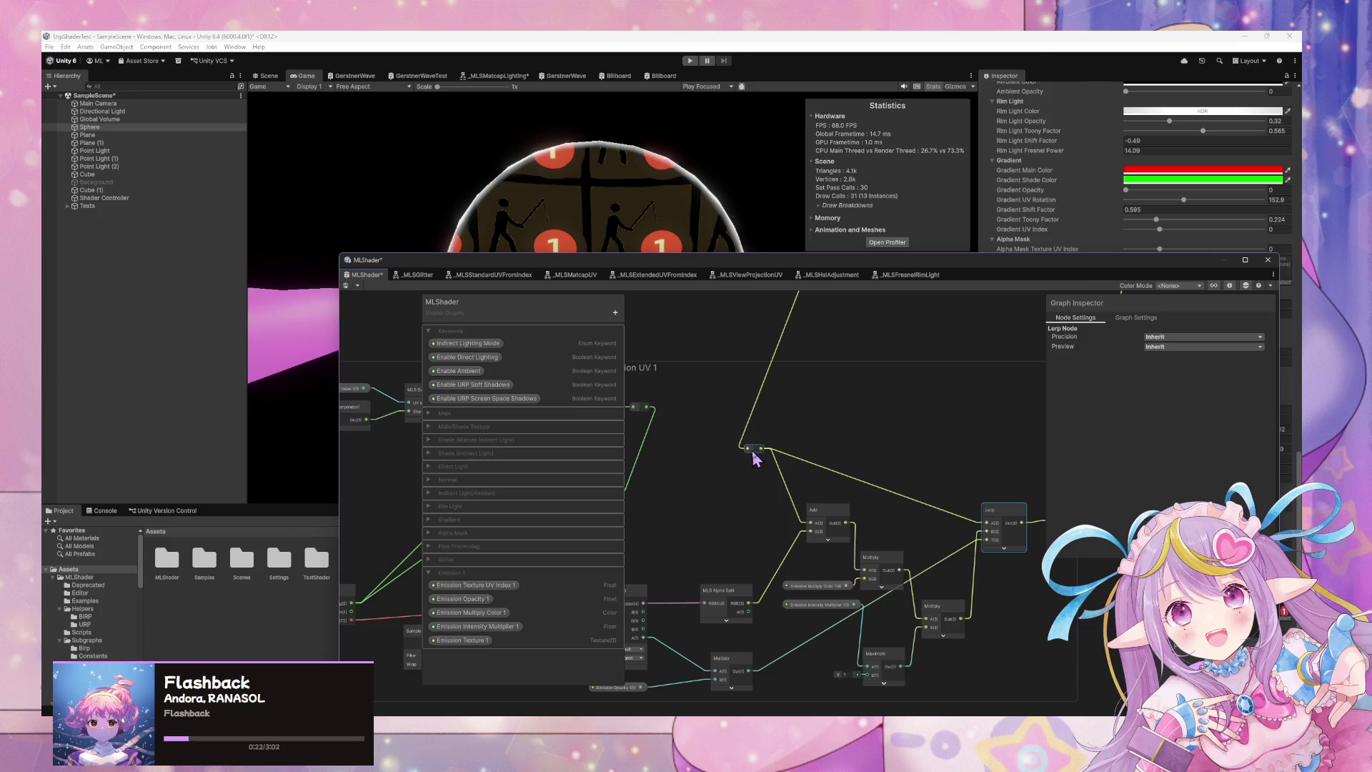
pyautogui.moveTo(753, 456); pyautogui.dragTo(753, 406)
pyautogui.moveTo(835, 514); pyautogui.dragTo(793, 501)
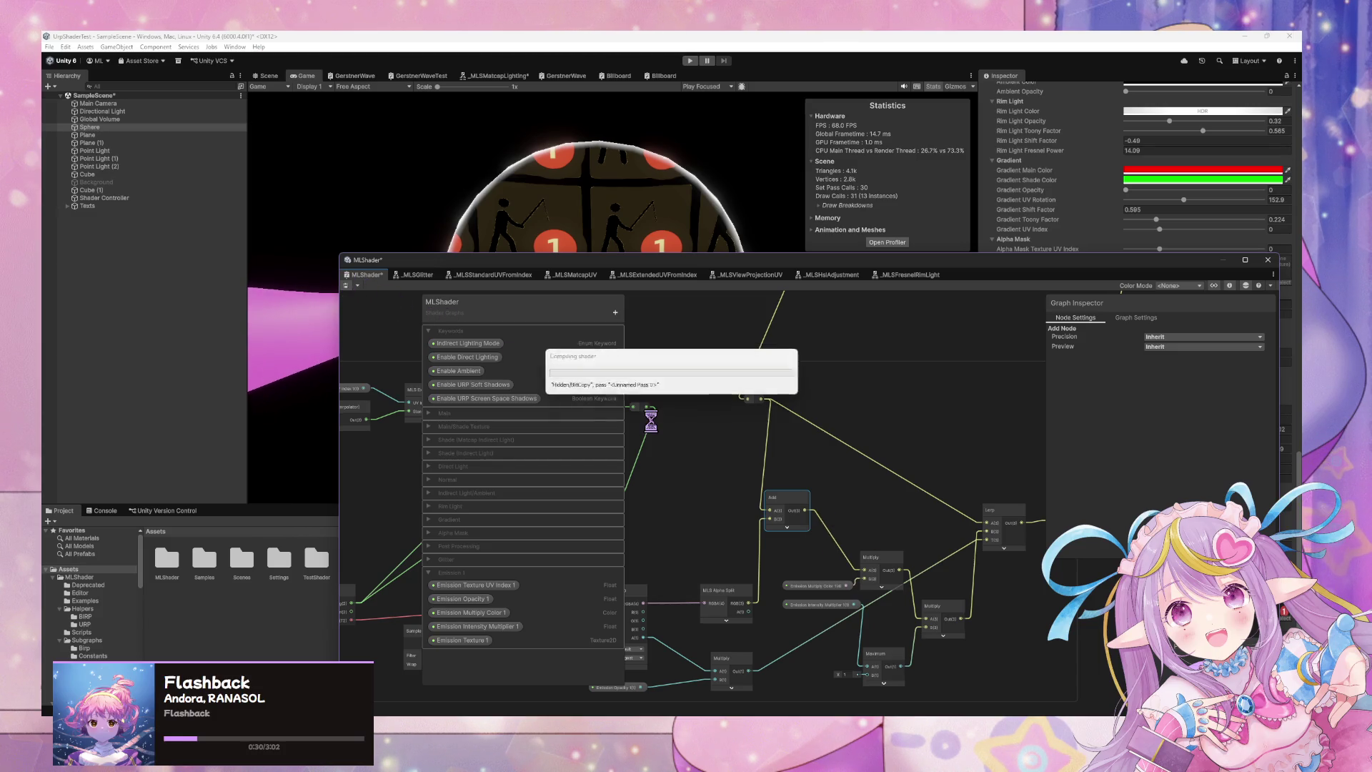
# Check the sphere's orange glow behind the graph, then restore the enlarged MLShader window.
pyautogui.moveTo(712, 261)
pyautogui.mouseDown()
pyautogui.moveTo(398, 481)
pyautogui.moveTo(334, 413)
pyautogui.mouseUp()
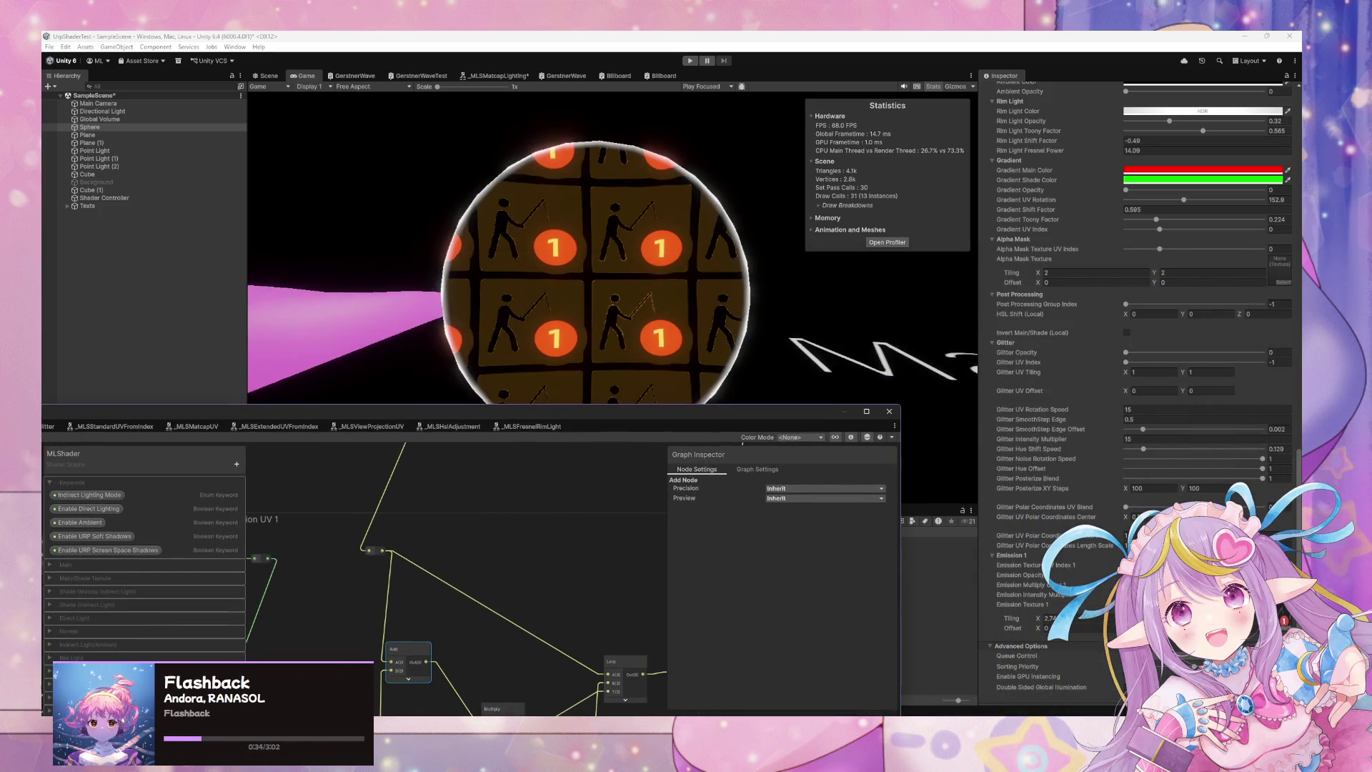
pyautogui.click(1208, 585)
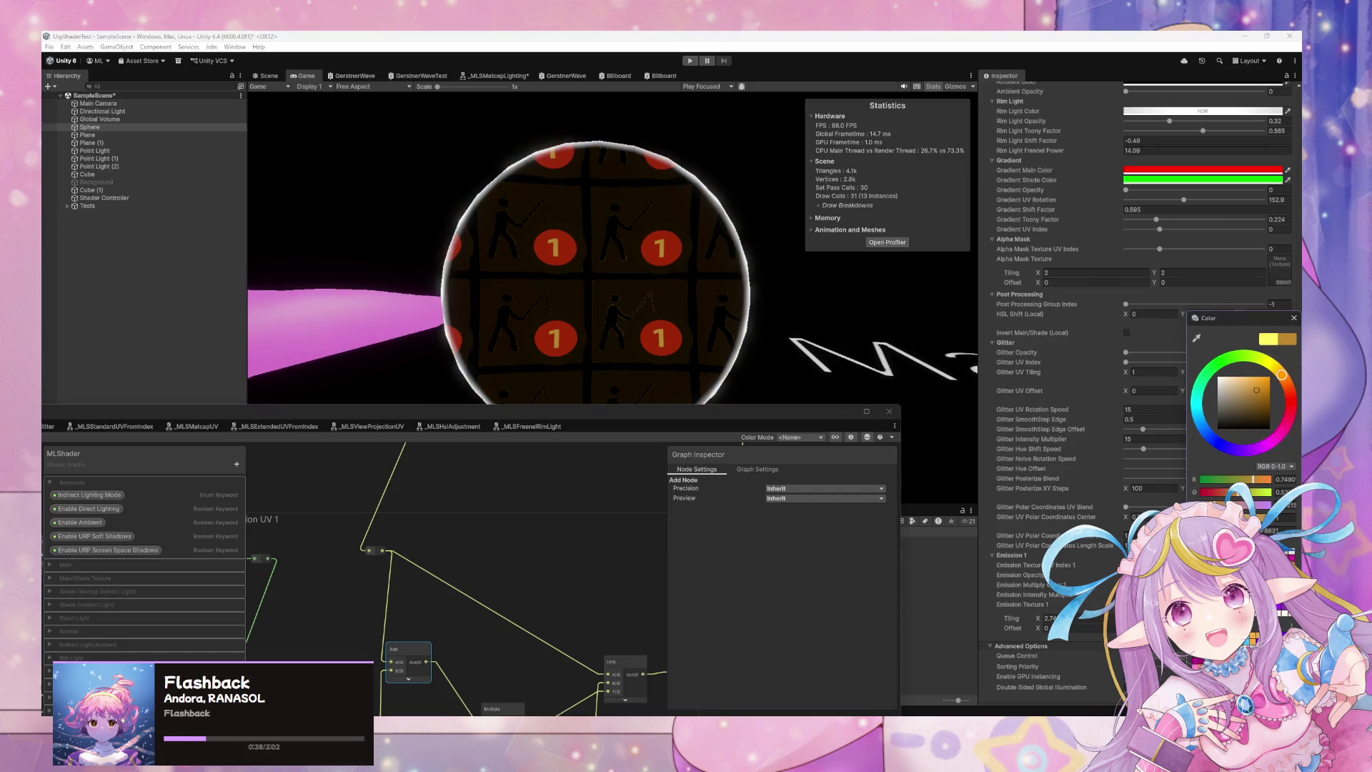
pyautogui.click(1101, 603)
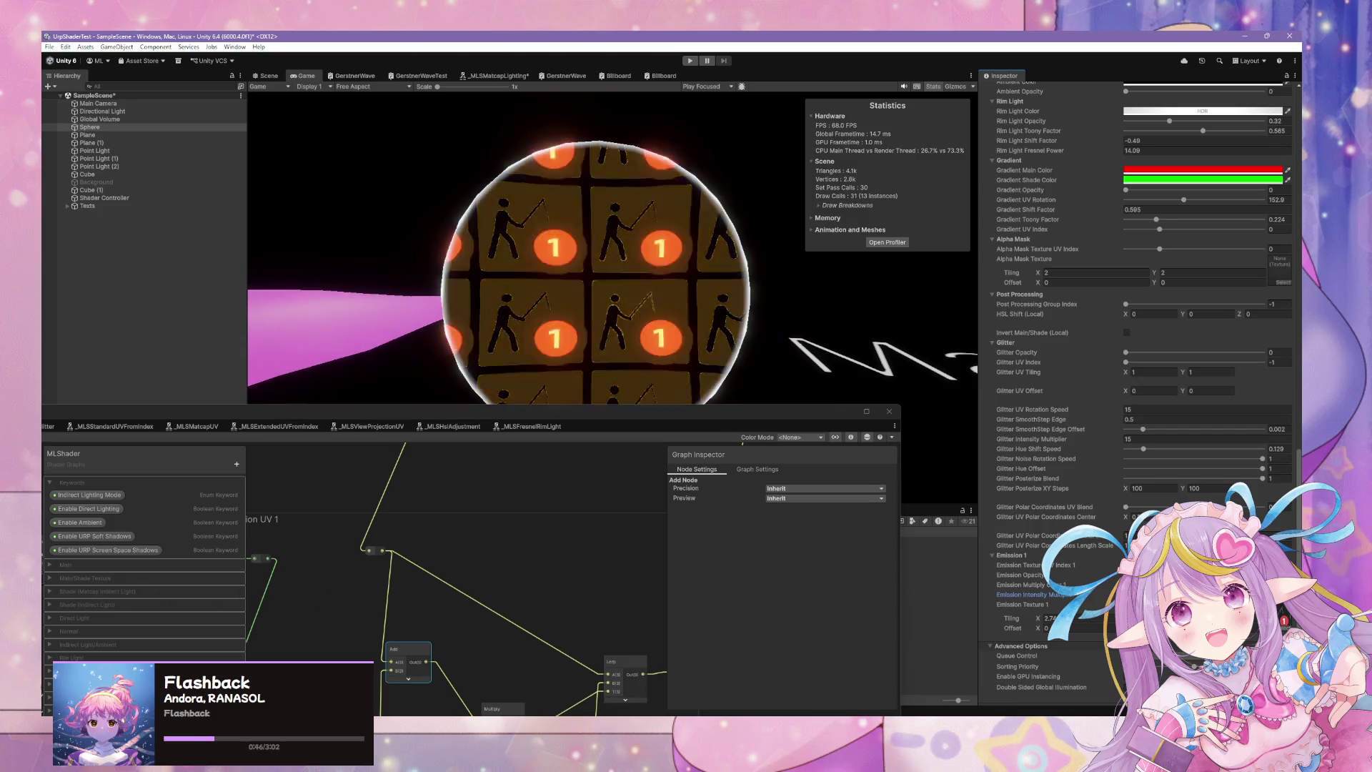
pyautogui.moveTo(581, 423); pyautogui.dragTo(797, 194)
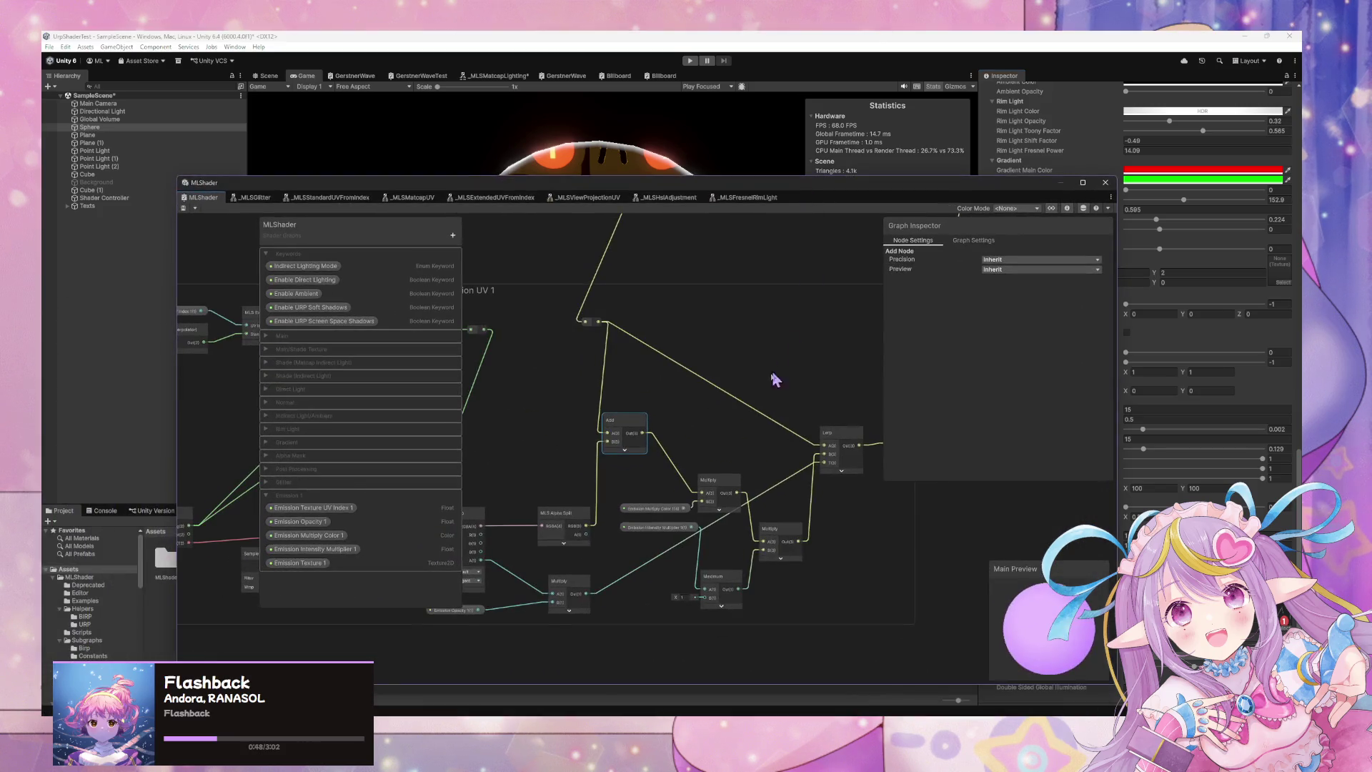
# Give Emission Intensity Multiplier 1 a default value of 1 and lower the window to show the Game view.
pyautogui.scroll(3, 781, 367)
pyautogui.scroll(-2, 749, 493)
pyautogui.moveTo(751, 493); pyautogui.dragTo(727, 397)
pyautogui.click(629, 443)
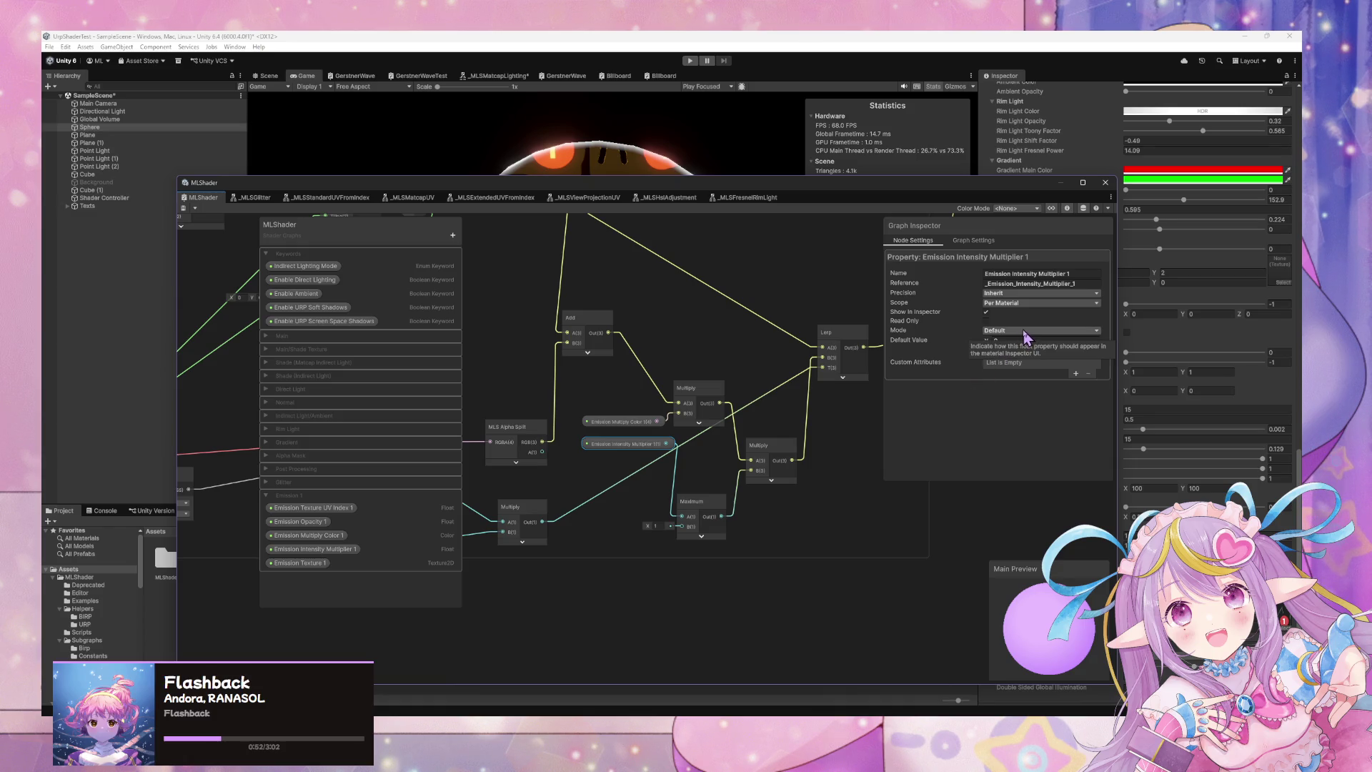
pyautogui.click(1001, 340)
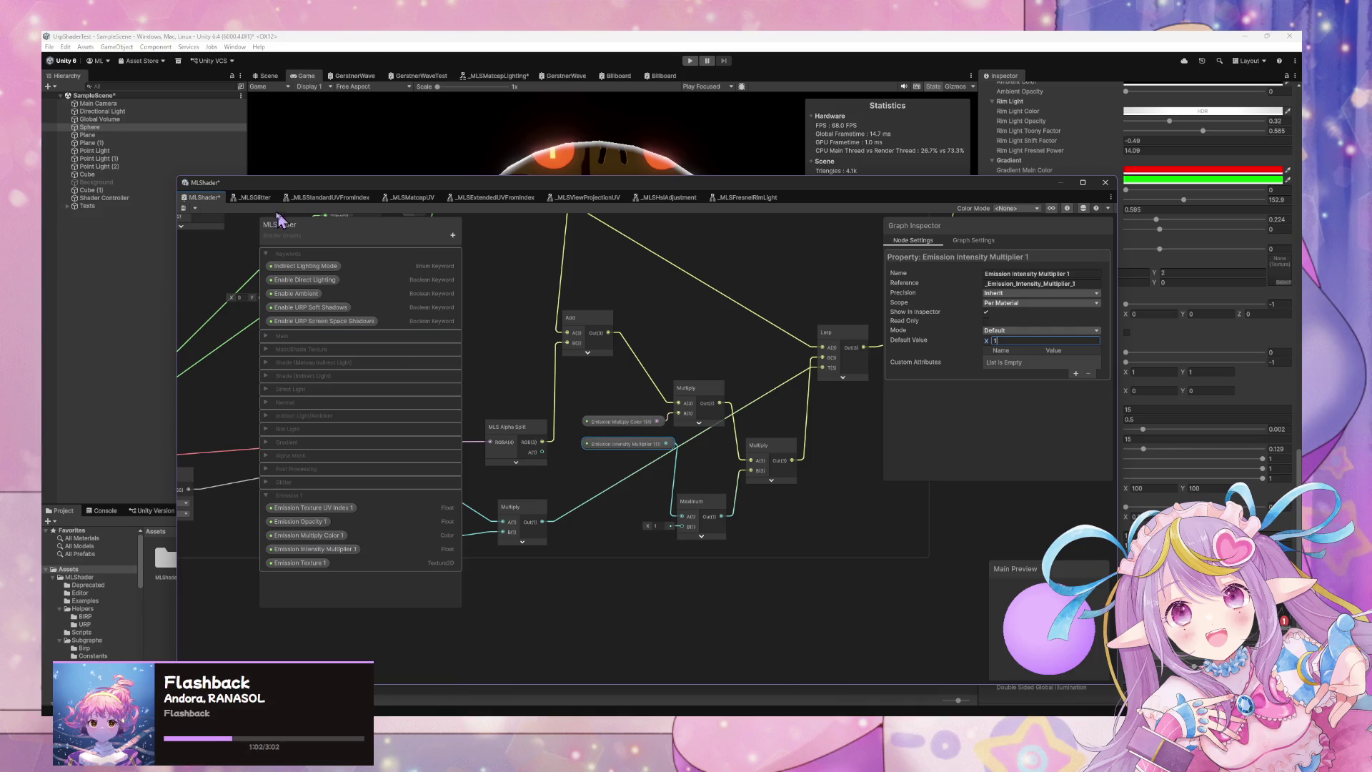
pyautogui.moveTo(713, 190)
pyautogui.mouseDown()
pyautogui.moveTo(872, 520)
pyautogui.moveTo(698, 269)
pyautogui.moveTo(890, 641)
pyautogui.mouseUp()
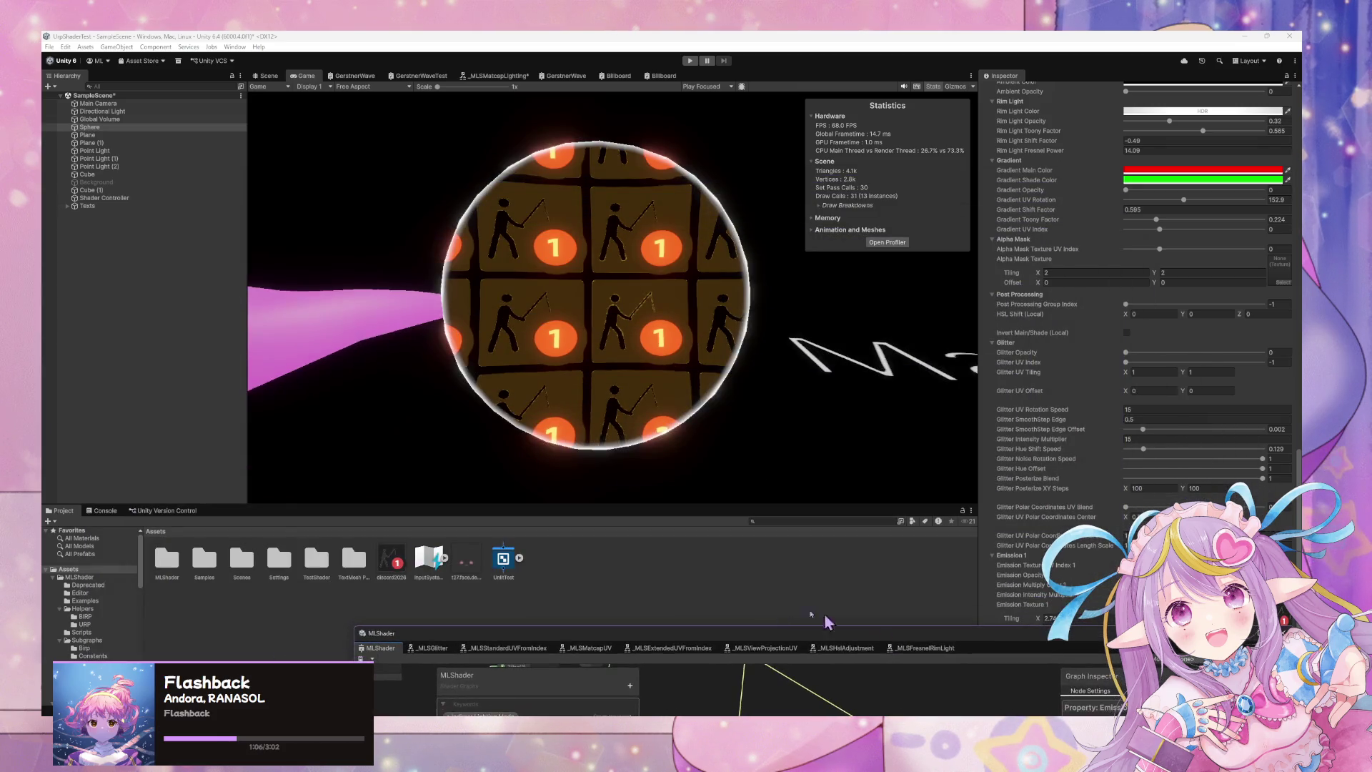
# Inspect the t27.face.decal and discord2026 textures in the Project panel.
pyautogui.scroll(-1, 1143, 354)
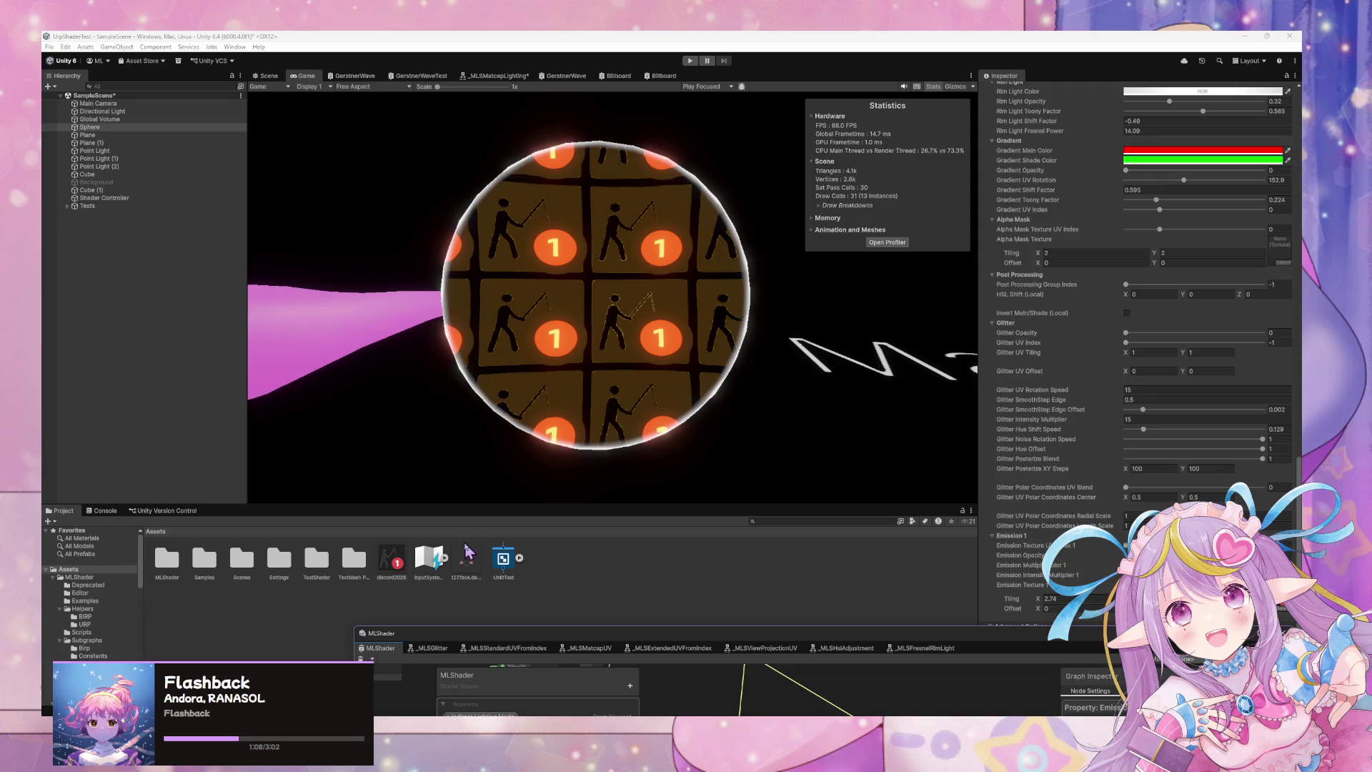
pyautogui.click(652, 560)
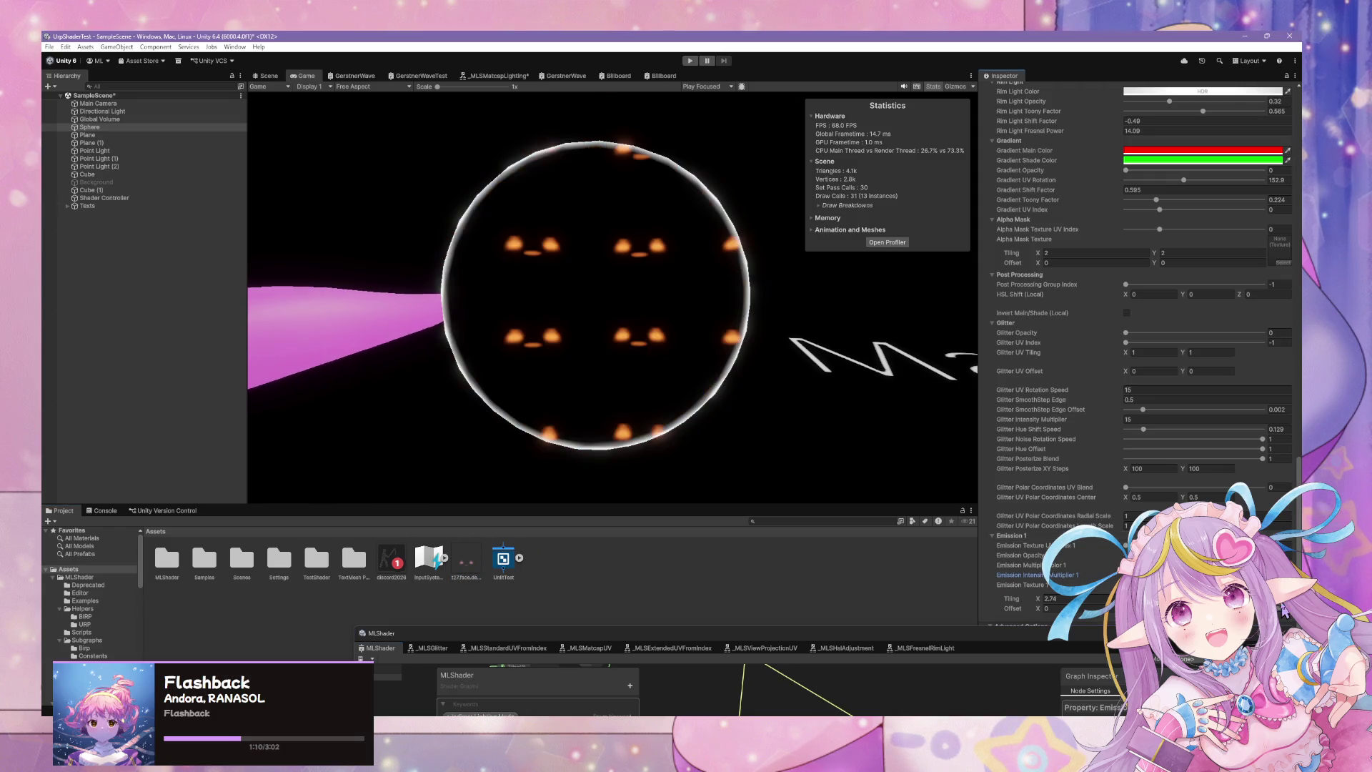
pyautogui.click(474, 566)
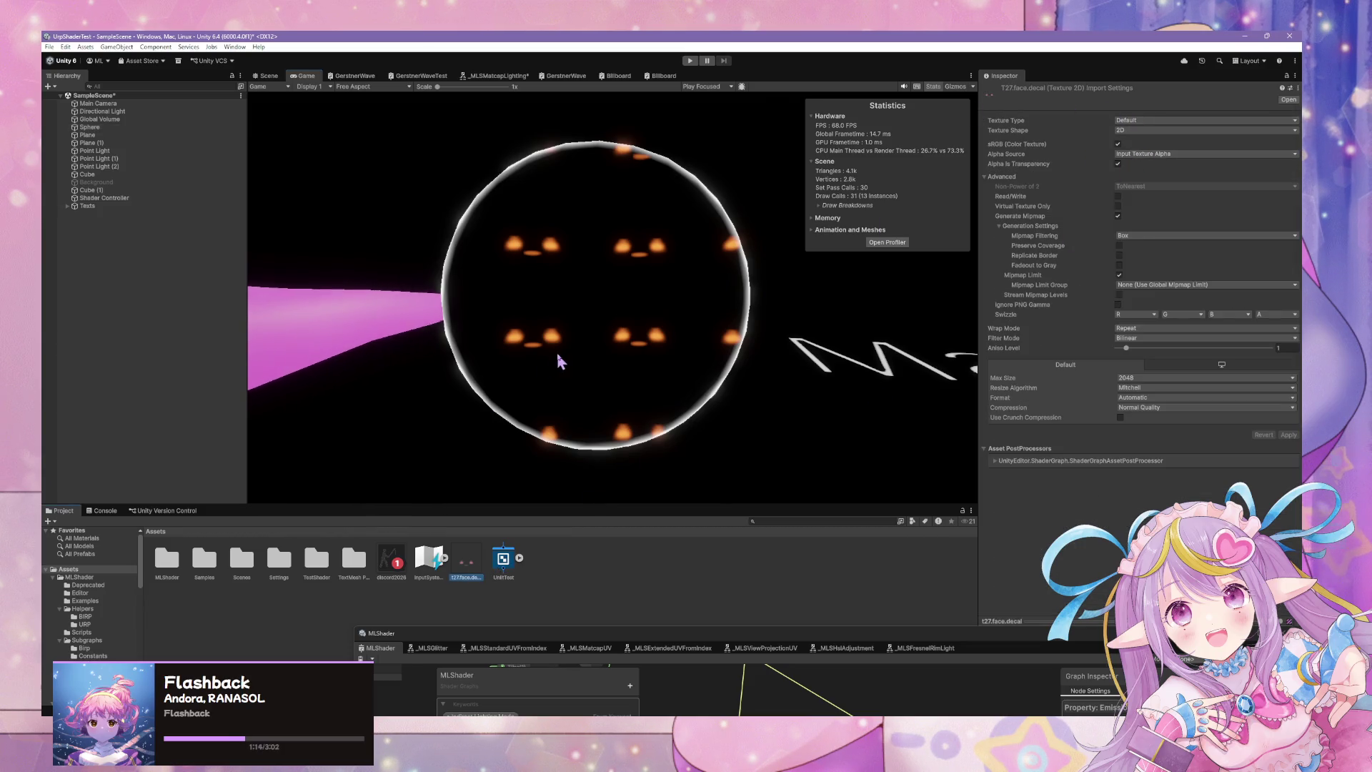
pyautogui.click(390, 565)
pyautogui.click(466, 561)
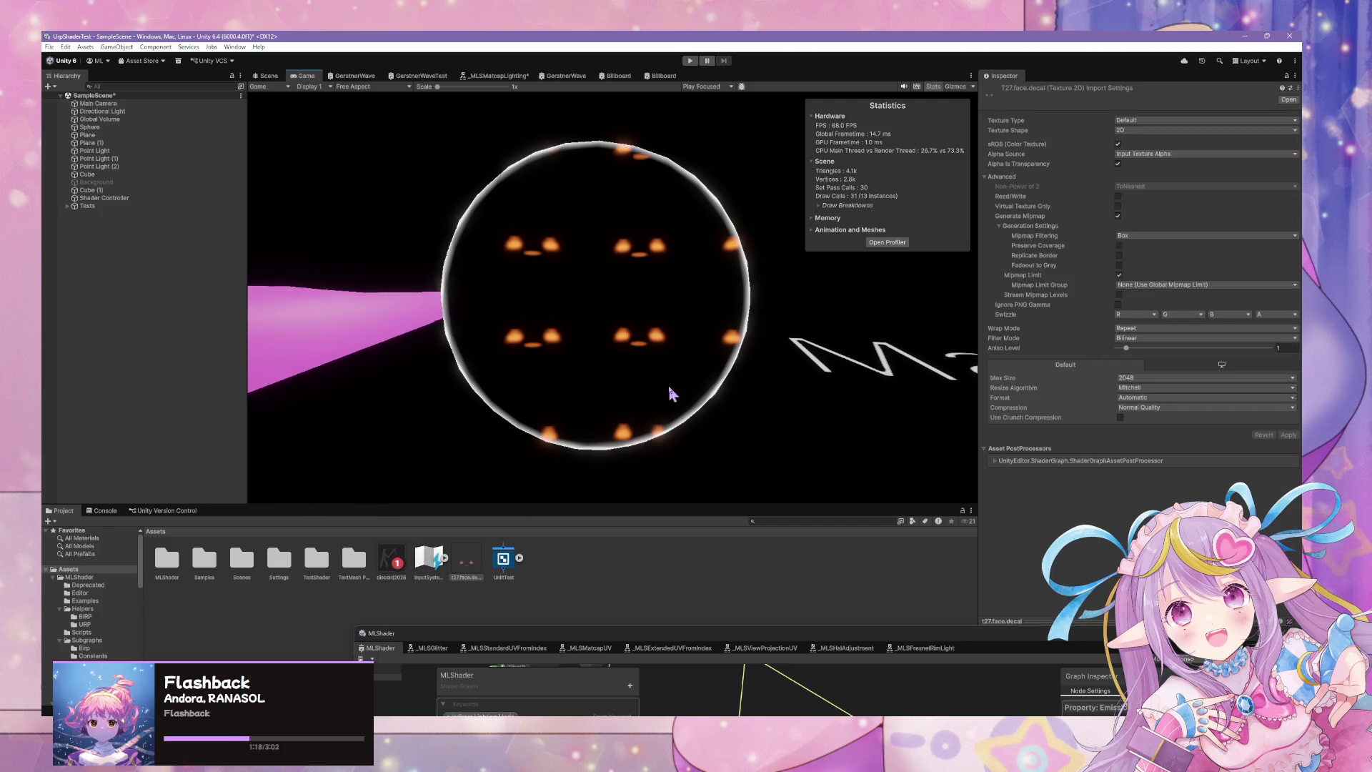
pyautogui.click(389, 561)
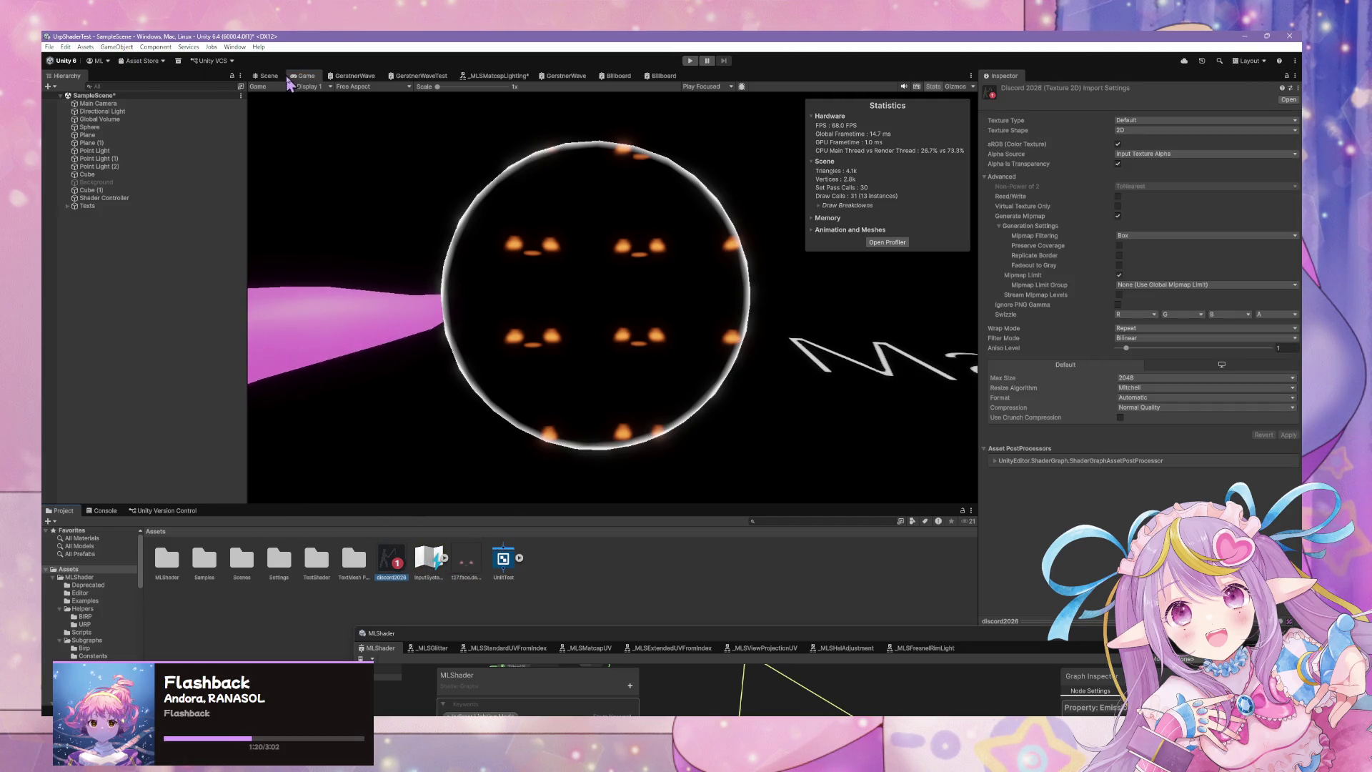
# Select the Sphere in the Scene view and return to the Game view.
pyautogui.click(269, 76)
pyautogui.click(569, 332)
pyautogui.click(306, 75)
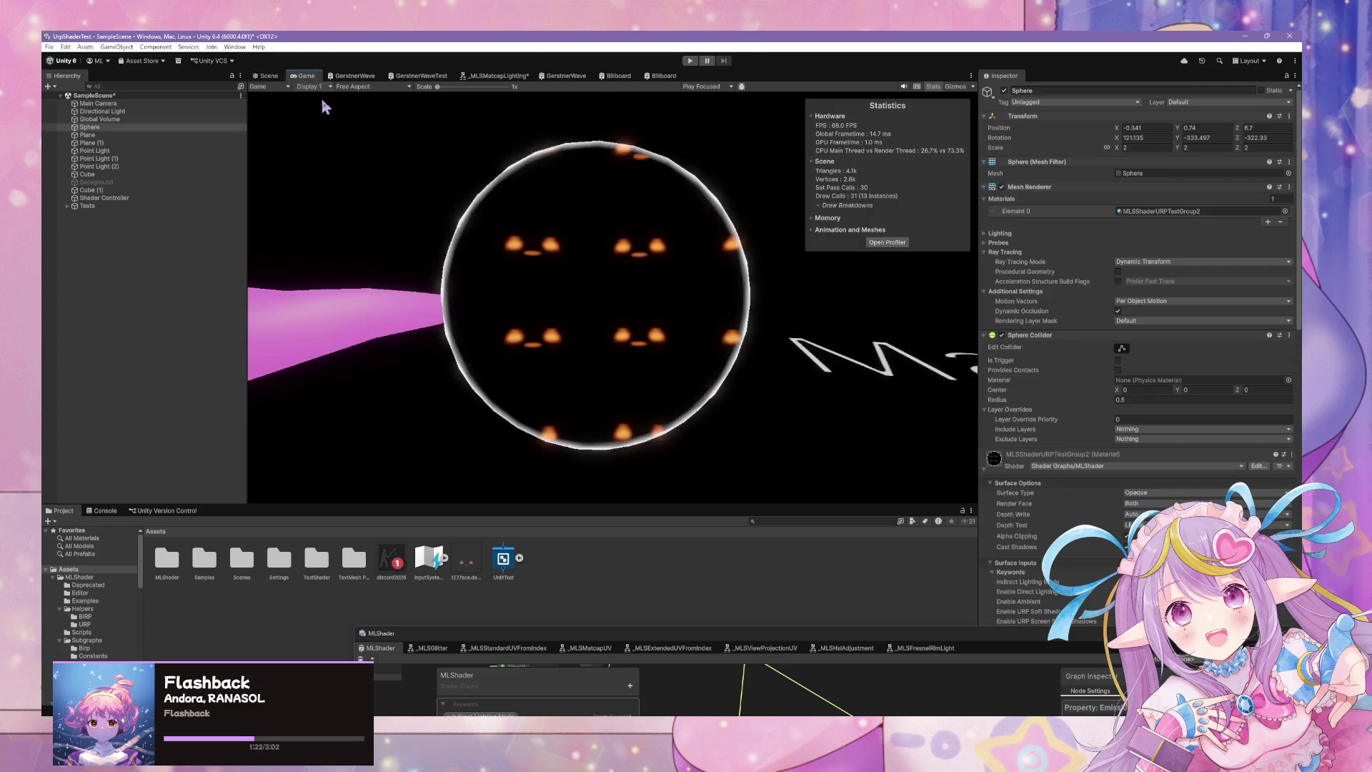
pyautogui.scroll(-5, 1137, 357)
pyautogui.moveTo(500, 633); pyautogui.dragTo(136, 553)
# Set the sphere's Emission Multiply Color to white.
pyautogui.scroll(-10, 1136, 393)
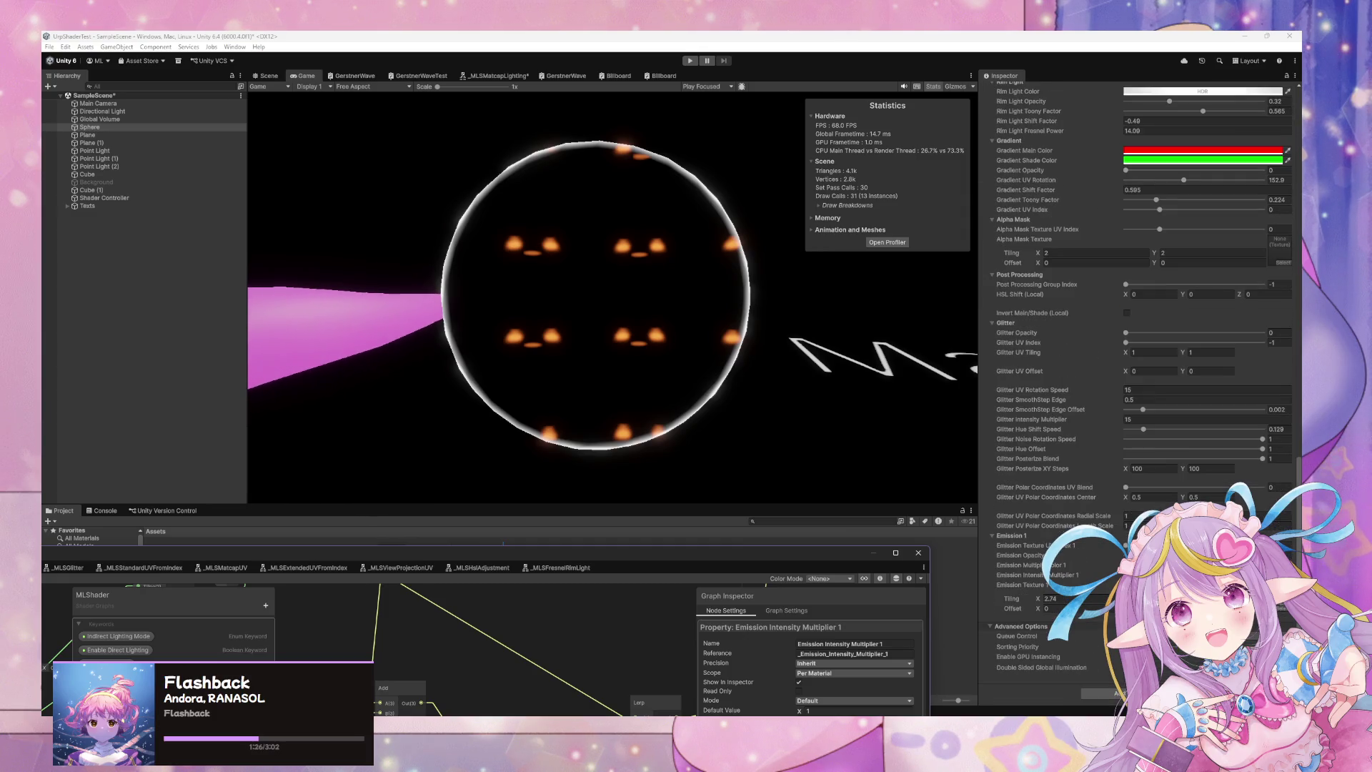
pyautogui.click(1208, 564)
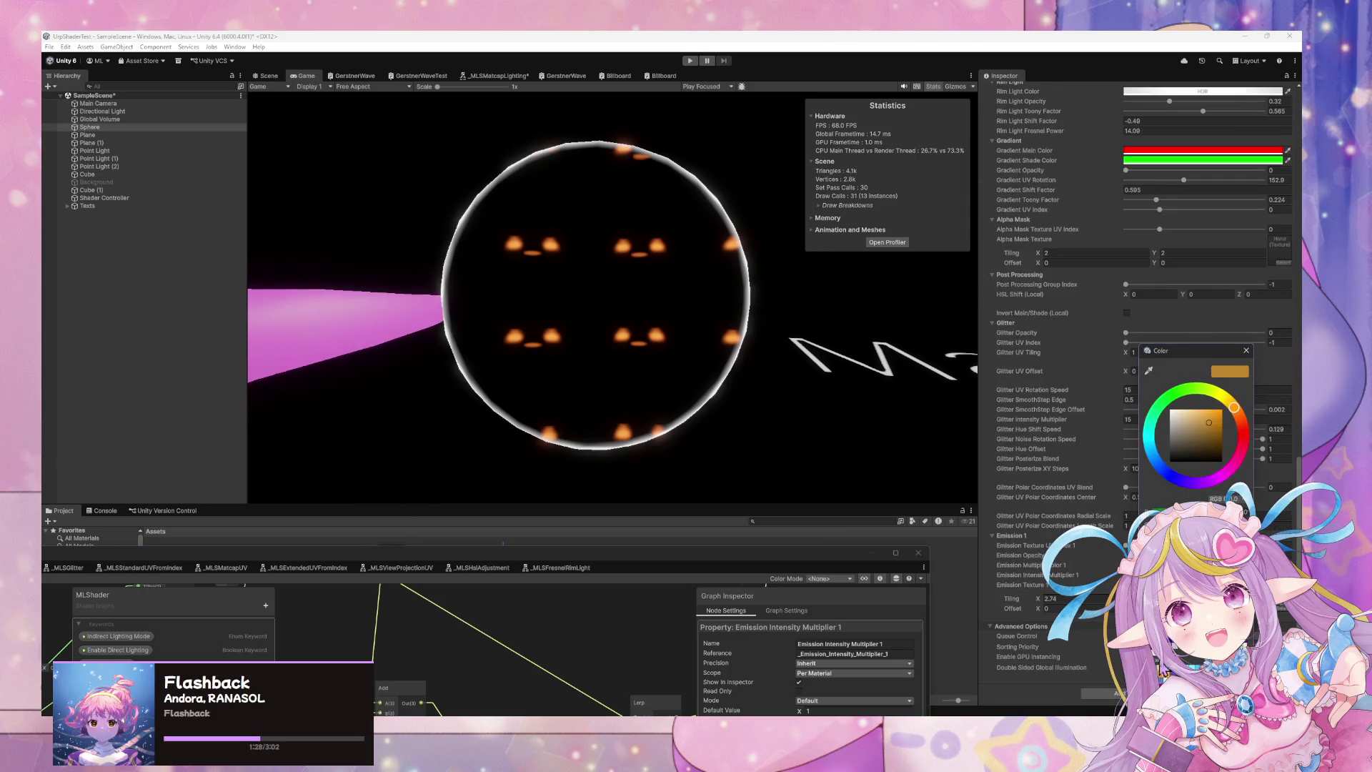
pyautogui.click(1172, 410)
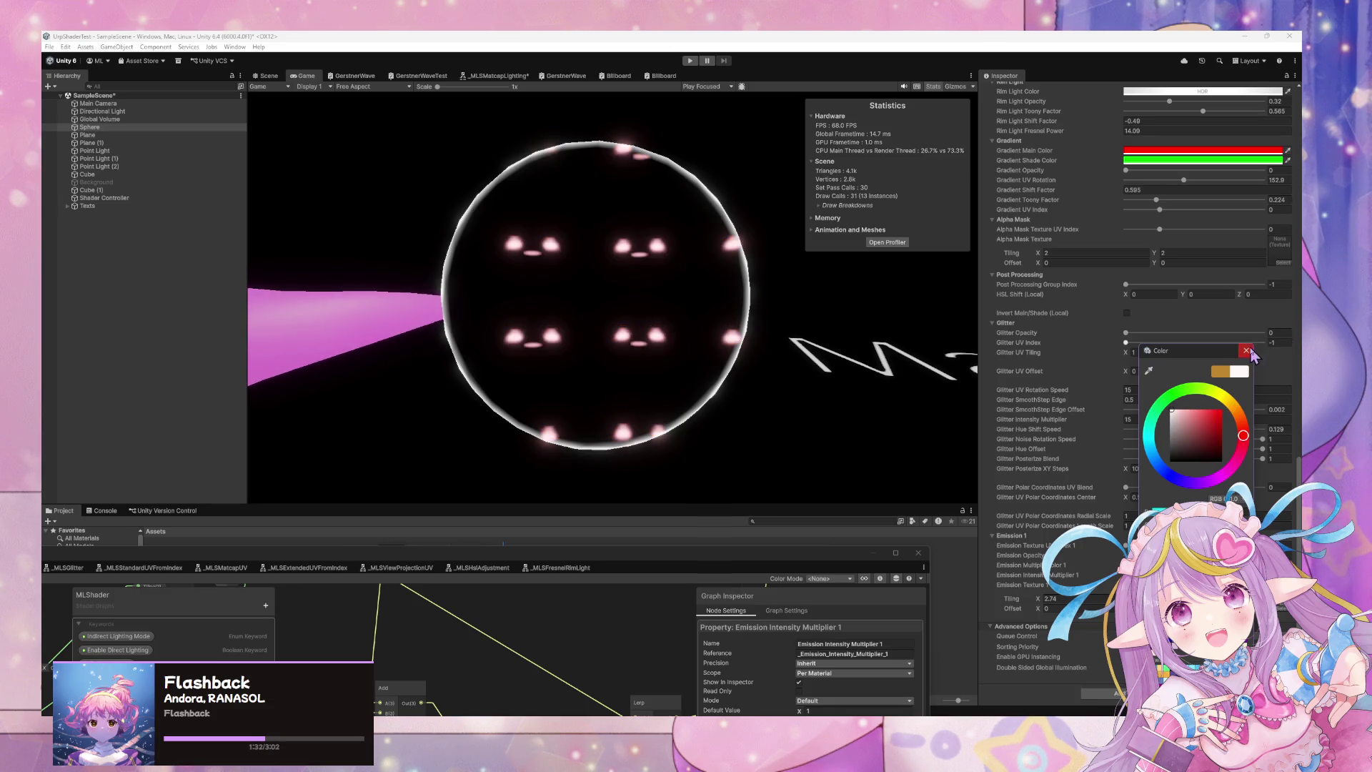
pyautogui.click(1247, 351)
# Set Emission Texture tiling X and Y to 1, then view t27.face.decal in an image viewer.
pyautogui.click(1108, 601)
pyautogui.write('1')
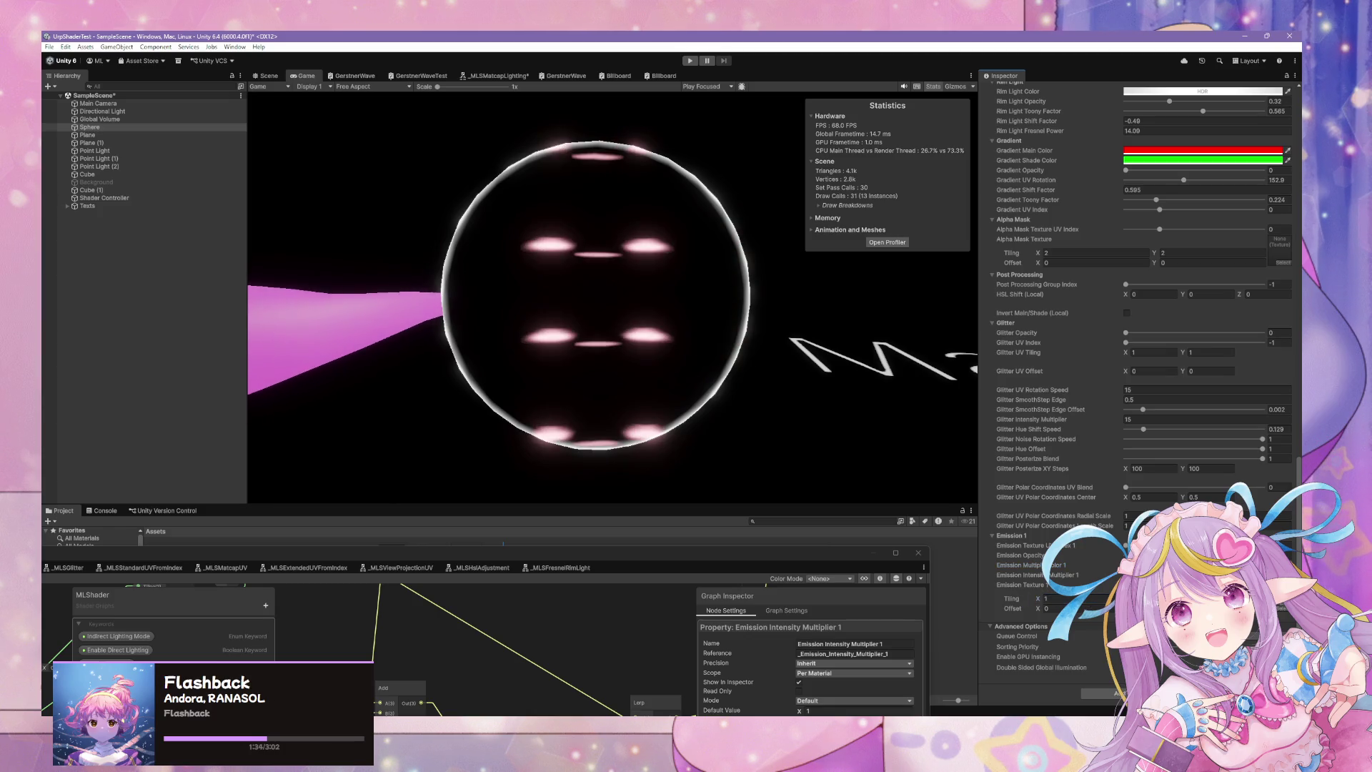
pyautogui.press('Tab')
pyautogui.write('1')
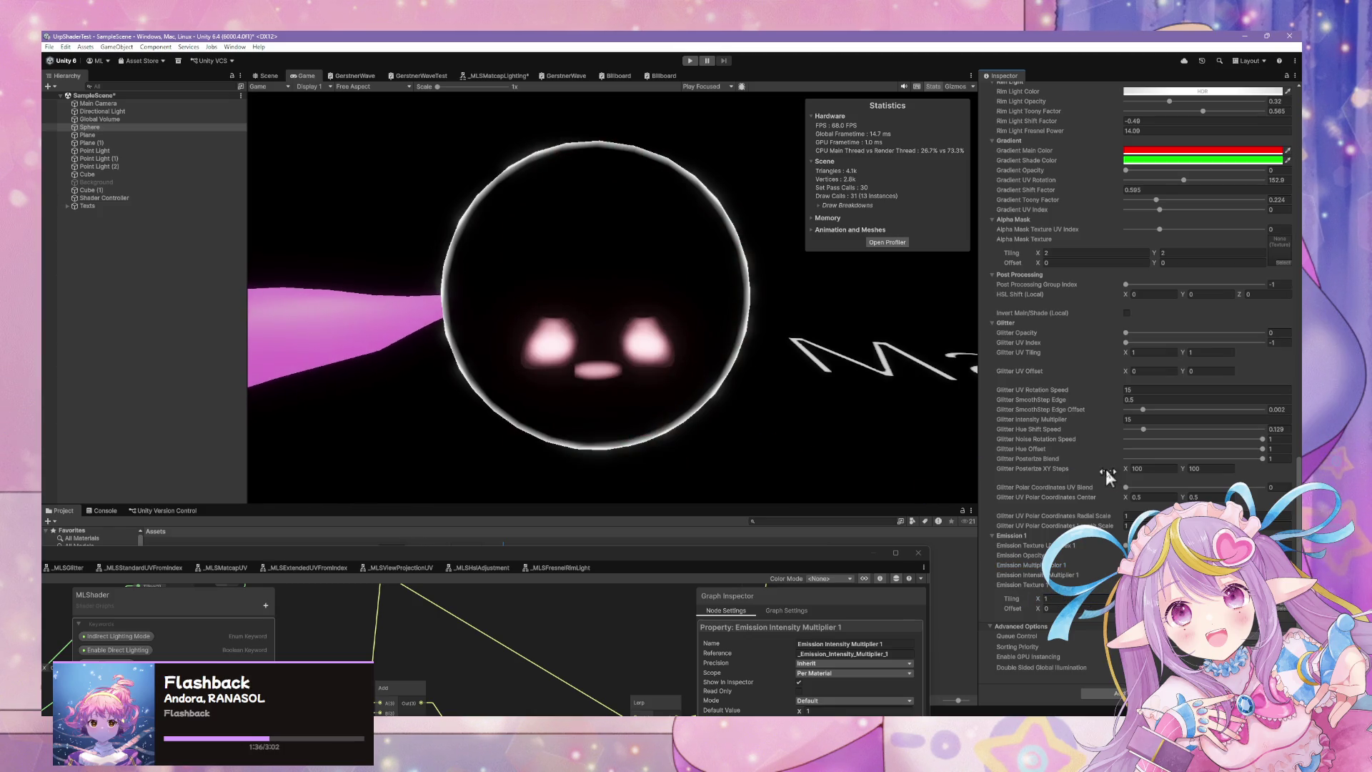
pyautogui.moveTo(443, 549); pyautogui.dragTo(439, 580)
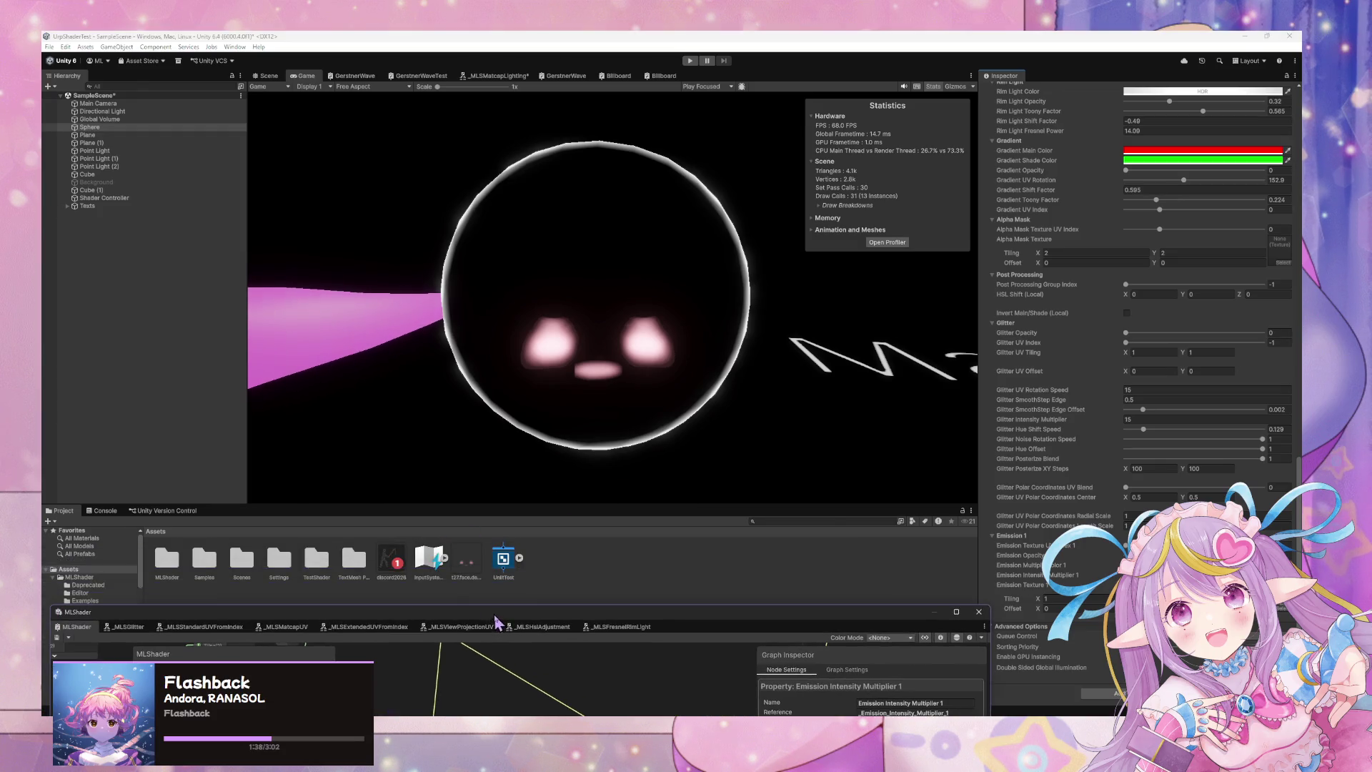
pyautogui.doubleClick(507, 560)
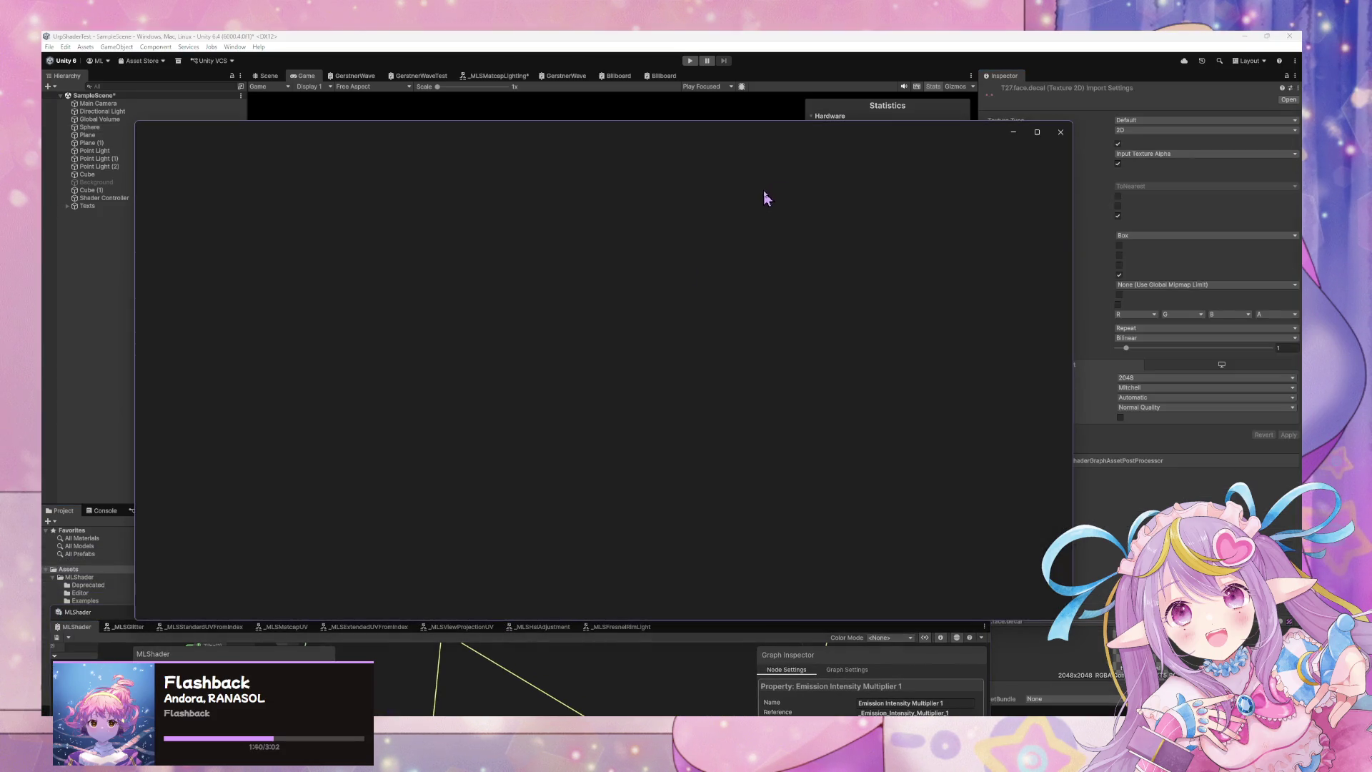
# Close the image viewer and review the texture's Alpha Source, keeping Input Texture Alpha.
pyautogui.click(1061, 138)
pyautogui.click(596, 384)
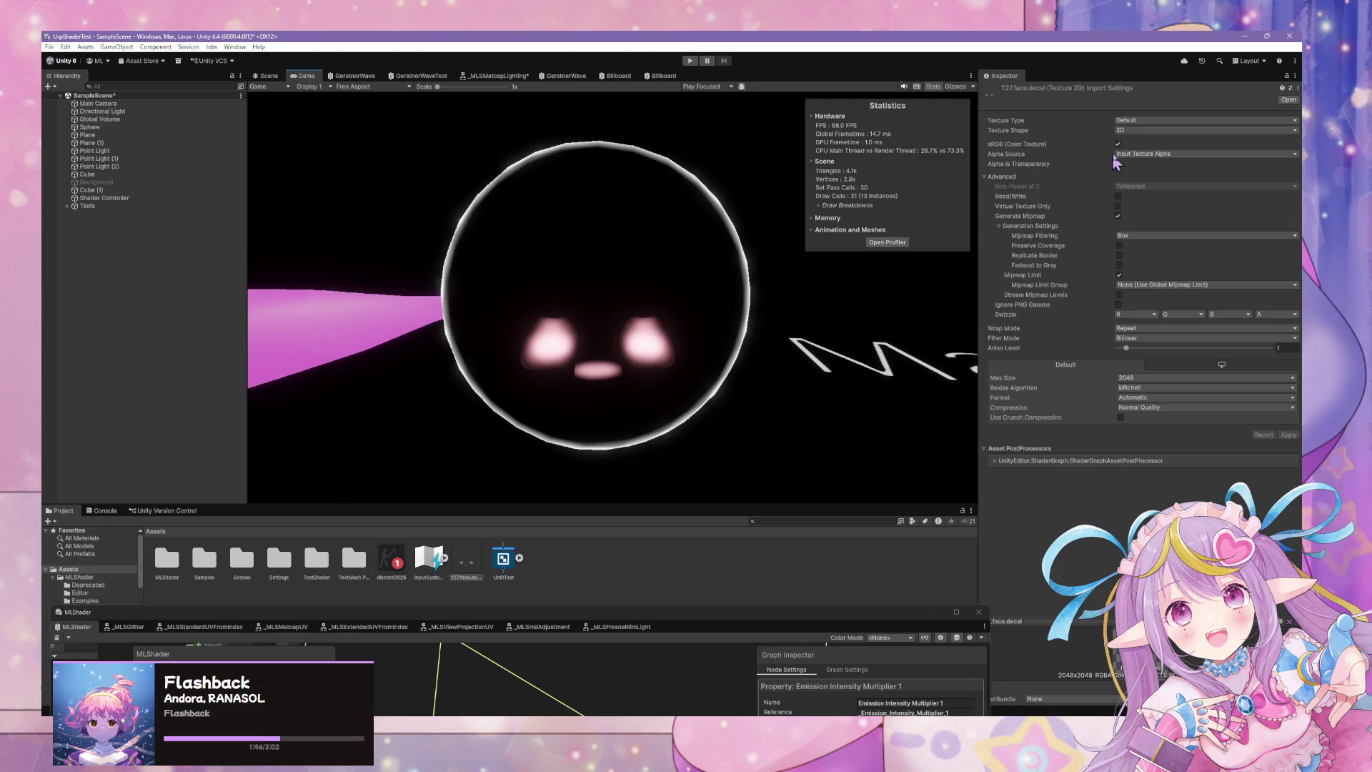
pyautogui.click(1160, 154)
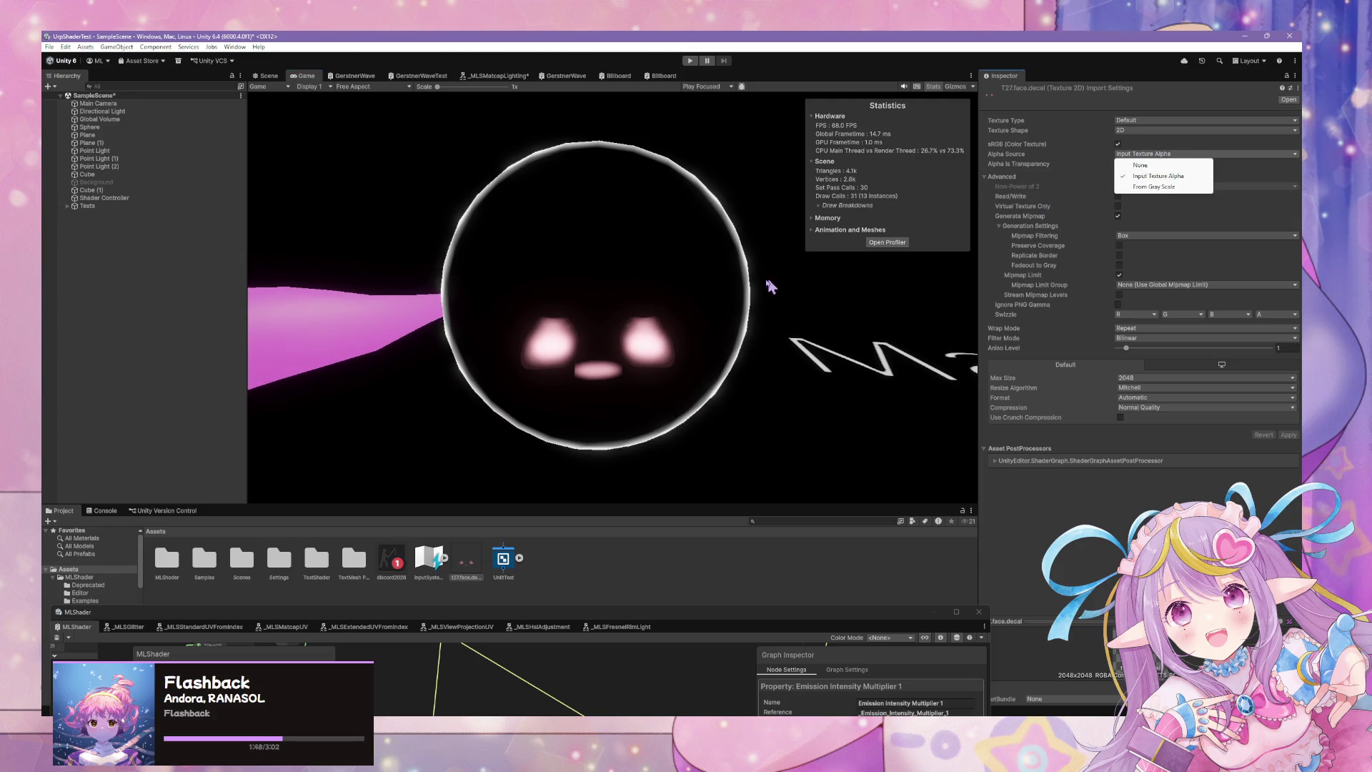
pyautogui.click(462, 571)
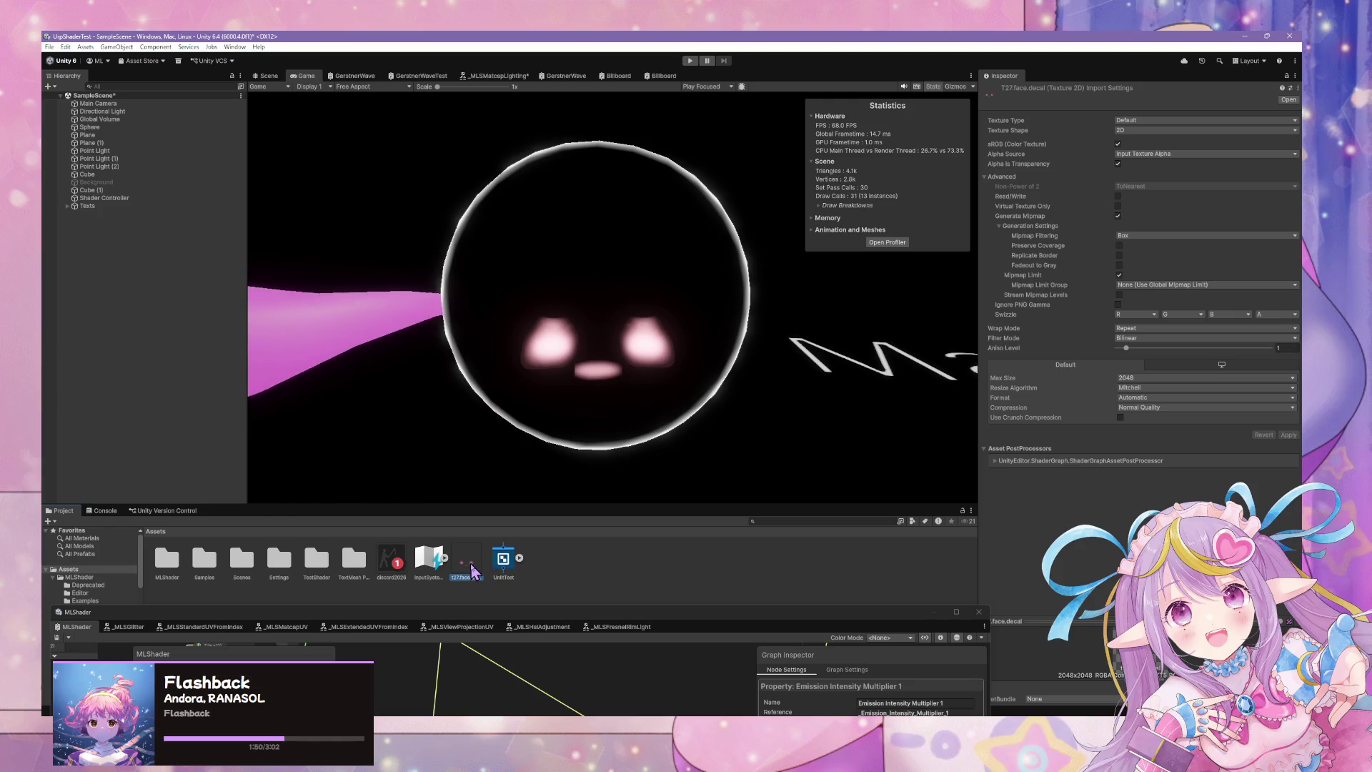
# Reposition the Shader Graph window and select the sphere in the Scene view.
pyautogui.moveTo(565, 618)
pyautogui.mouseDown()
pyautogui.moveTo(571, 390)
pyautogui.moveTo(594, 400)
pyautogui.moveTo(595, 388)
pyautogui.mouseUp()
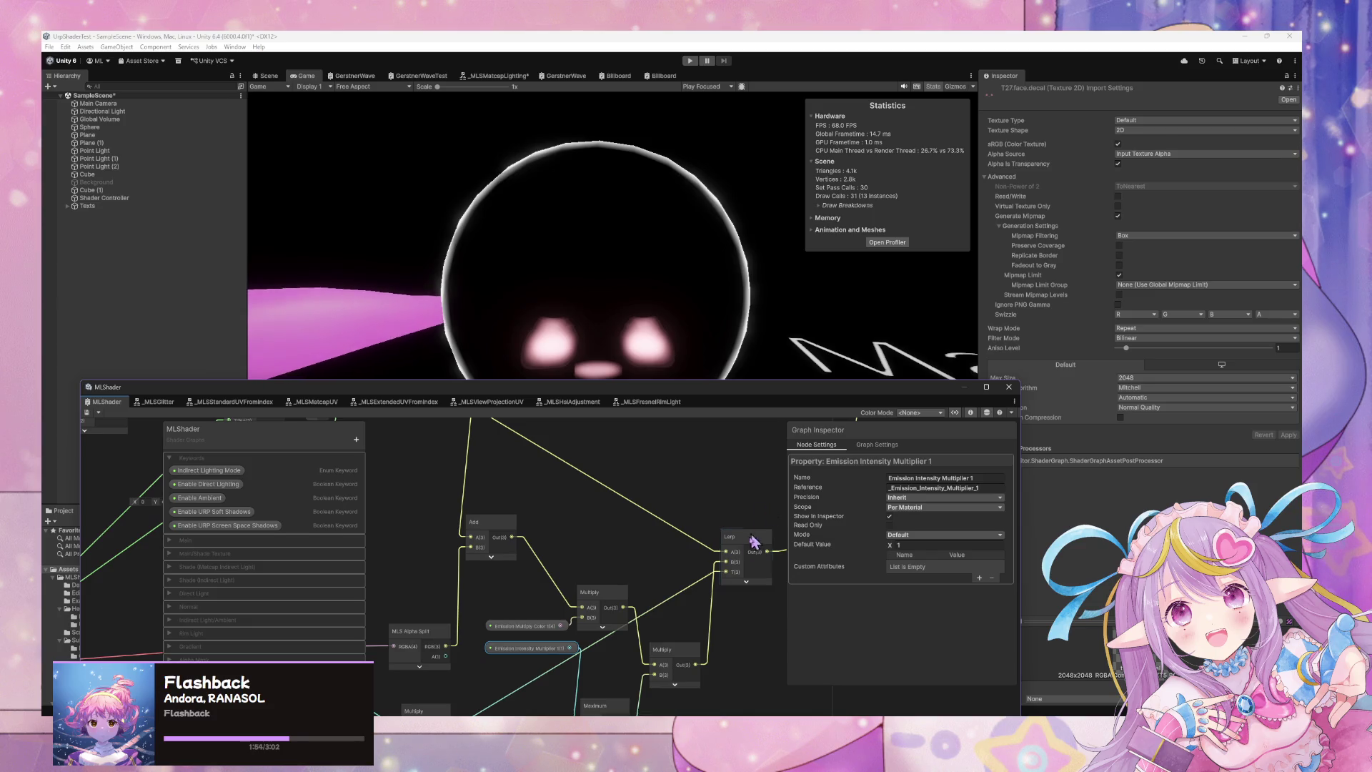
pyautogui.moveTo(699, 392)
pyautogui.mouseDown()
pyautogui.moveTo(622, 398)
pyautogui.moveTo(613, 483)
pyautogui.moveTo(679, 464)
pyautogui.moveTo(615, 483)
pyautogui.mouseUp()
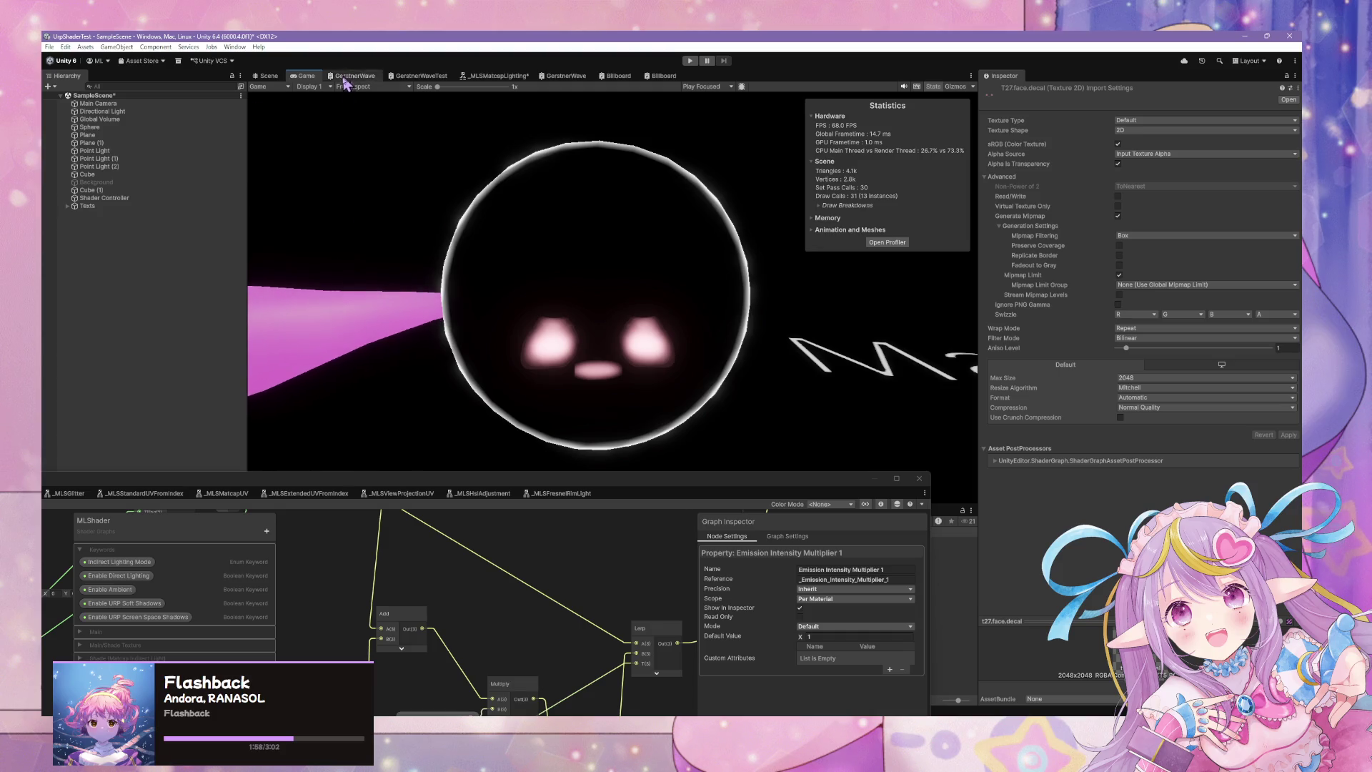
pyautogui.doubleClick(604, 497)
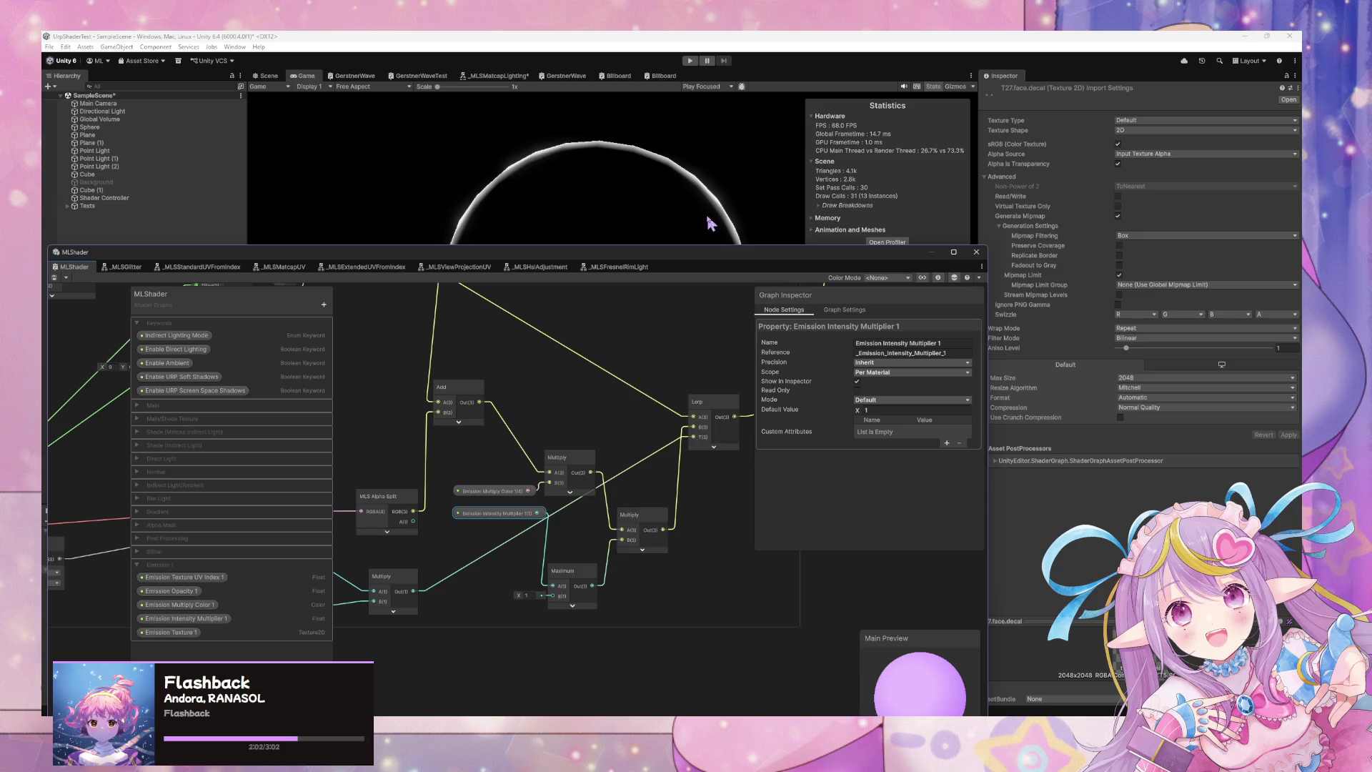
pyautogui.moveTo(690, 266)
pyautogui.mouseDown()
pyautogui.moveTo(654, 268)
pyautogui.moveTo(623, 513)
pyautogui.mouseUp()
pyautogui.click(269, 76)
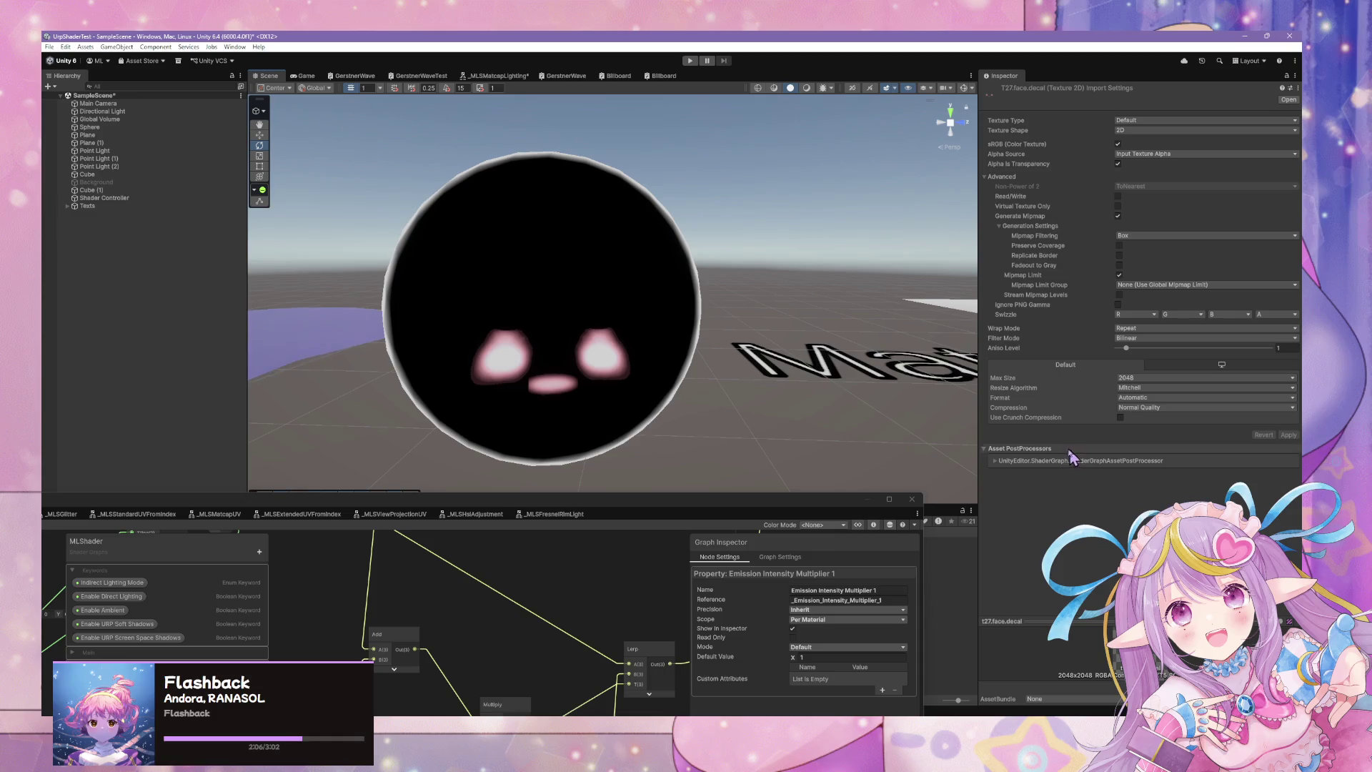
pyautogui.click(625, 342)
pyautogui.scroll(-15, 1030, 333)
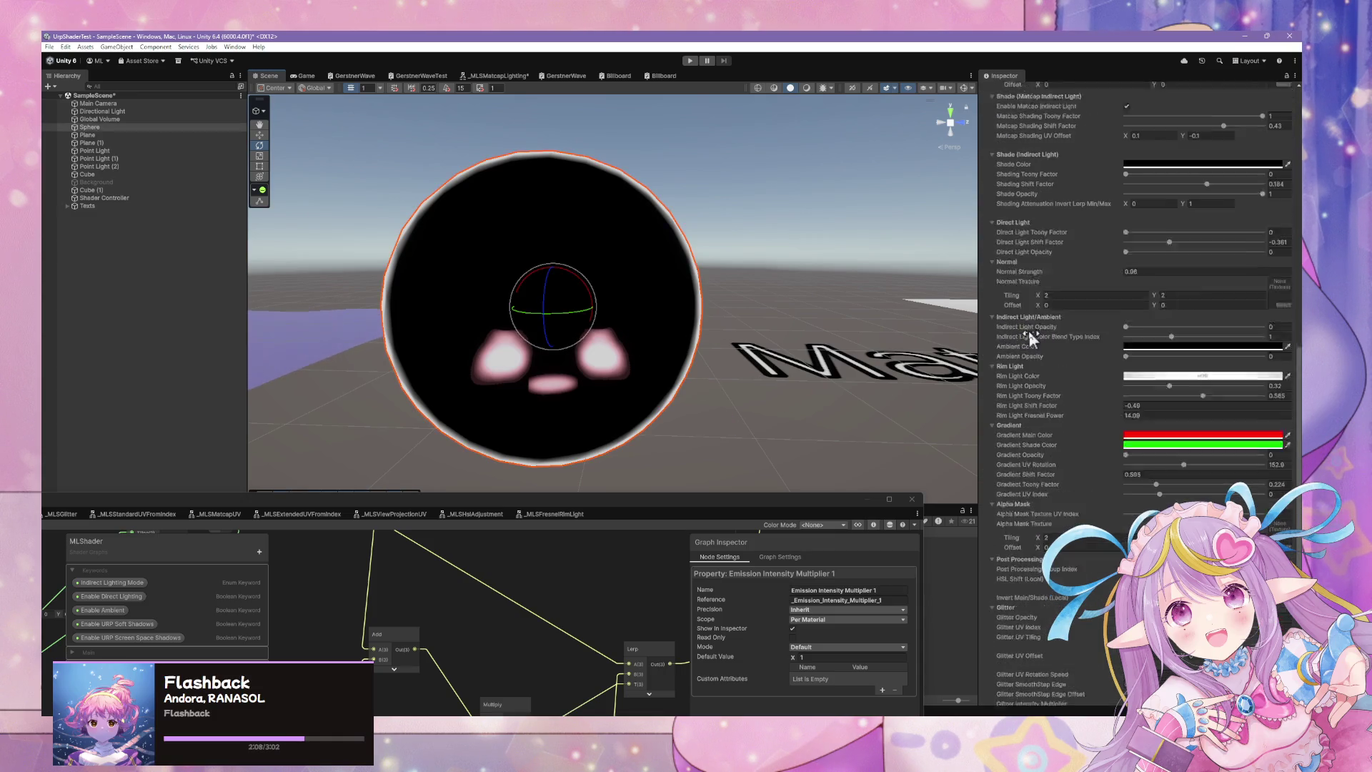
pyautogui.scroll(-2, 1038, 344)
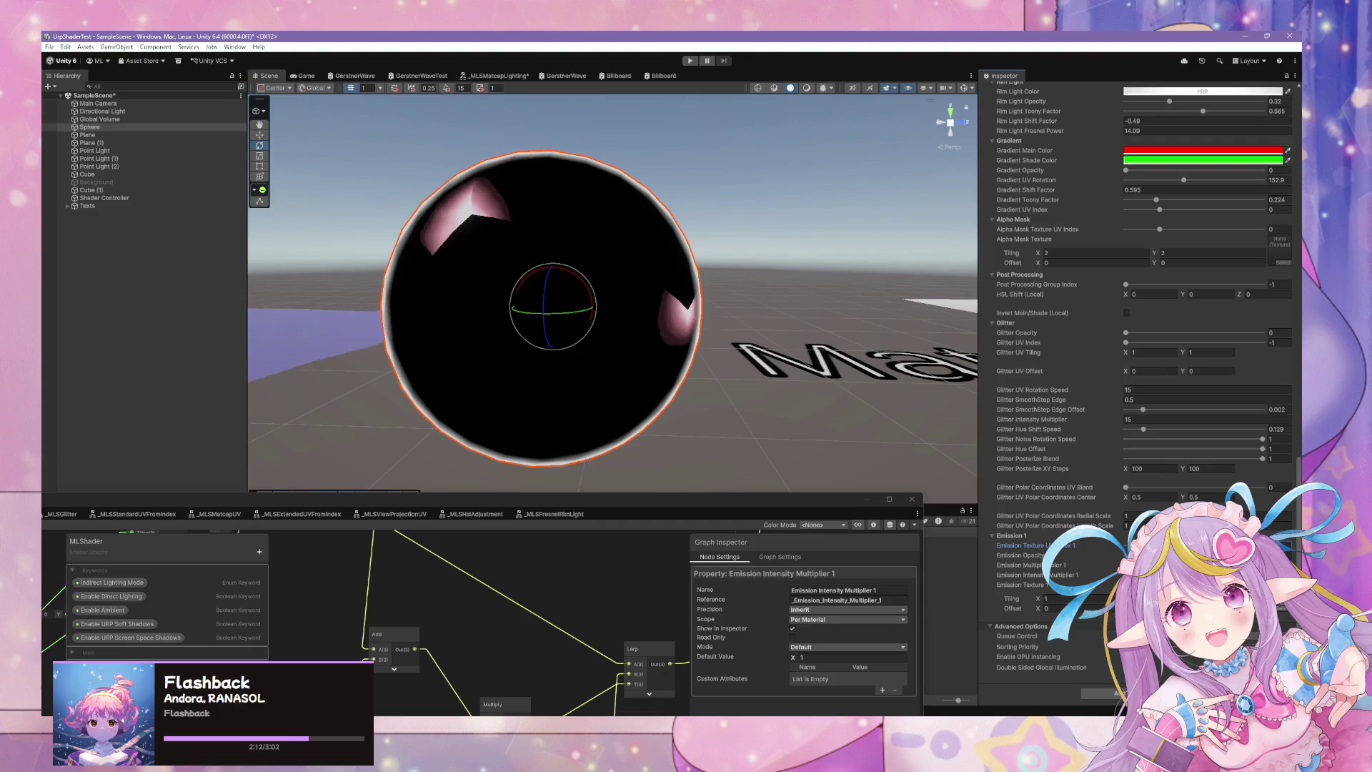
# Check Emission Texture UV Index 1's slider type, then lower the graph over the Game view.
pyautogui.moveTo(779, 512); pyautogui.dragTo(1082, 135)
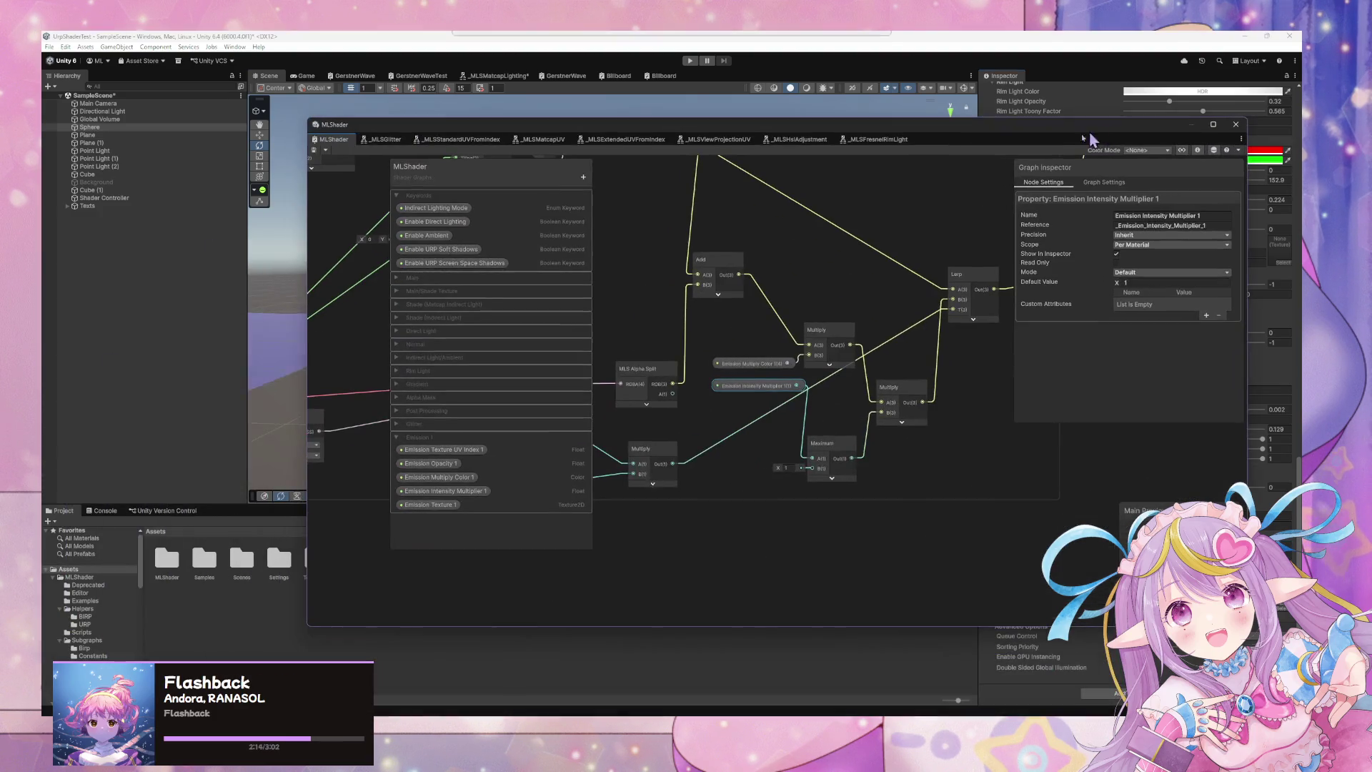
pyautogui.click(487, 450)
pyautogui.click(1136, 284)
pyautogui.click(1137, 285)
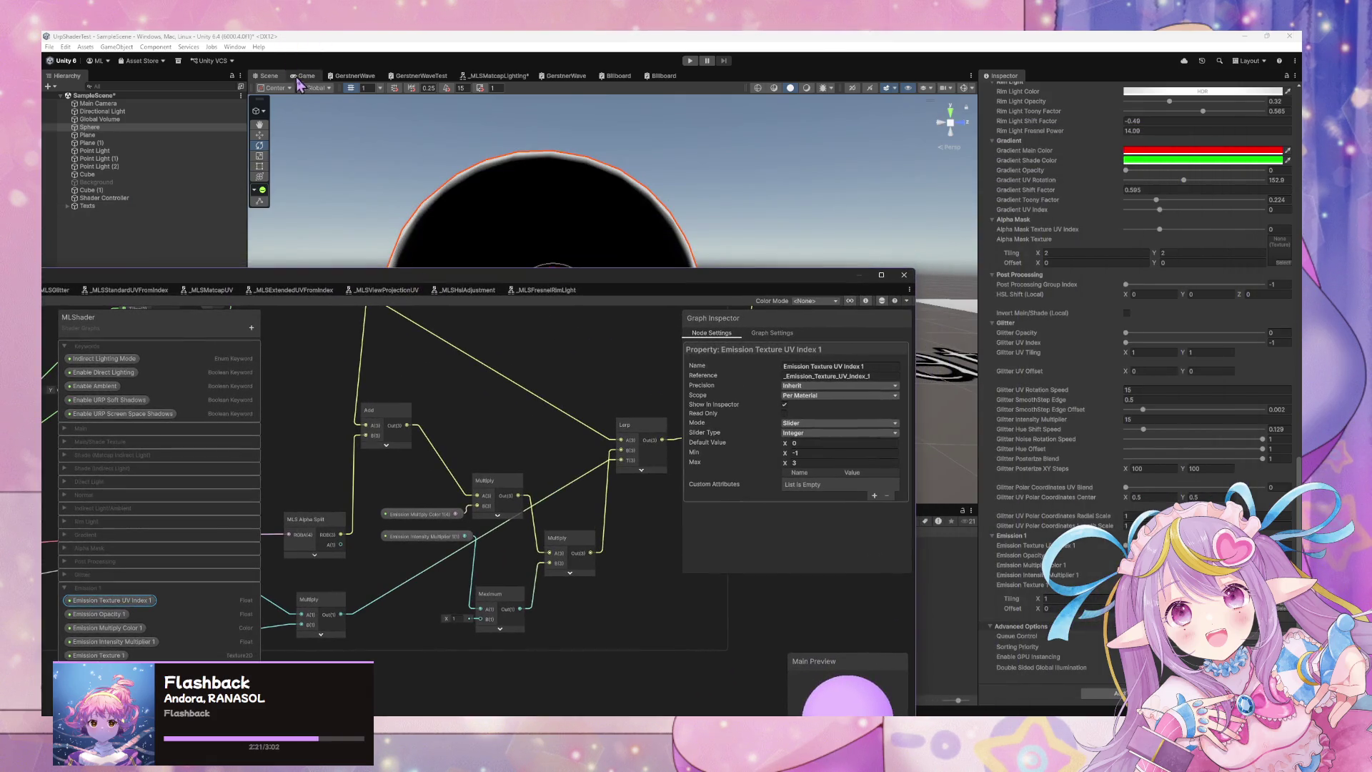
pyautogui.click(305, 76)
pyautogui.moveTo(558, 260); pyautogui.dragTo(574, 427)
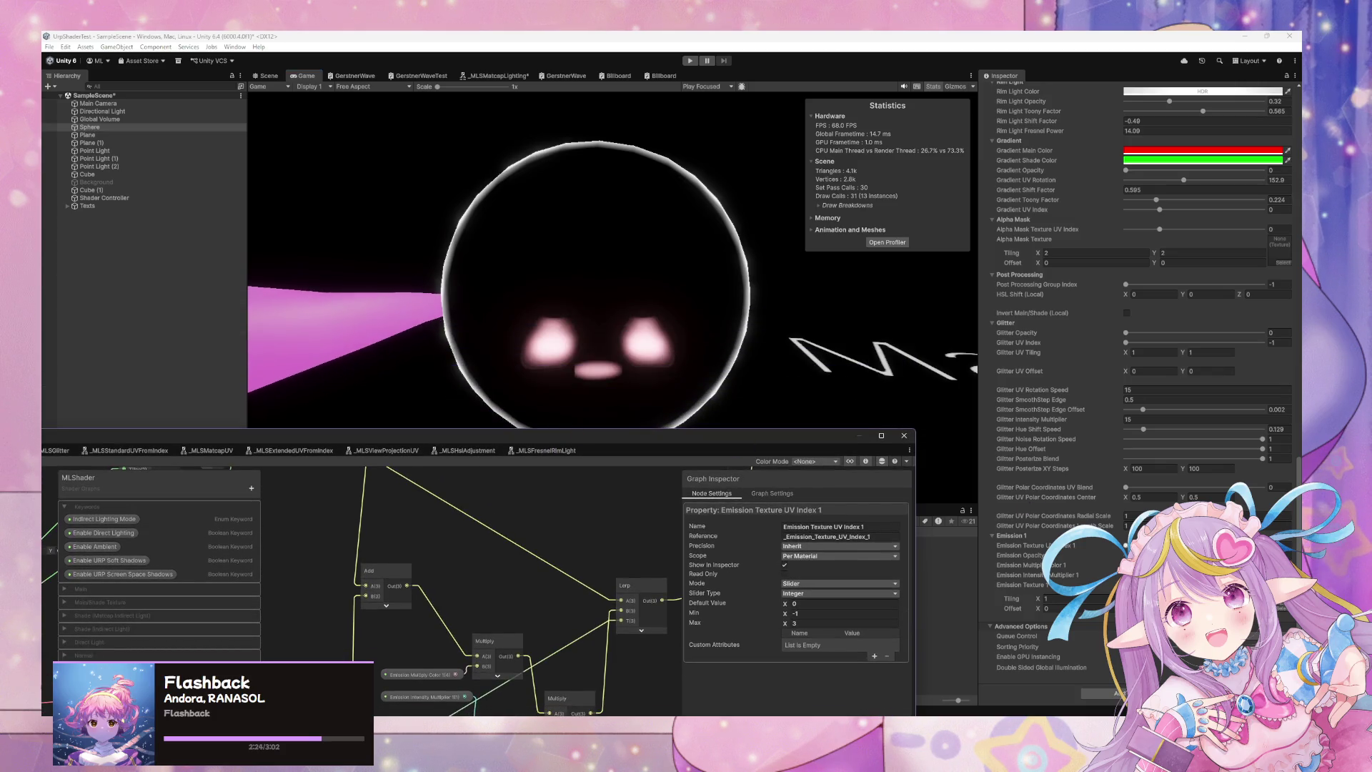
# Change the Emission Texture UV Index on the sphere and try an orange emission colour.
pyautogui.click(1179, 546)
pyautogui.moveTo(1179, 545)
pyautogui.mouseDown()
pyautogui.moveTo(97, 581)
pyautogui.moveTo(1100, 575)
pyautogui.moveTo(861, 551)
pyautogui.moveTo(1117, 575)
pyautogui.mouseUp()
pyautogui.click(1207, 564)
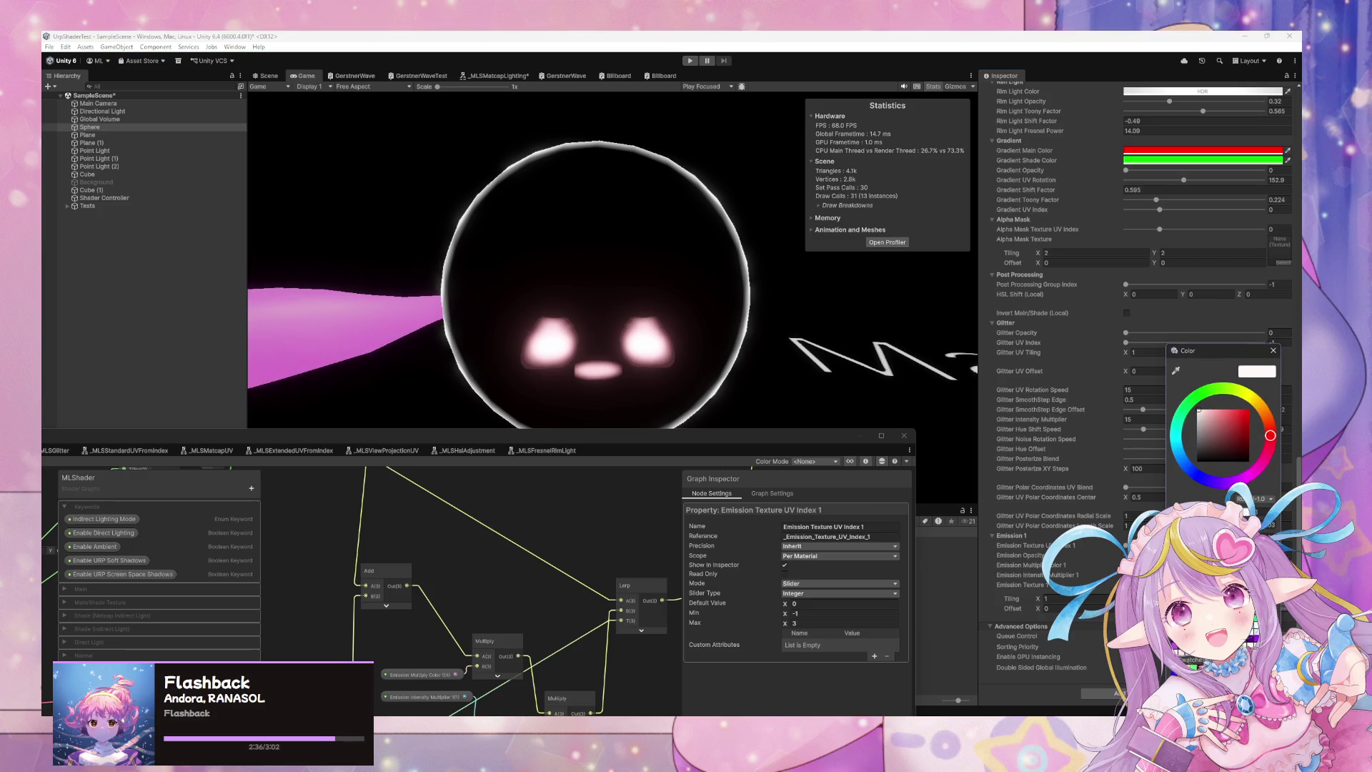
pyautogui.click(1262, 408)
pyautogui.click(1236, 422)
# Settle on a cyan-blue emission colour and bring the graph window back in front.
pyautogui.moveTo(1262, 407)
pyautogui.mouseDown()
pyautogui.moveTo(1187, 458)
pyautogui.moveTo(1262, 408)
pyautogui.moveTo(1178, 449)
pyautogui.mouseUp()
pyautogui.click(1205, 409)
pyautogui.click(1236, 422)
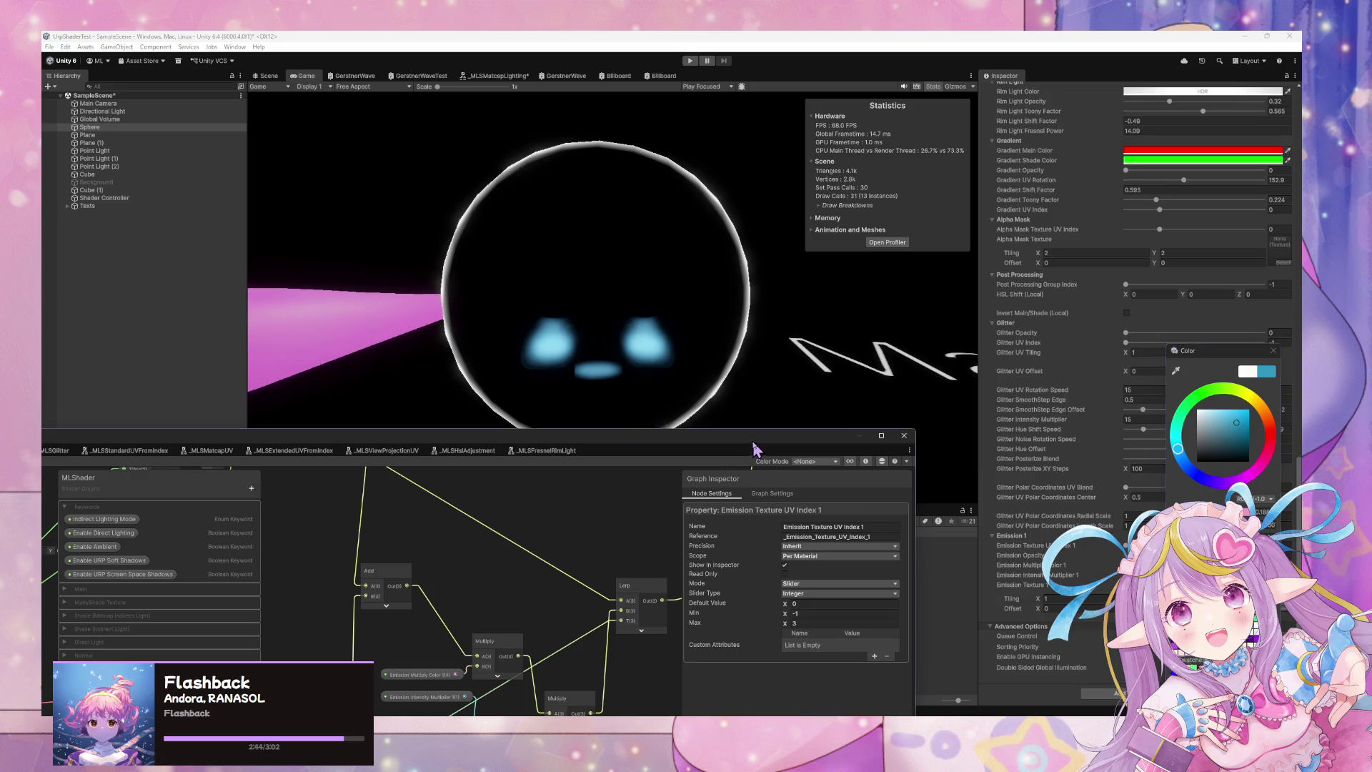
pyautogui.moveTo(756, 448); pyautogui.dragTo(958, 285)
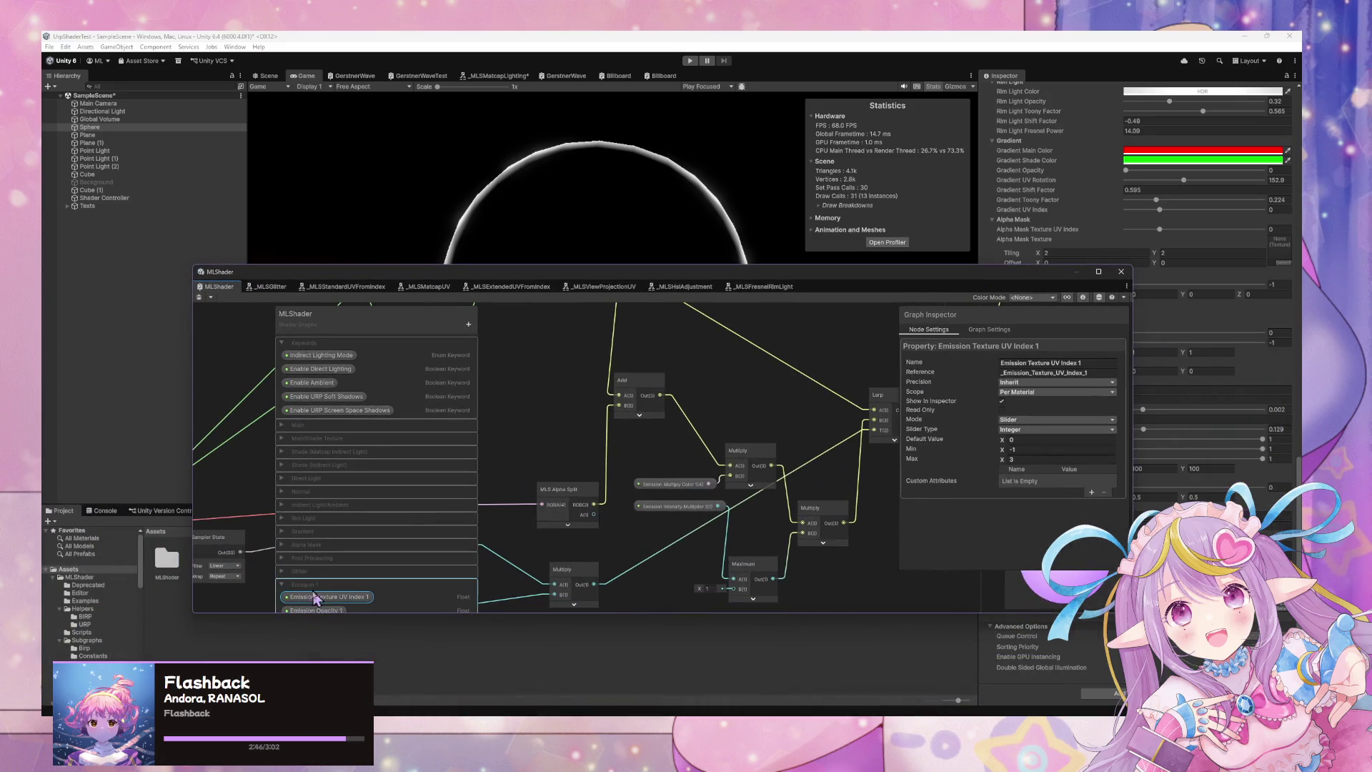
# Select Emission Multiply Color 1 in the Blackboard, set its Mode to HDR, and save the graph.
pyautogui.moveTo(384, 616); pyautogui.dragTo(383, 679)
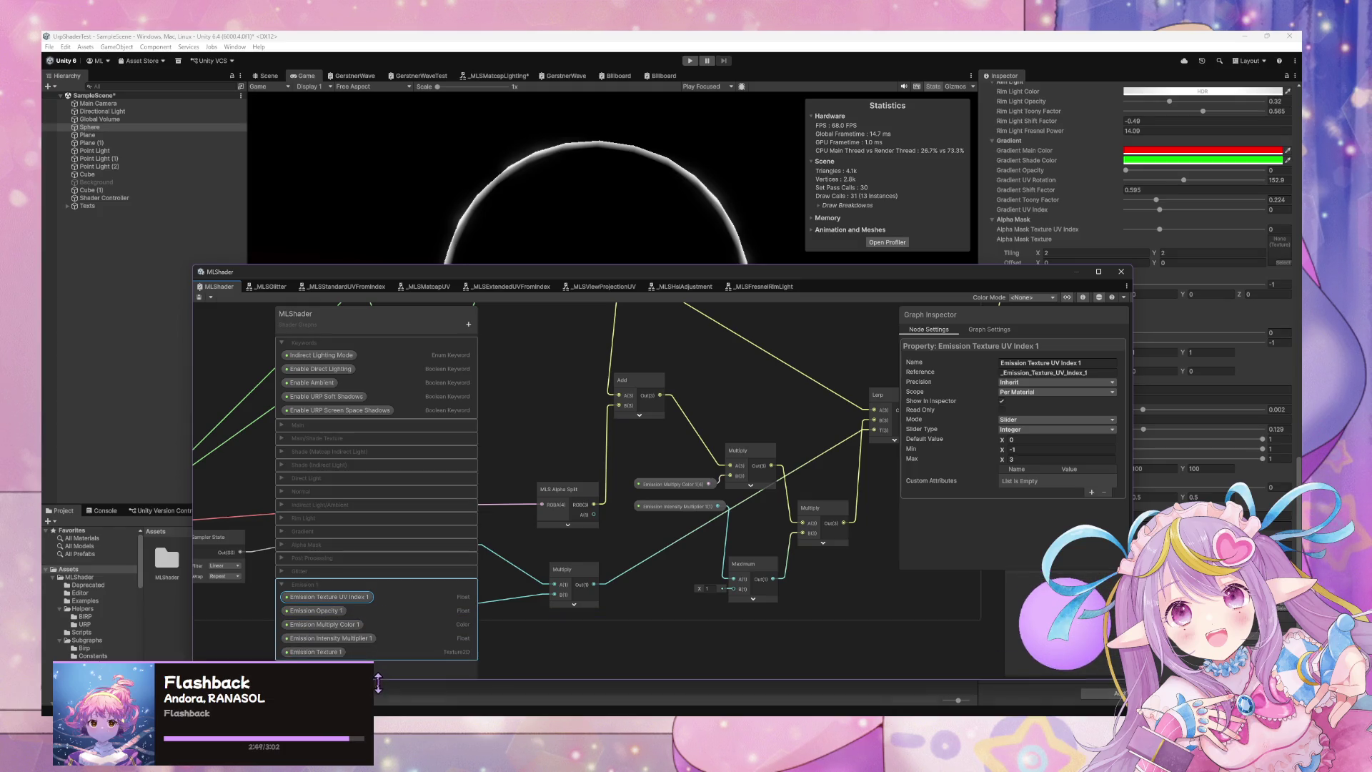
pyautogui.click(334, 627)
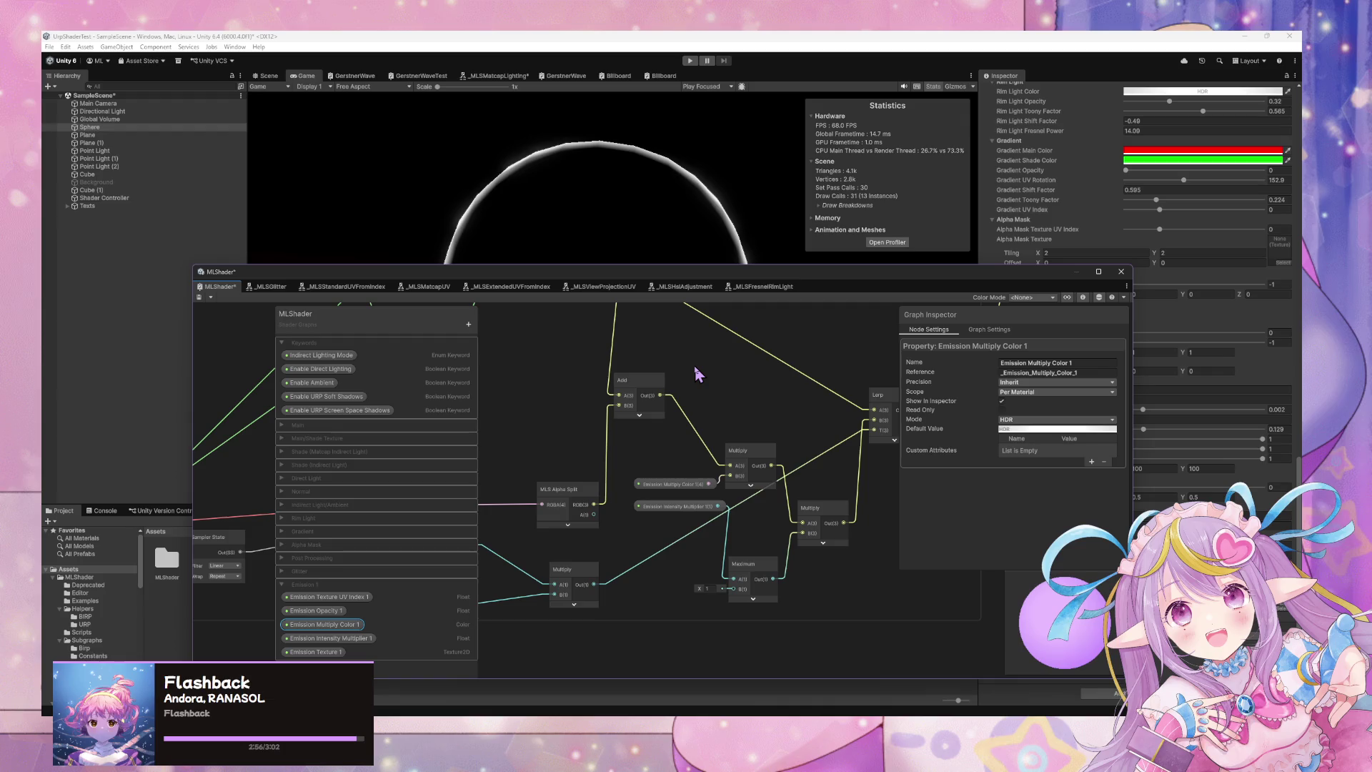
pyautogui.click(200, 297)
# Test brighter and orange emission colours in the material's HDR colour picker.
pyautogui.moveTo(947, 285)
pyautogui.mouseDown()
pyautogui.moveTo(861, 323)
pyautogui.moveTo(778, 425)
pyautogui.mouseUp()
pyautogui.click(1215, 565)
pyautogui.moveTo(1208, 529); pyautogui.dragTo(1229, 529)
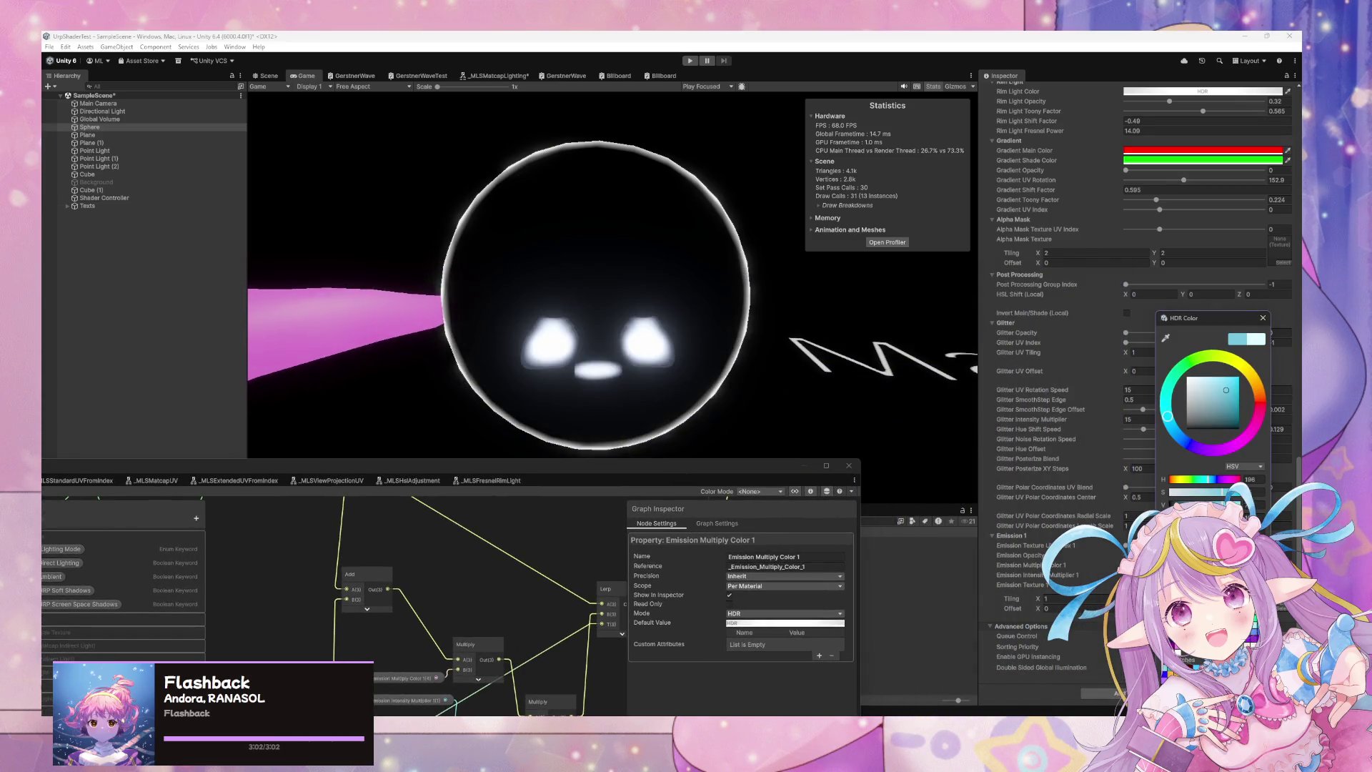
pyautogui.click(1250, 374)
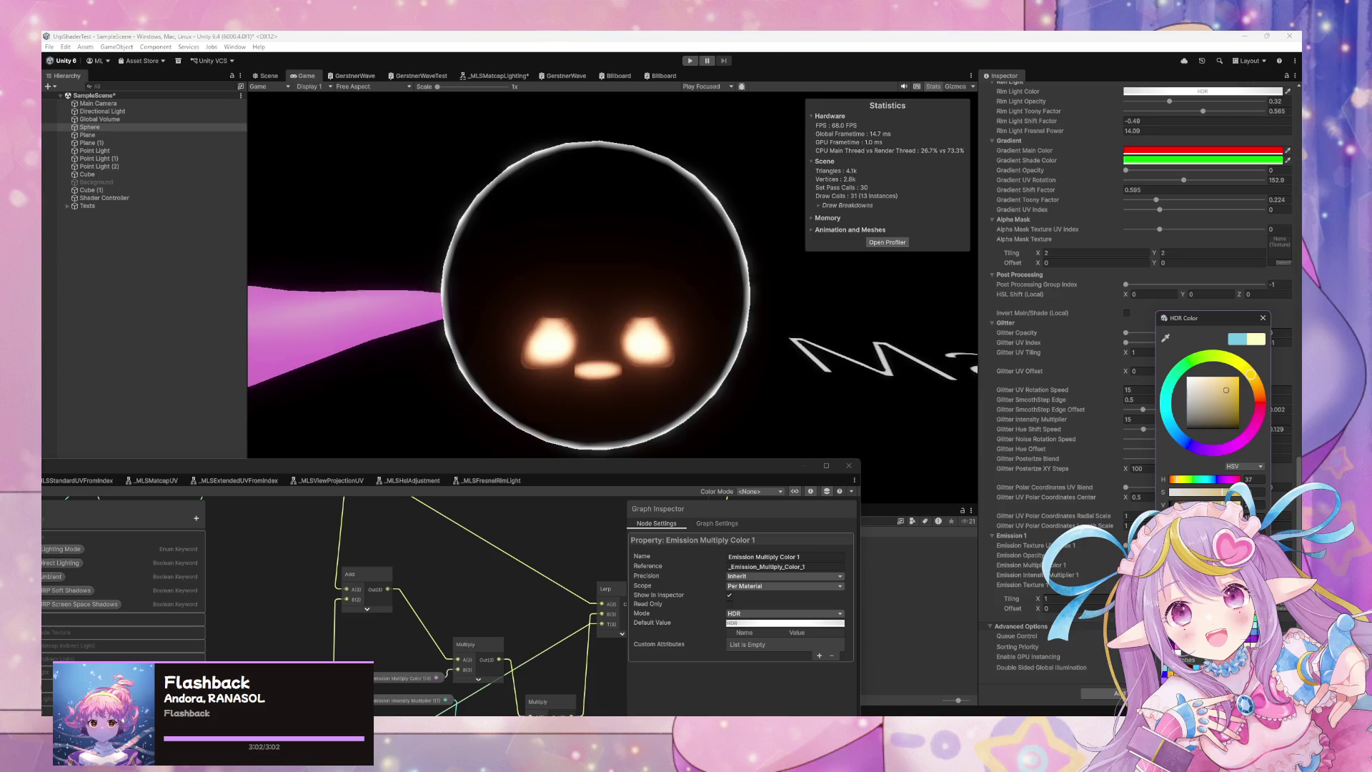
pyautogui.click(1036, 575)
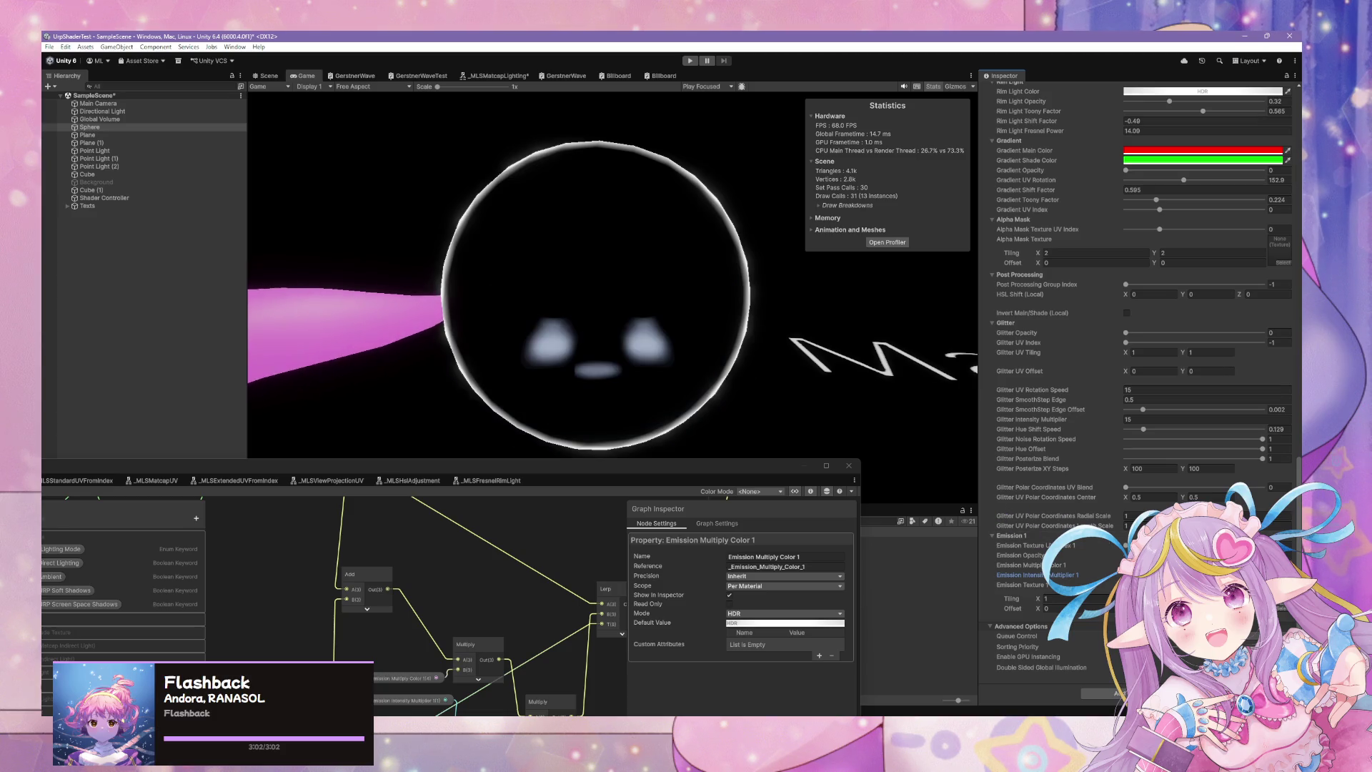
pyautogui.click(1215, 565)
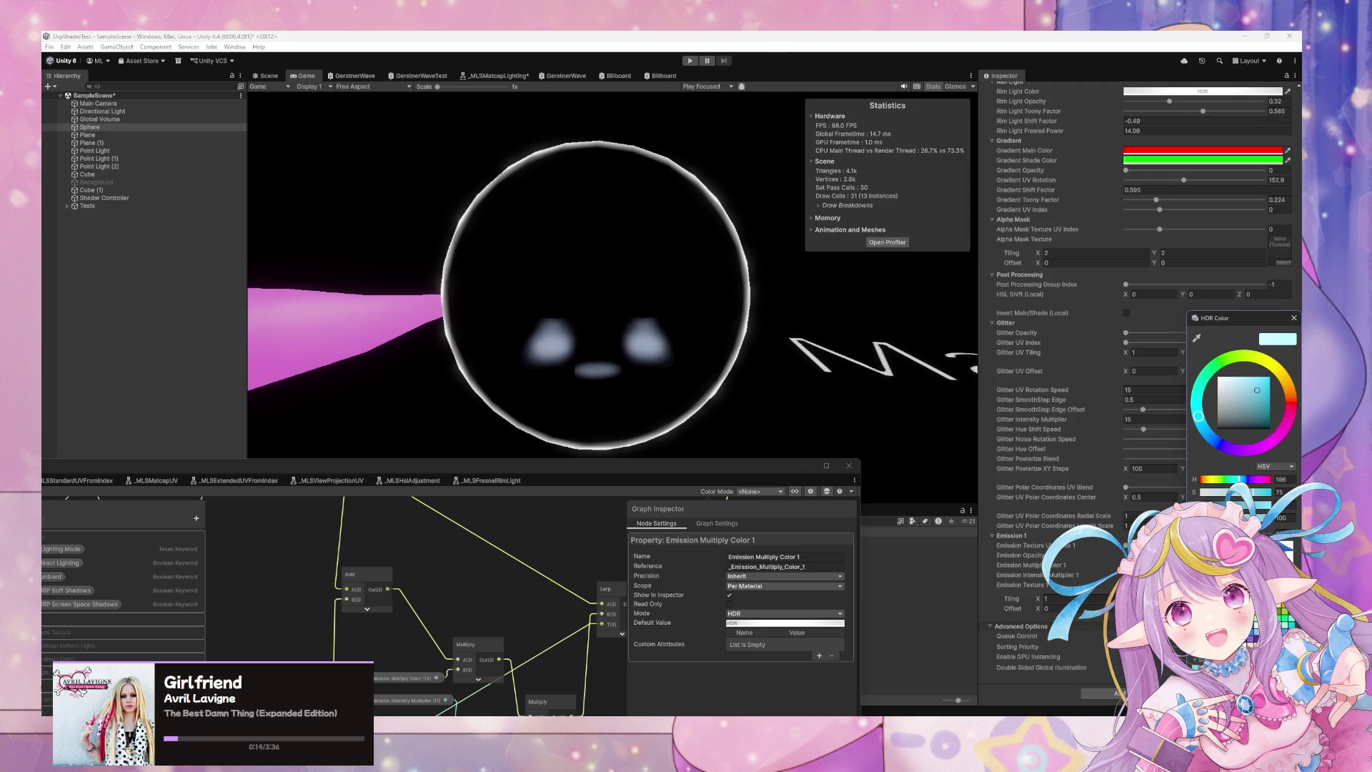
pyautogui.moveTo(652, 473)
pyautogui.mouseDown()
pyautogui.moveTo(1022, 262)
pyautogui.moveTo(946, 282)
pyautogui.mouseUp()
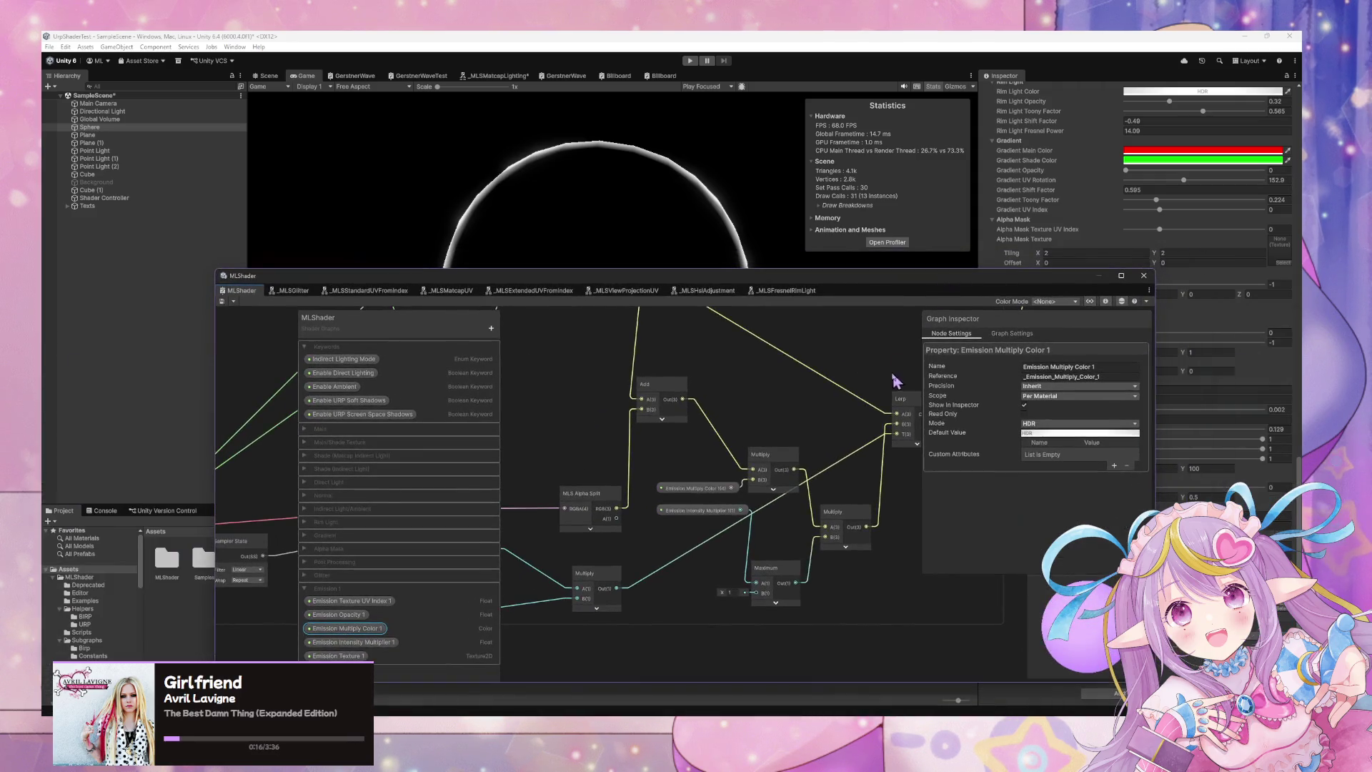
# Search 'add' in Create Node and place a Math > Basic > Add node near the emission groups.
pyautogui.scroll(-6, 800, 391)
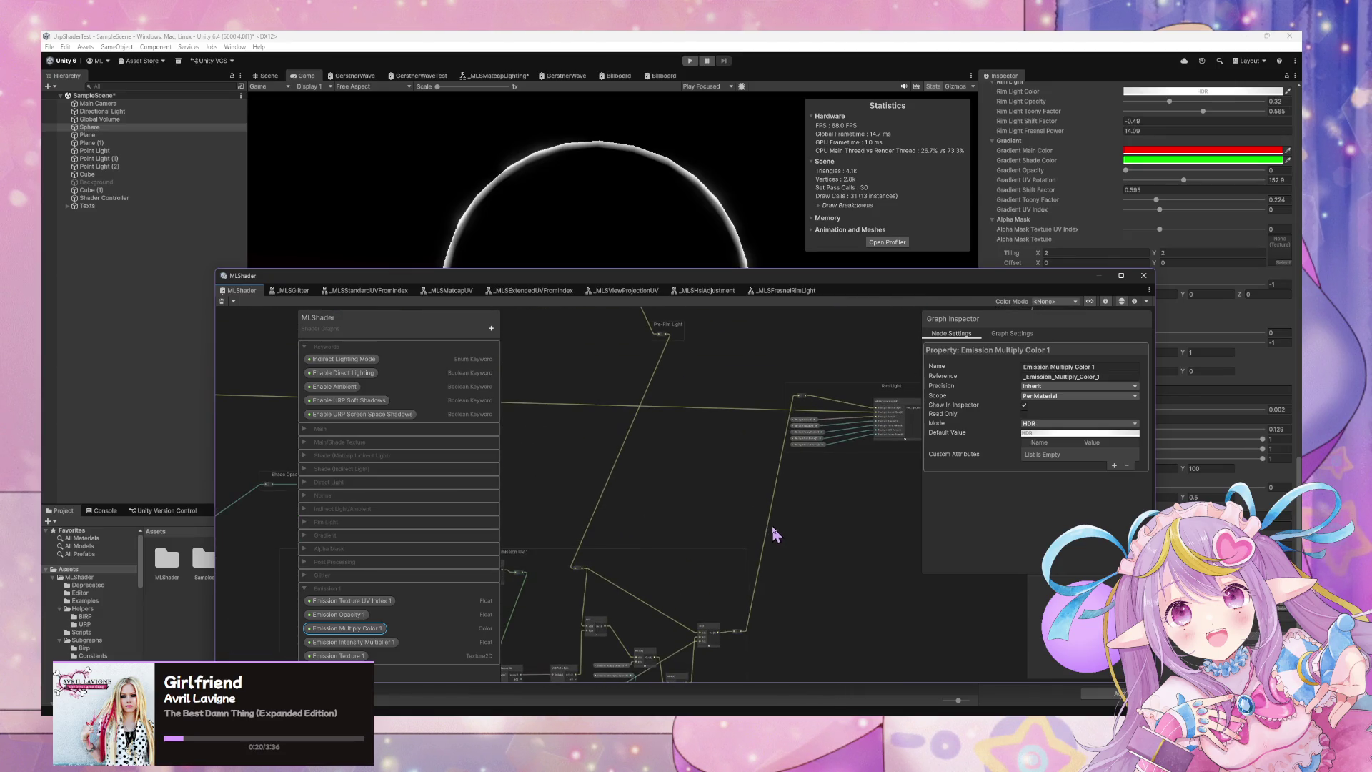
pyautogui.scroll(3, 774, 535)
pyautogui.moveTo(865, 415)
pyautogui.mouseDown()
pyautogui.moveTo(907, 402)
pyautogui.moveTo(917, 380)
pyautogui.mouseUp()
pyautogui.moveTo(874, 440)
pyautogui.mouseDown()
pyautogui.moveTo(737, 581)
pyautogui.moveTo(711, 584)
pyautogui.moveTo(834, 469)
pyautogui.mouseUp()
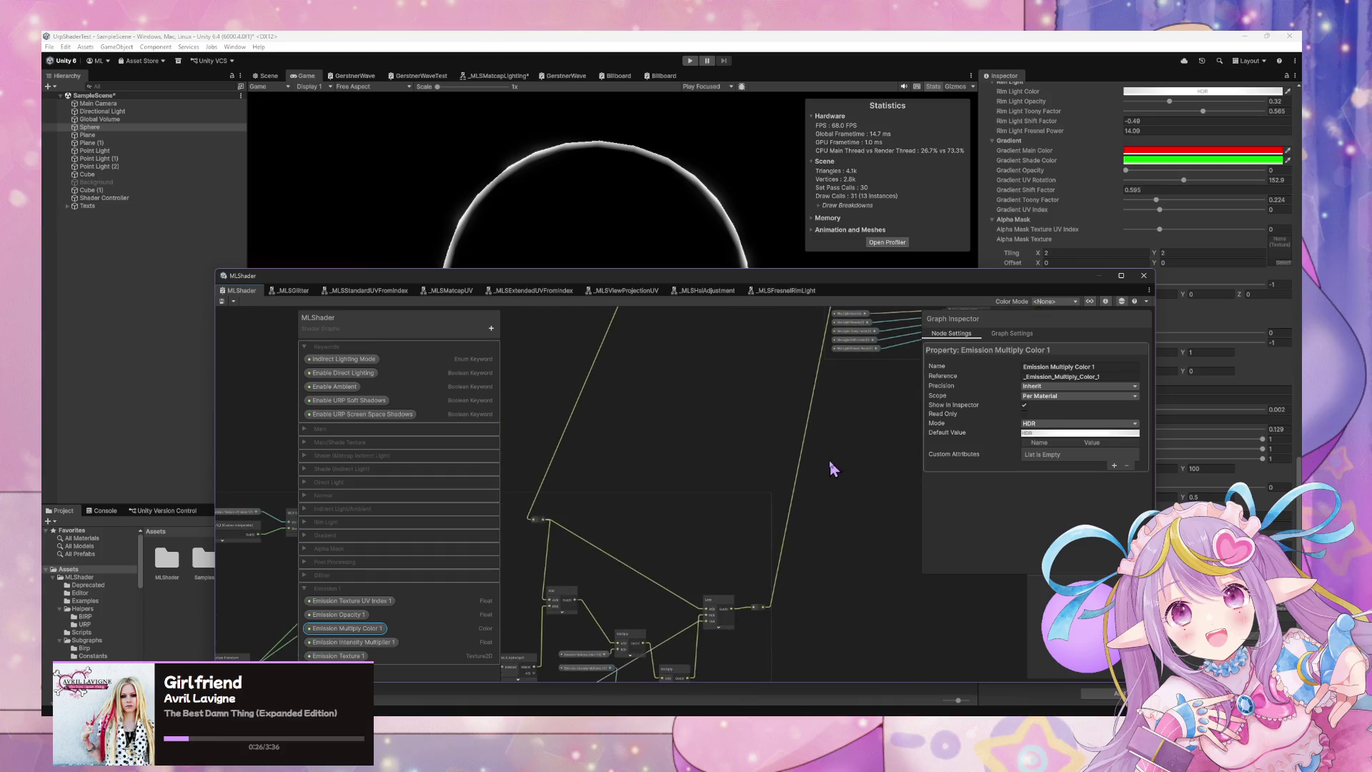
pyautogui.press('space')
pyautogui.write('add')
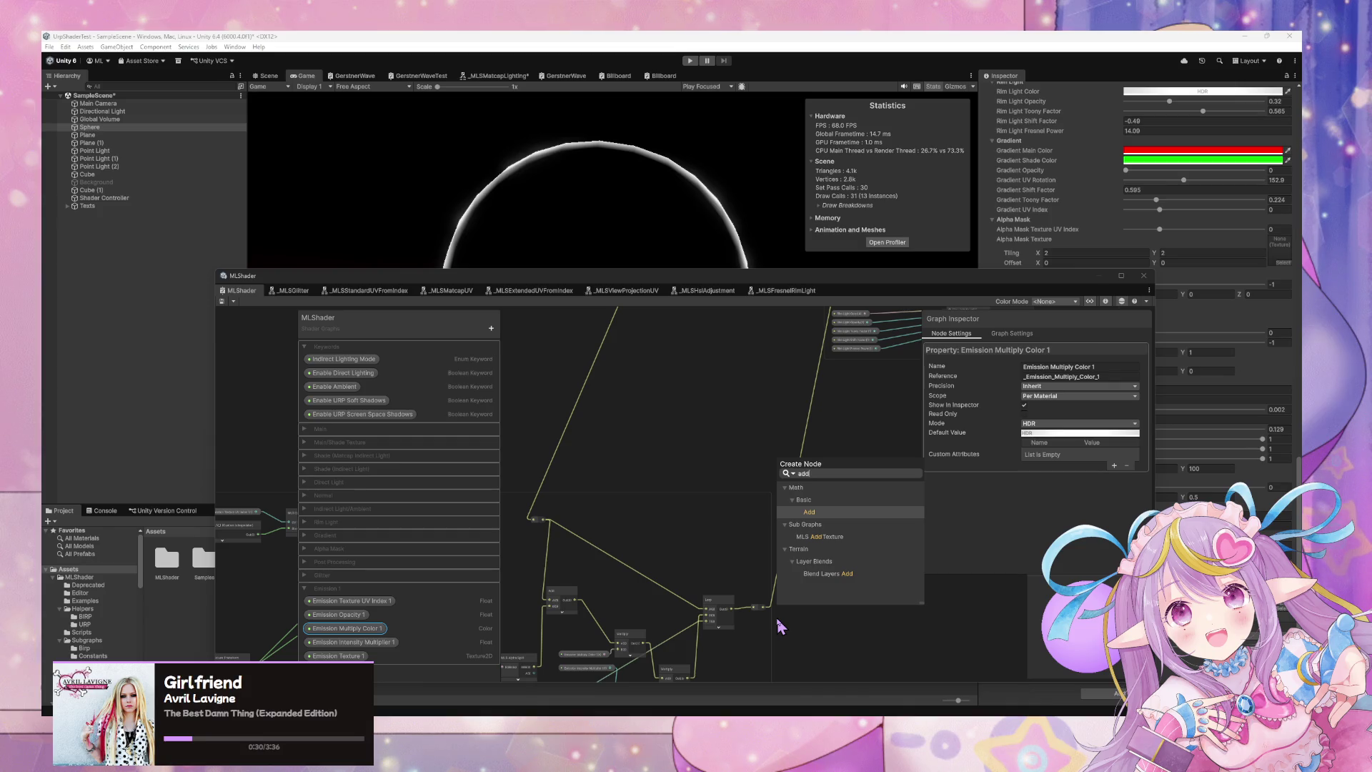
pyautogui.press('Up')
pyautogui.press('Down')
pyautogui.press('Return')
pyautogui.scroll(3, 847, 409)
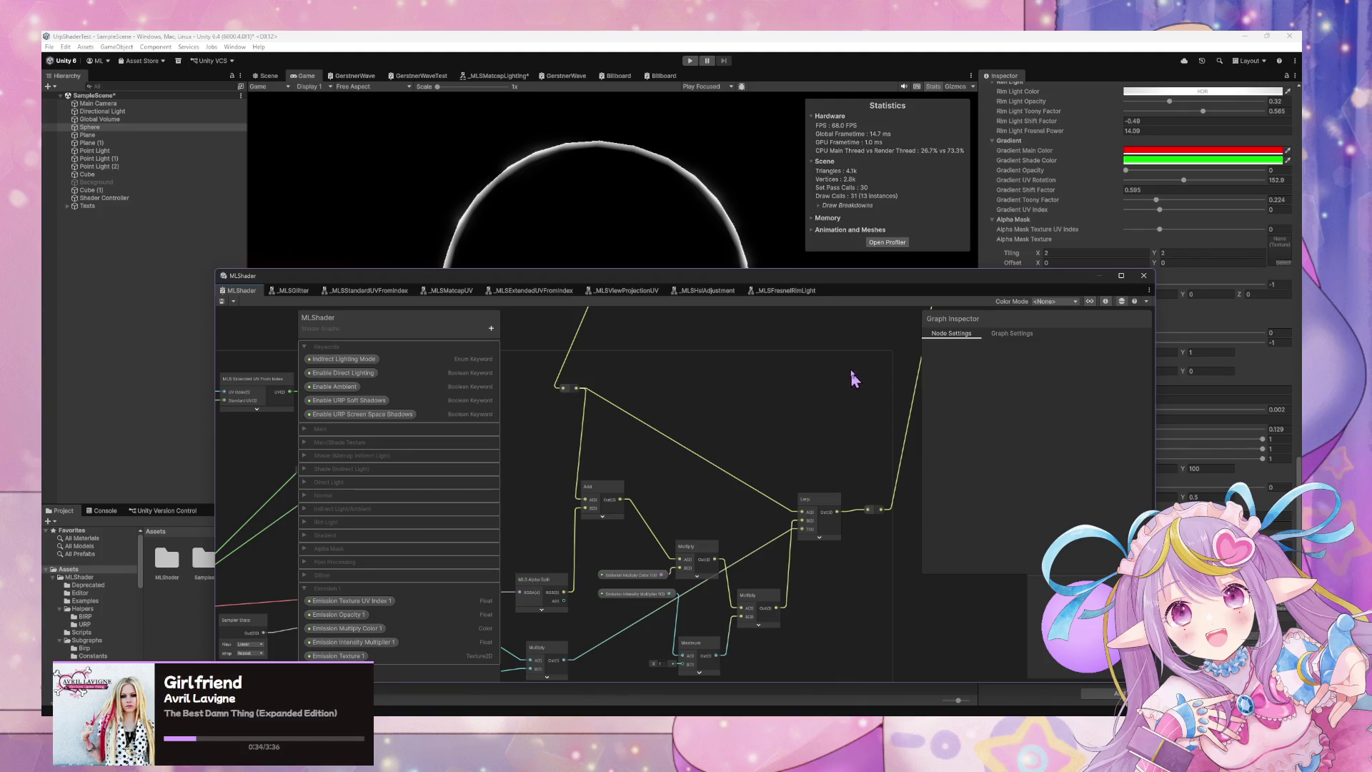
# Select and nudge the Emission Intensity Multiplier node among the emission nodes.
pyautogui.moveTo(617, 548); pyautogui.dragTo(694, 542)
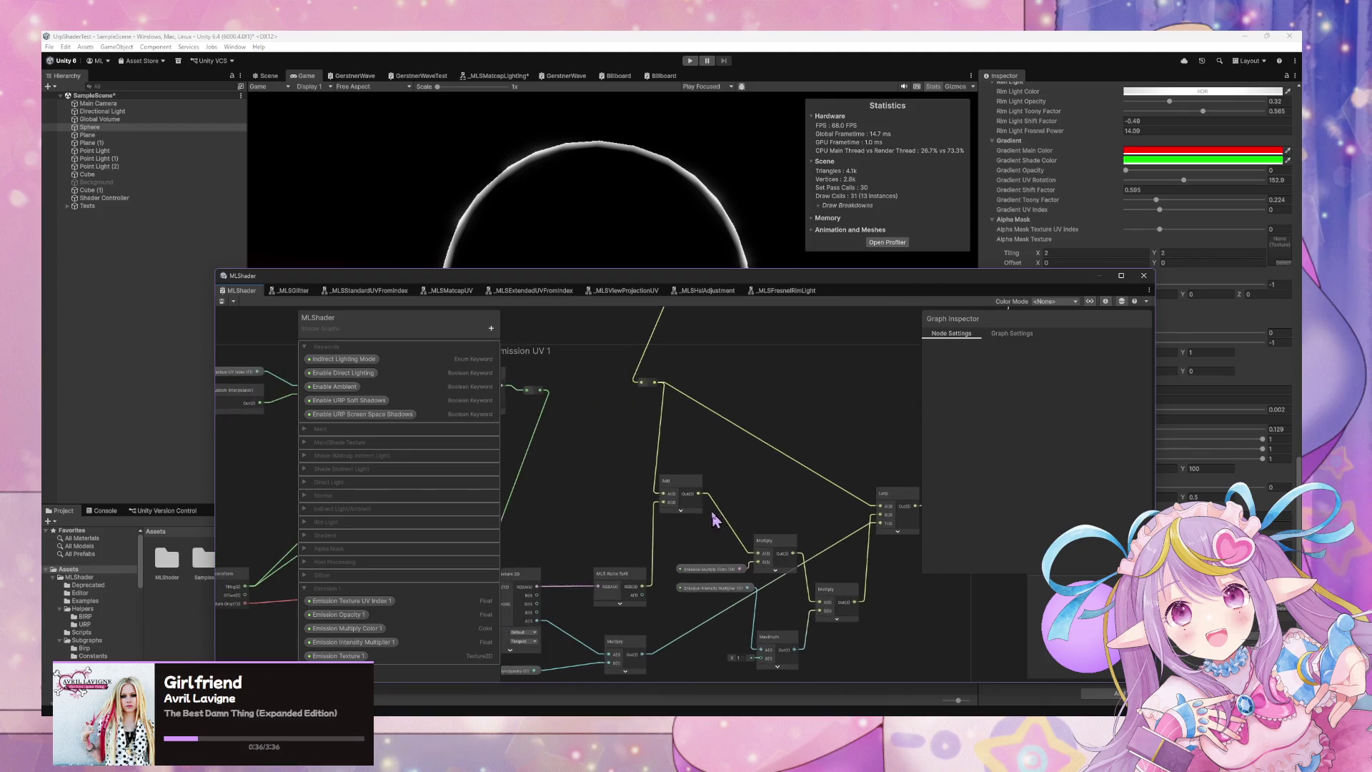
pyautogui.click(702, 601)
pyautogui.moveTo(702, 604); pyautogui.dragTo(708, 605)
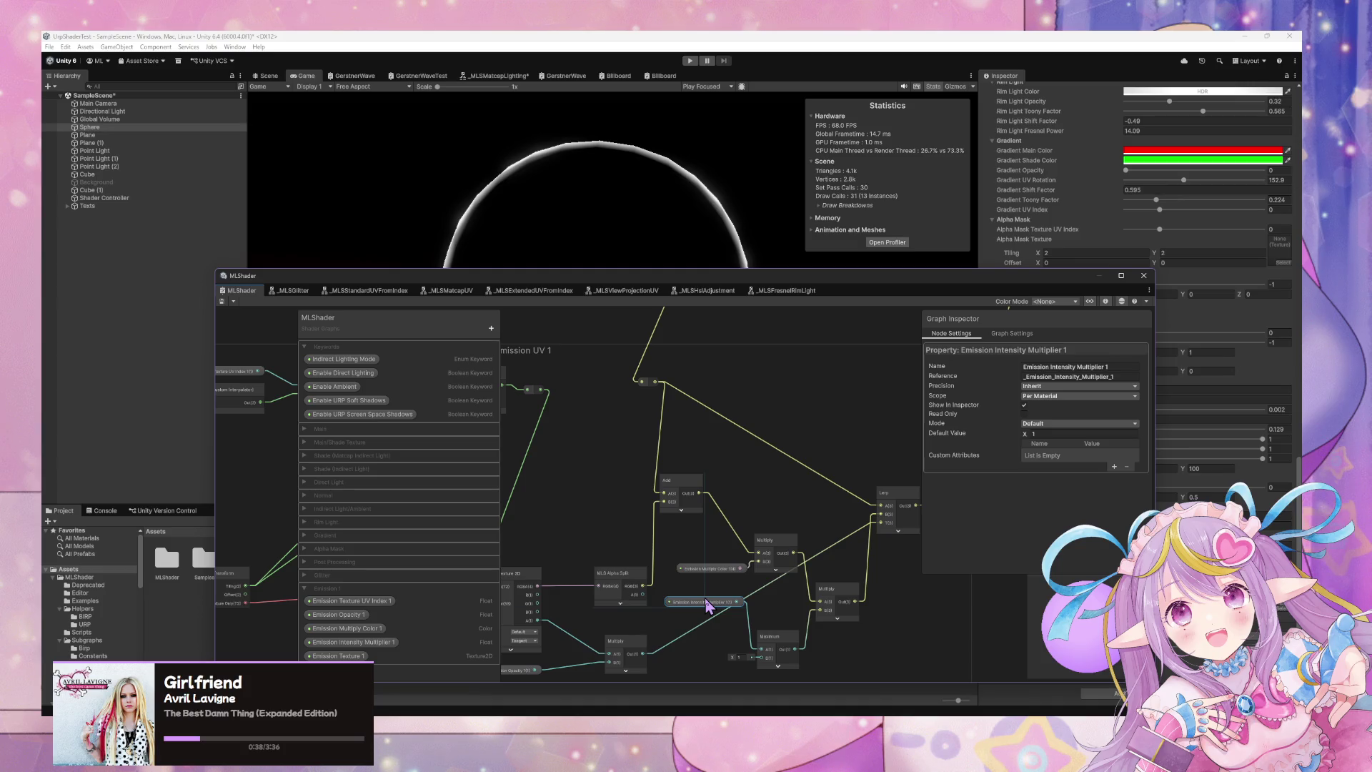
pyautogui.moveTo(771, 498)
pyautogui.mouseDown()
pyautogui.moveTo(829, 457)
pyautogui.moveTo(815, 493)
pyautogui.moveTo(718, 592)
pyautogui.mouseUp()
pyautogui.scroll(-5, 719, 592)
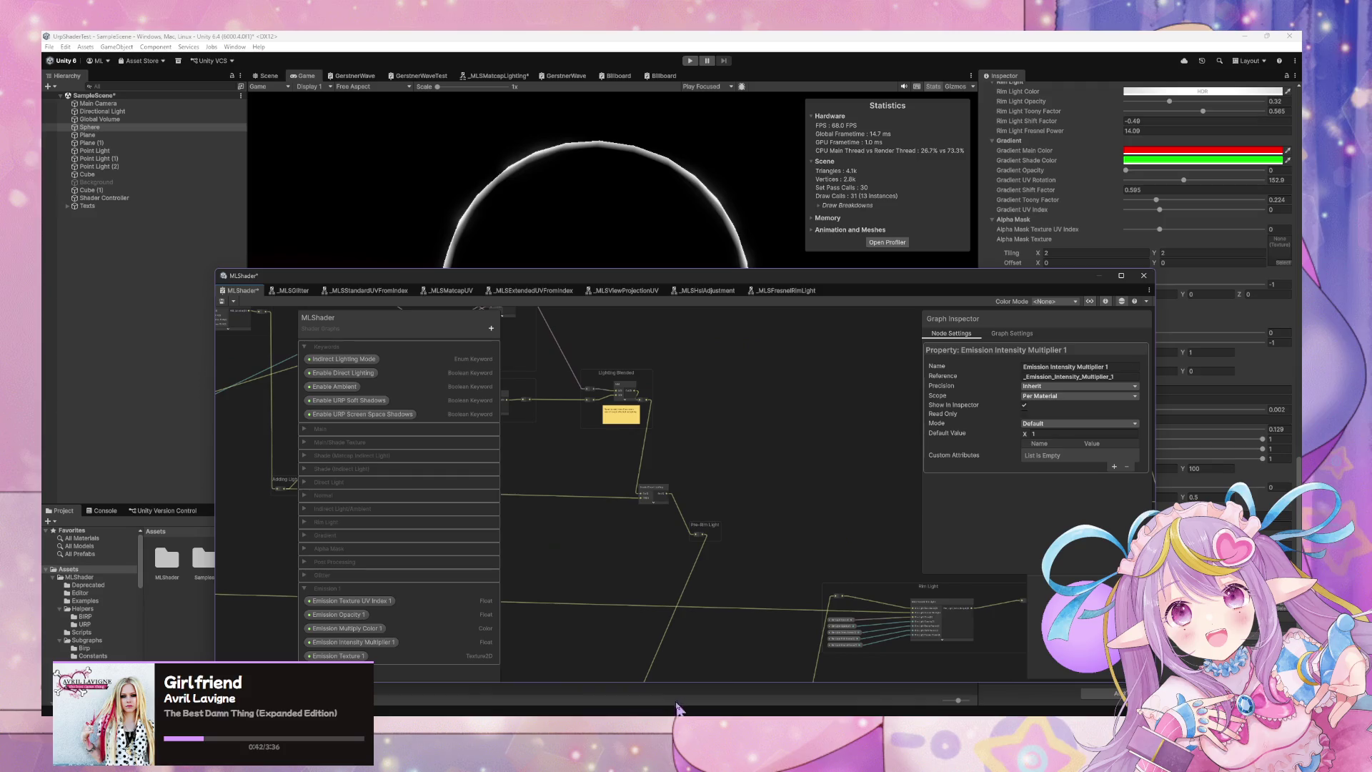
pyautogui.scroll(5, 740, 490)
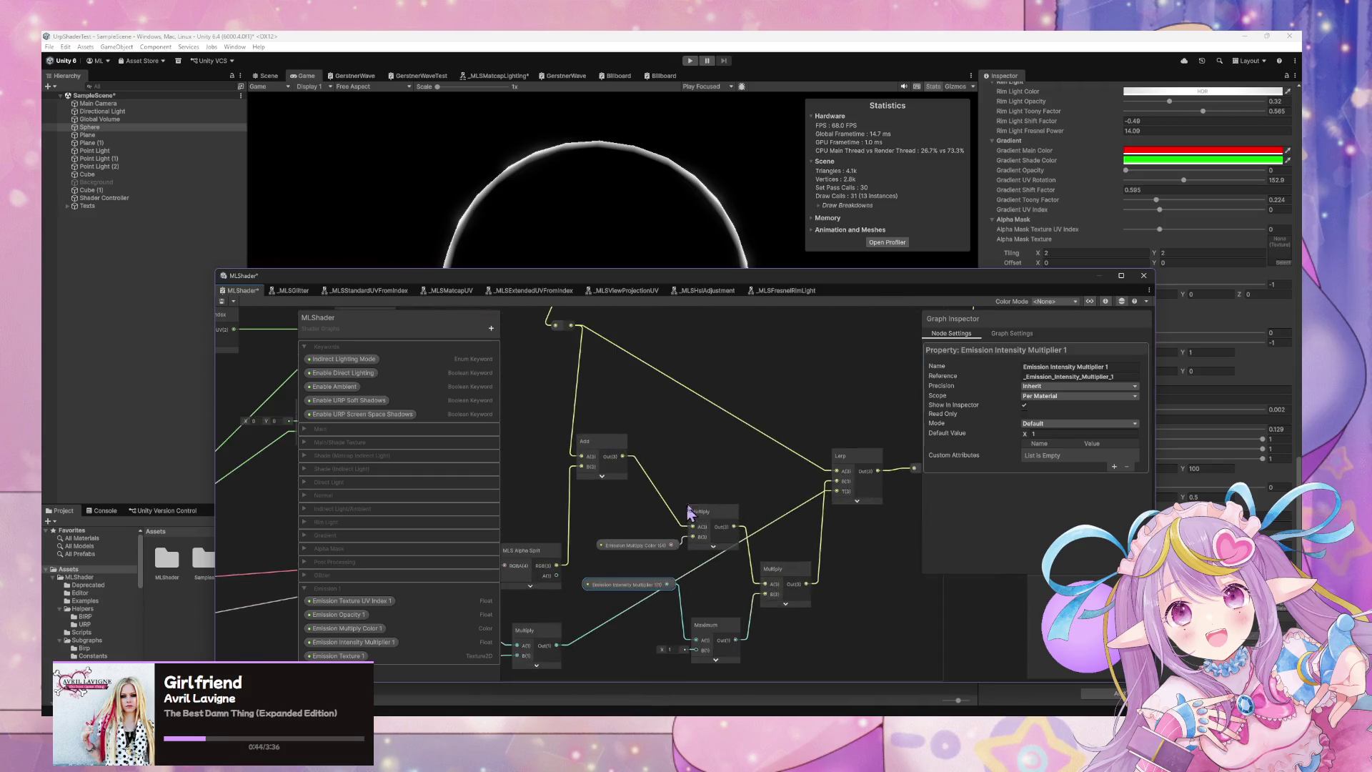
pyautogui.scroll(-1, 808, 477)
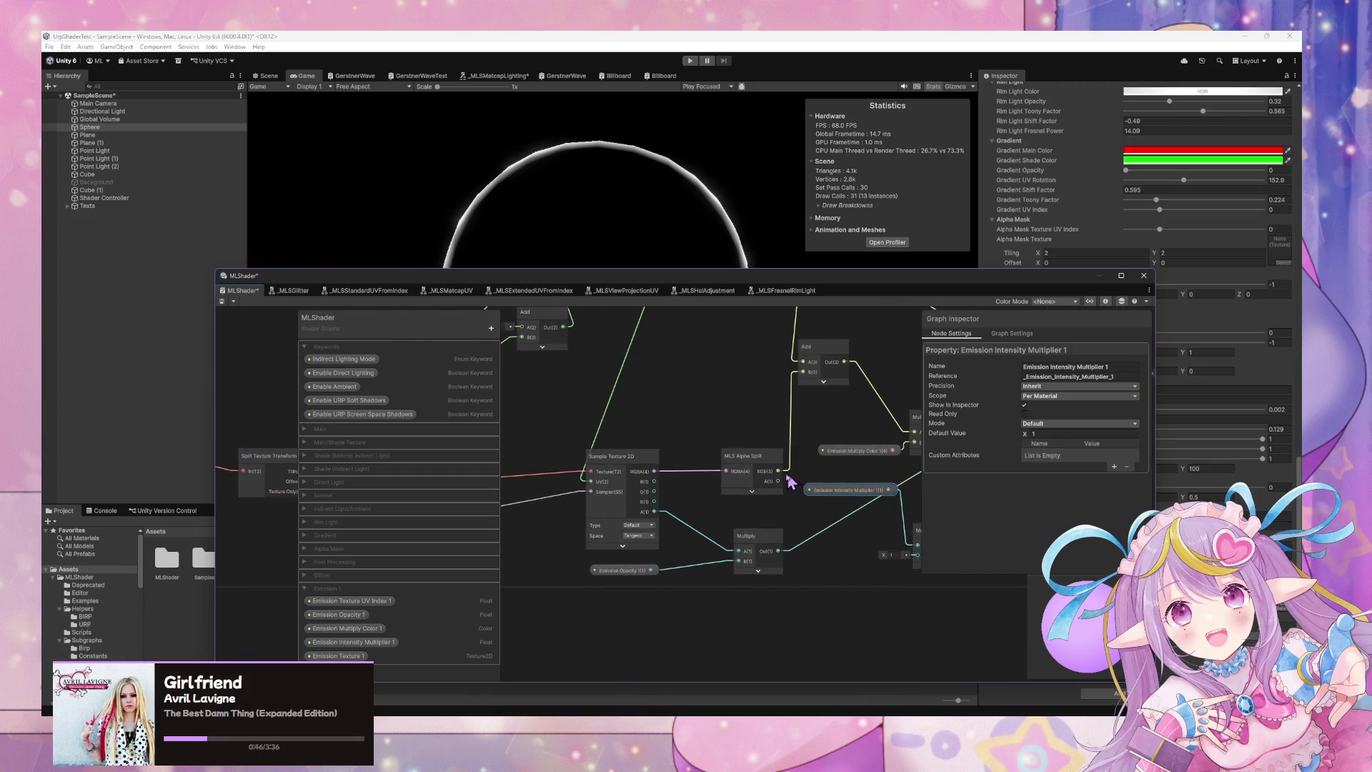
pyautogui.scroll(1, 772, 487)
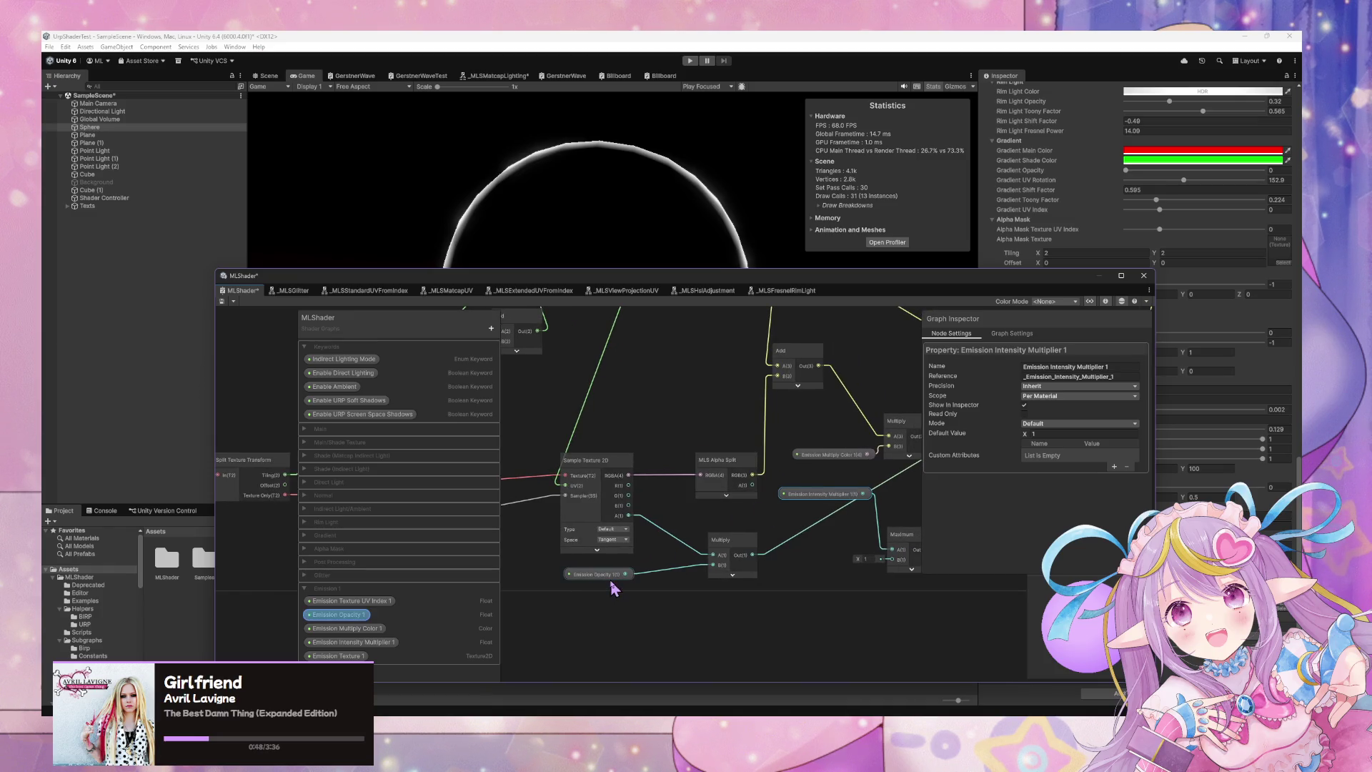
pyautogui.scroll(-1, 629, 579)
pyautogui.scroll(1, 711, 552)
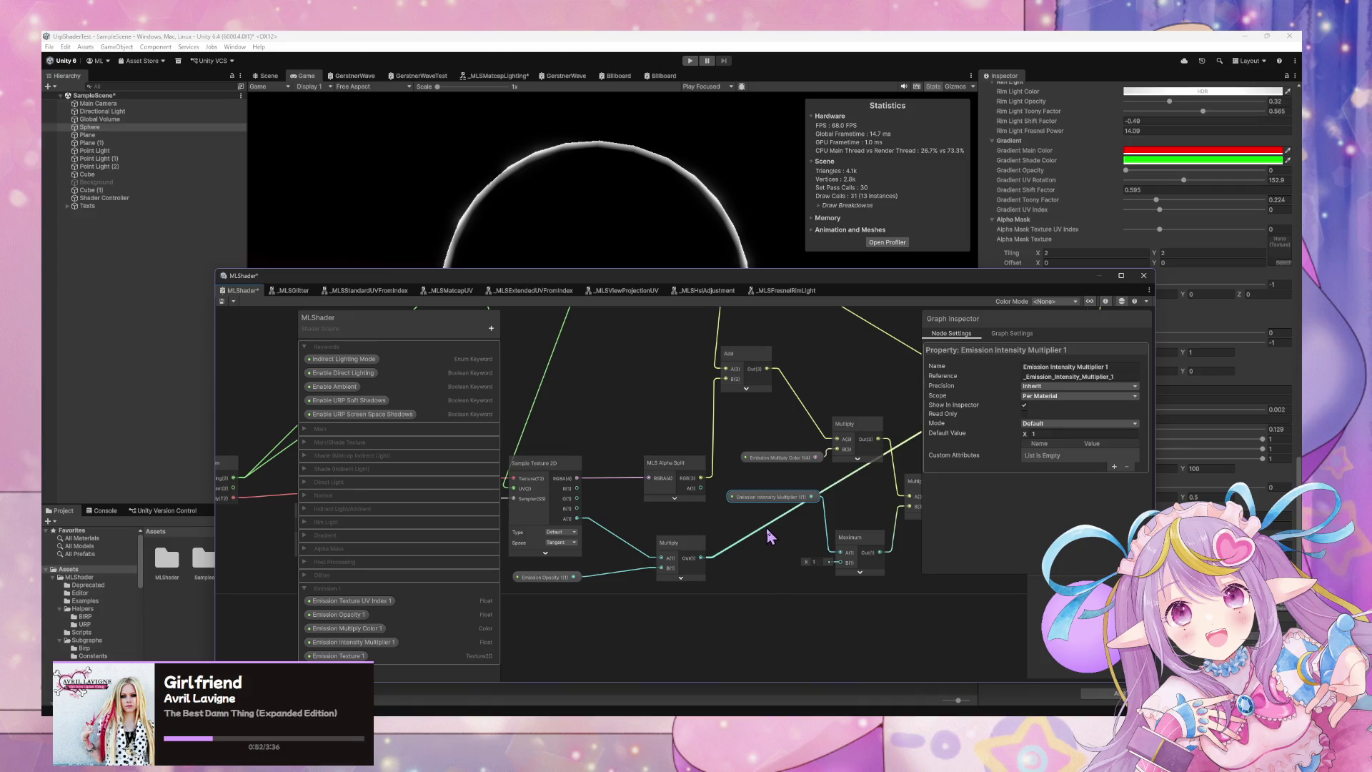
# Reposition the Emission Intensity Multiplier, Emission Multiply Color and Multiply nodes, then lower the graph window.
pyautogui.moveTo(763, 533)
pyautogui.mouseDown()
pyautogui.moveTo(625, 548)
pyautogui.moveTo(651, 526)
pyautogui.moveTo(759, 567)
pyautogui.mouseUp()
pyautogui.moveTo(658, 537); pyautogui.dragTo(653, 579)
pyautogui.click(647, 473)
pyautogui.moveTo(647, 474); pyautogui.dragTo(623, 475)
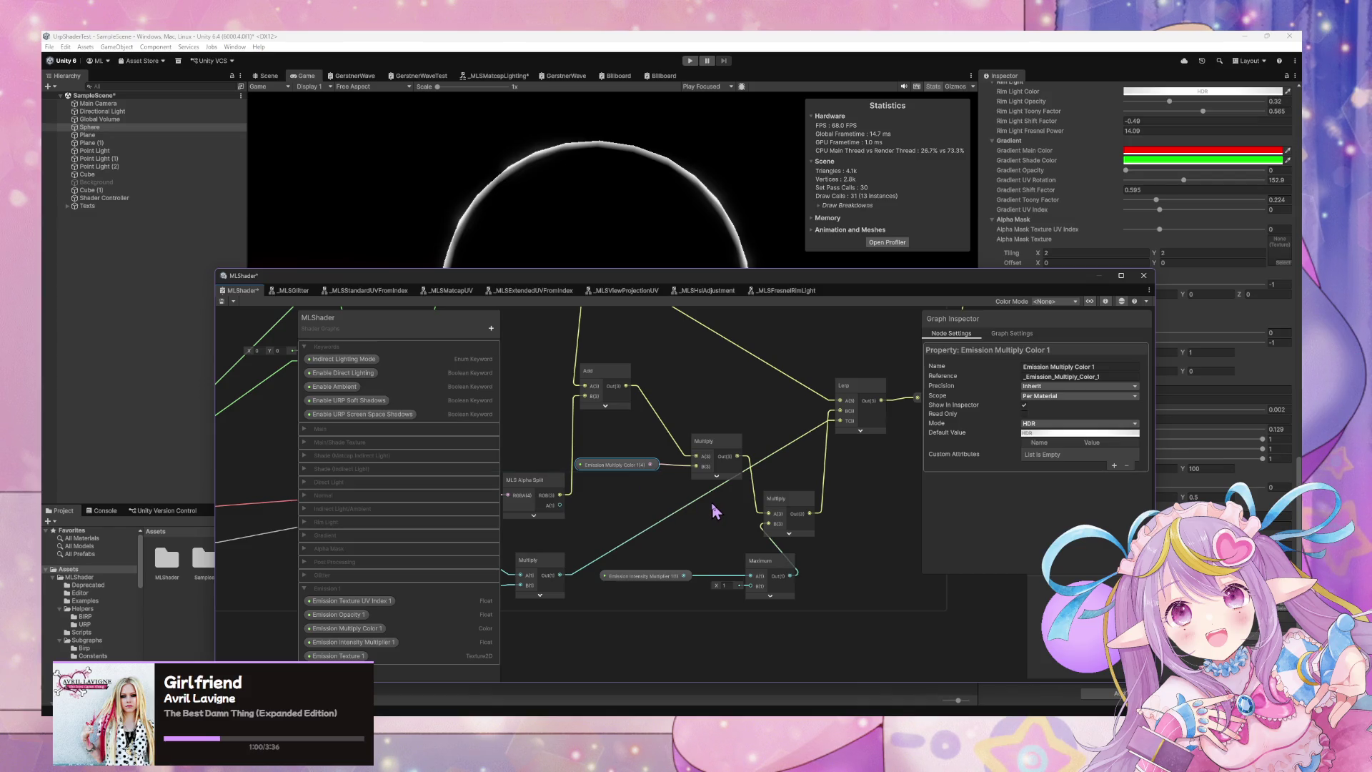
pyautogui.moveTo(786, 509); pyautogui.dragTo(860, 518)
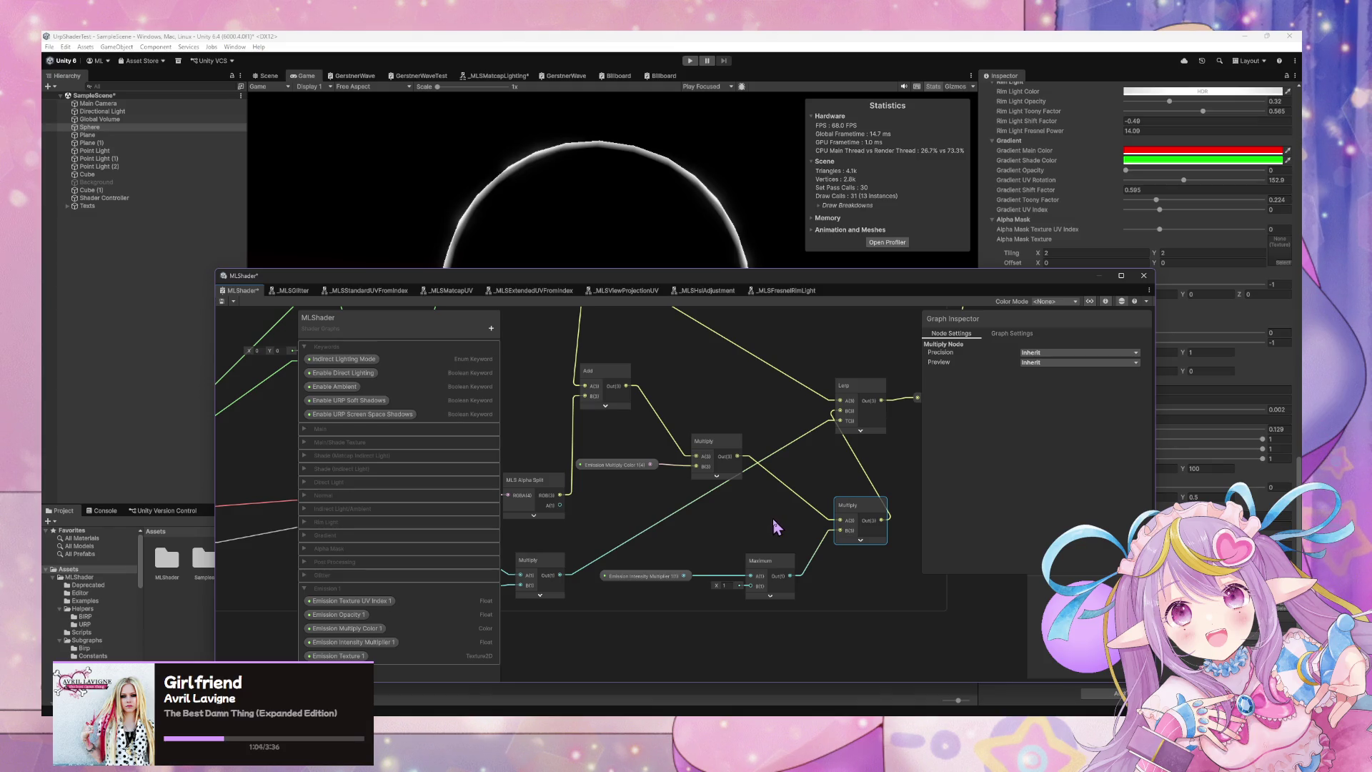
pyautogui.moveTo(640, 529); pyautogui.dragTo(750, 551)
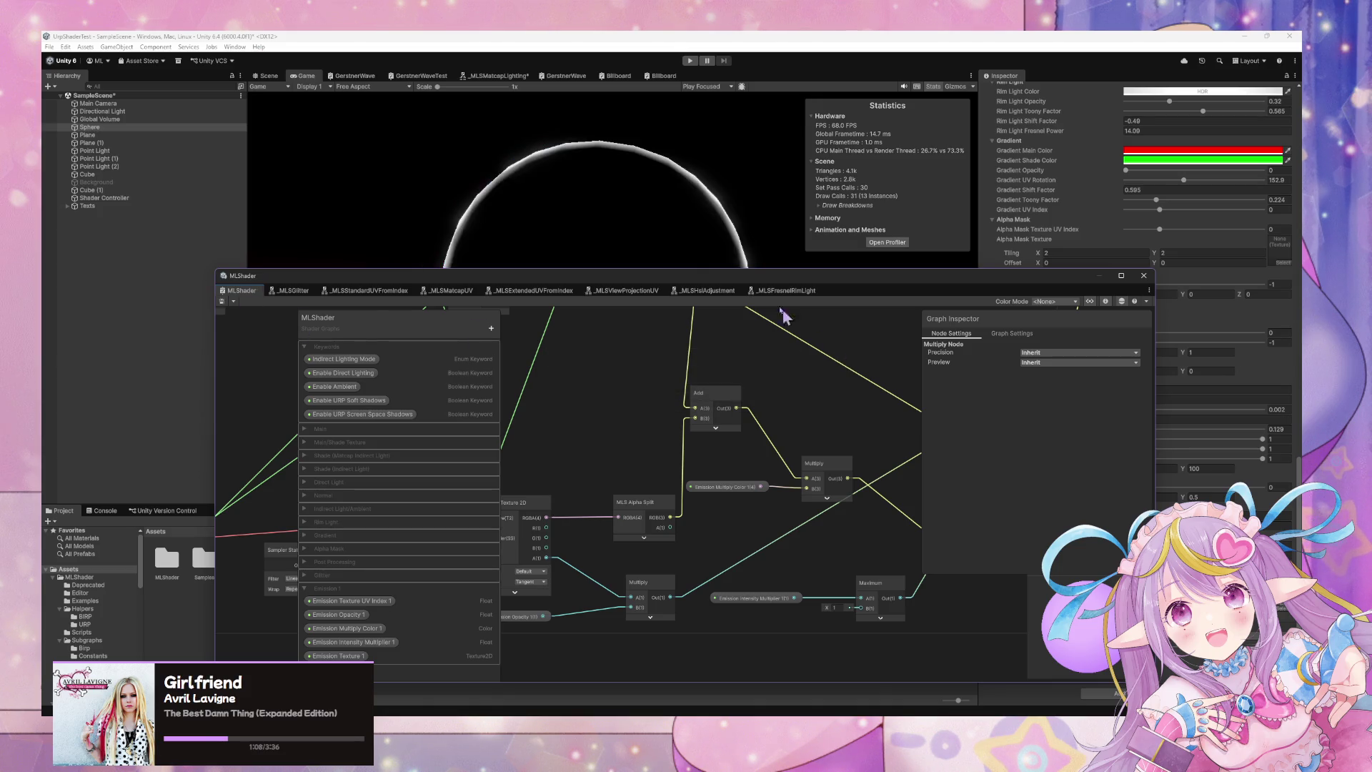
pyautogui.moveTo(761, 278); pyautogui.dragTo(496, 456)
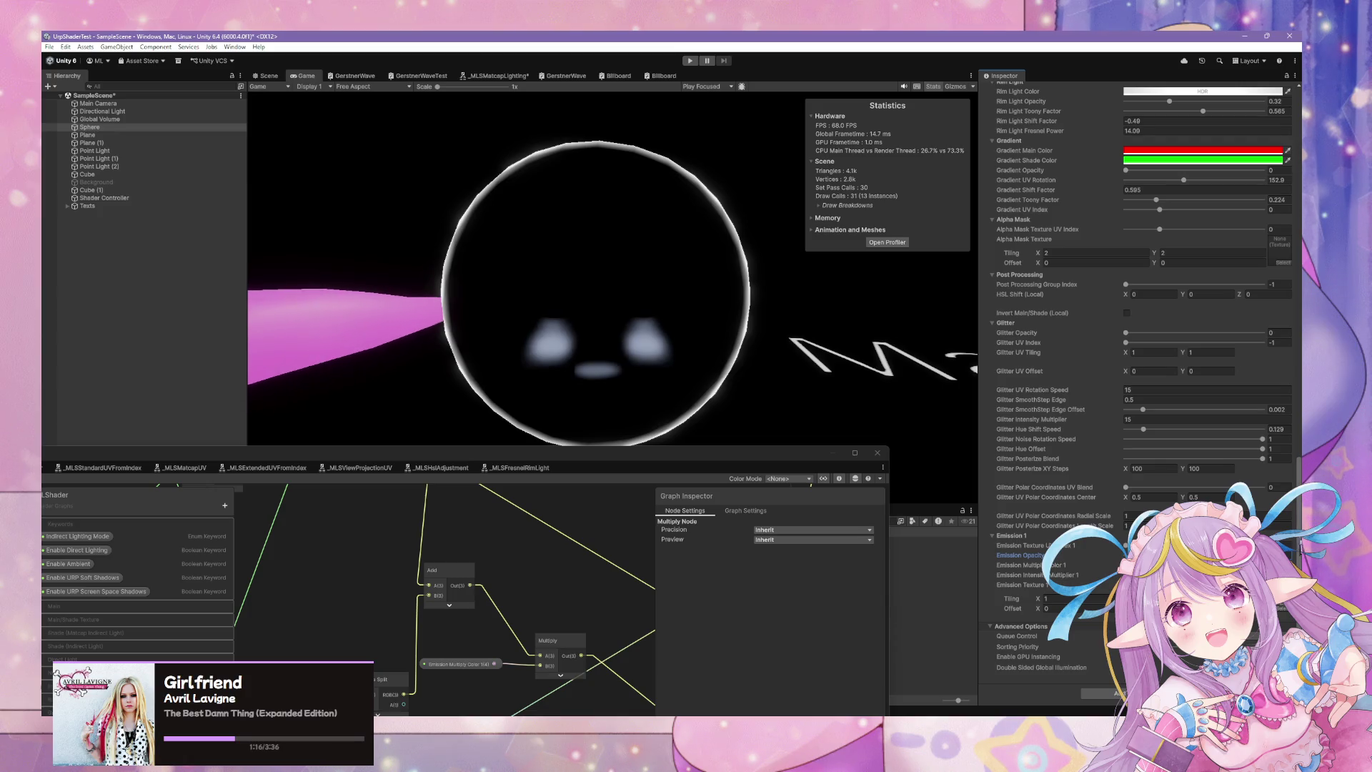
# Search the MiraArt folder in File Explorer for 'pattern'.
pyautogui.moveTo(552, 469)
pyautogui.mouseDown()
pyautogui.moveTo(909, 290)
pyautogui.moveTo(1108, 113)
pyautogui.moveTo(1165, 153)
pyautogui.mouseUp()
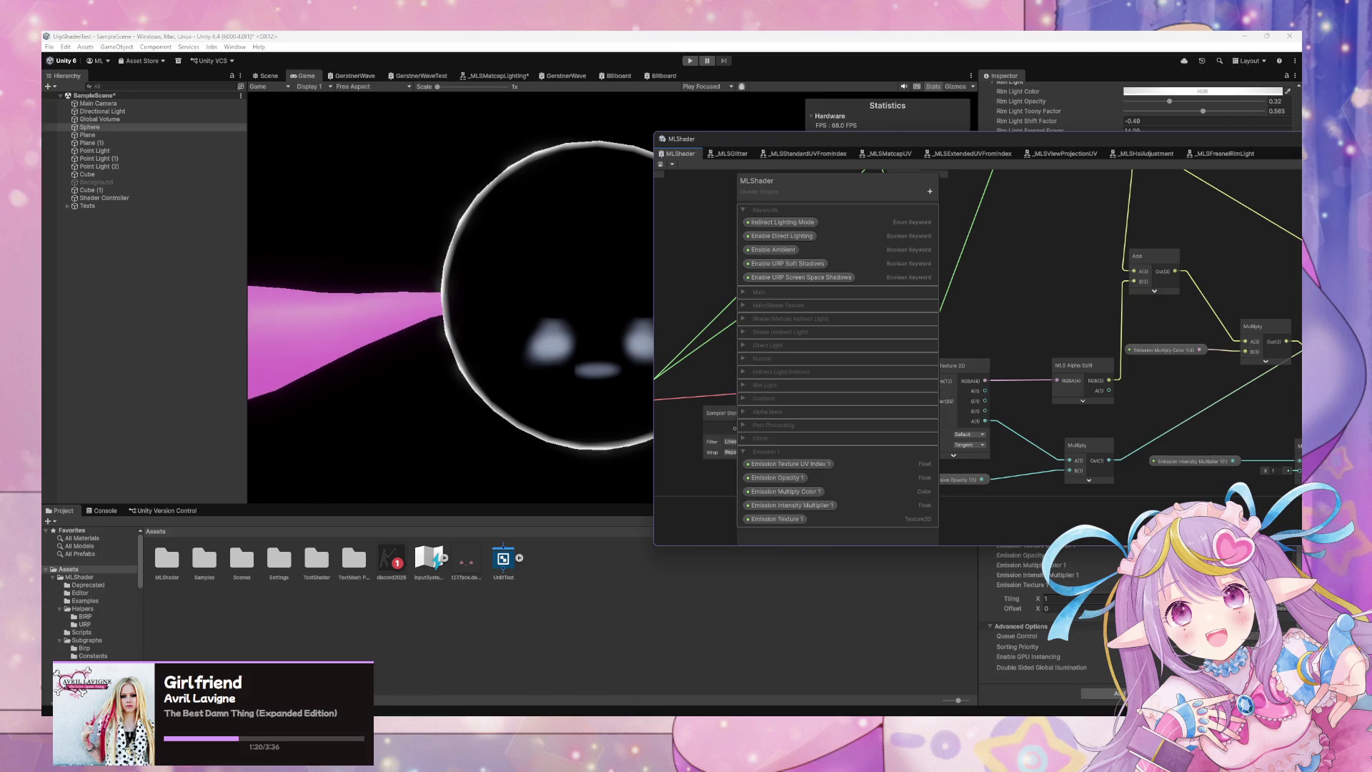
pyautogui.moveTo(564, 761)
pyautogui.click(468, 675)
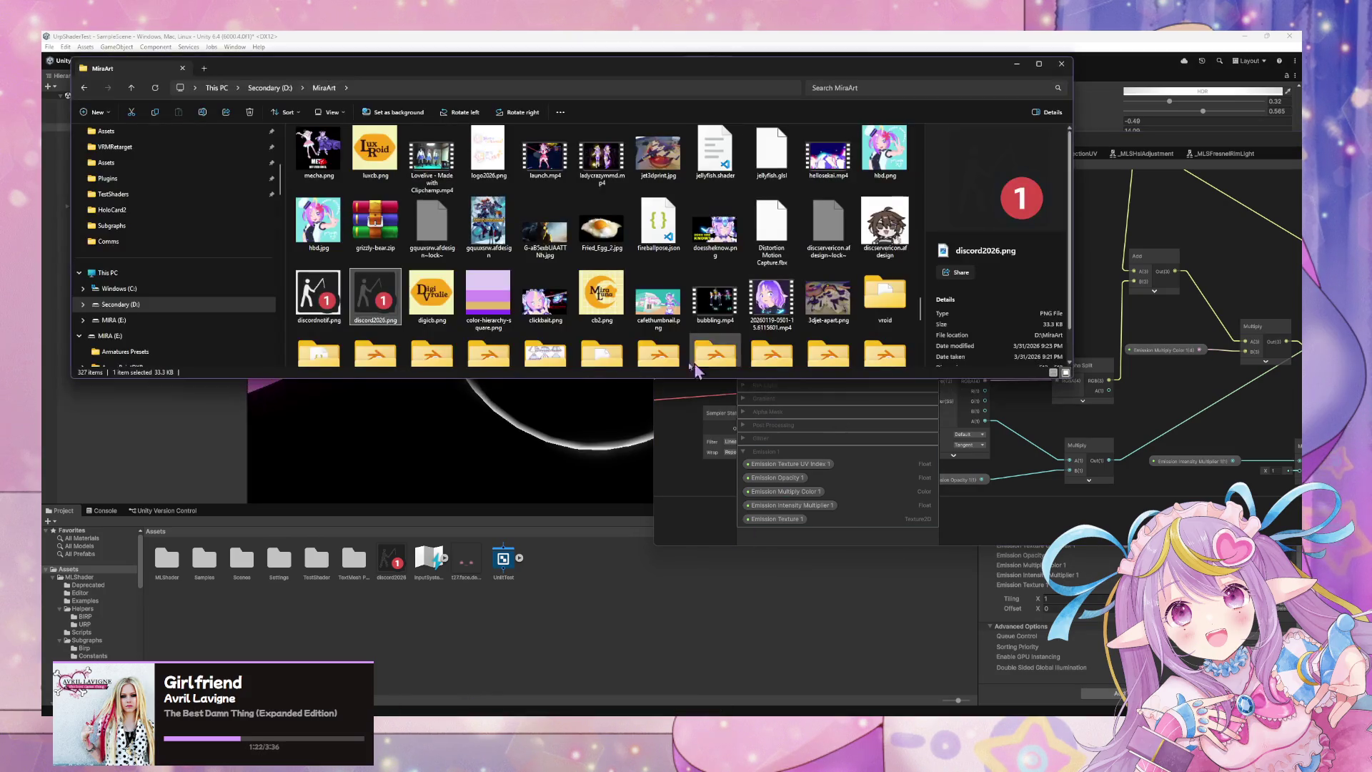
pyautogui.scroll(10, 540, 259)
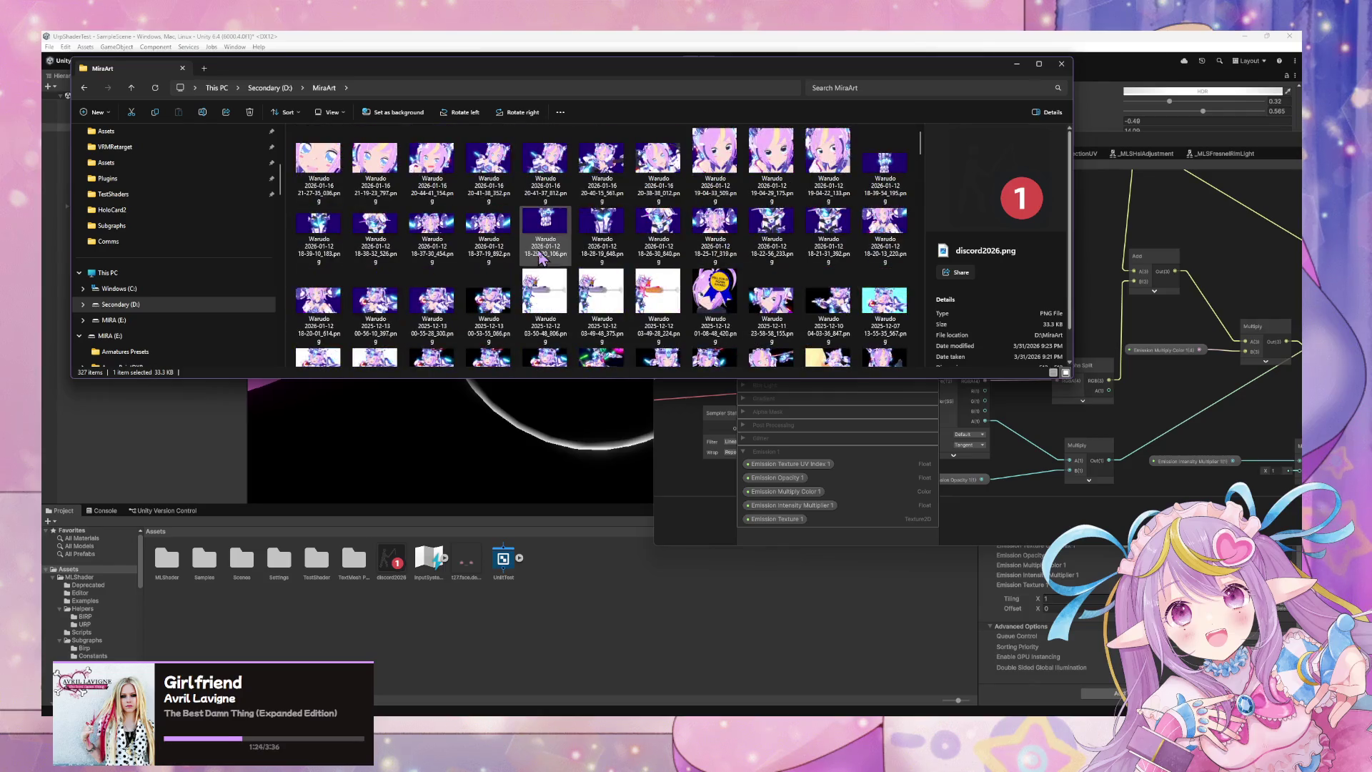
pyautogui.click(853, 87)
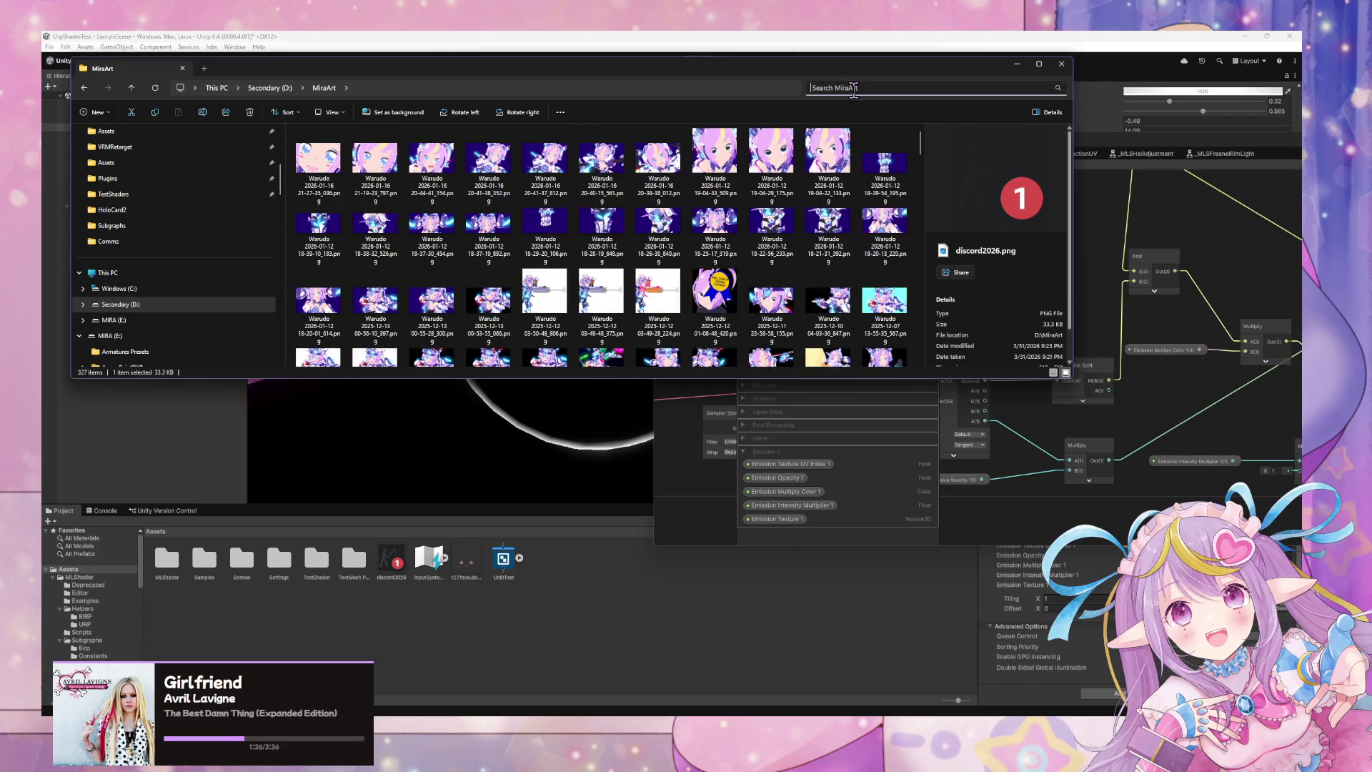
pyautogui.write('patterns')
pyautogui.press('BackSpace')
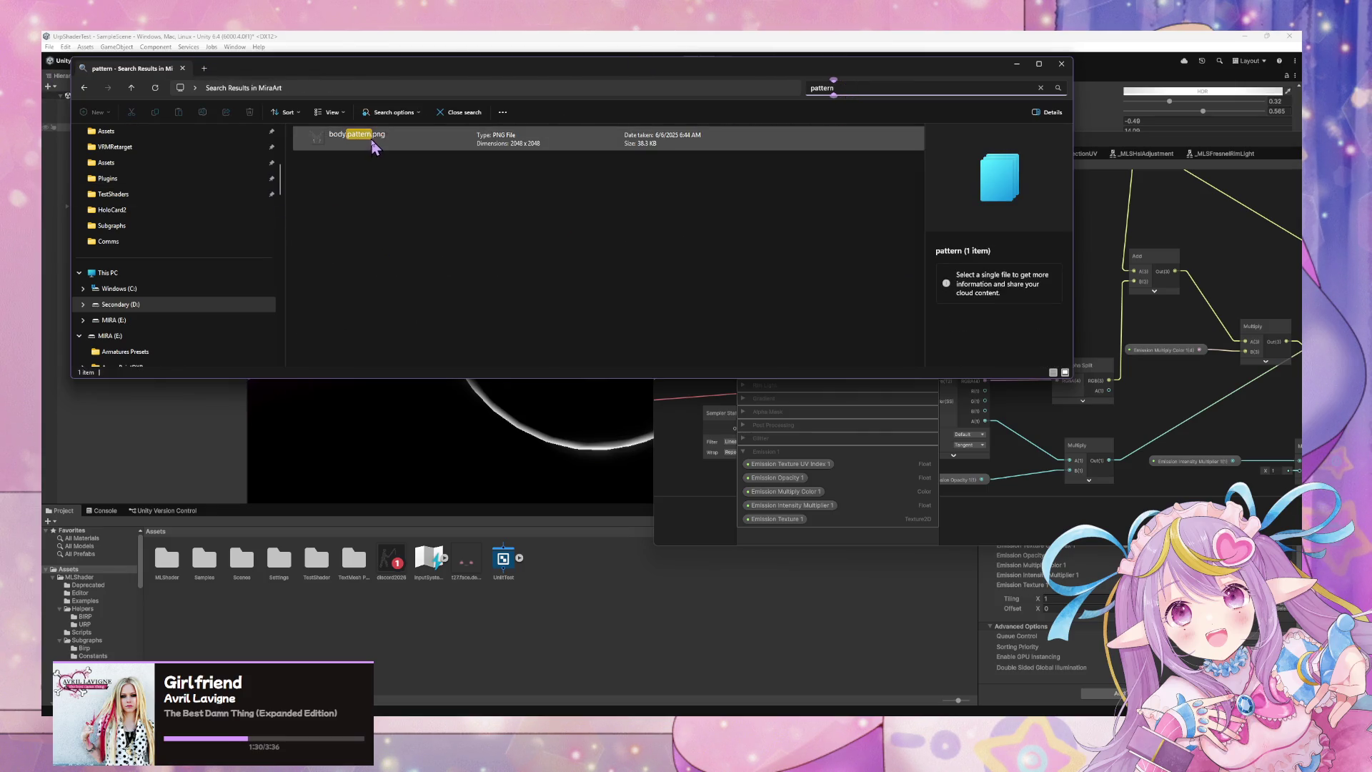
# Copy body_pattern.png into the Unity project's Assets and return to Unity.
pyautogui.click(340, 148)
pyautogui.moveTo(340, 147)
pyautogui.mouseDown()
pyautogui.moveTo(500, 429)
pyautogui.moveTo(558, 588)
pyautogui.mouseUp()
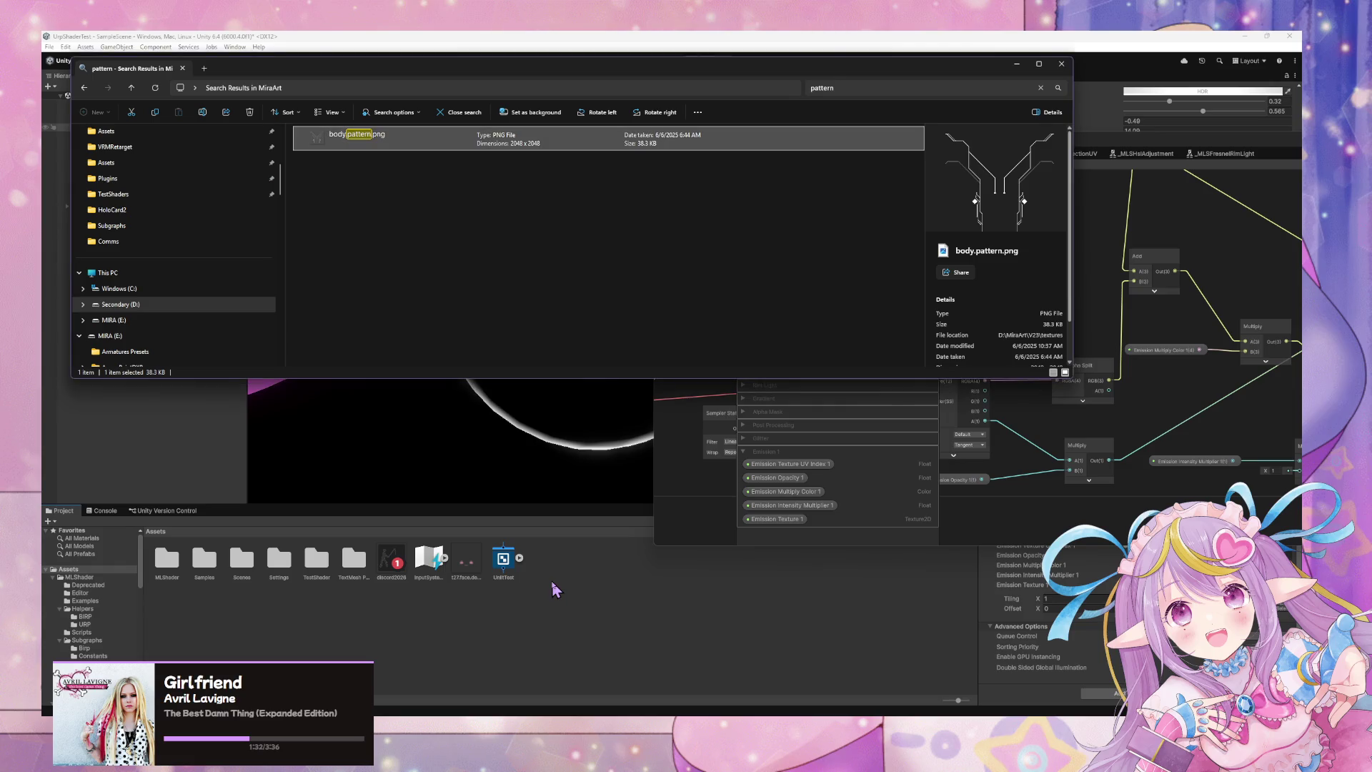
pyautogui.click(670, 50)
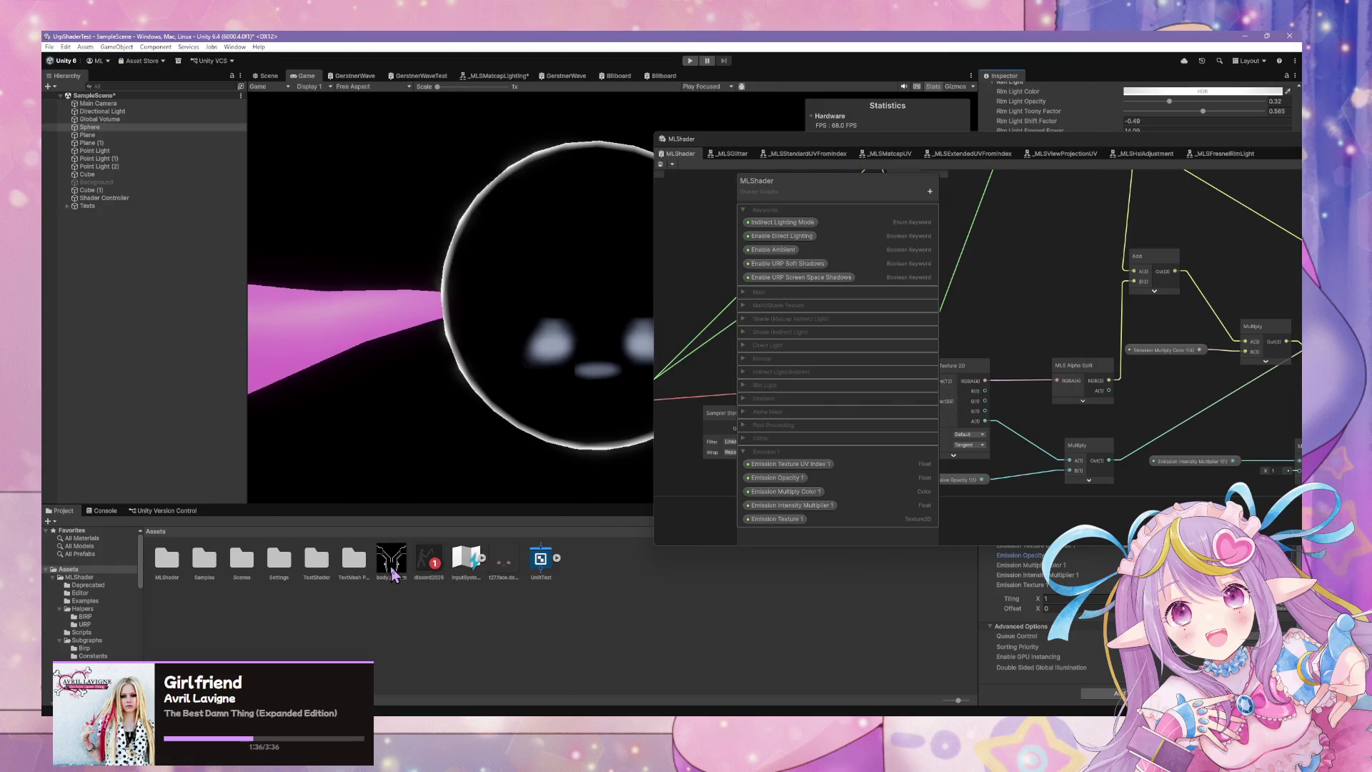
# Tick Alpha Is Transparency in body.pattern's texture import settings and apply it.
pyautogui.moveTo(997, 147); pyautogui.dragTo(980, 420)
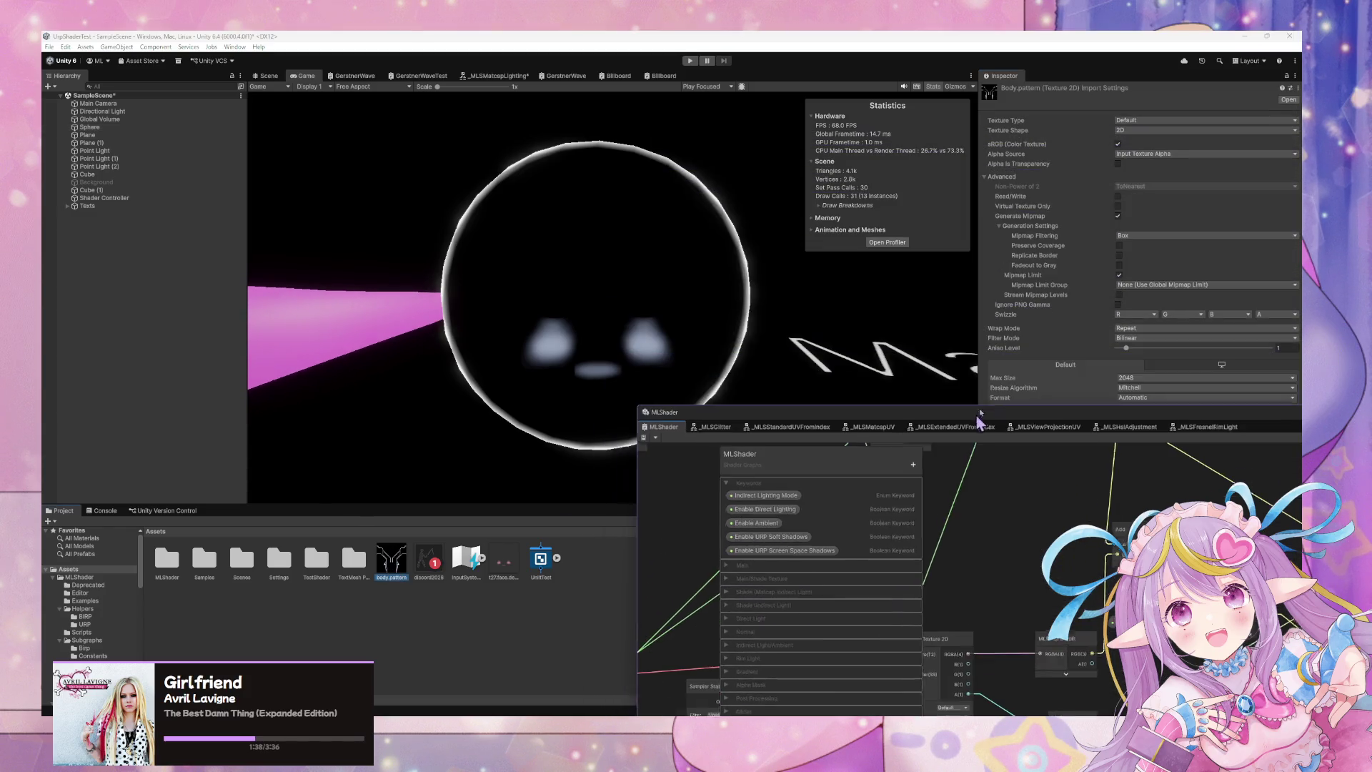
pyautogui.click(1117, 163)
pyautogui.moveTo(1091, 407)
pyautogui.mouseDown()
pyautogui.moveTo(829, 467)
pyautogui.moveTo(603, 546)
pyautogui.mouseUp()
pyautogui.click(1287, 434)
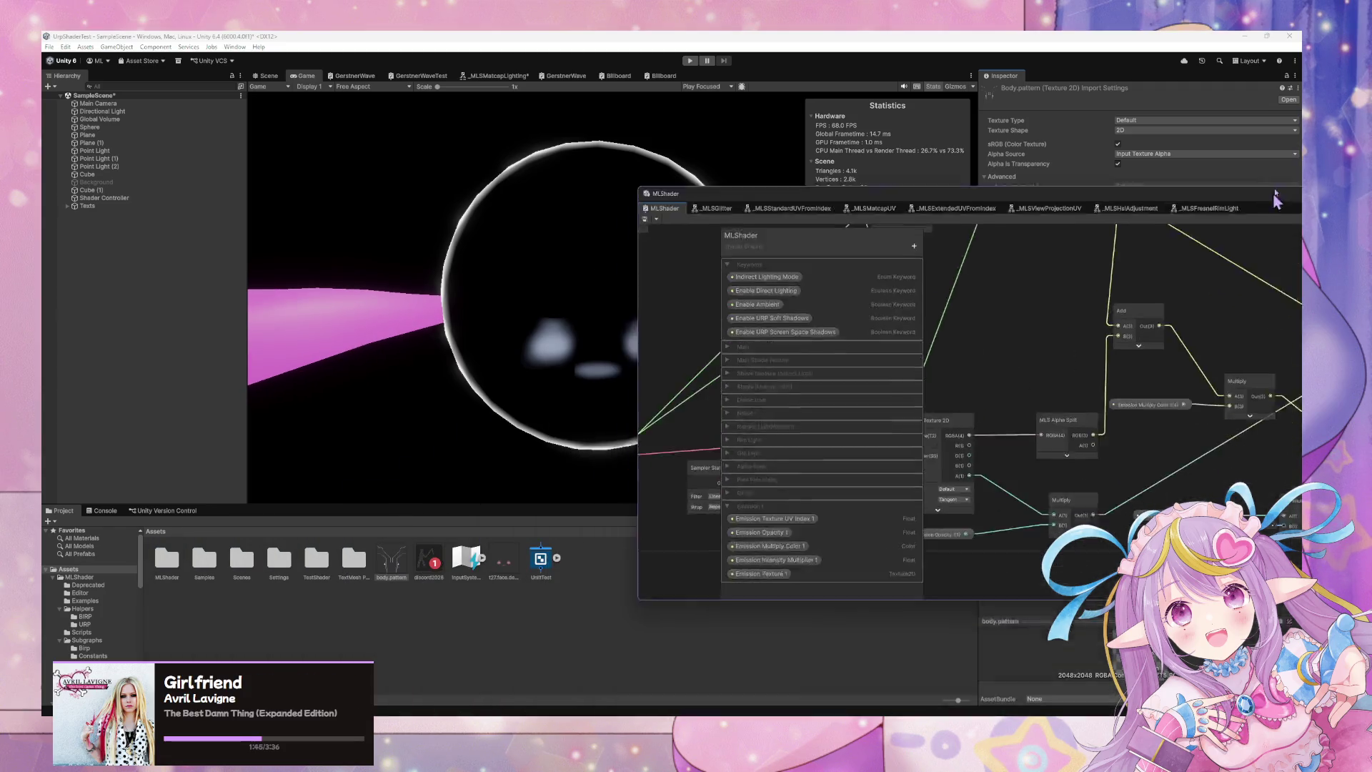
pyautogui.moveTo(1276, 197)
pyautogui.mouseDown()
pyautogui.moveTo(682, 365)
pyautogui.moveTo(660, 448)
pyautogui.moveTo(922, 266)
pyautogui.moveTo(718, 220)
pyautogui.moveTo(653, 238)
pyautogui.mouseUp()
# Select the Sphere in the Scene view and assign body.pattern as its Emission Texture.
pyautogui.moveTo(803, 234); pyautogui.dragTo(350, 441)
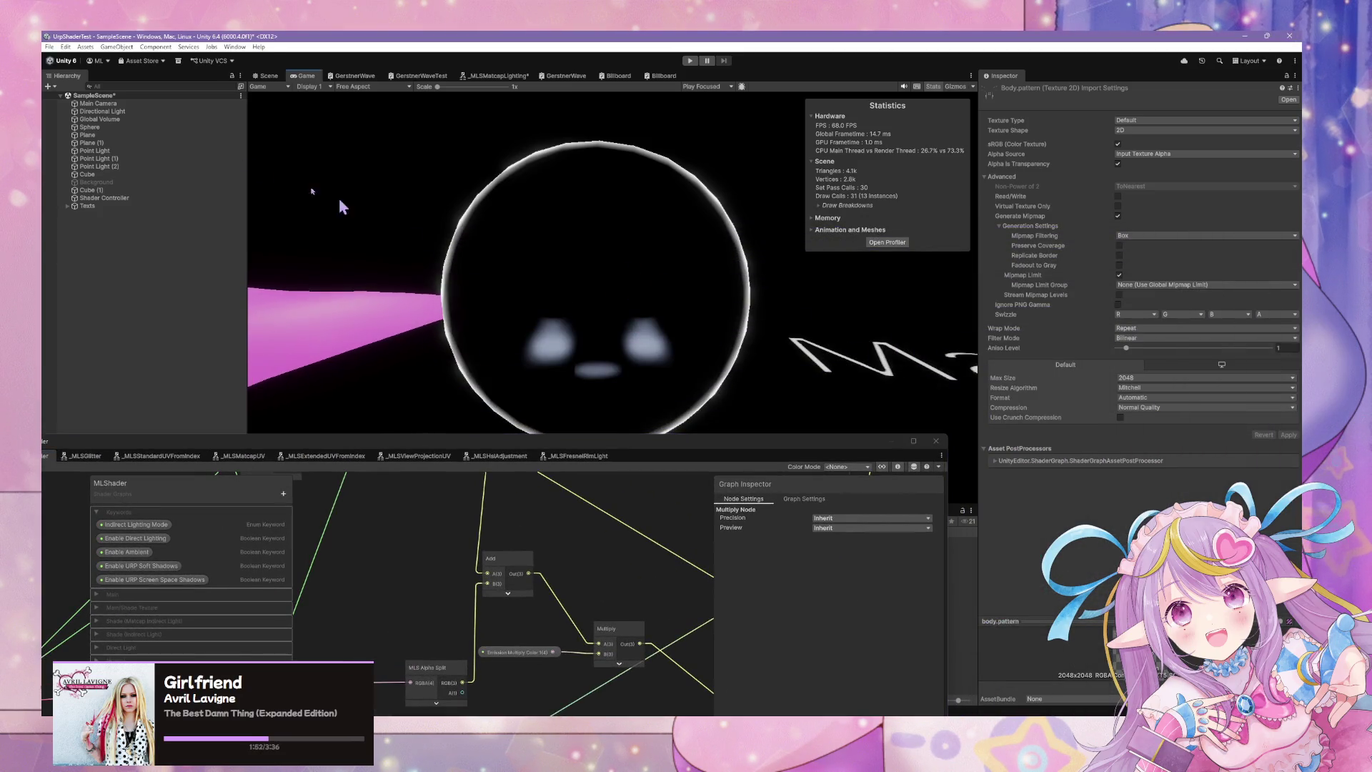
pyautogui.click(266, 75)
pyautogui.click(469, 199)
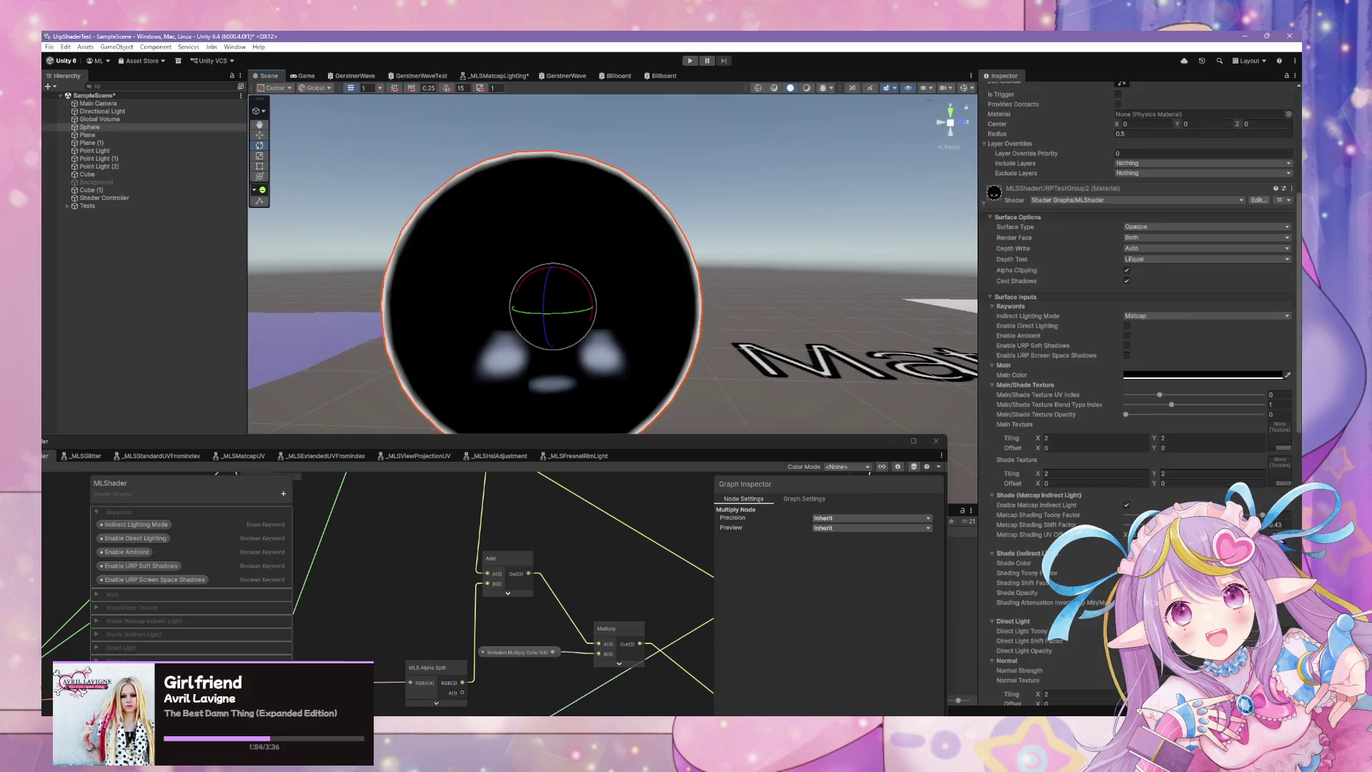
pyautogui.scroll(-3, 1280, 608)
pyautogui.click(1284, 608)
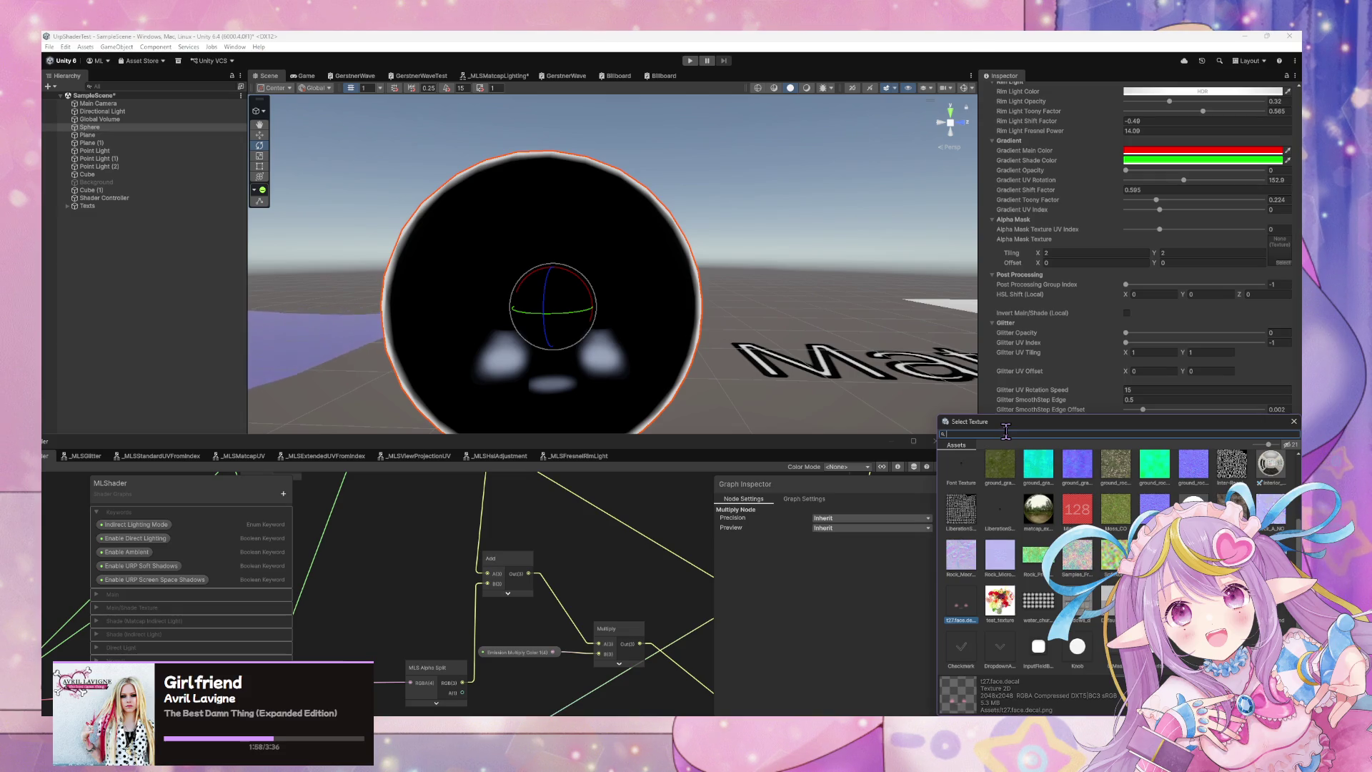
pyautogui.doubleClick(1001, 469)
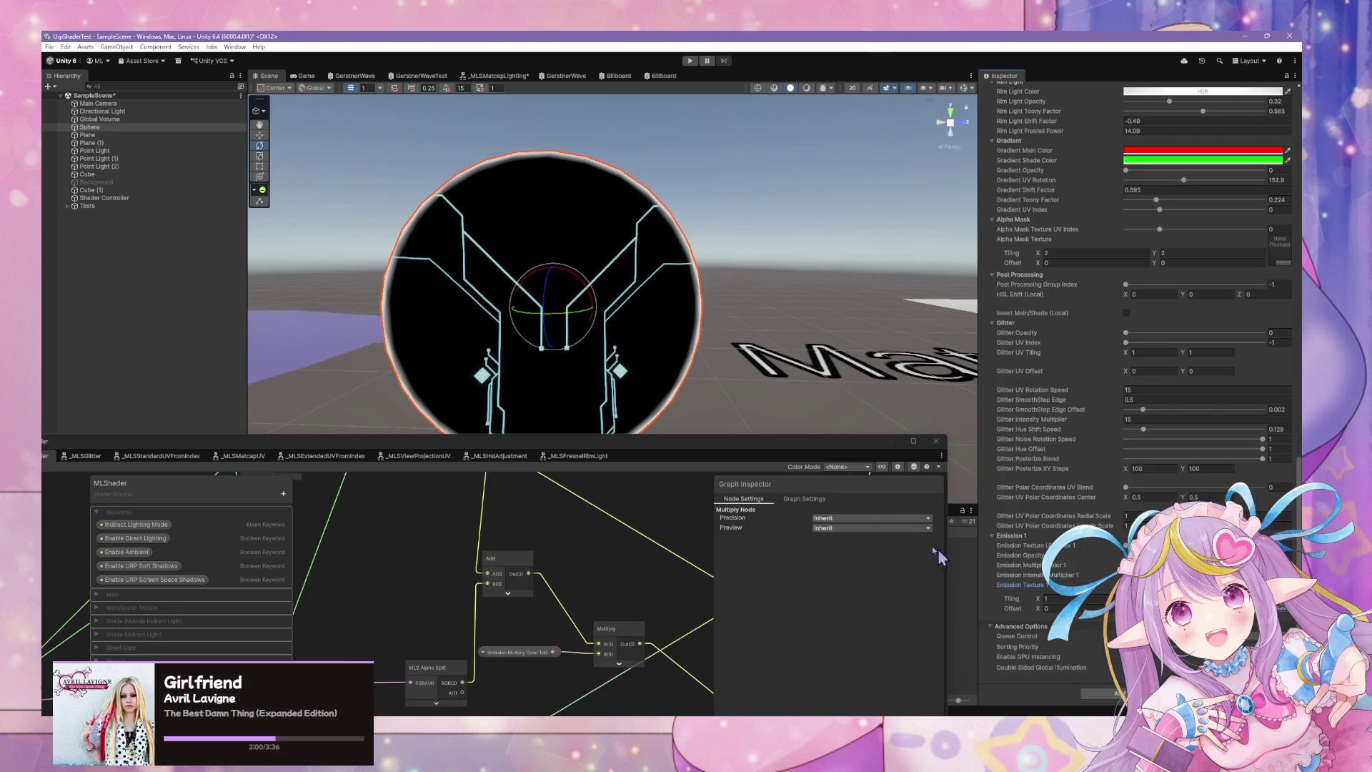
pyautogui.moveTo(611, 447); pyautogui.dragTo(1101, 208)
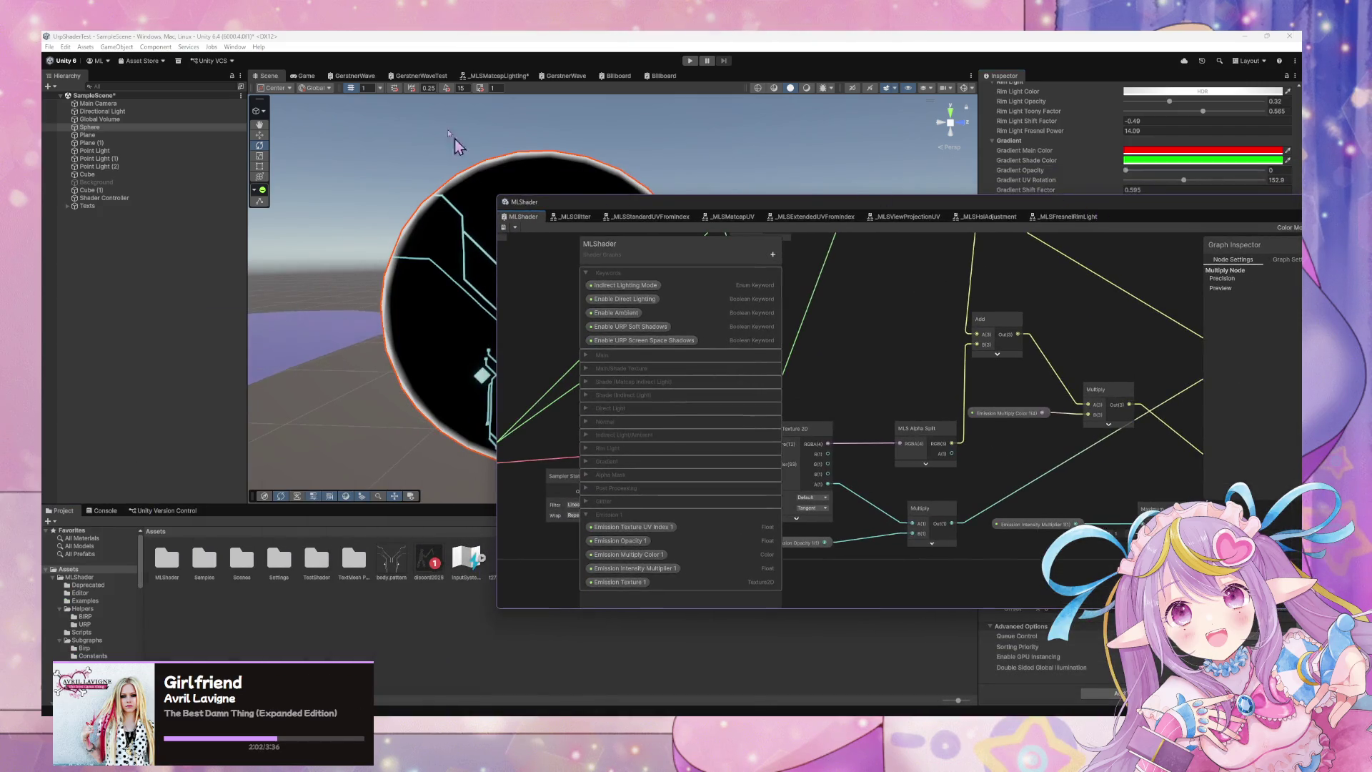
# Switch to the Game view and open the material's HDR emission colour picker.
pyautogui.click(310, 77)
pyautogui.moveTo(716, 214)
pyautogui.mouseDown()
pyautogui.moveTo(991, 193)
pyautogui.moveTo(509, 500)
pyautogui.moveTo(340, 529)
pyautogui.mouseUp()
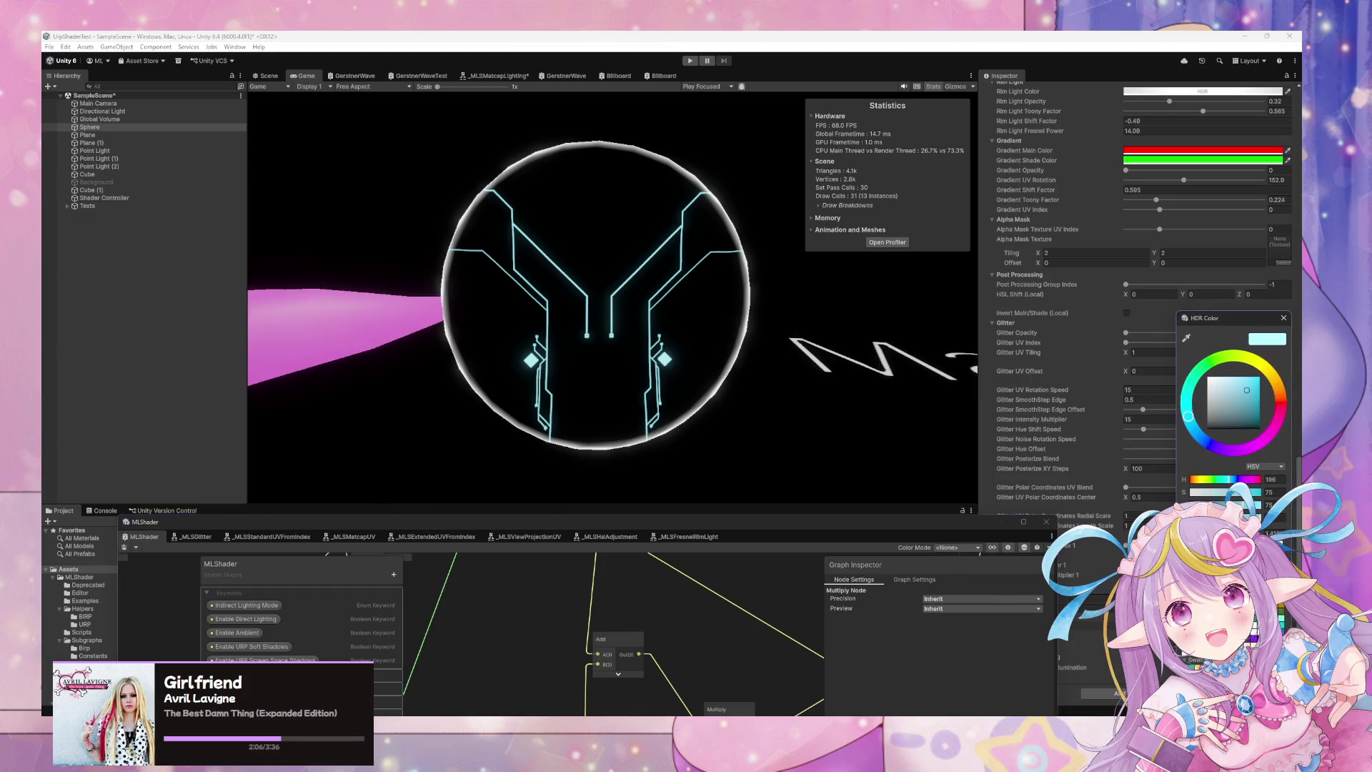
pyautogui.click(1091, 552)
pyautogui.moveTo(837, 522)
pyautogui.mouseDown()
pyautogui.moveTo(628, 465)
pyautogui.moveTo(738, 472)
pyautogui.mouseUp()
pyautogui.click(1020, 555)
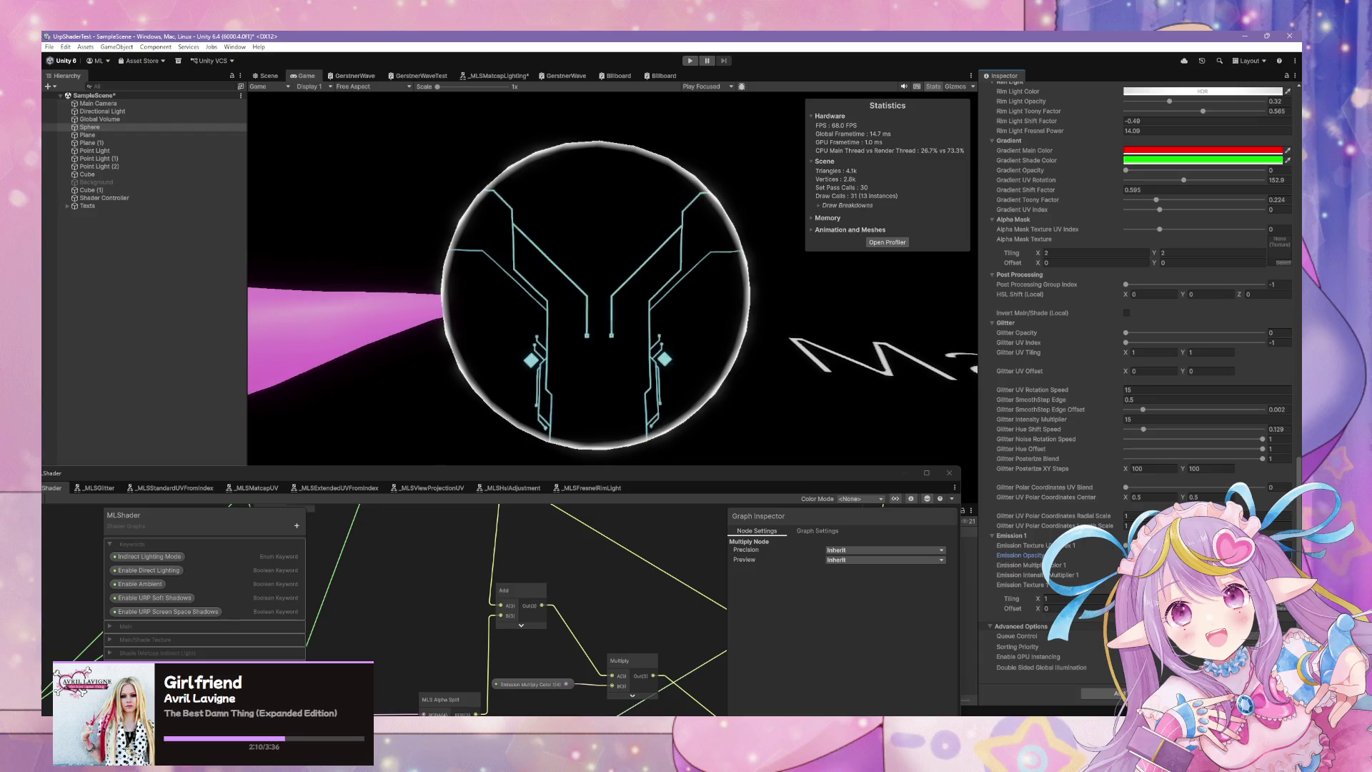
pyautogui.click(1207, 565)
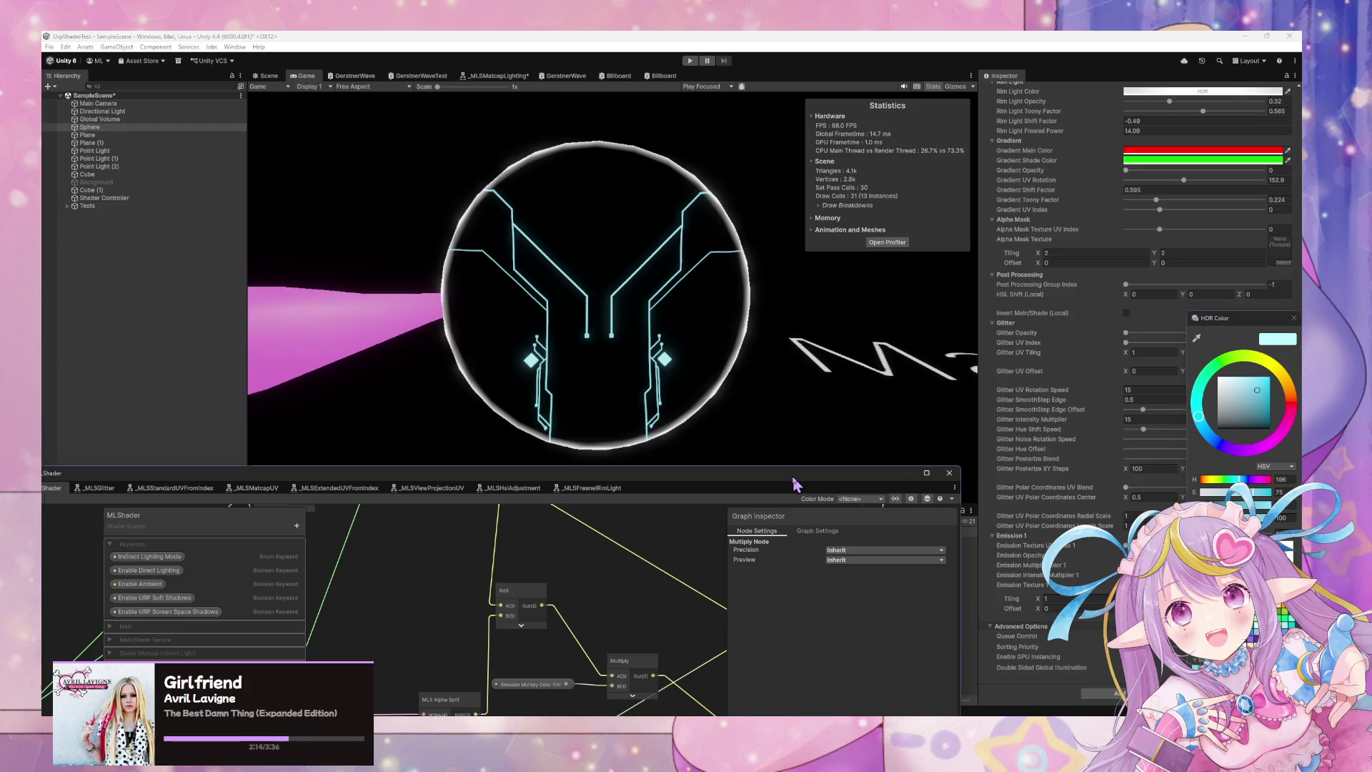
# Raise the Emission Intensity Multiplier to brighten the cyan circuit-line glow.
pyautogui.doubleClick(864, 479)
pyautogui.doubleClick(1175, 40)
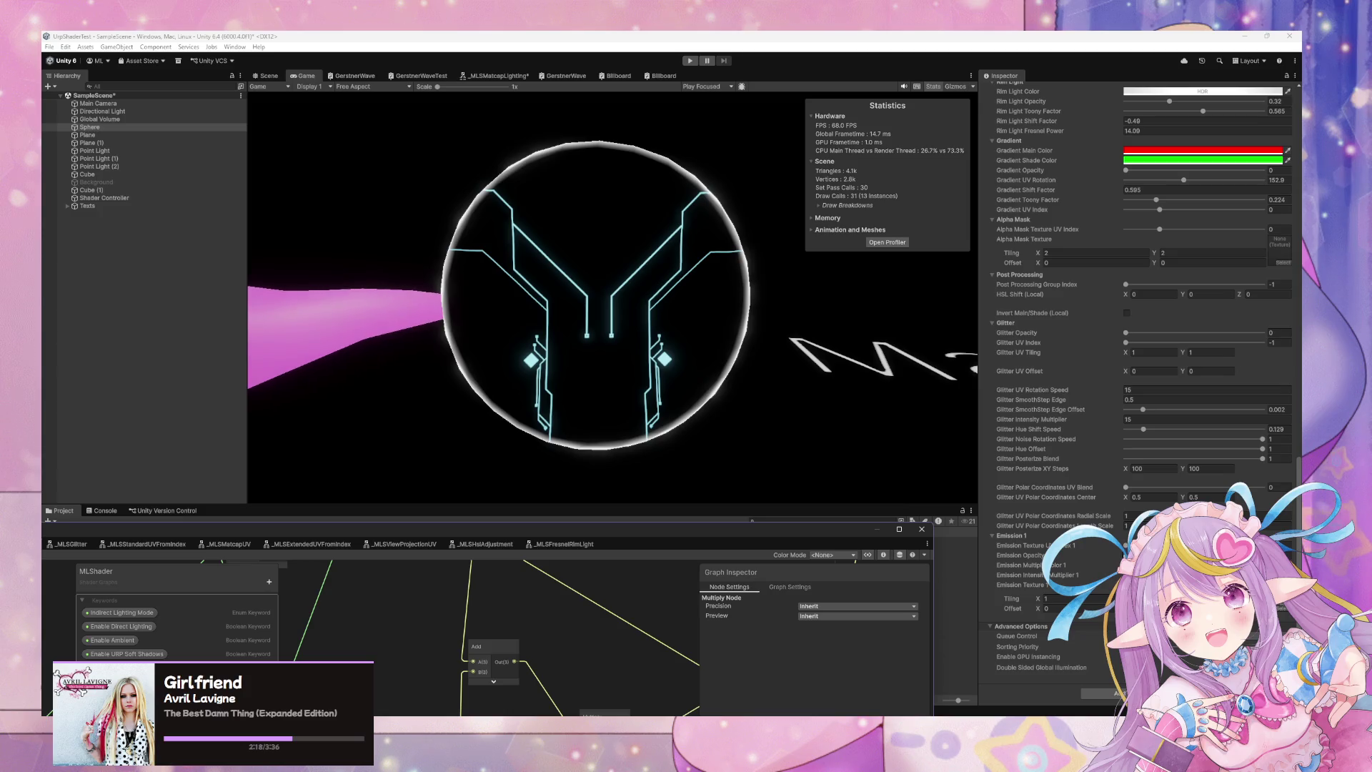
pyautogui.click(1022, 575)
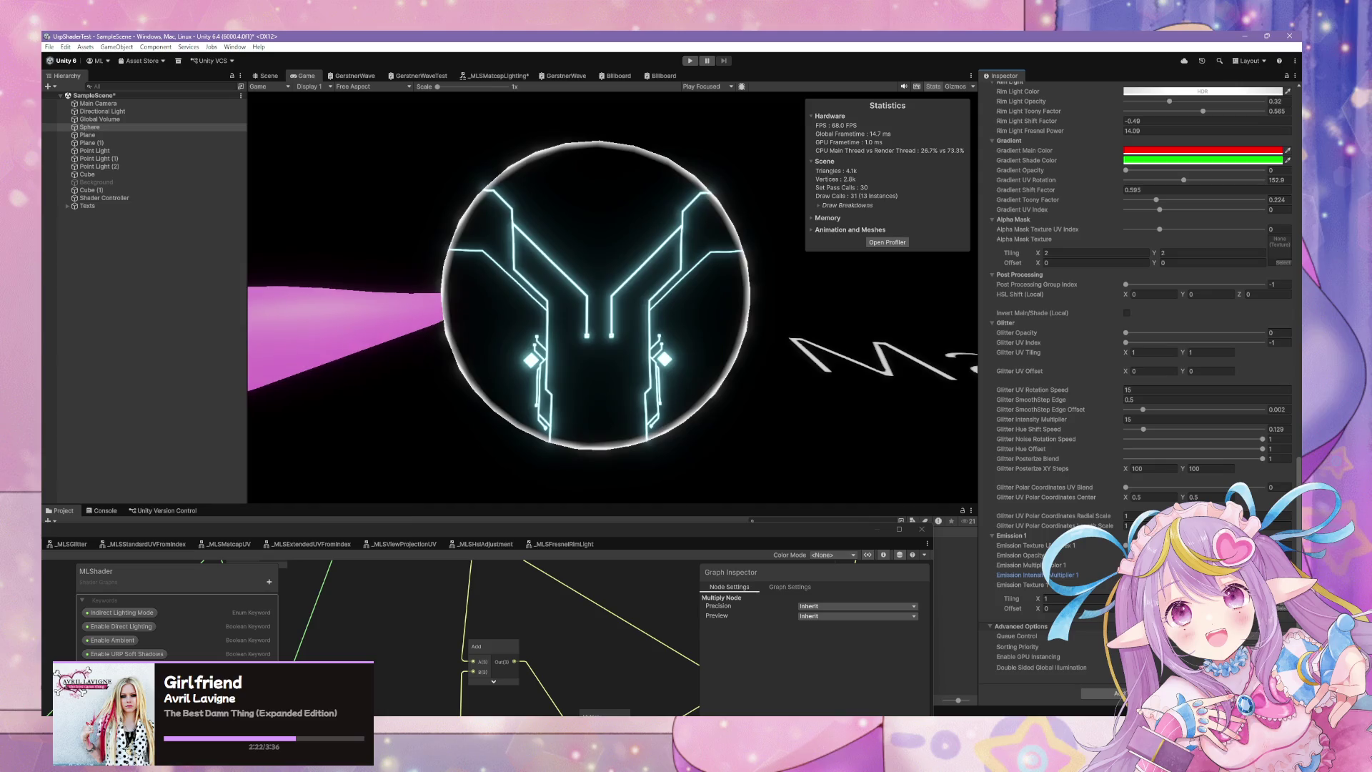
pyautogui.moveTo(640, 520)
pyautogui.mouseDown()
pyautogui.moveTo(658, 470)
pyautogui.moveTo(742, 399)
pyautogui.mouseUp()
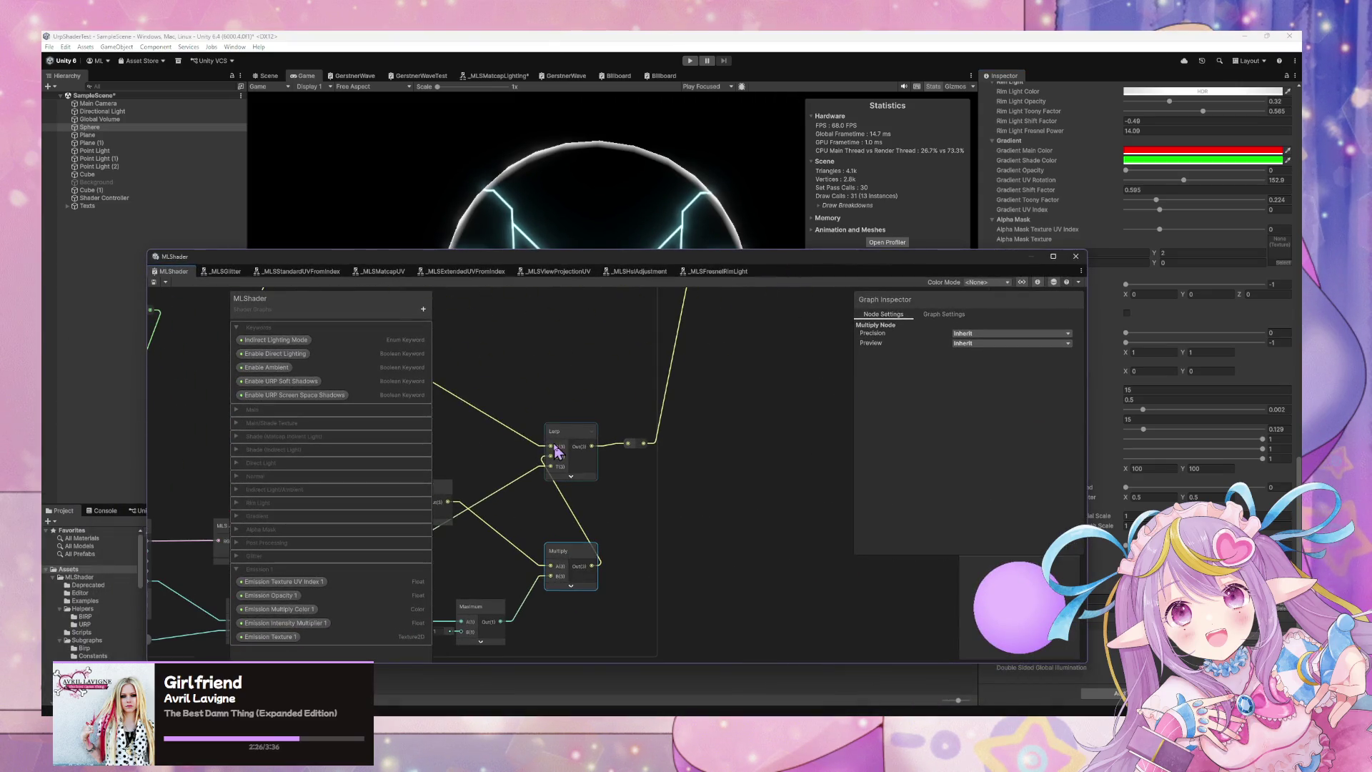
# Wire the Multiply node's Out port into the Lerp T input and save the MLShader asset.
pyautogui.moveTo(557, 451); pyautogui.dragTo(797, 379)
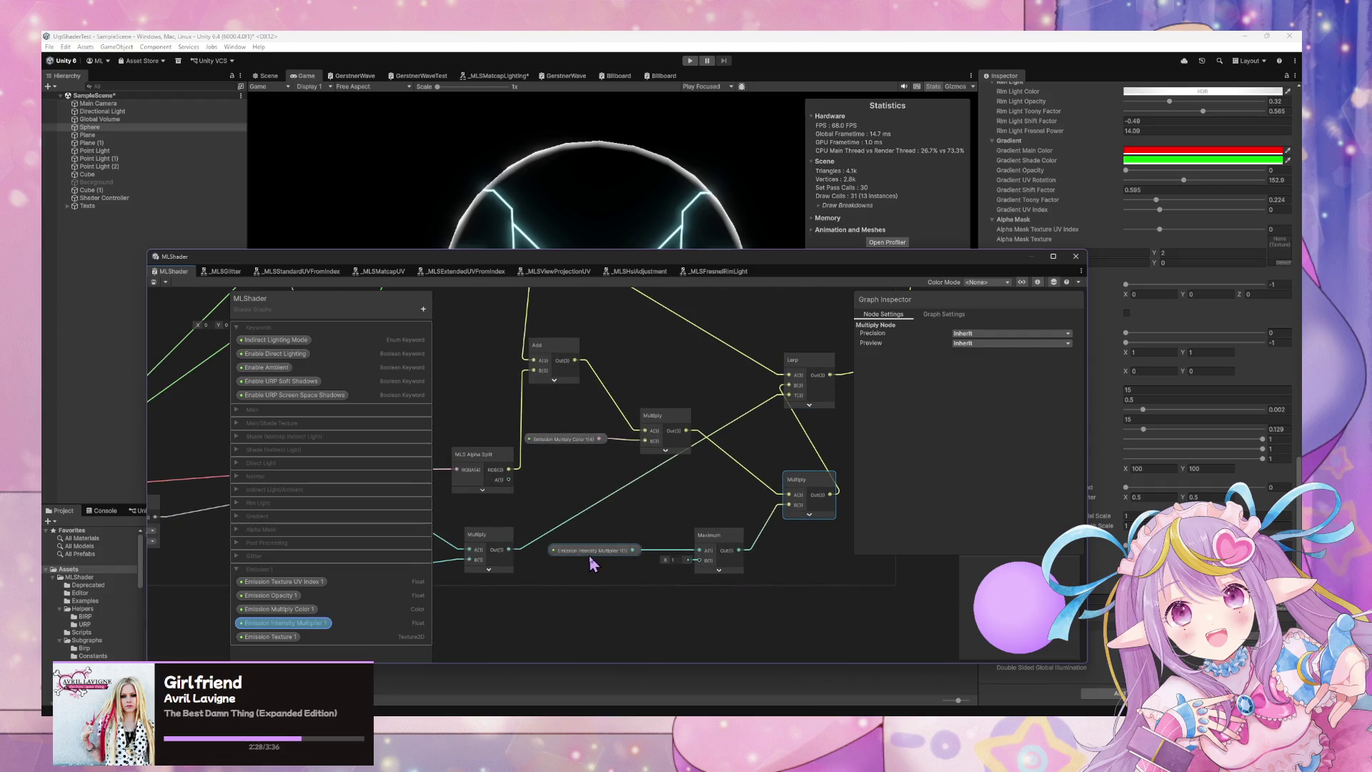
pyautogui.moveTo(687, 432)
pyautogui.mouseDown()
pyautogui.moveTo(788, 401)
pyautogui.moveTo(784, 508)
pyautogui.moveTo(802, 486)
pyautogui.moveTo(786, 392)
pyautogui.mouseUp()
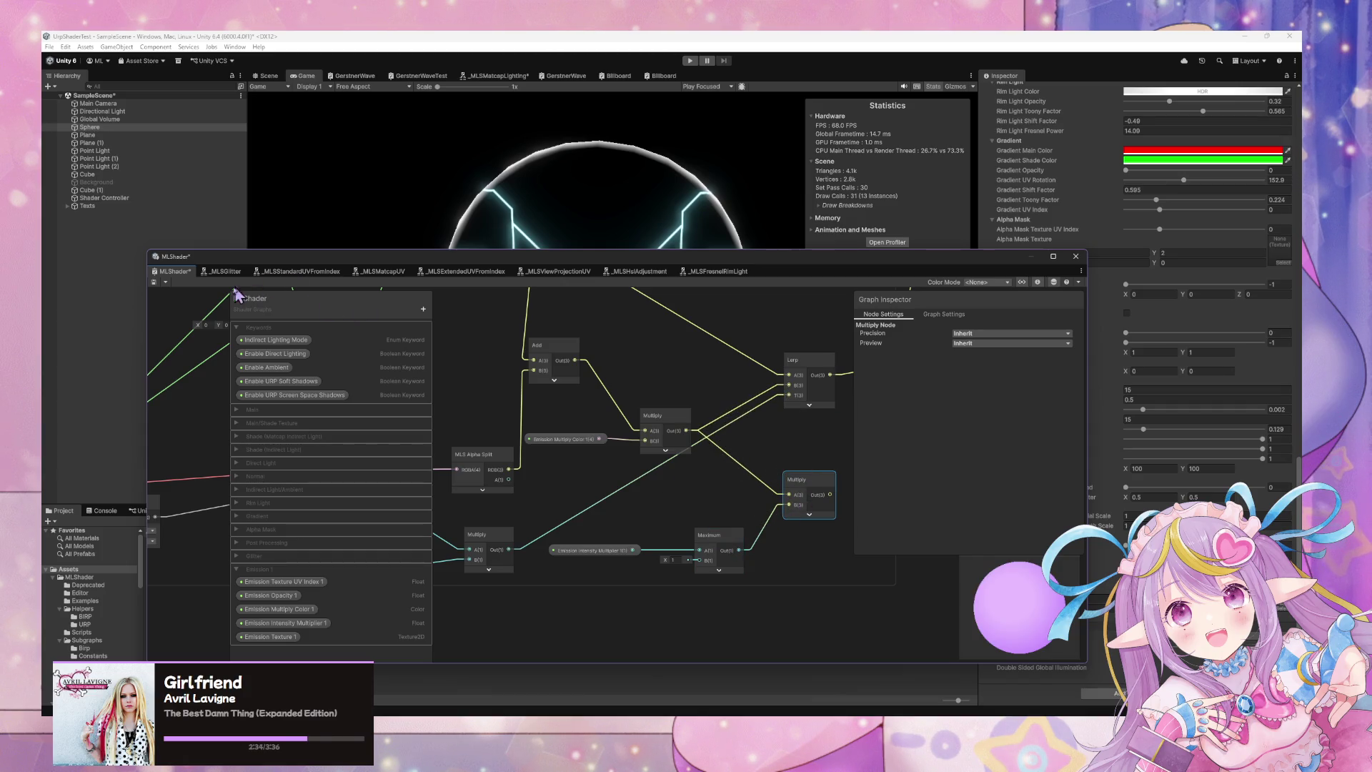
pyautogui.click(154, 283)
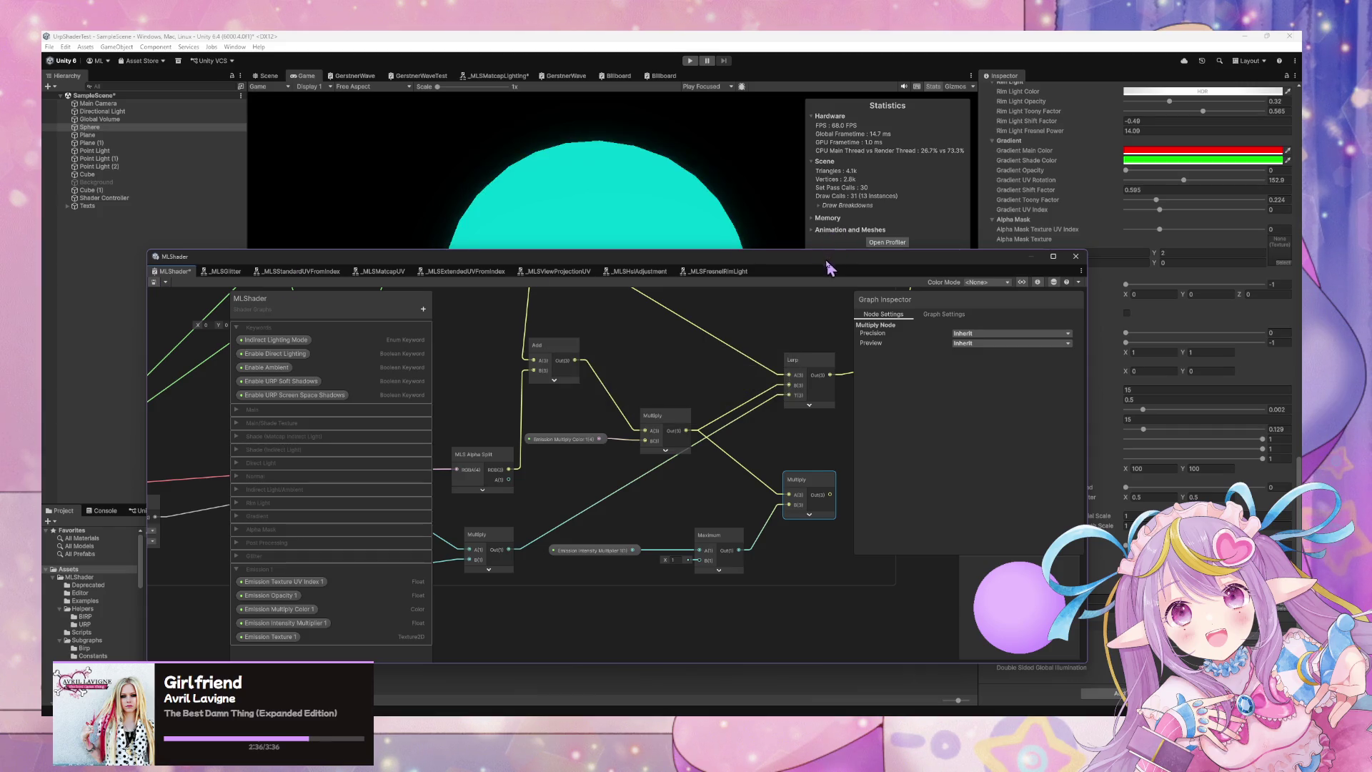
pyautogui.moveTo(829, 267); pyautogui.dragTo(527, 472)
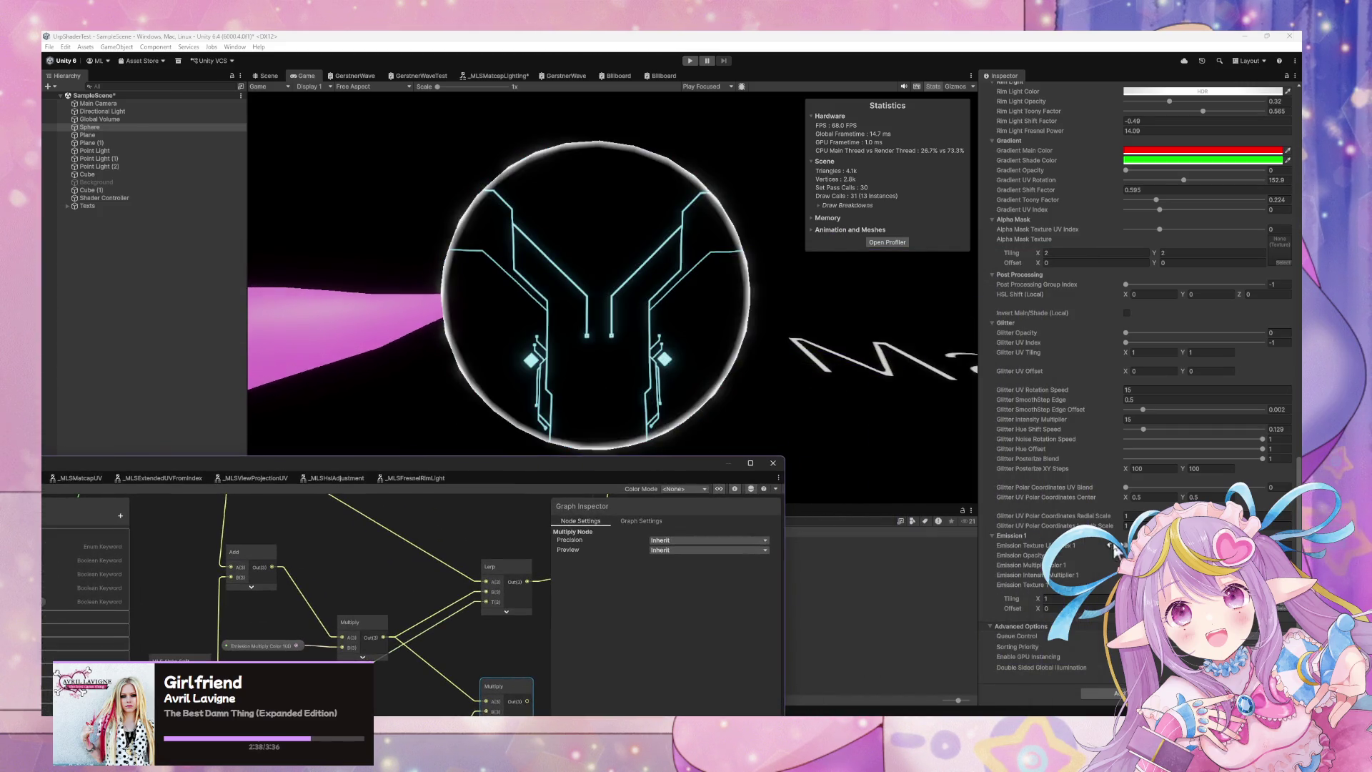
pyautogui.click(1208, 564)
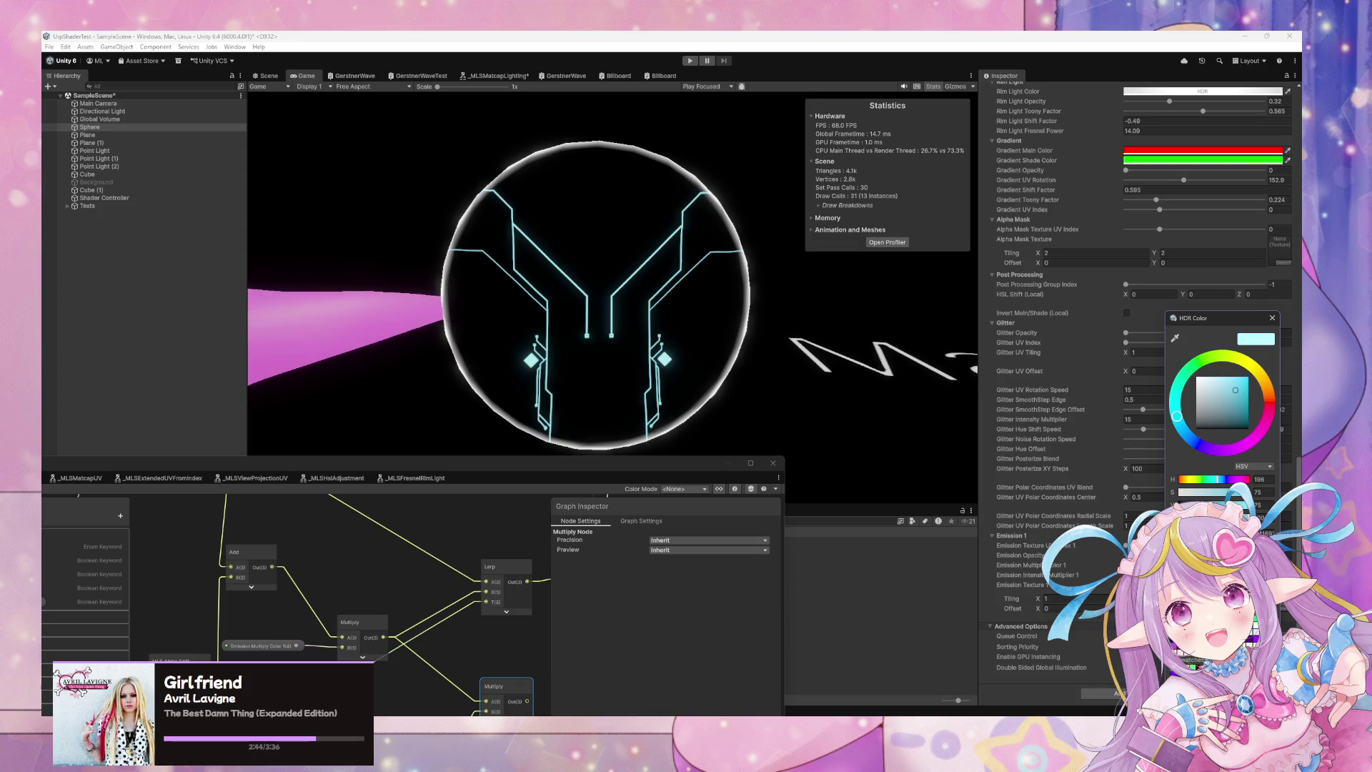
# Raise the emission colour's saturation to 100 in the HDR colour picker.
pyautogui.click(714, 378)
pyautogui.click(1208, 546)
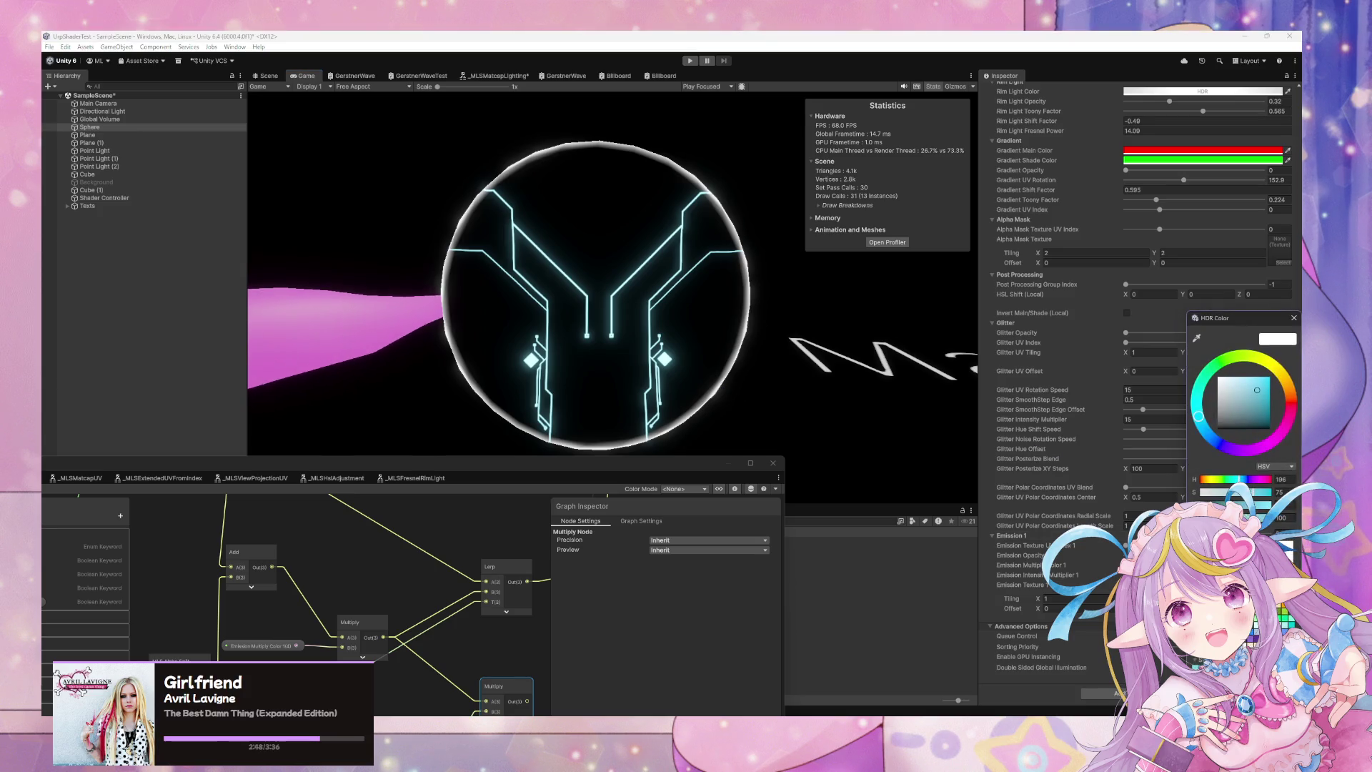
pyautogui.moveTo(1257, 503); pyautogui.dragTo(1274, 501)
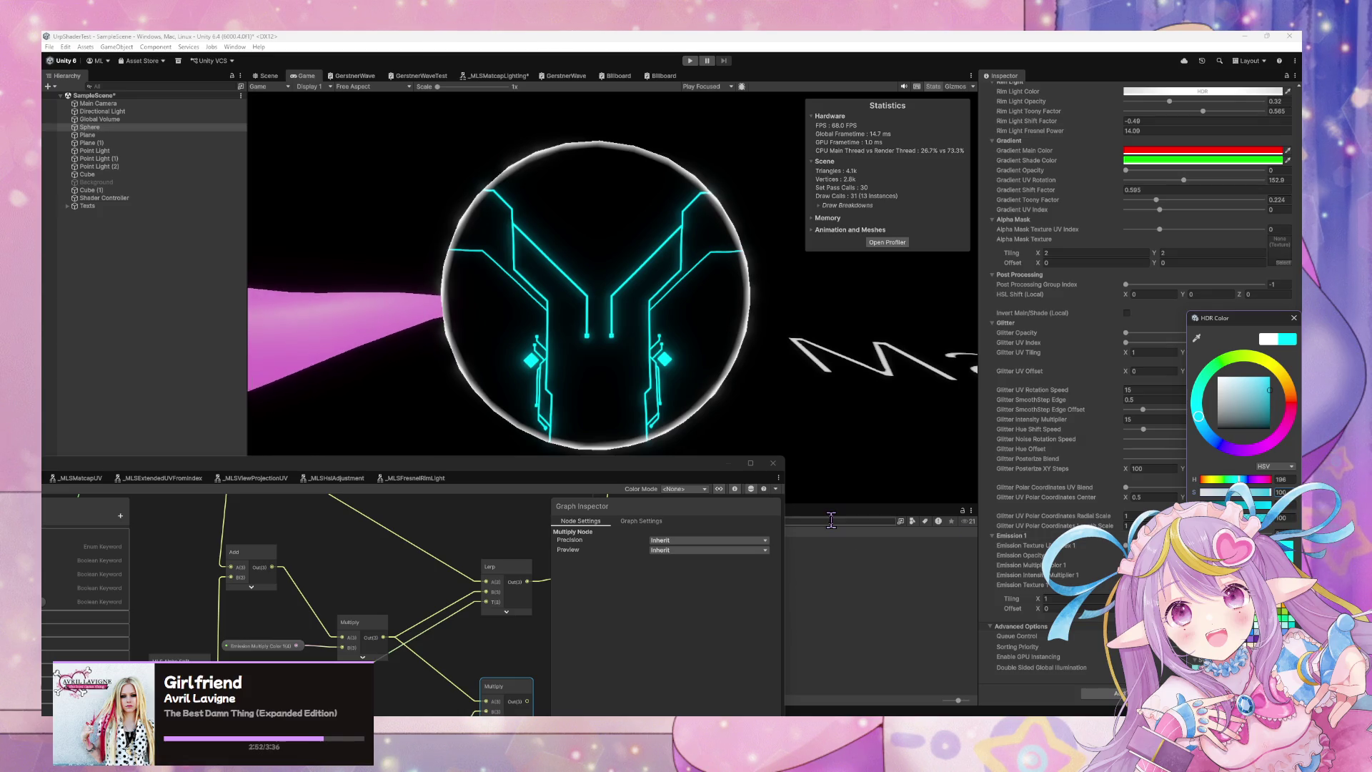
# Connect the lower Multiply node's output to the Lerp T input.
pyautogui.moveTo(682, 477); pyautogui.dragTo(823, 339)
pyautogui.moveTo(674, 563)
pyautogui.mouseDown()
pyautogui.moveTo(636, 453)
pyautogui.moveTo(638, 499)
pyautogui.moveTo(628, 464)
pyautogui.mouseUp()
pyautogui.moveTo(268, 337); pyautogui.dragTo(217, 359)
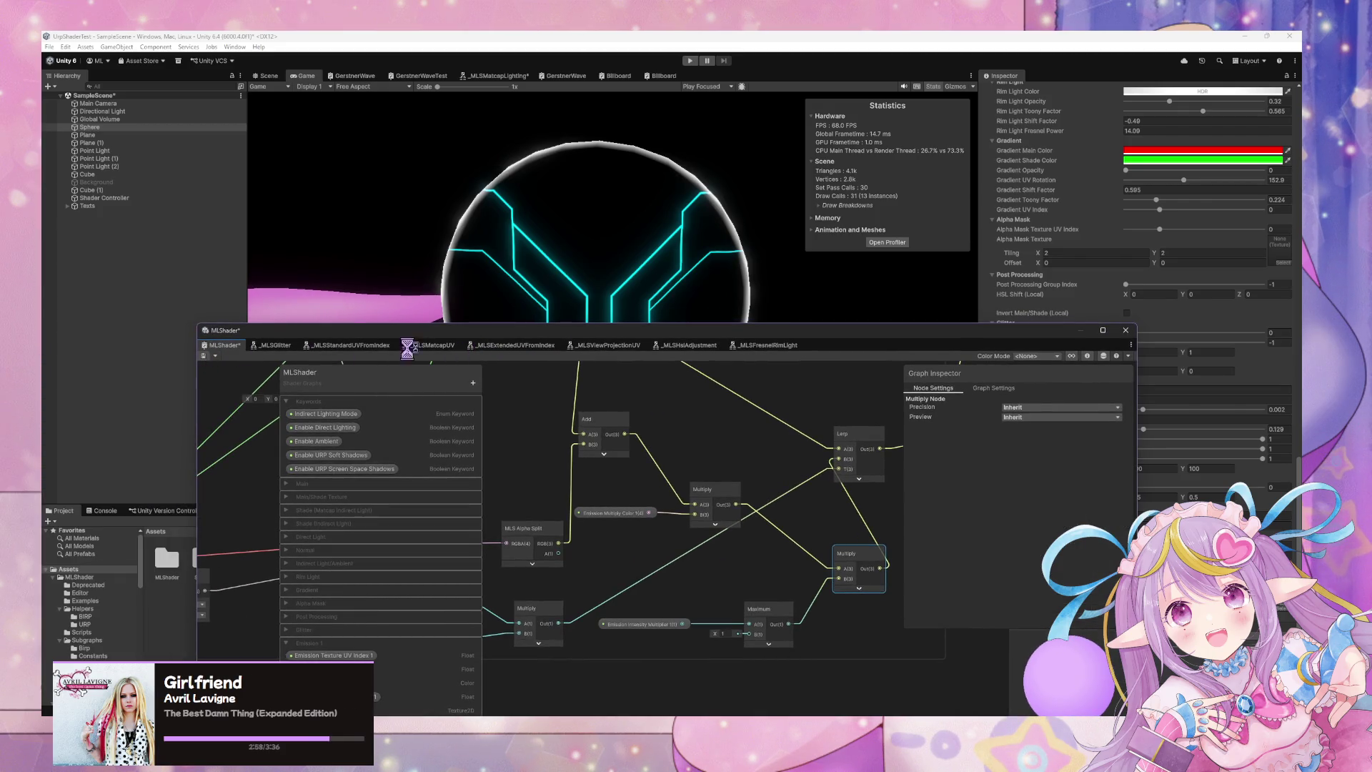
pyautogui.moveTo(776, 336); pyautogui.dragTo(411, 488)
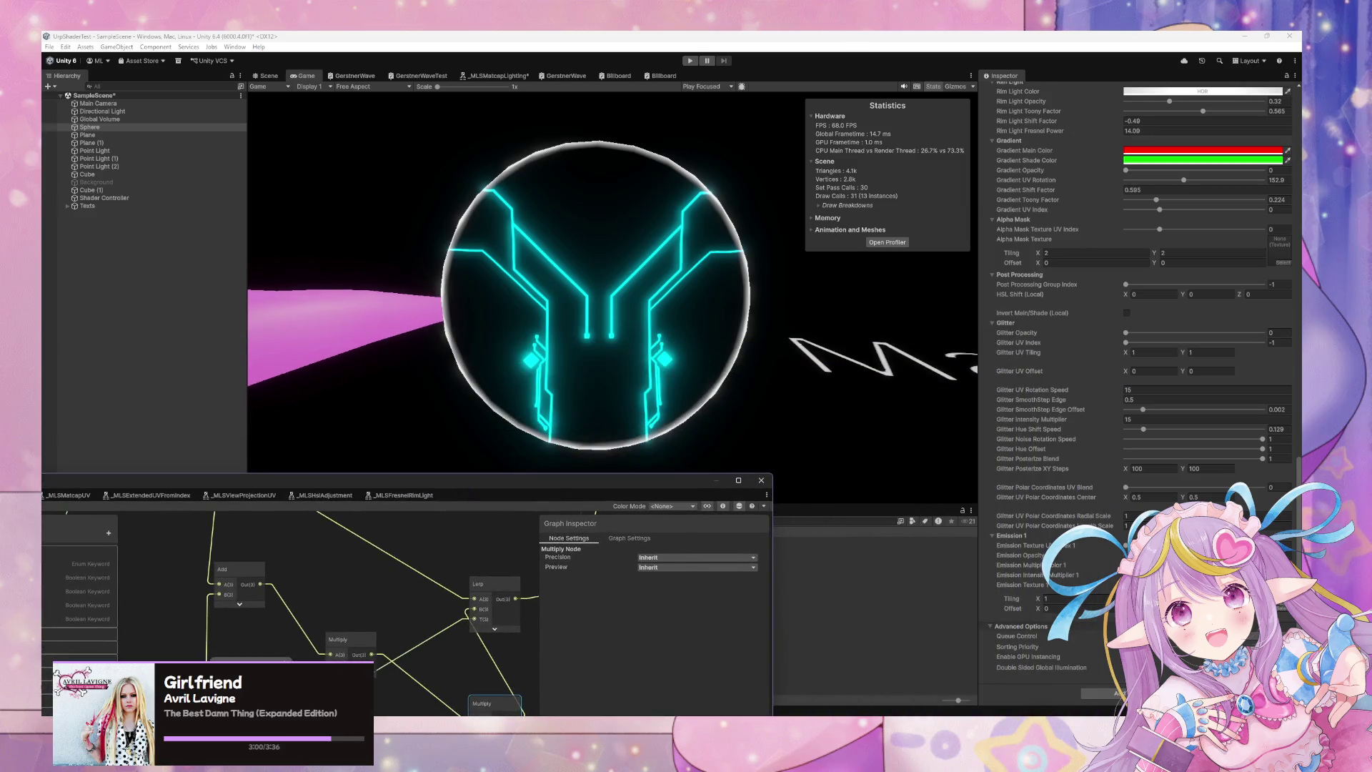
# Lower the Emission Intensity Multiplier to dim the glow.
pyautogui.click(1022, 574)
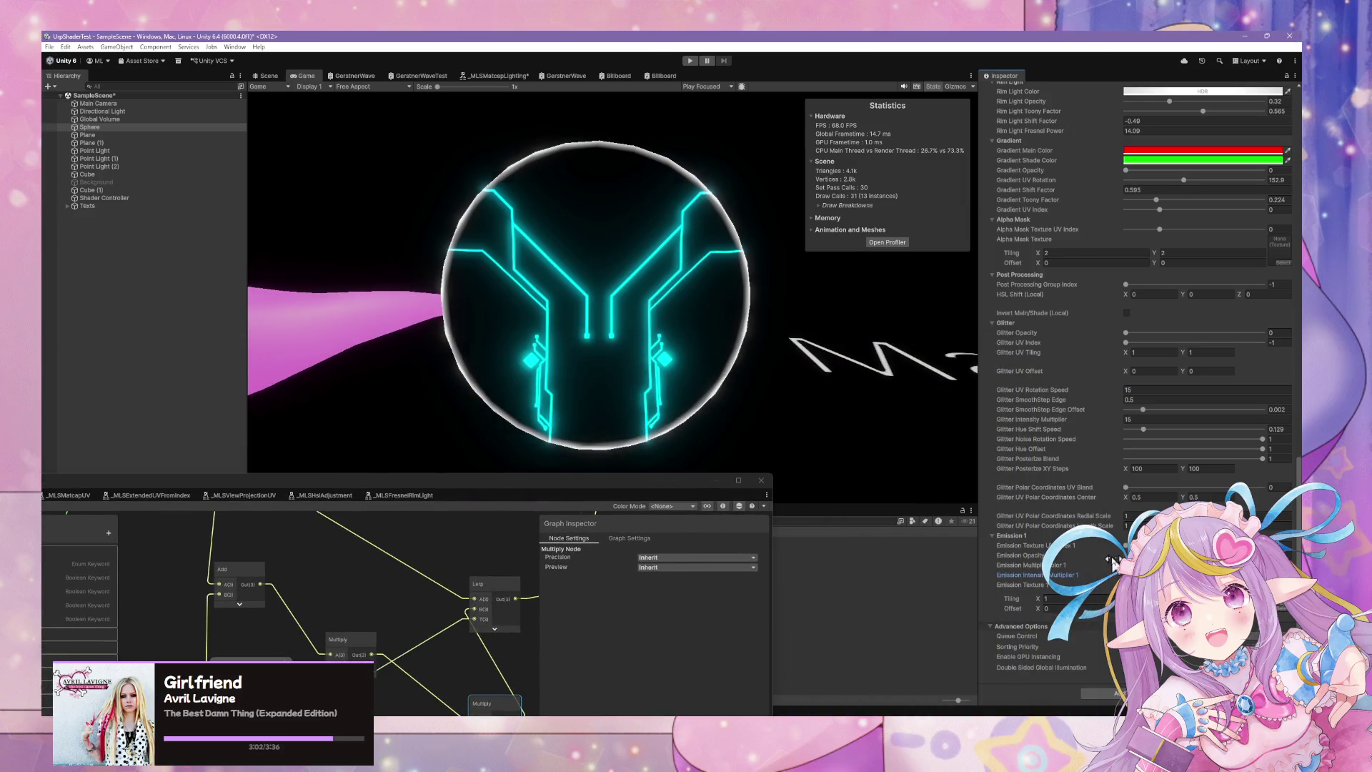
pyautogui.moveTo(1113, 563); pyautogui.dragTo(1080, 554)
pyautogui.moveTo(585, 486)
pyautogui.mouseDown()
pyautogui.moveTo(585, 381)
pyautogui.moveTo(629, 594)
pyautogui.mouseUp()
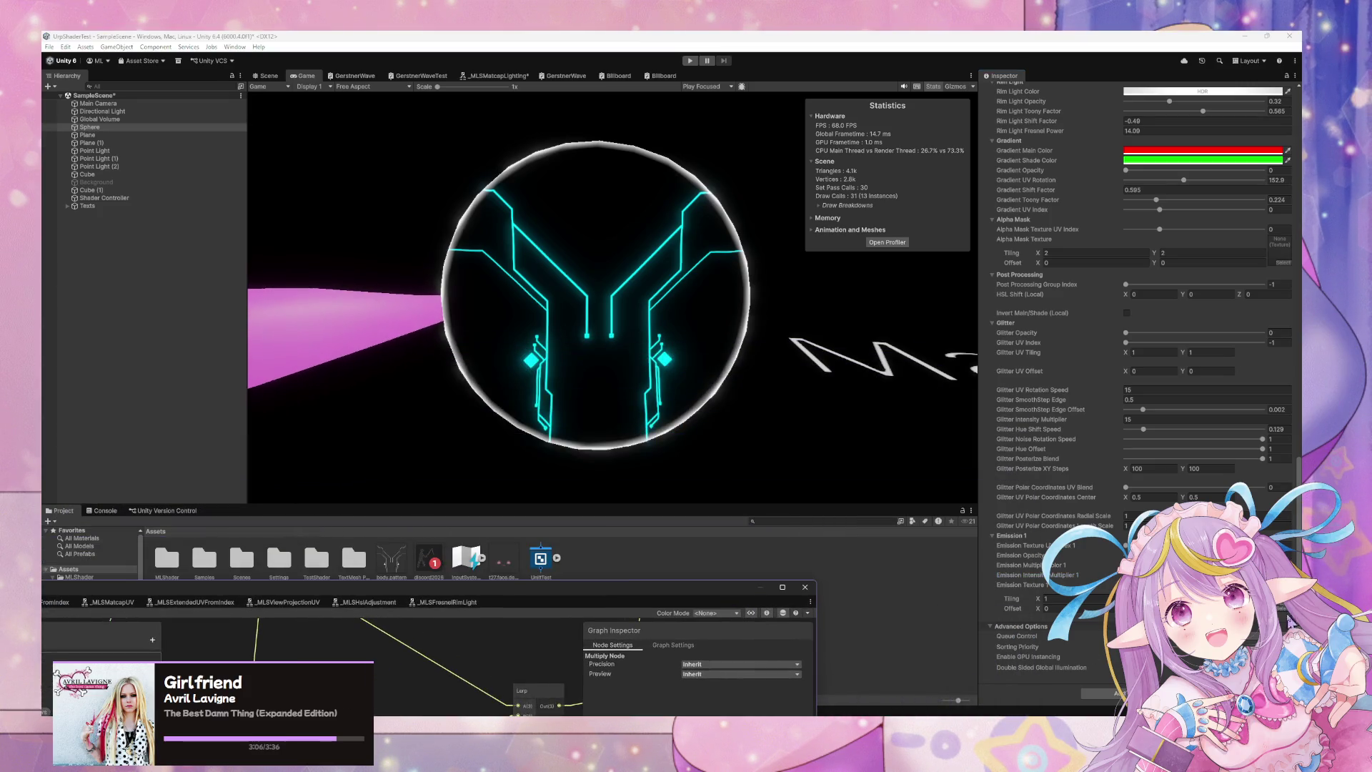
# Open the Emission Texture picker, then raise the MLShader graph window over the Game view.
pyautogui.click(1286, 621)
pyautogui.click(1015, 493)
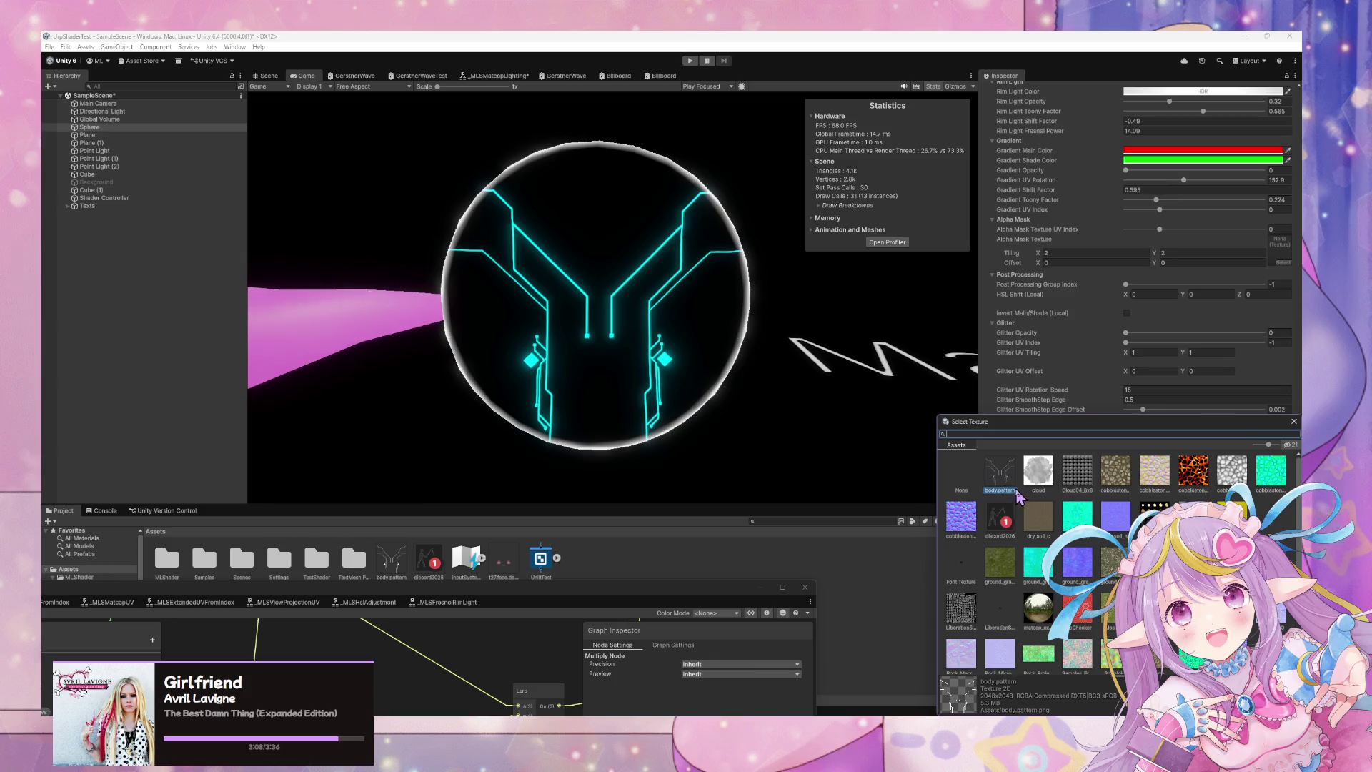
pyautogui.moveTo(1055, 429)
pyautogui.mouseDown()
pyautogui.moveTo(729, 453)
pyautogui.moveTo(840, 411)
pyautogui.moveTo(1064, 410)
pyautogui.moveTo(983, 426)
pyautogui.mouseUp()
pyautogui.moveTo(667, 592)
pyautogui.mouseDown()
pyautogui.moveTo(745, 449)
pyautogui.moveTo(904, 335)
pyautogui.mouseUp()
pyautogui.scroll(3, 736, 436)
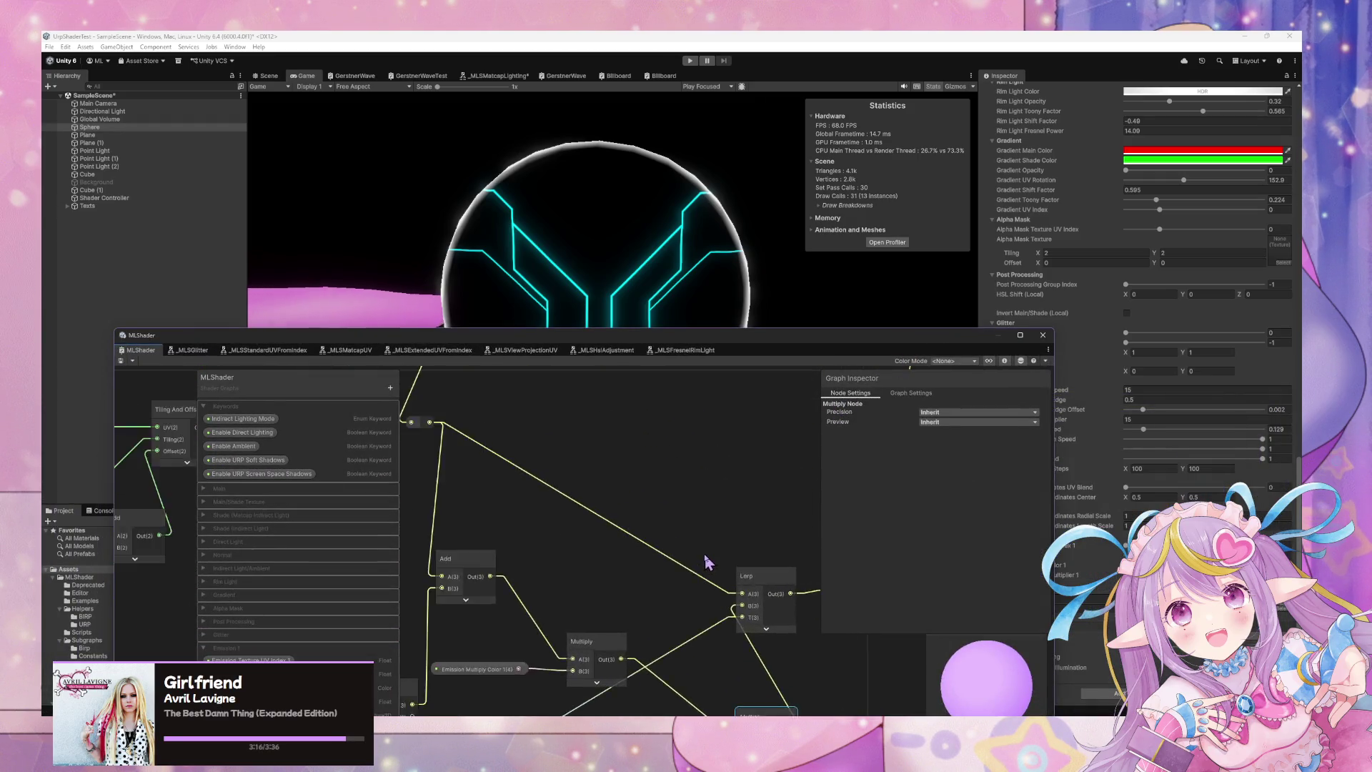
# Add a Lerp node to the MLShader graph using the node search.
pyautogui.scroll(-5, 704, 553)
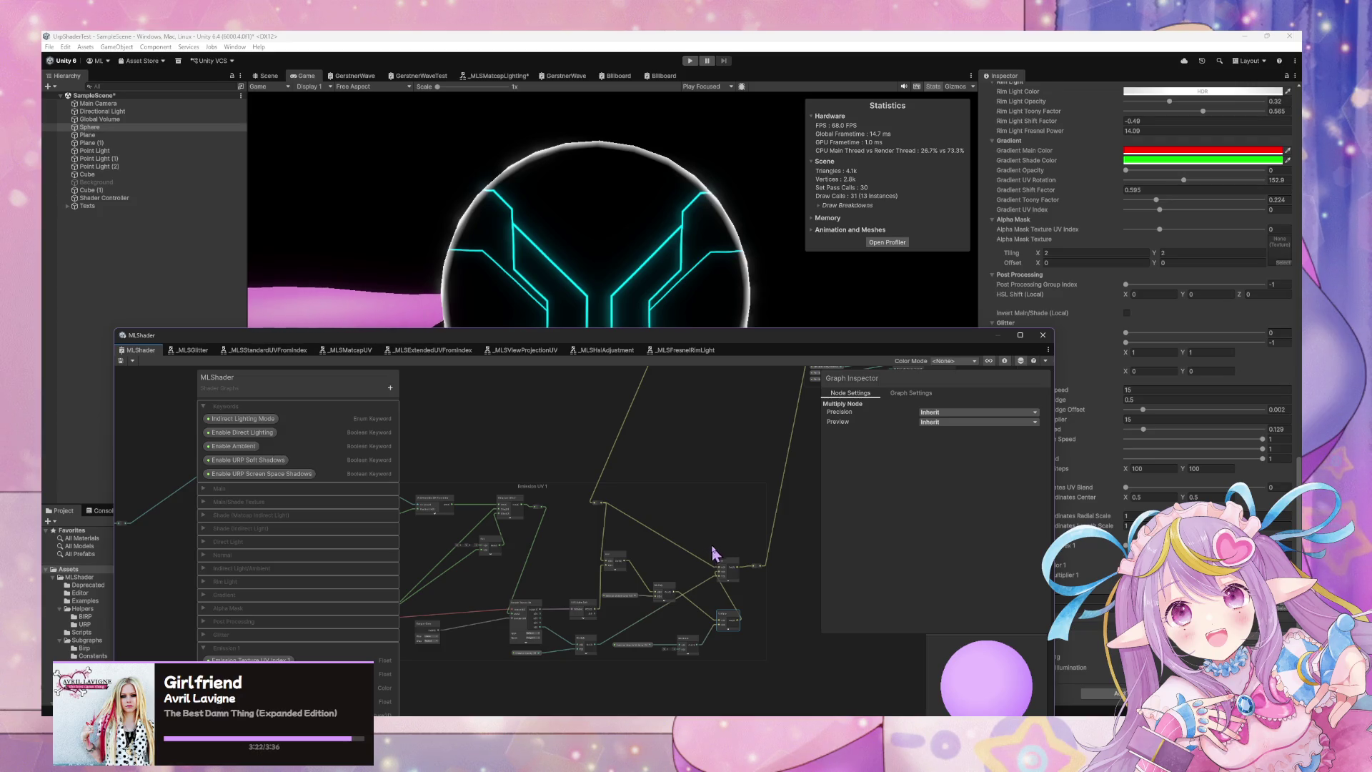
pyautogui.scroll(2, 710, 556)
pyautogui.click(682, 538)
pyautogui.press('space')
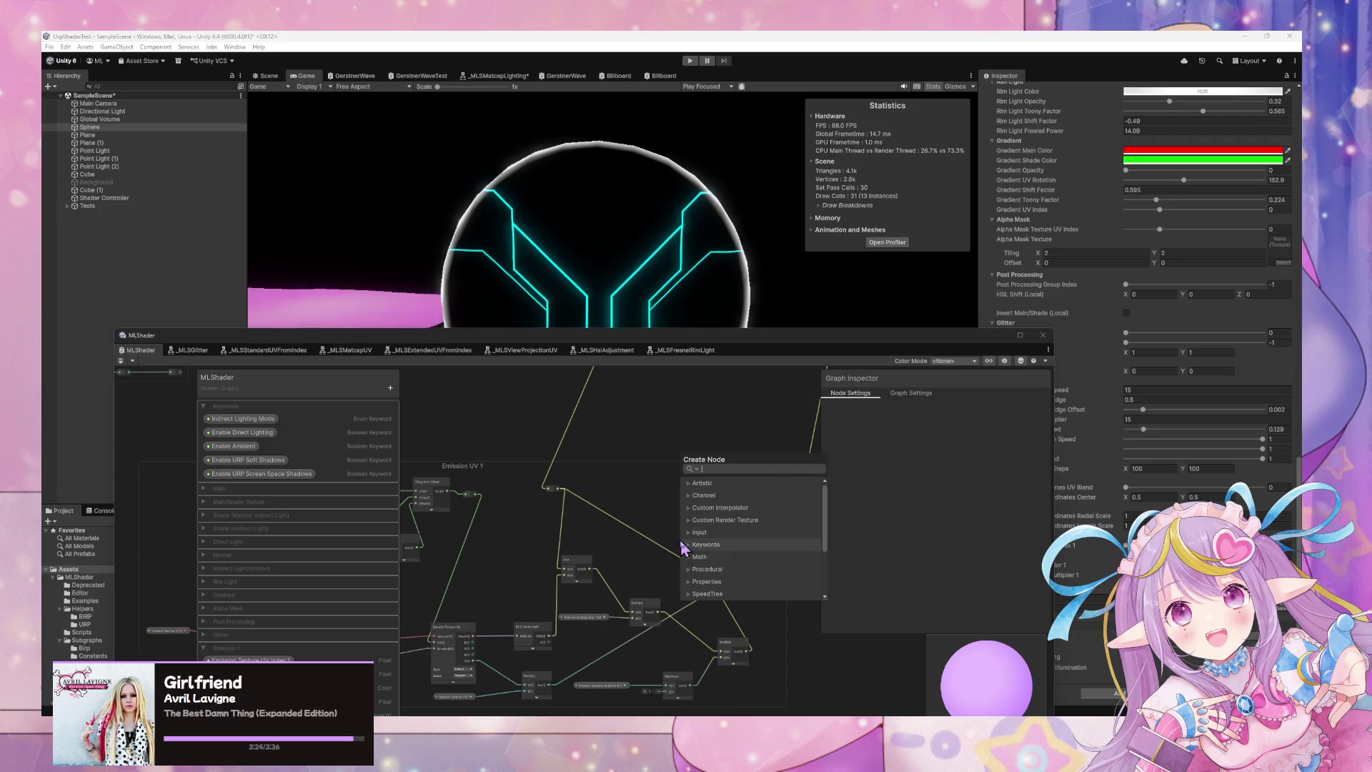
pyautogui.write('lerp')
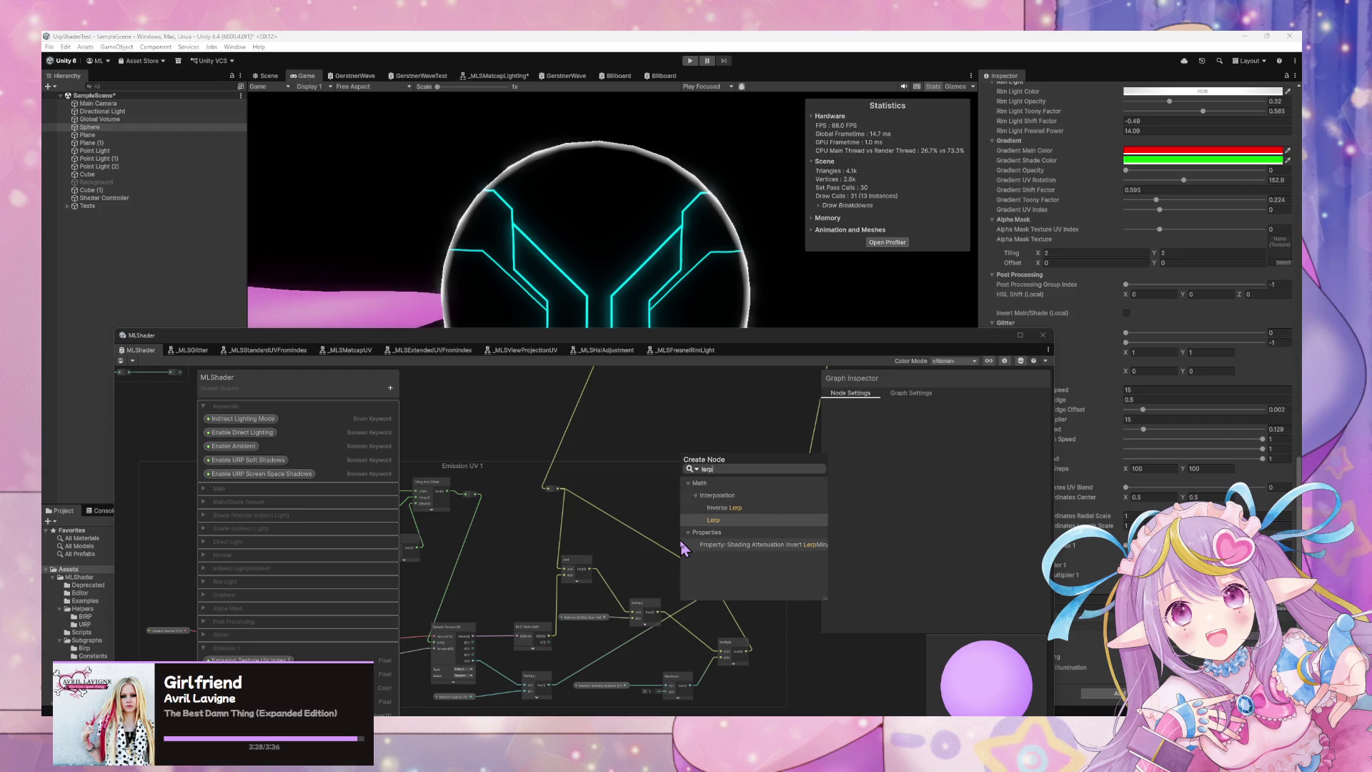
pyautogui.press('Return')
pyautogui.scroll(4, 672, 572)
pyautogui.scroll(-4, 729, 443)
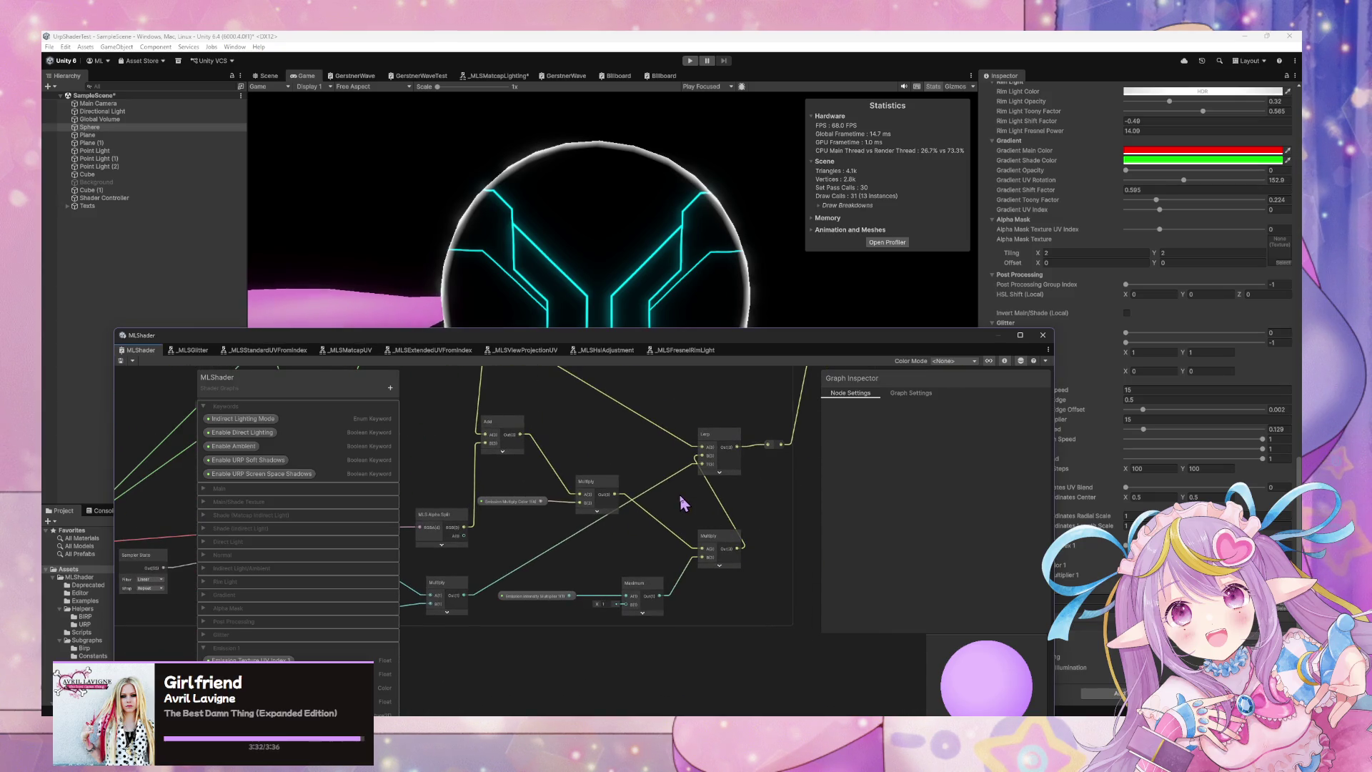
# Move the Emission Intensity Multiplier, Maximum and middle Multiply nodes up-left.
pyautogui.moveTo(550, 599); pyautogui.dragTo(540, 561)
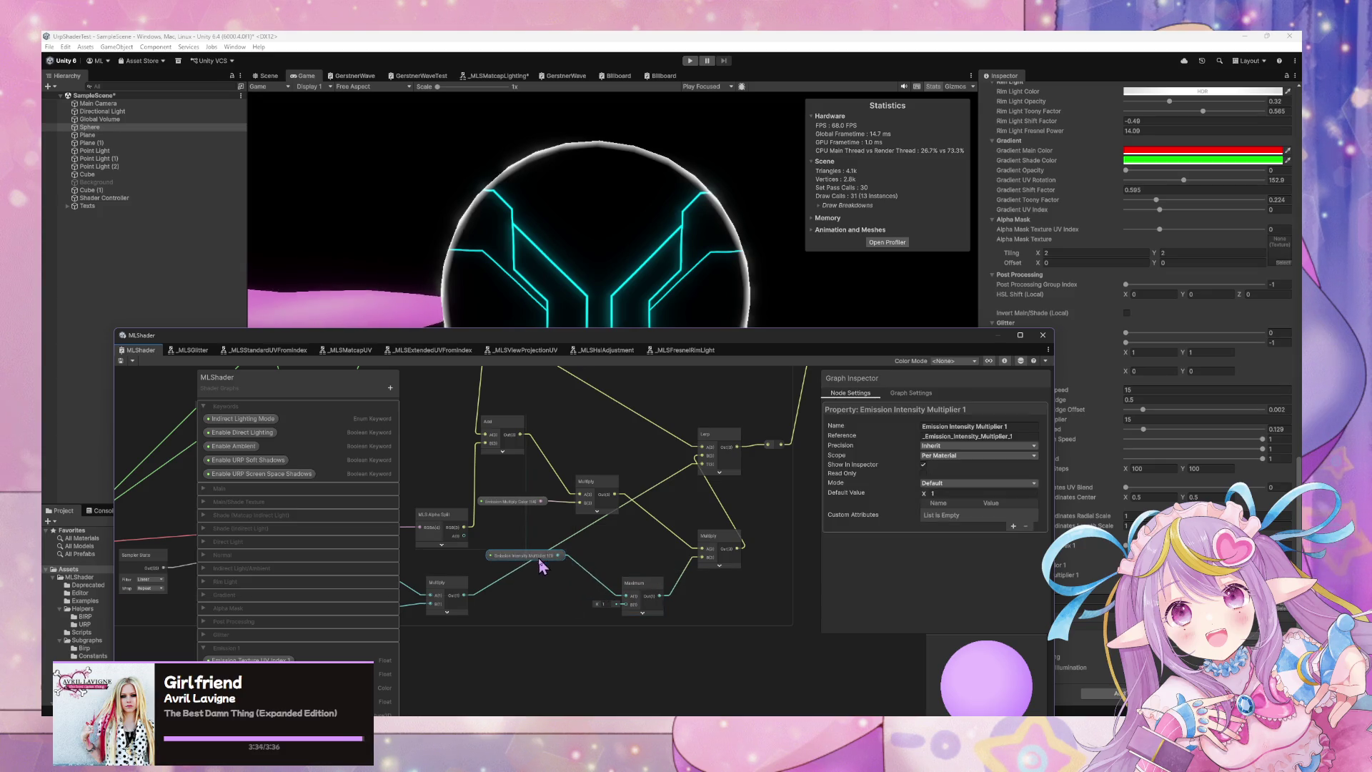
pyautogui.moveTo(638, 581); pyautogui.dragTo(619, 546)
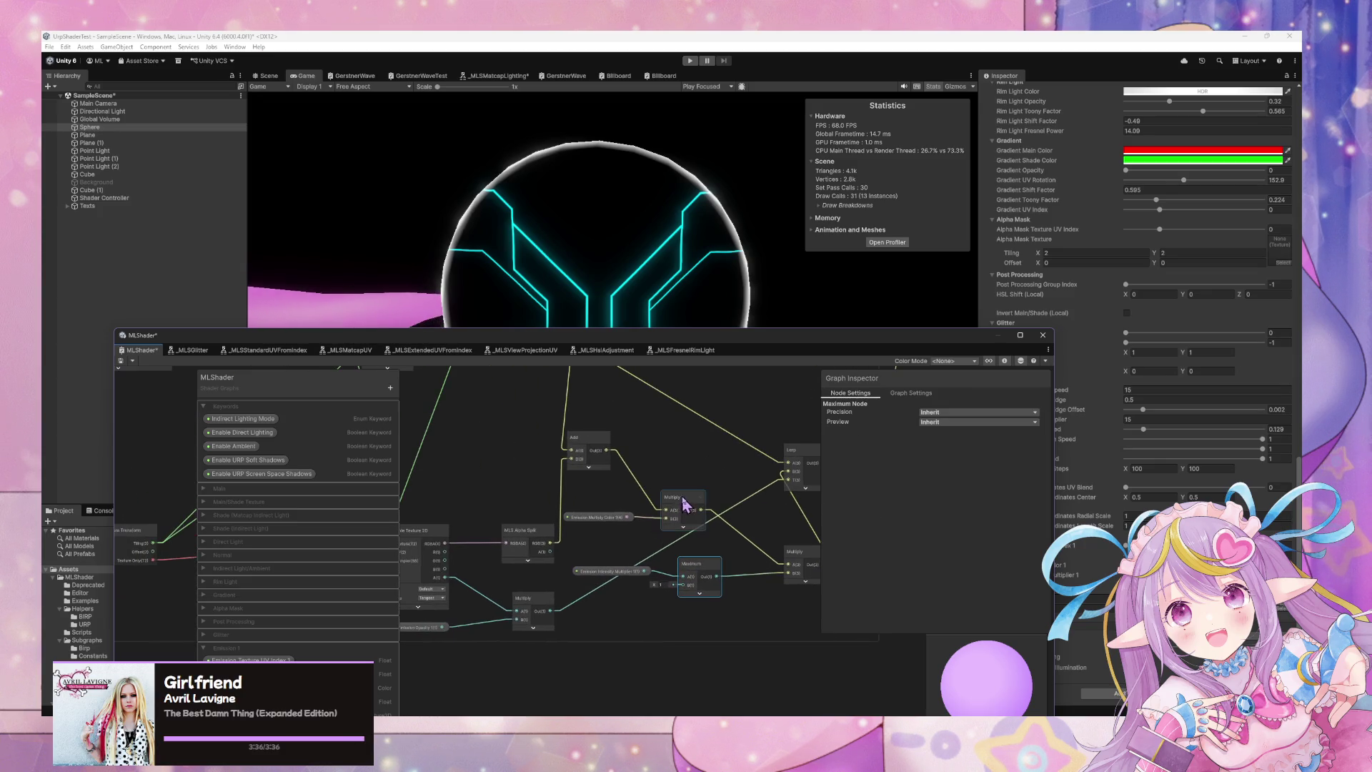
pyautogui.moveTo(686, 504); pyautogui.dragTo(709, 483)
pyautogui.scroll(3, 680, 491)
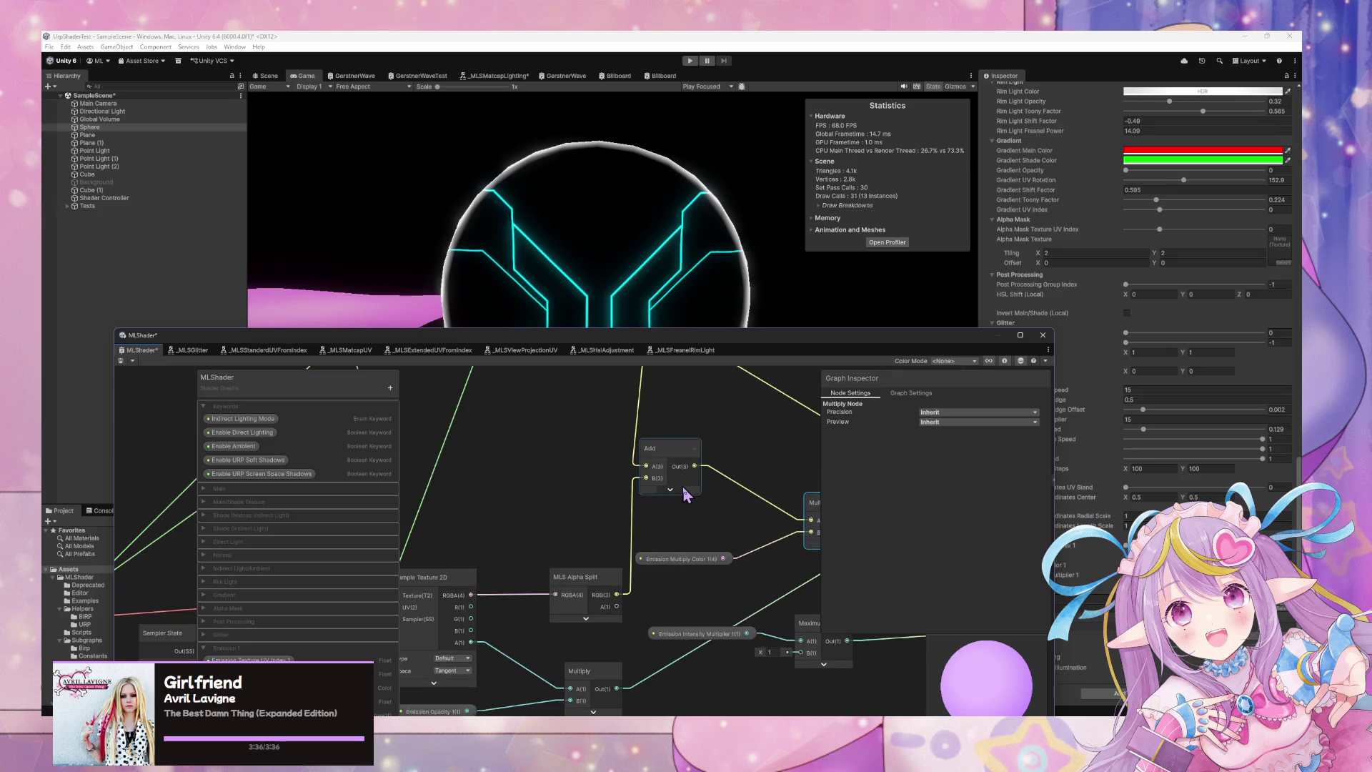
pyautogui.moveTo(697, 496); pyautogui.dragTo(659, 491)
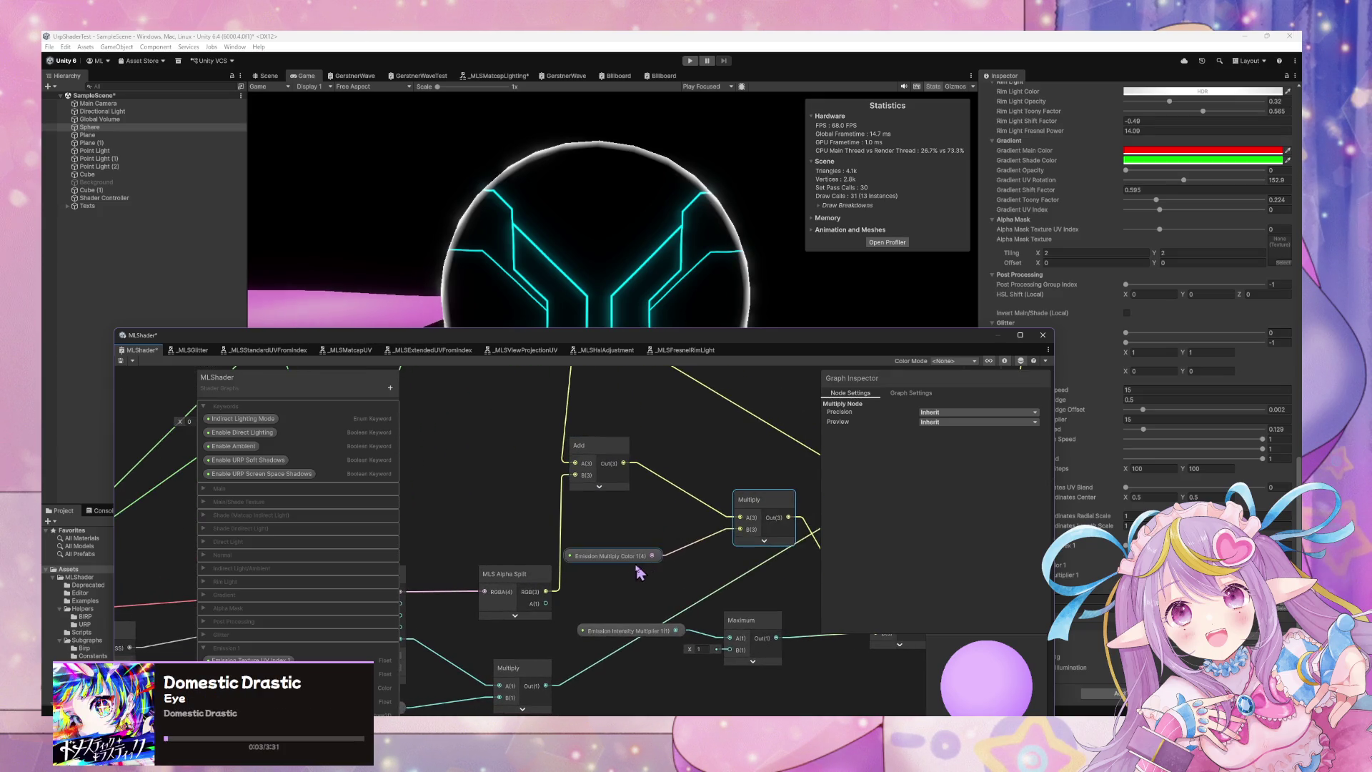
# Raise the Add and MLS Alpha Split nodes and drop Emission Multiply Color 1 beside the multiplier.
pyautogui.moveTo(629, 564); pyautogui.dragTo(632, 536)
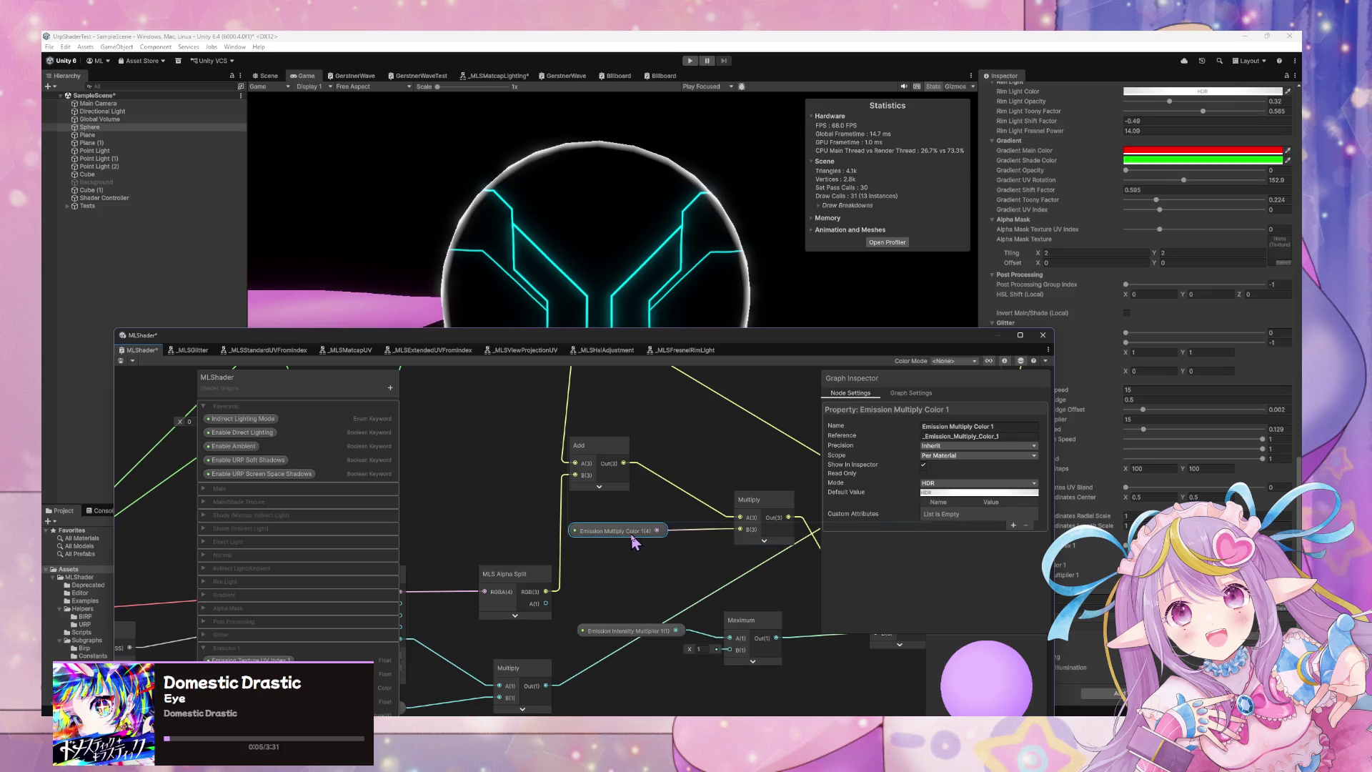
pyautogui.moveTo(606, 450); pyautogui.dragTo(634, 458)
pyautogui.moveTo(529, 571)
pyautogui.mouseDown()
pyautogui.moveTo(506, 481)
pyautogui.moveTo(573, 508)
pyautogui.mouseUp()
pyautogui.moveTo(652, 458); pyautogui.dragTo(665, 477)
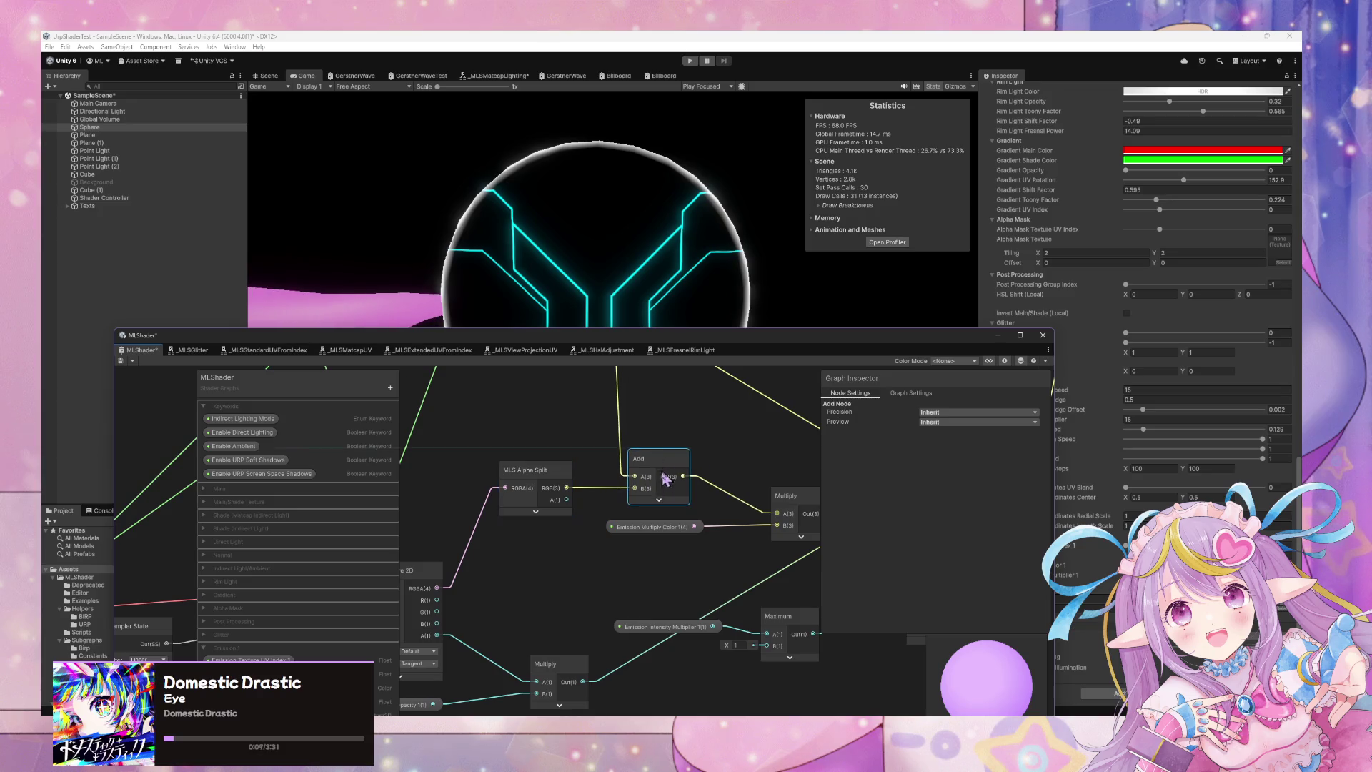
pyautogui.moveTo(659, 528); pyautogui.dragTo(666, 604)
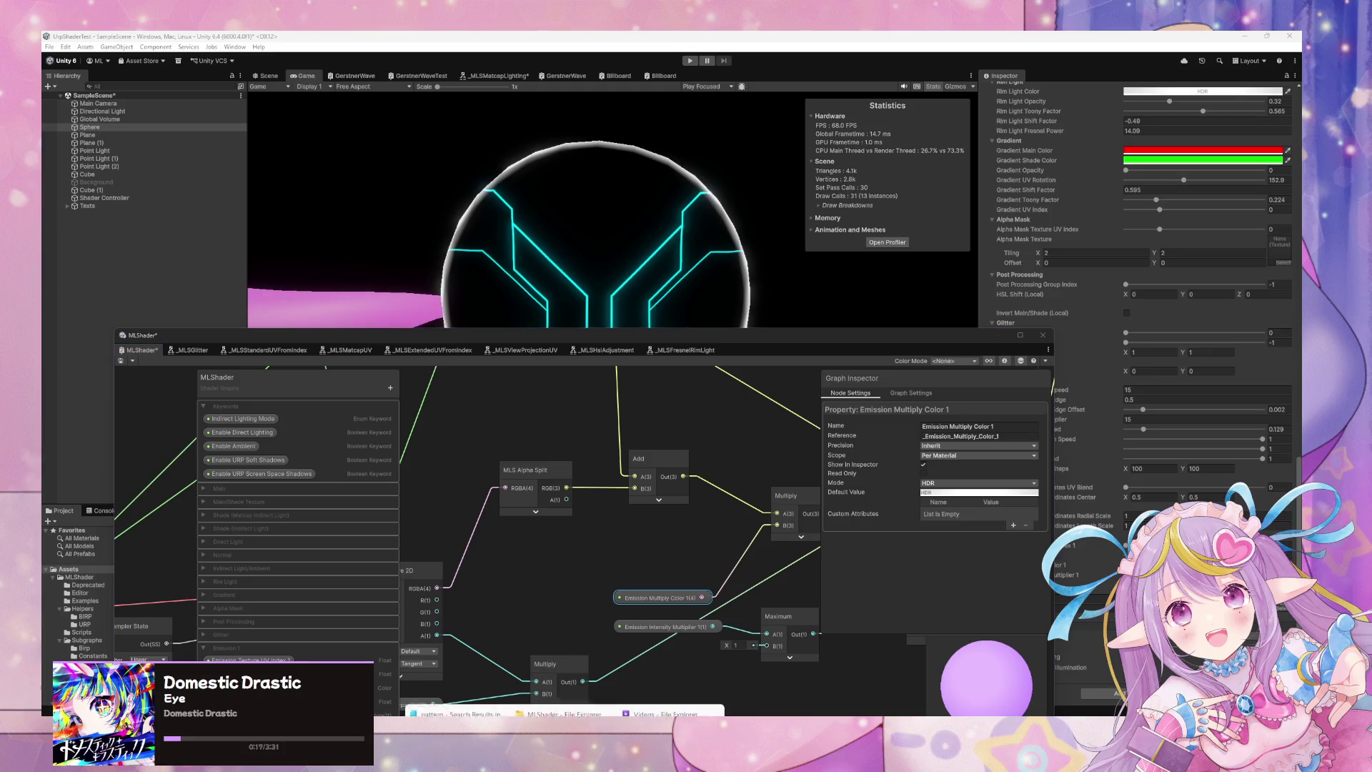
# Bring File Explorer forward and open the MiraArt folder on Secondary (D:).
pyautogui.click(672, 683)
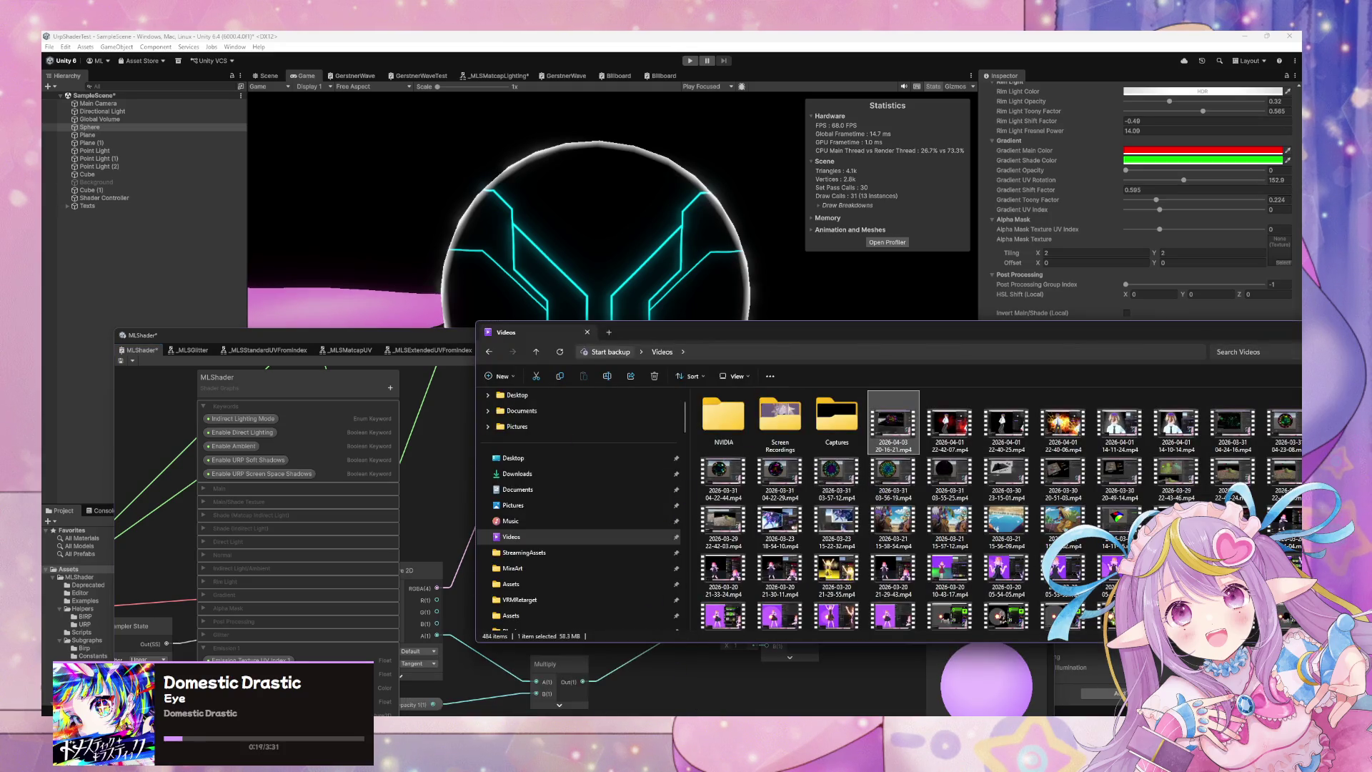
pyautogui.moveTo(651, 713)
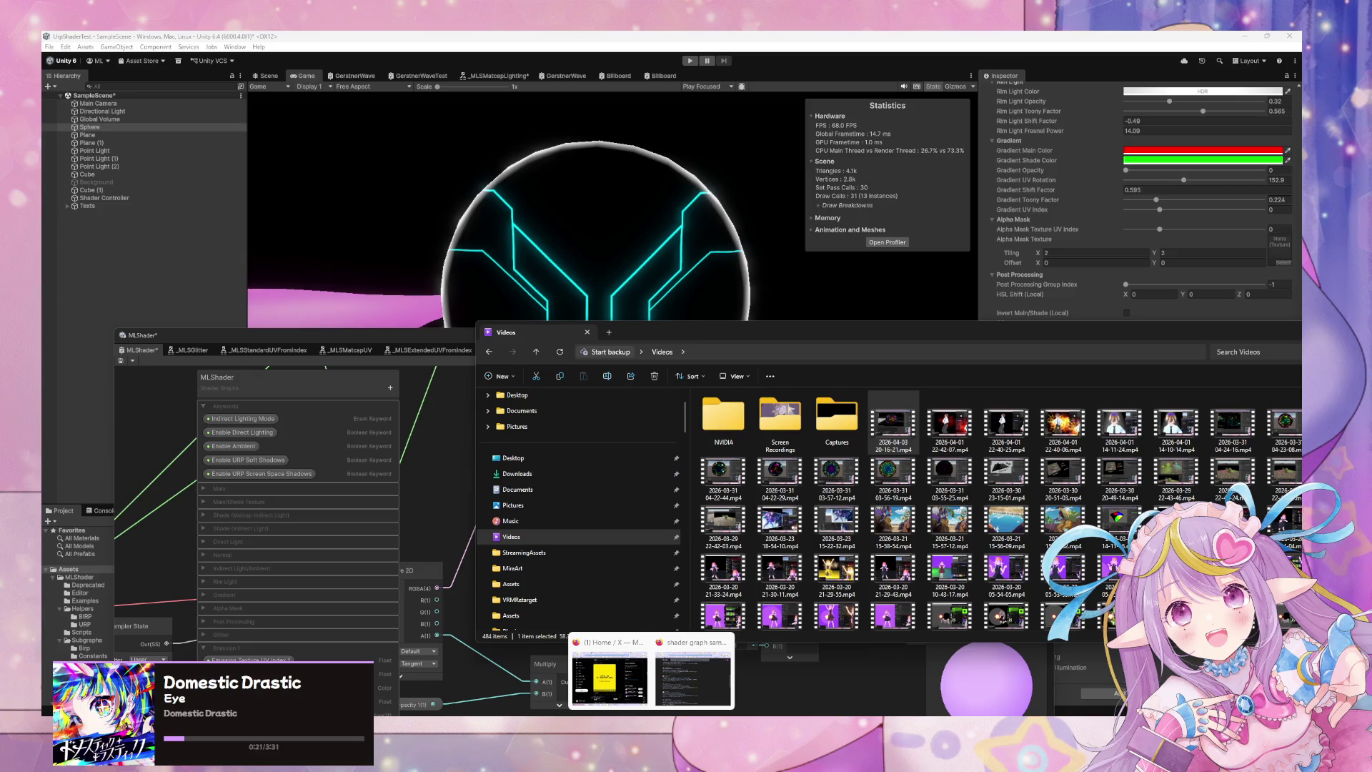
pyautogui.moveTo(565, 713)
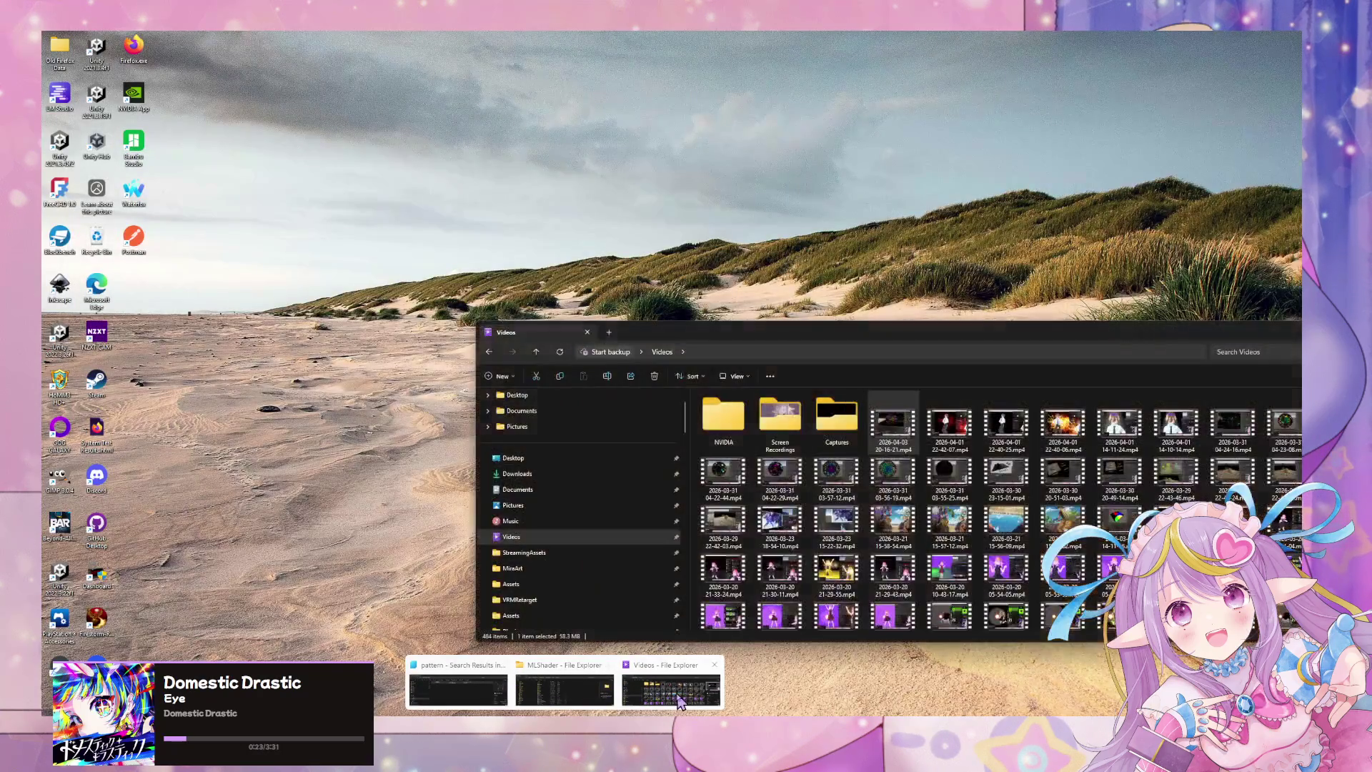
pyautogui.click(679, 703)
pyautogui.scroll(-5, 608, 457)
pyautogui.scroll(10, 636, 464)
pyautogui.click(560, 505)
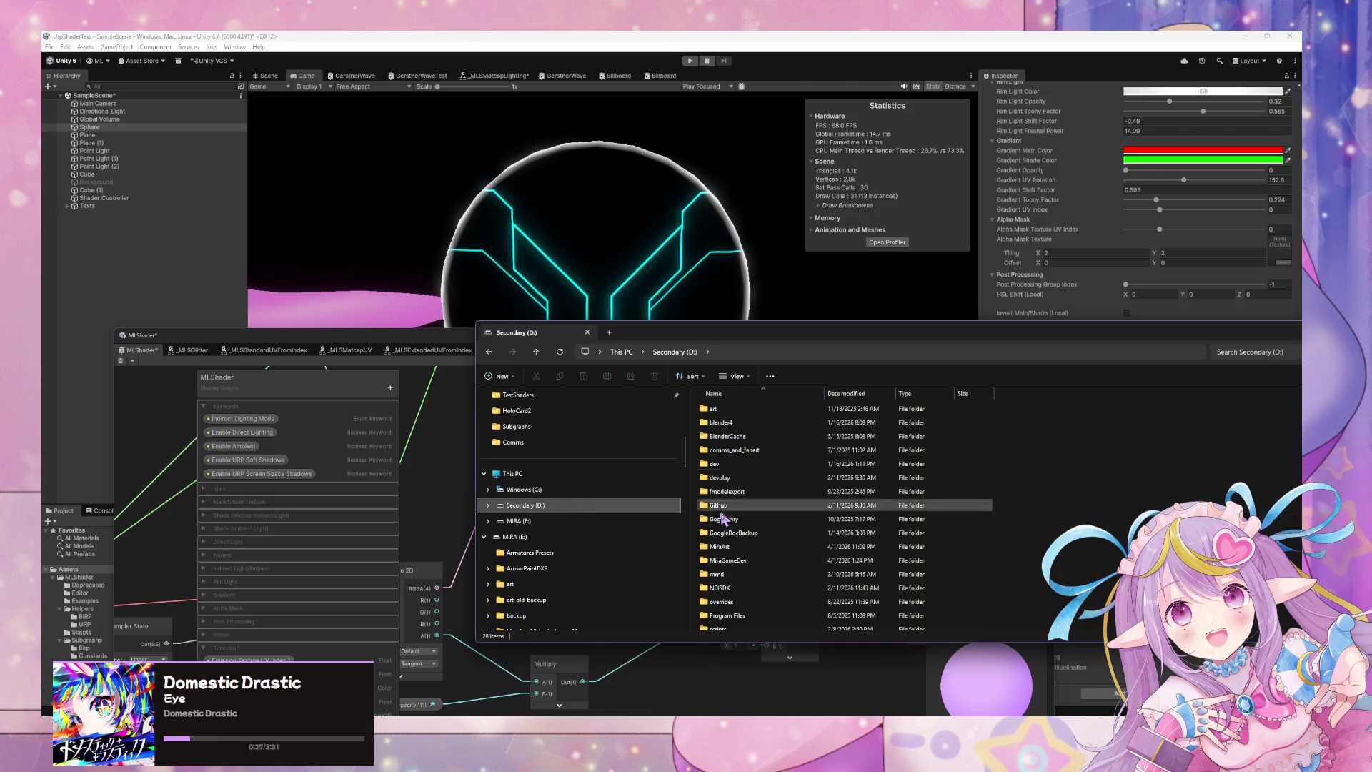
pyautogui.doubleClick(736, 547)
pyautogui.scroll(-5, 769, 526)
pyautogui.scroll(-10, 769, 526)
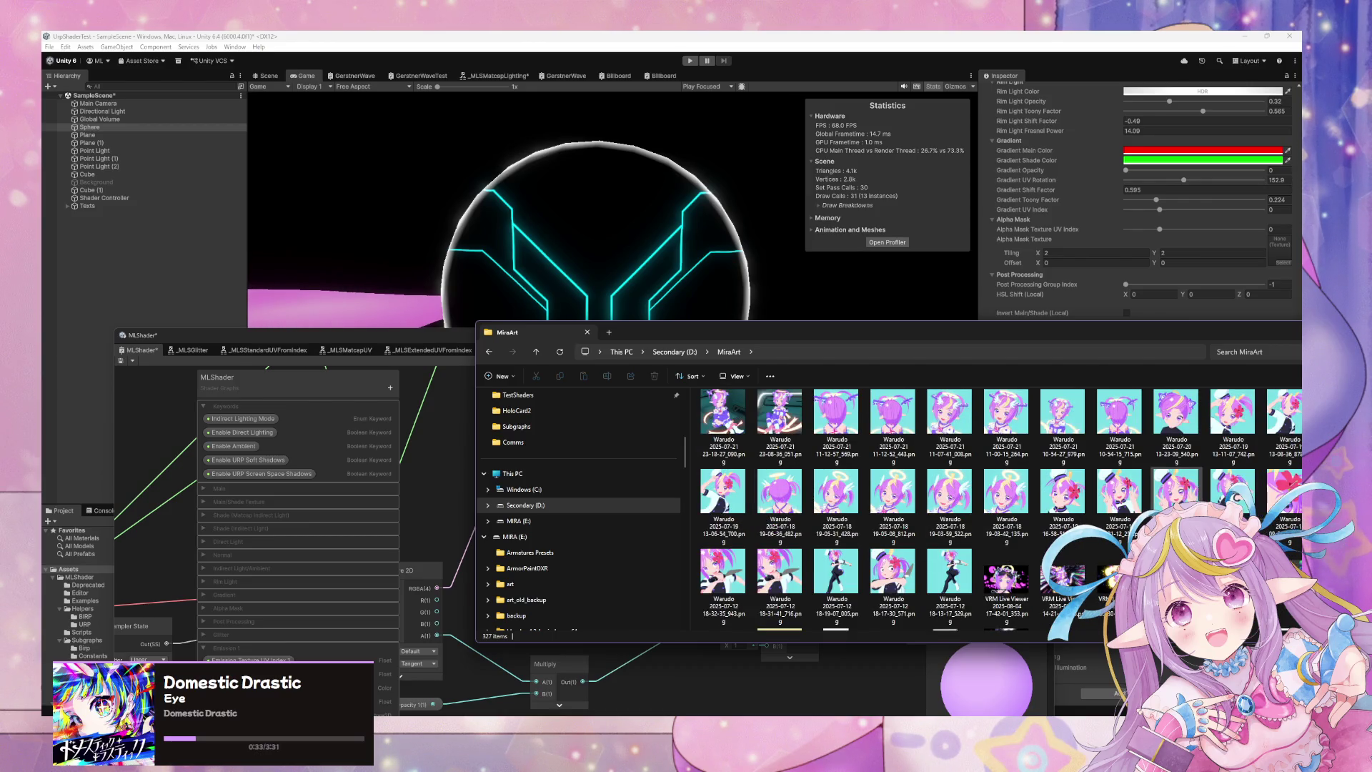
# Select a Warudo screenshot and position the Explorer window over Unity.
pyautogui.click(1120, 493)
pyautogui.click(1176, 493)
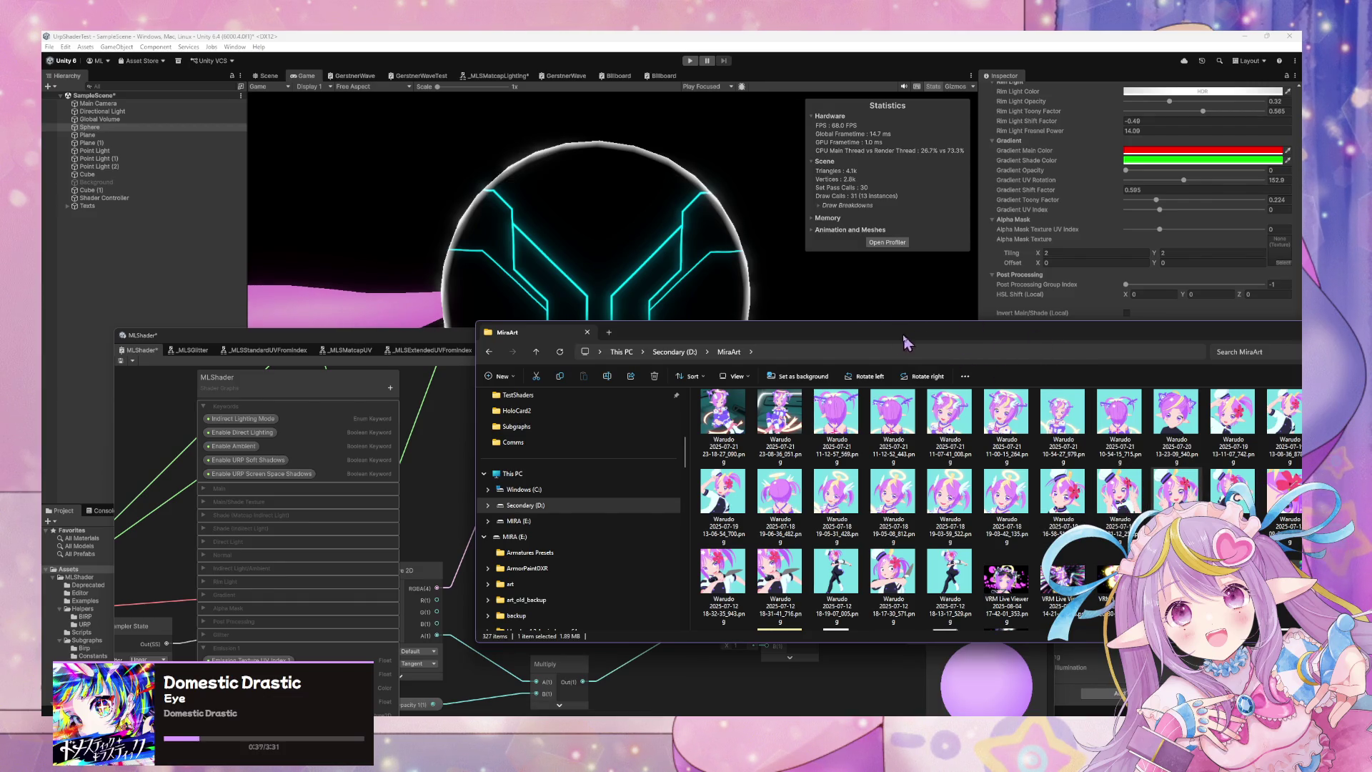
pyautogui.moveTo(895, 343); pyautogui.dragTo(664, 335)
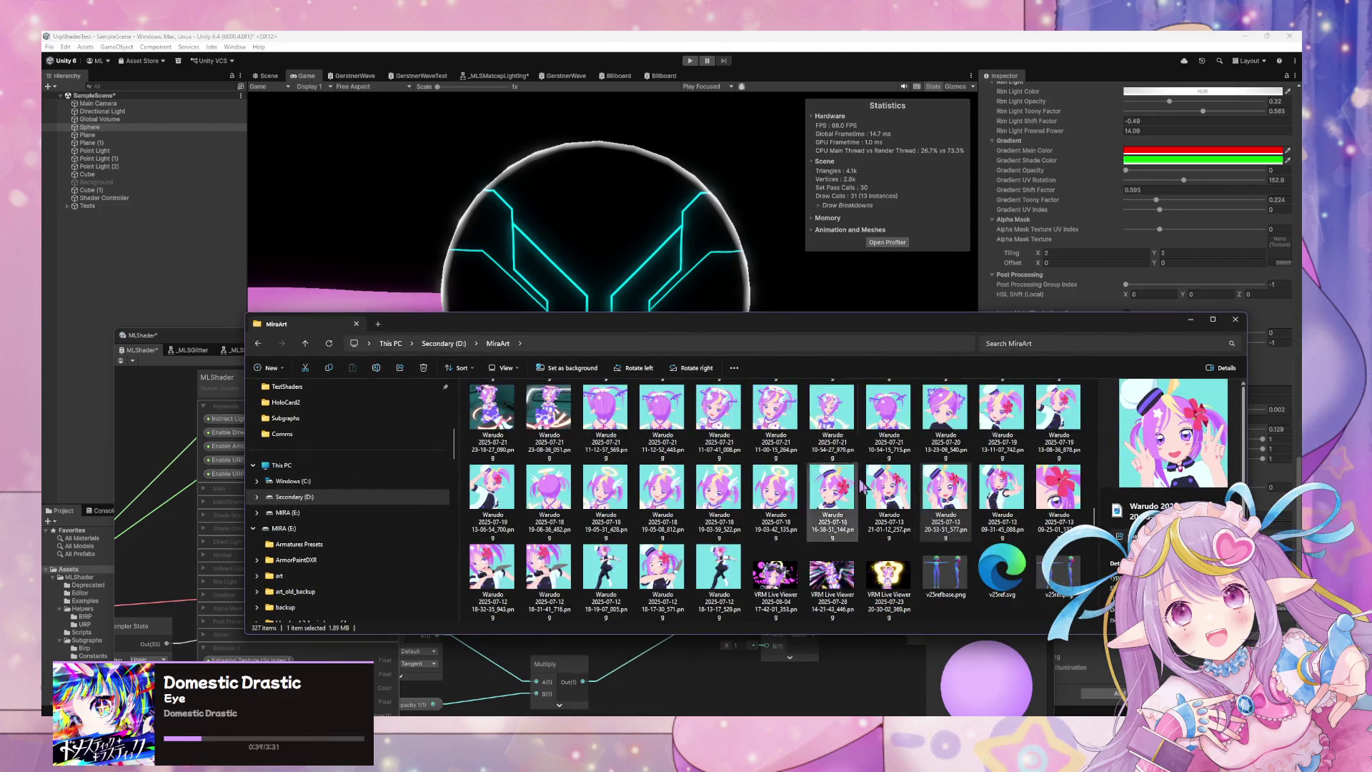
pyautogui.moveTo(429, 336)
pyautogui.mouseDown()
pyautogui.moveTo(592, 348)
pyautogui.moveTo(1087, 275)
pyautogui.moveTo(1085, 256)
pyautogui.mouseUp()
pyautogui.click(528, 361)
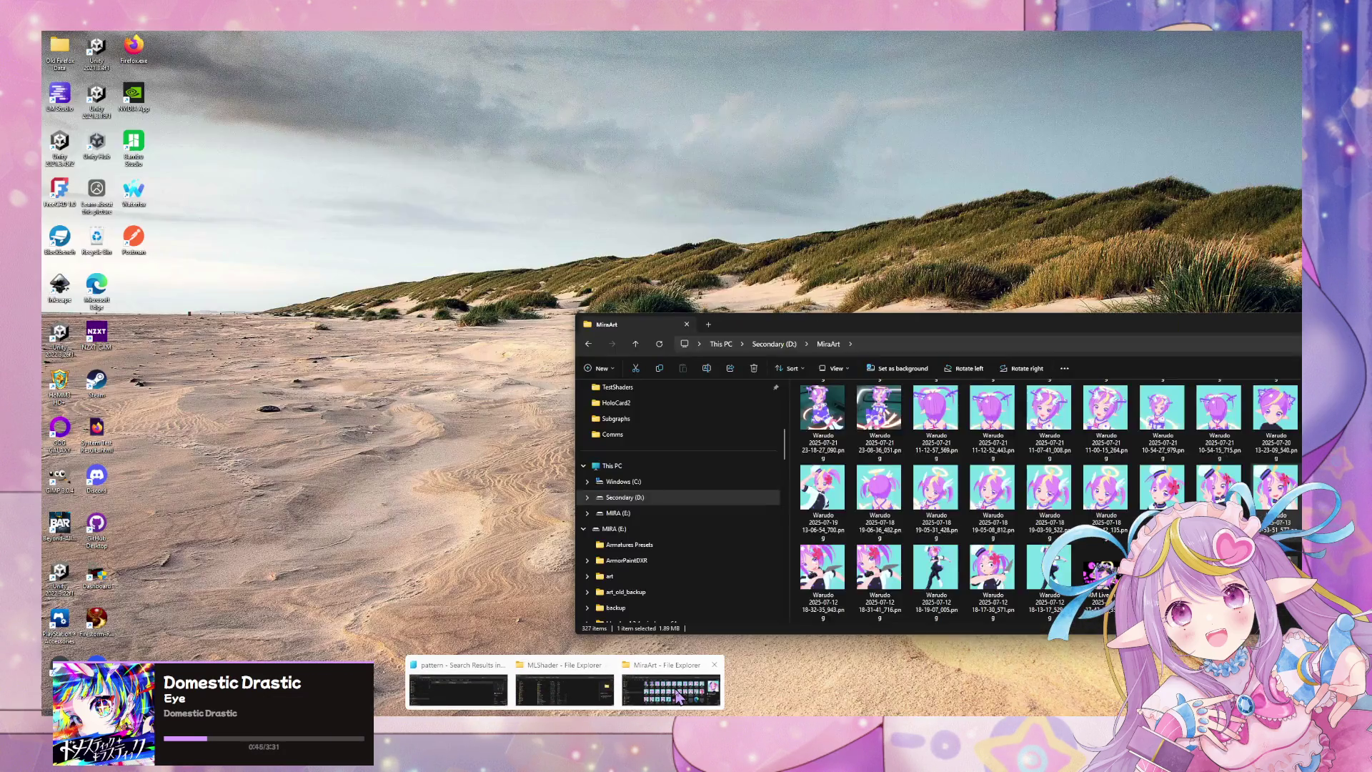
pyautogui.click(677, 696)
pyautogui.moveTo(1131, 326)
pyautogui.mouseDown()
pyautogui.moveTo(939, 273)
pyautogui.moveTo(791, 189)
pyautogui.moveTo(801, 156)
pyautogui.mouseUp()
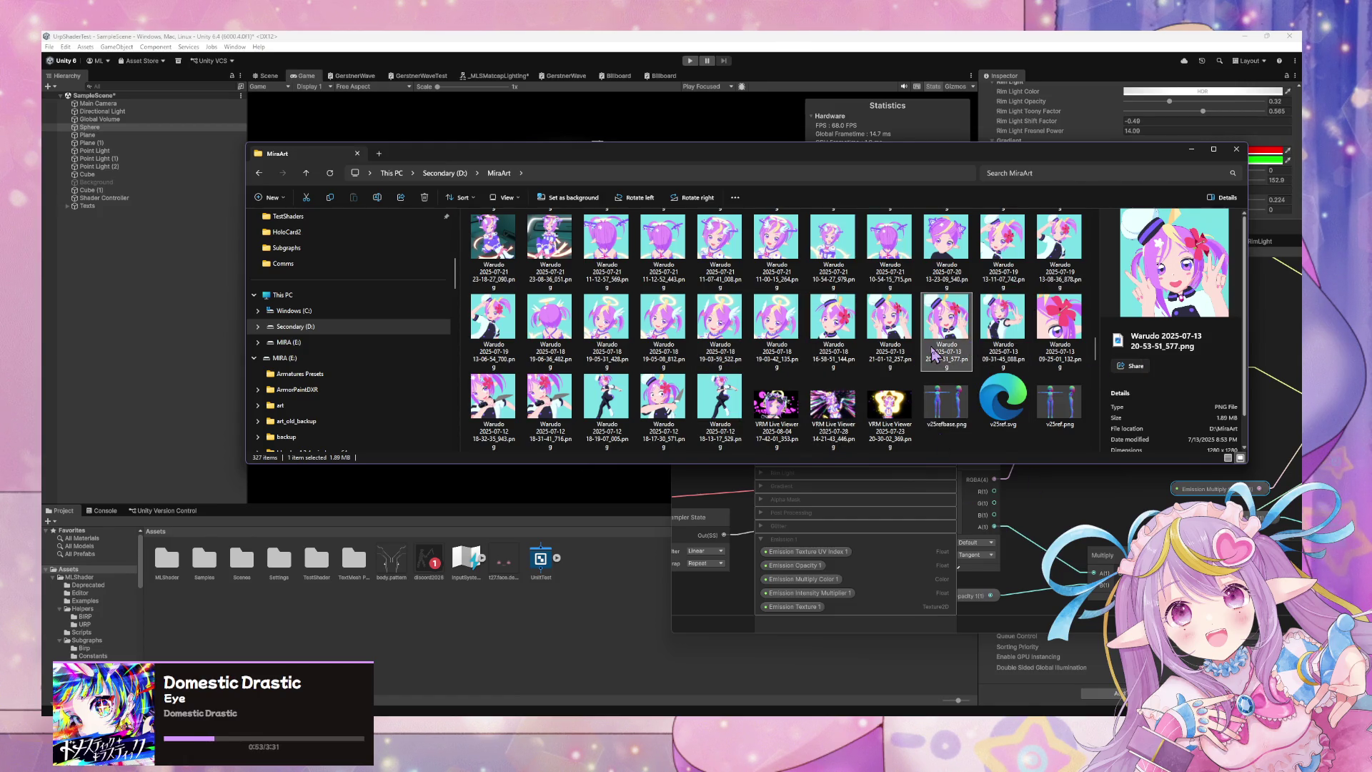
# Import the Warudo screenshot into Assets and rename it TextureTest.
pyautogui.moveTo(952, 350)
pyautogui.mouseDown()
pyautogui.moveTo(715, 472)
pyautogui.moveTo(576, 576)
pyautogui.moveTo(590, 567)
pyautogui.mouseUp()
pyautogui.click(580, 562)
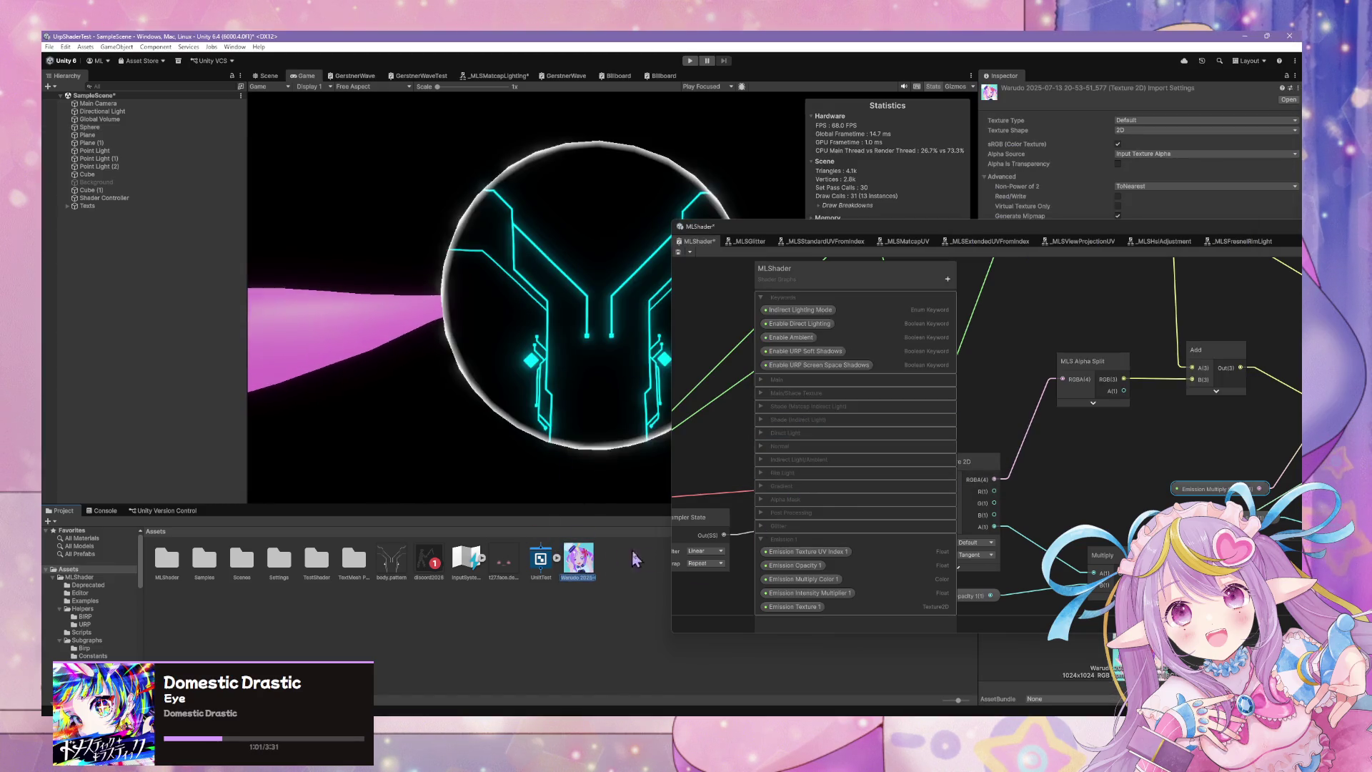
pyautogui.press('F2')
pyautogui.write('TextureTes')
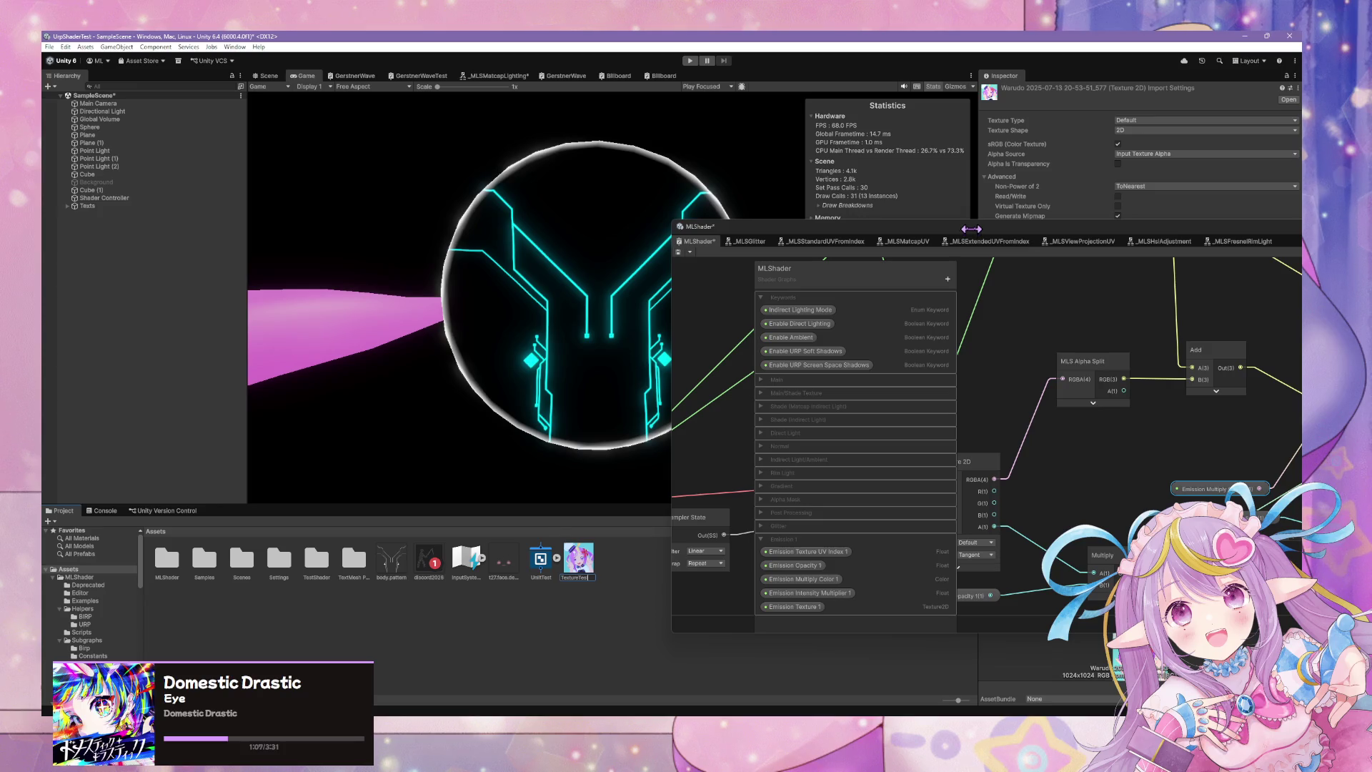
pyautogui.write('t')
pyautogui.press('Return')
# Dock the narrowed MLShader graph window along the bottom and select the Sphere.
pyautogui.moveTo(1036, 223)
pyautogui.mouseDown()
pyautogui.moveTo(931, 483)
pyautogui.moveTo(517, 629)
pyautogui.mouseUp()
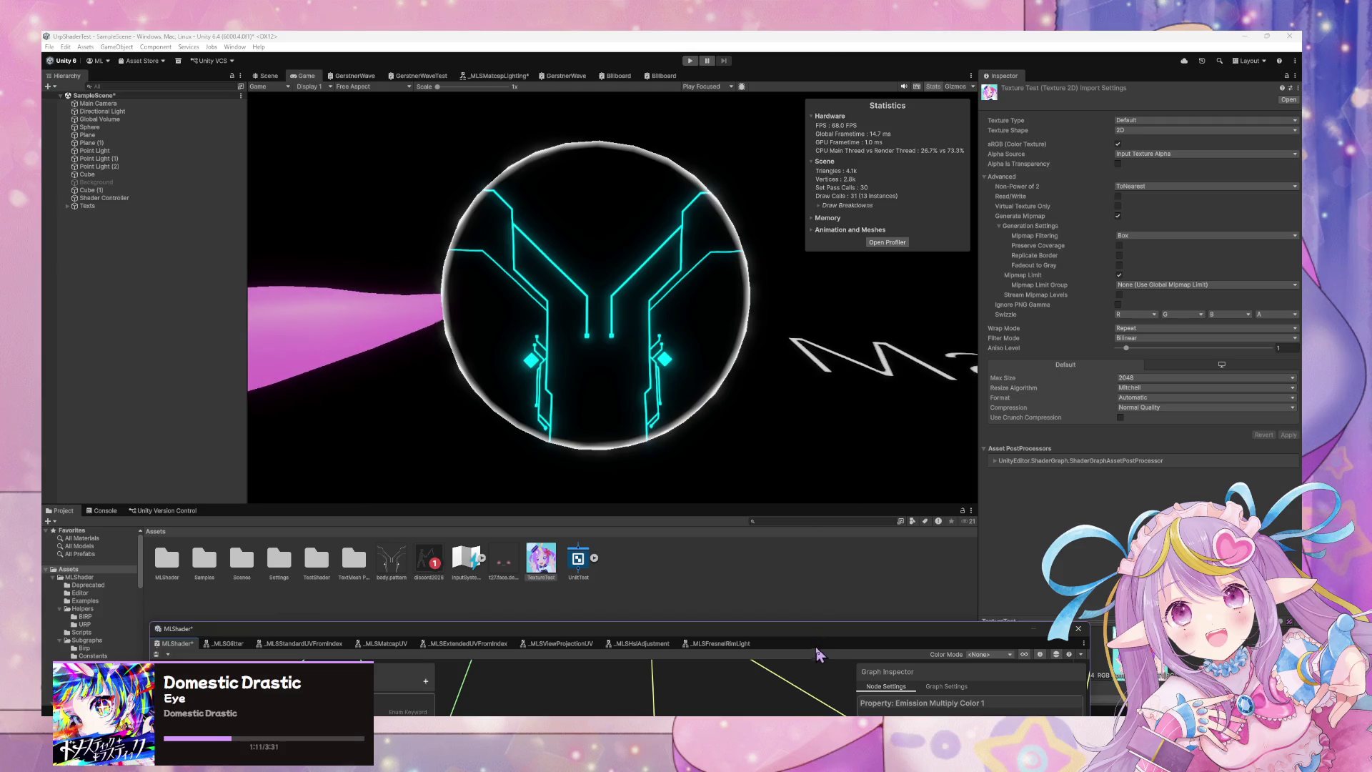
pyautogui.moveTo(1090, 636); pyautogui.dragTo(922, 647)
pyautogui.moveTo(776, 639)
pyautogui.mouseDown()
pyautogui.moveTo(786, 579)
pyautogui.moveTo(814, 616)
pyautogui.mouseUp()
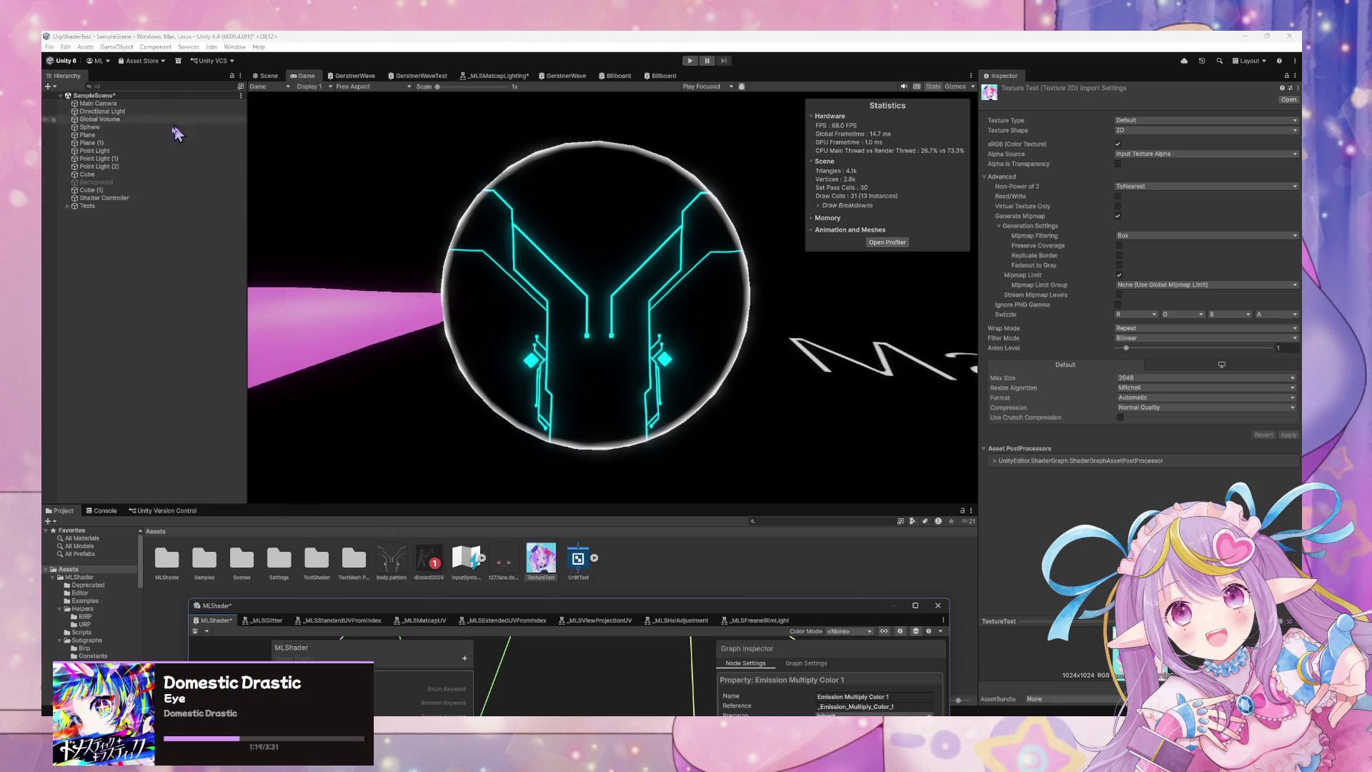
pyautogui.click(116, 127)
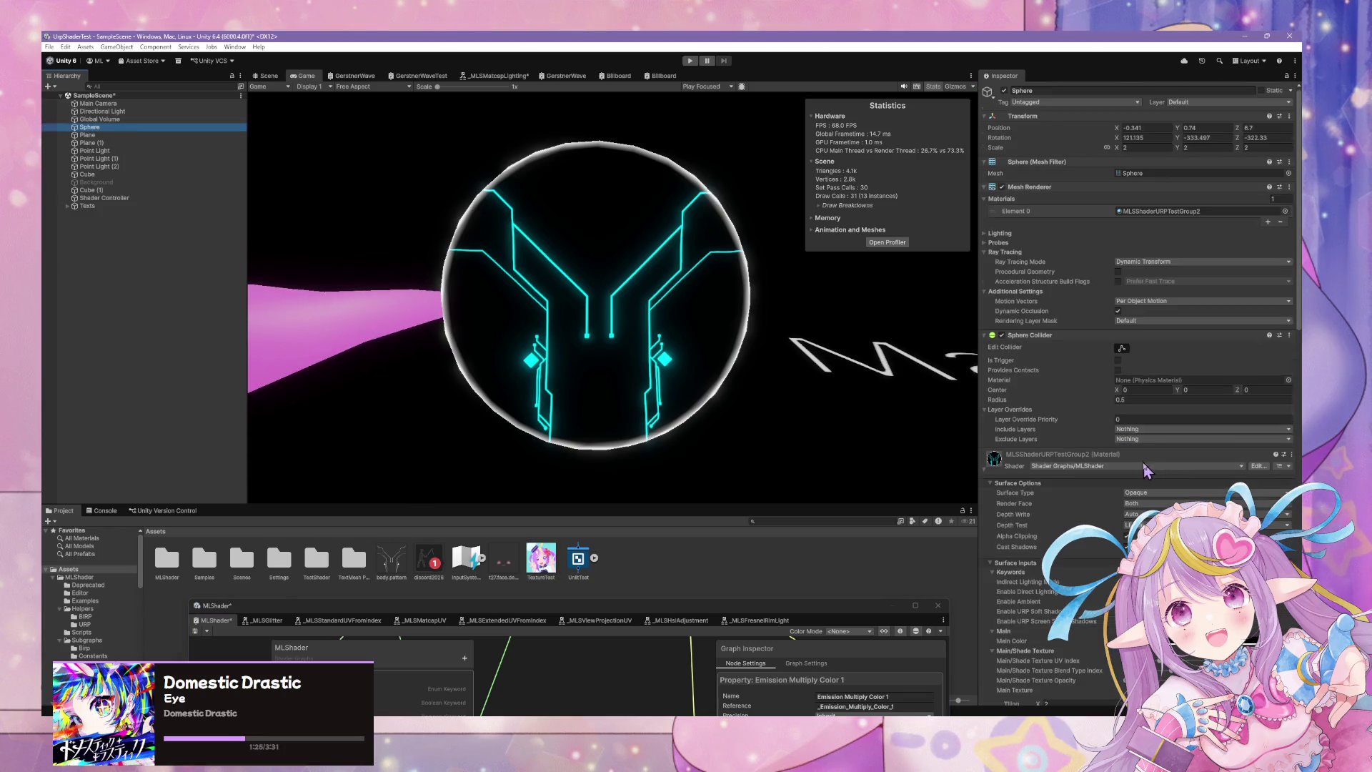
# Assign the TextureTest image as the sphere material's texture.
pyautogui.scroll(-10, 1146, 472)
pyautogui.scroll(-15, 1145, 473)
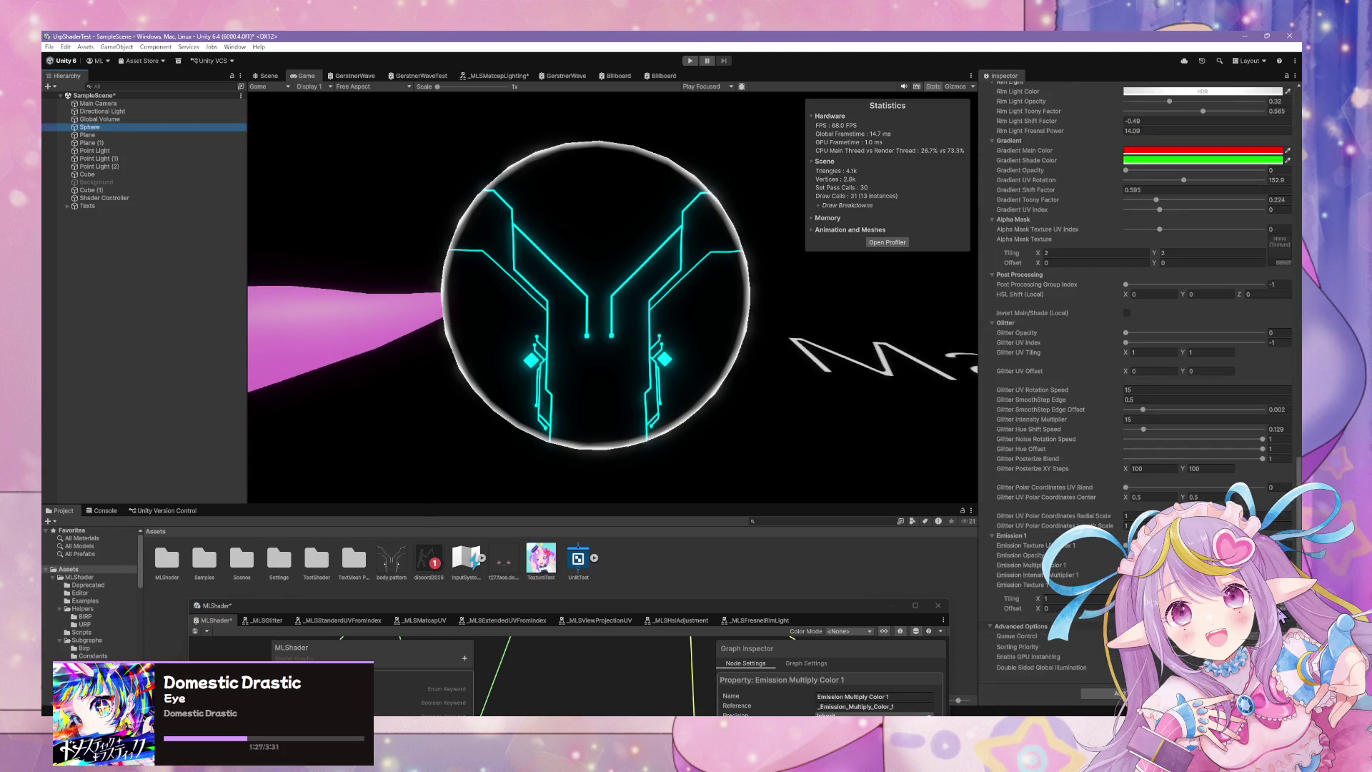
pyautogui.click(1283, 607)
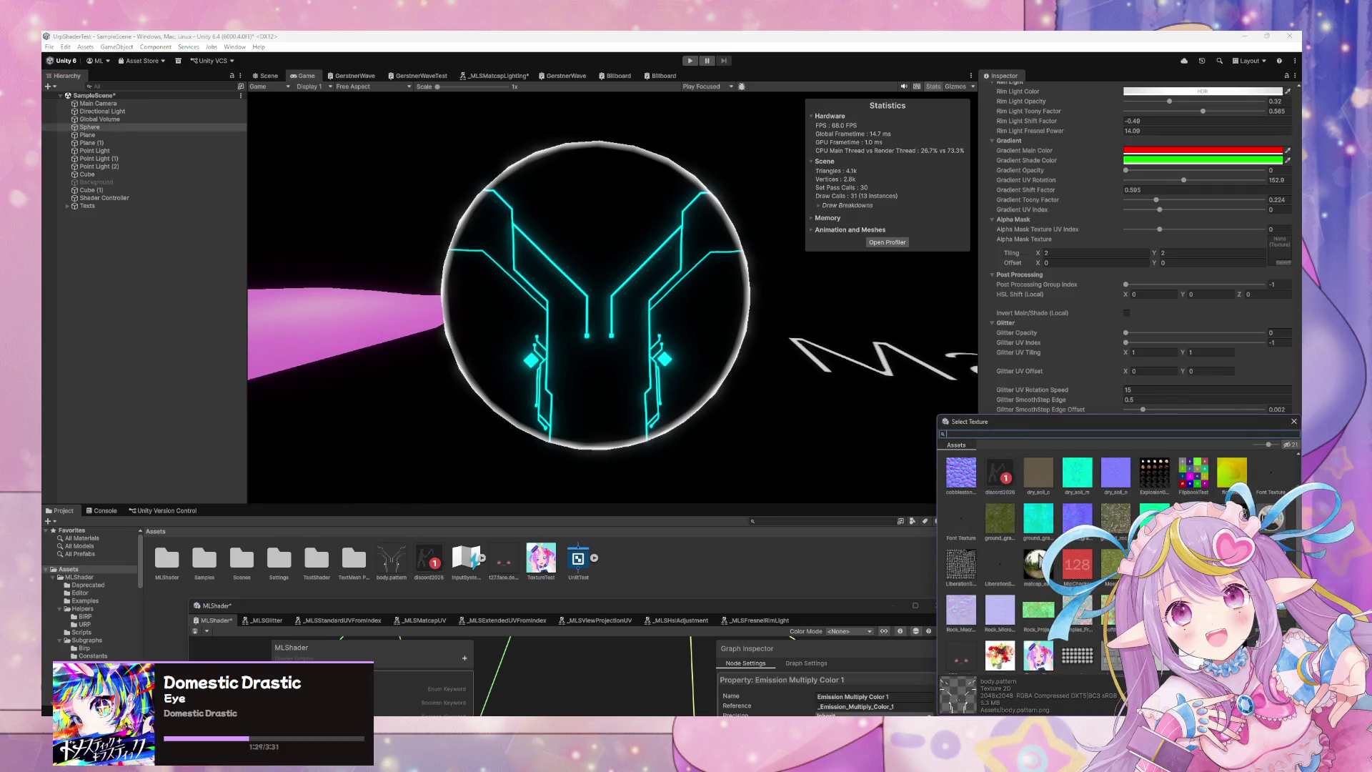
pyautogui.click(1045, 656)
pyautogui.click(1017, 656)
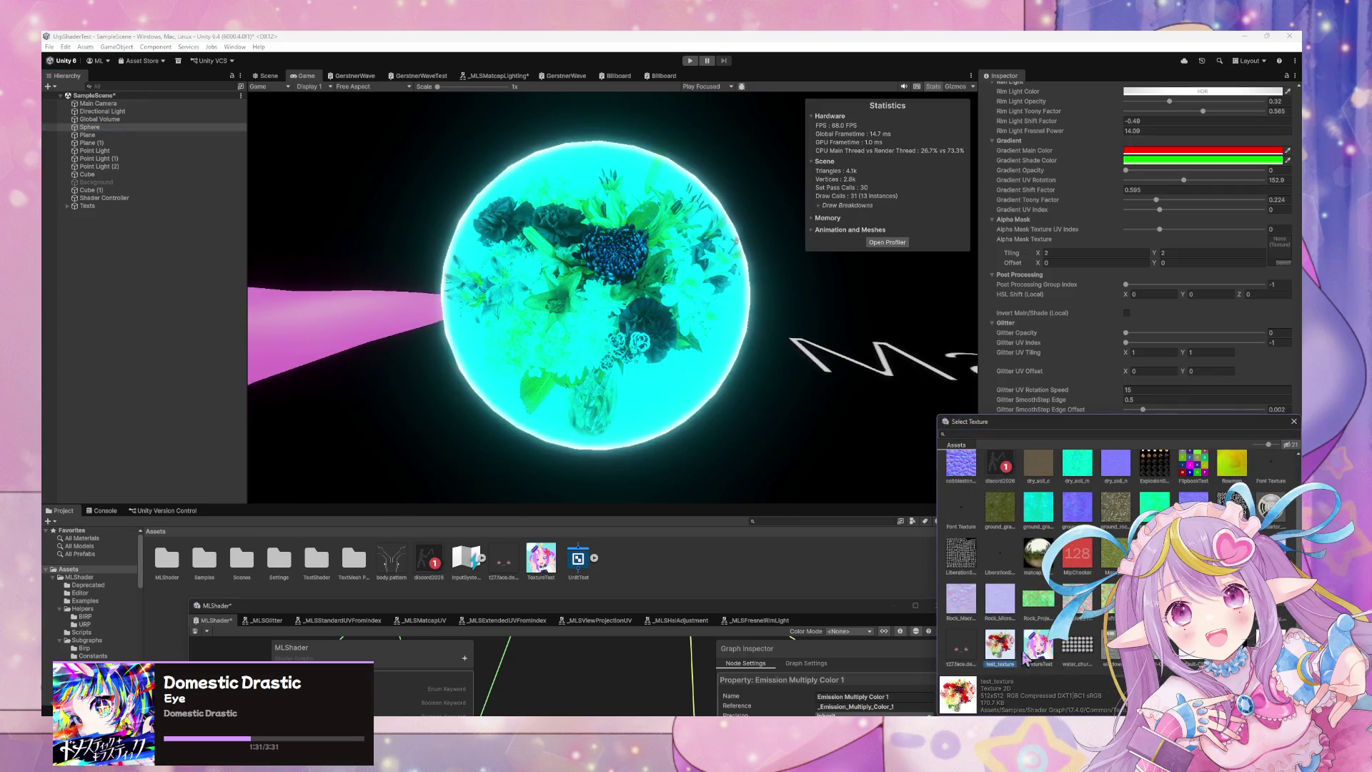
pyautogui.click(1046, 657)
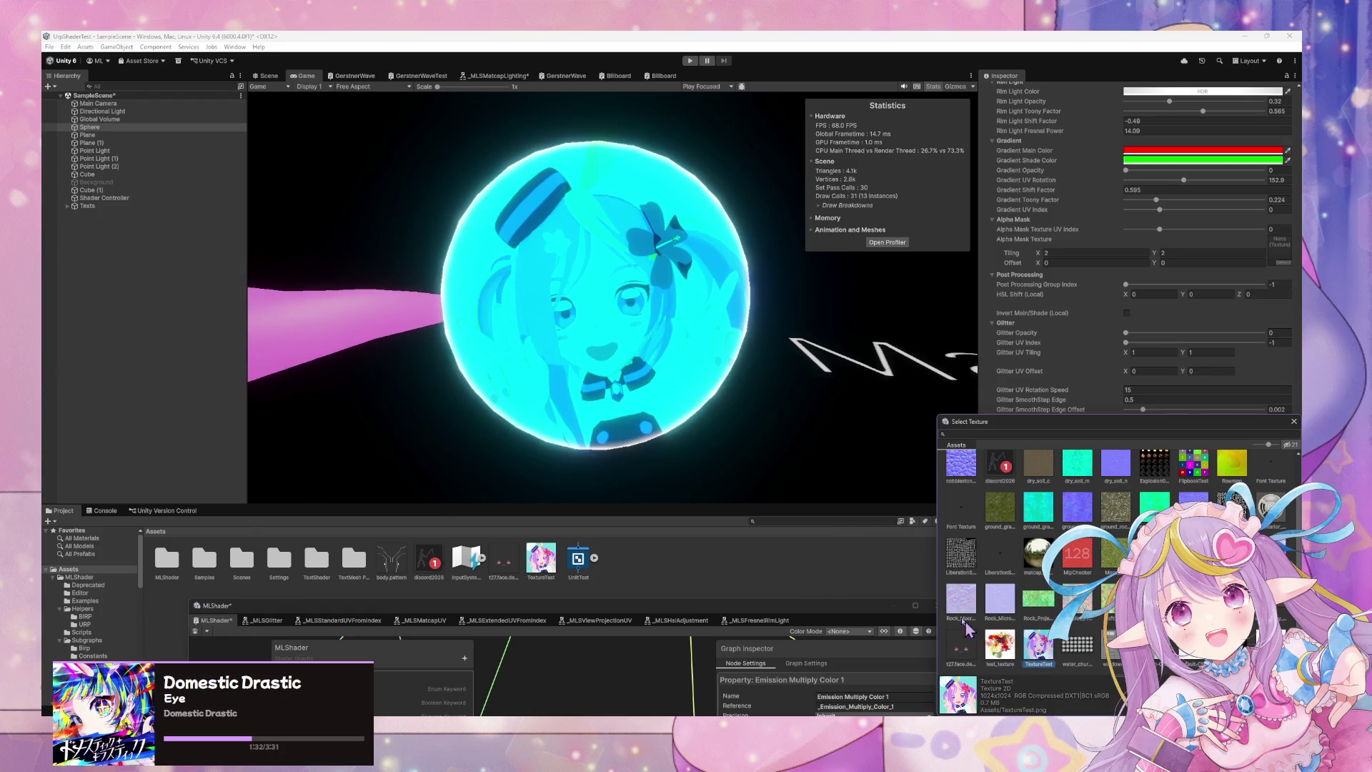
pyautogui.click(1293, 422)
# Drop the HDR emission colour's saturation to 0 and remove the glow.
pyautogui.click(1207, 565)
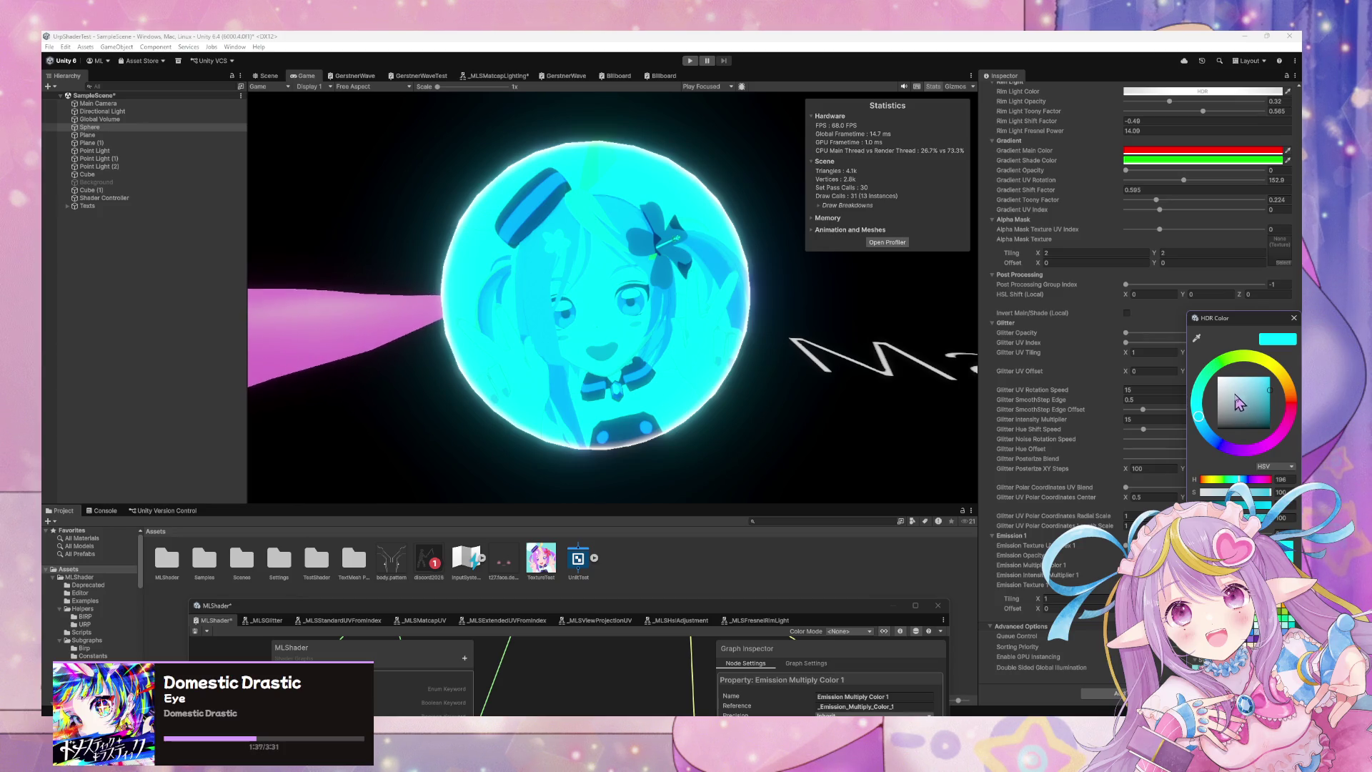
pyautogui.moveTo(1240, 404); pyautogui.dragTo(1220, 379)
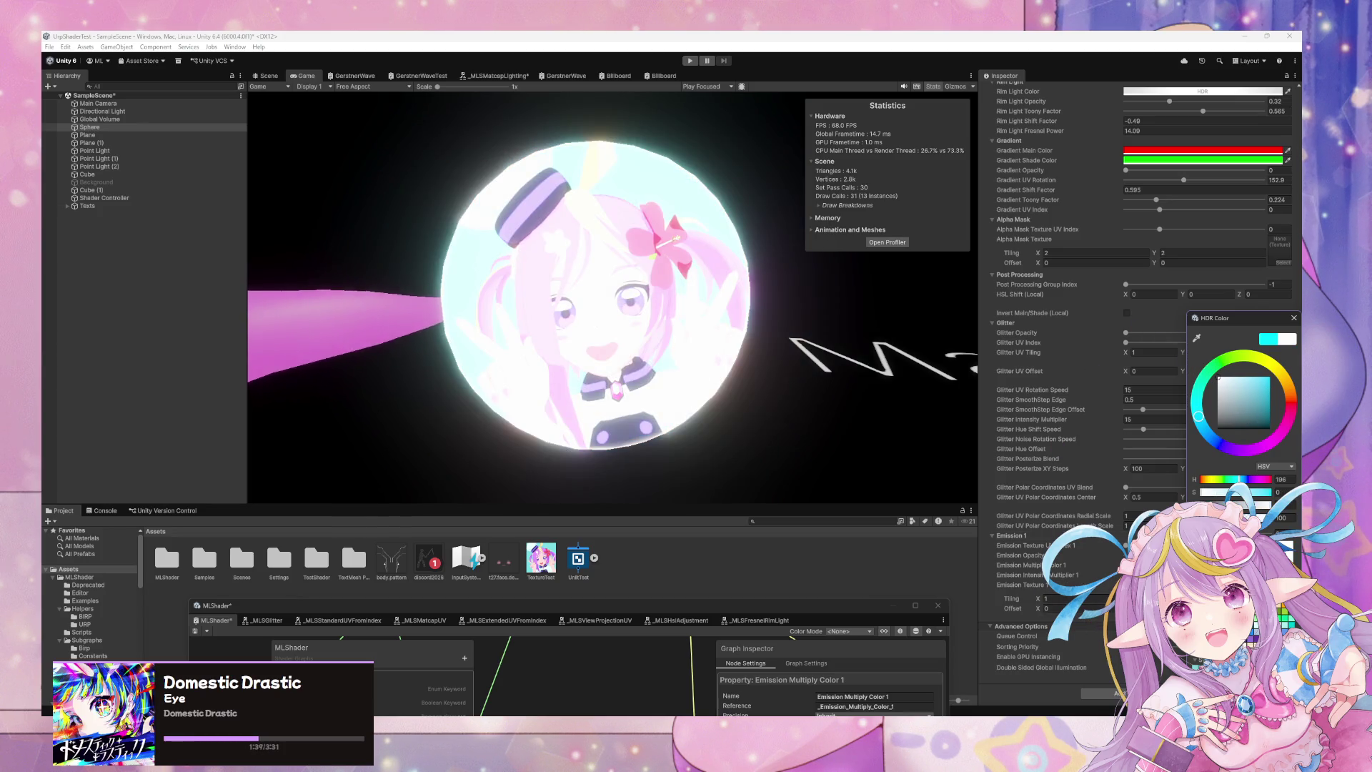
pyautogui.click(1208, 564)
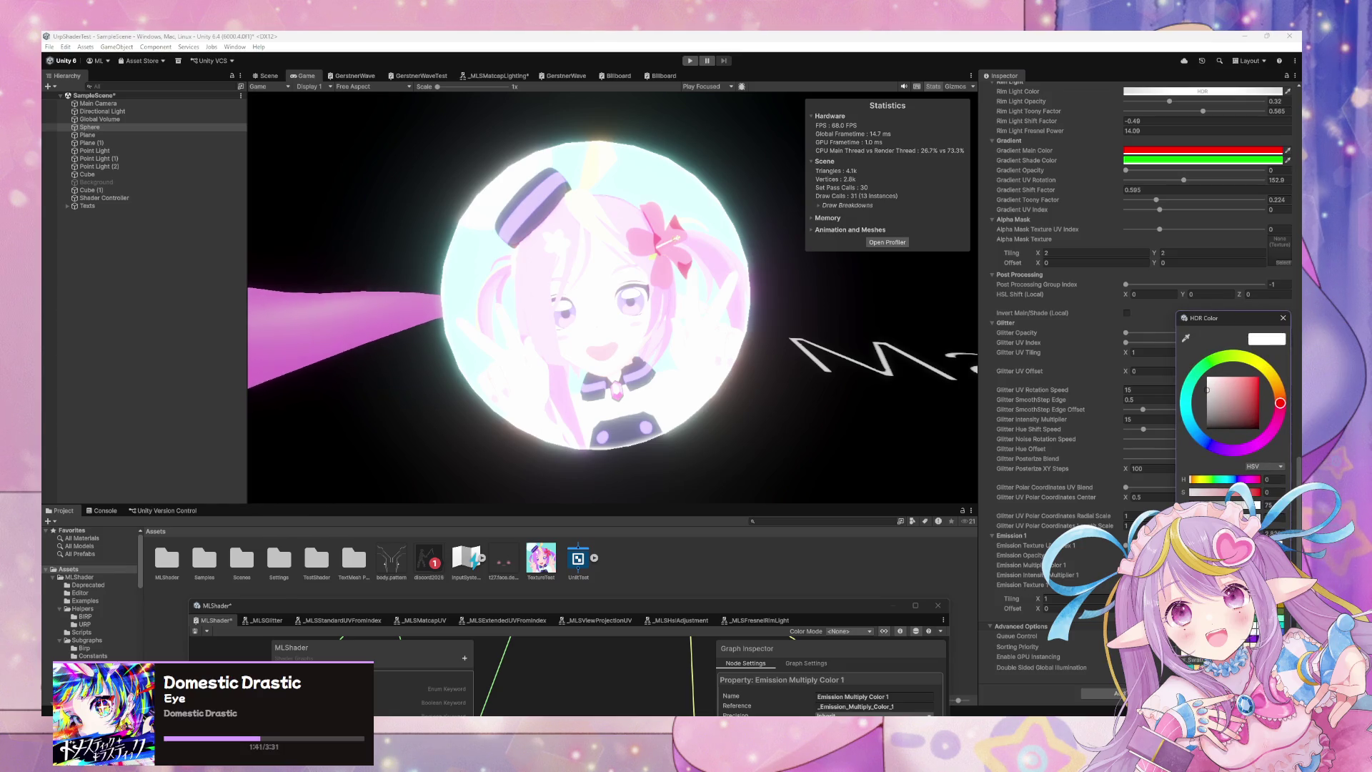
pyautogui.click(1287, 545)
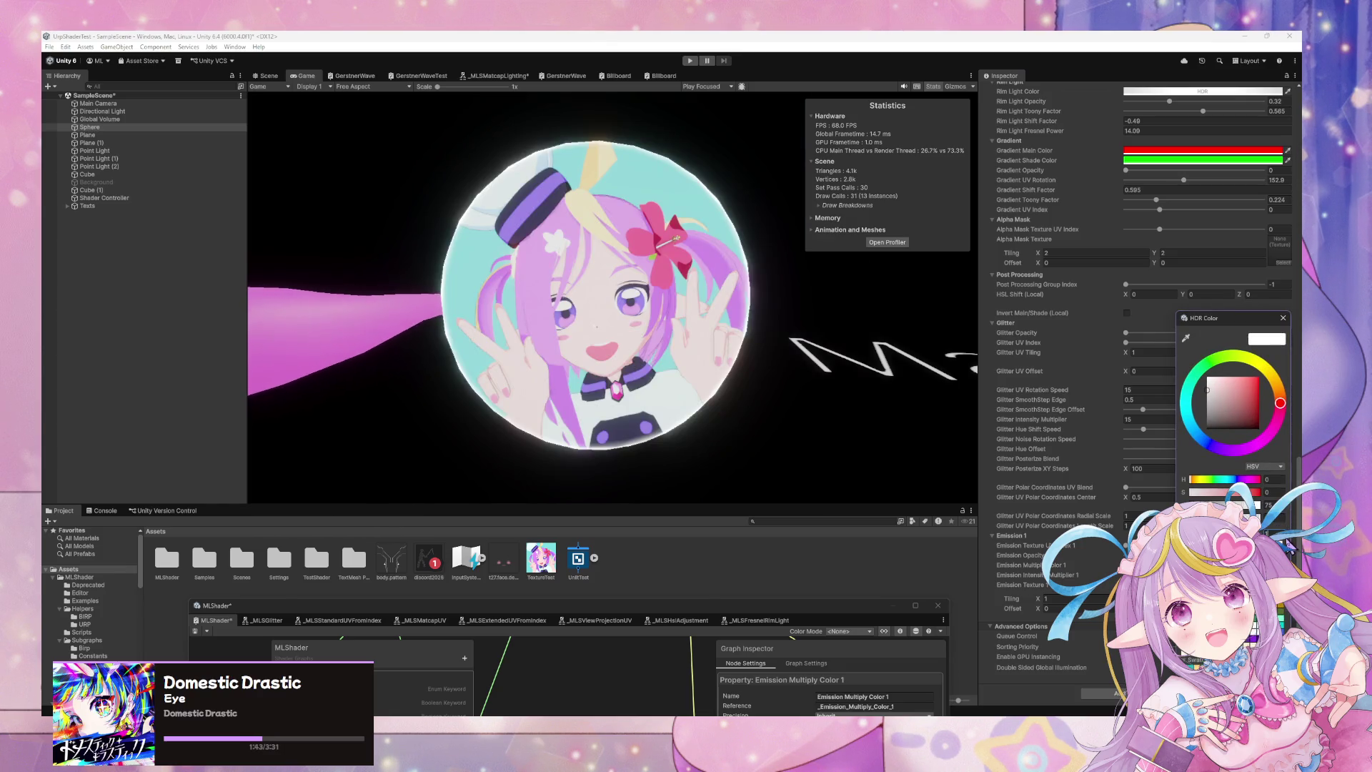
pyautogui.click(1112, 570)
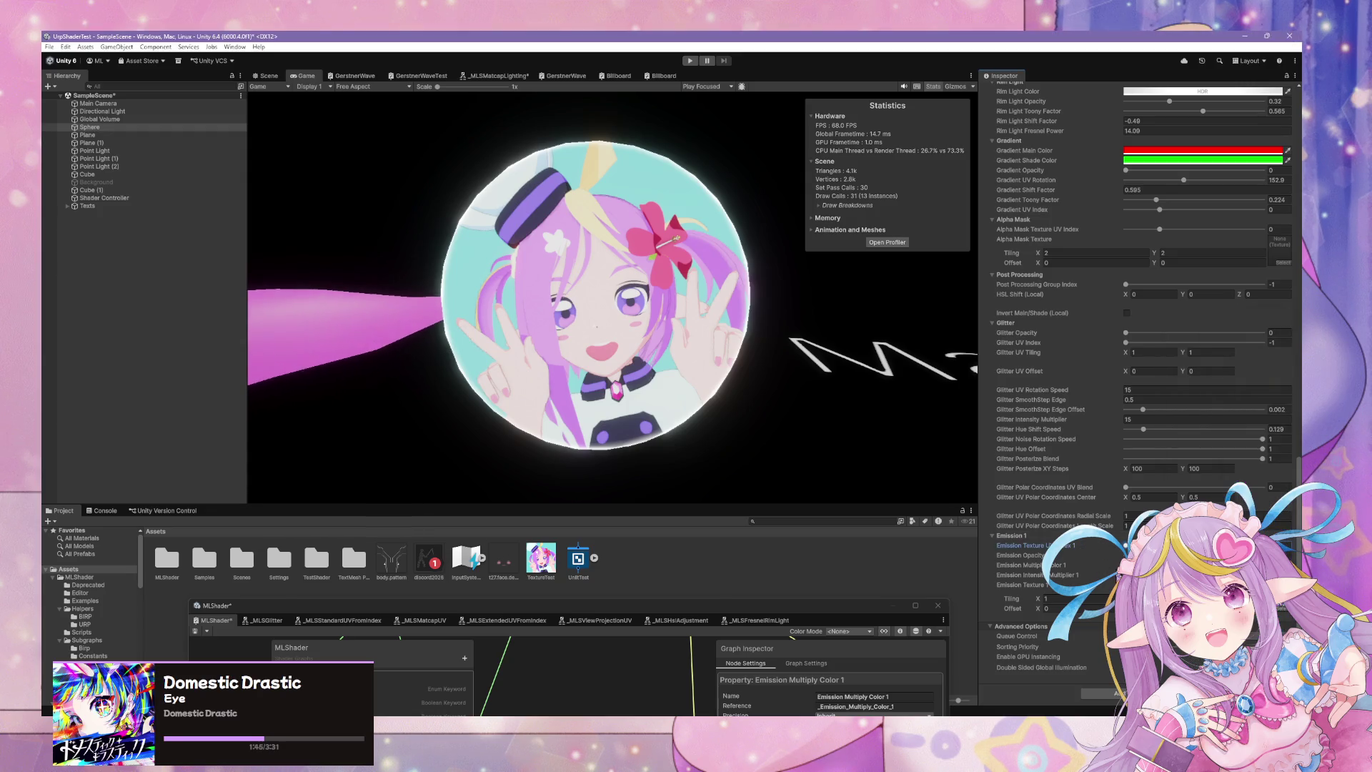
# Revert Emission Multiply Color 1 in the Blackboard to Default mode and save the graph.
pyautogui.moveTo(652, 610)
pyautogui.mouseDown()
pyautogui.moveTo(702, 421)
pyautogui.moveTo(708, 275)
pyautogui.mouseUp()
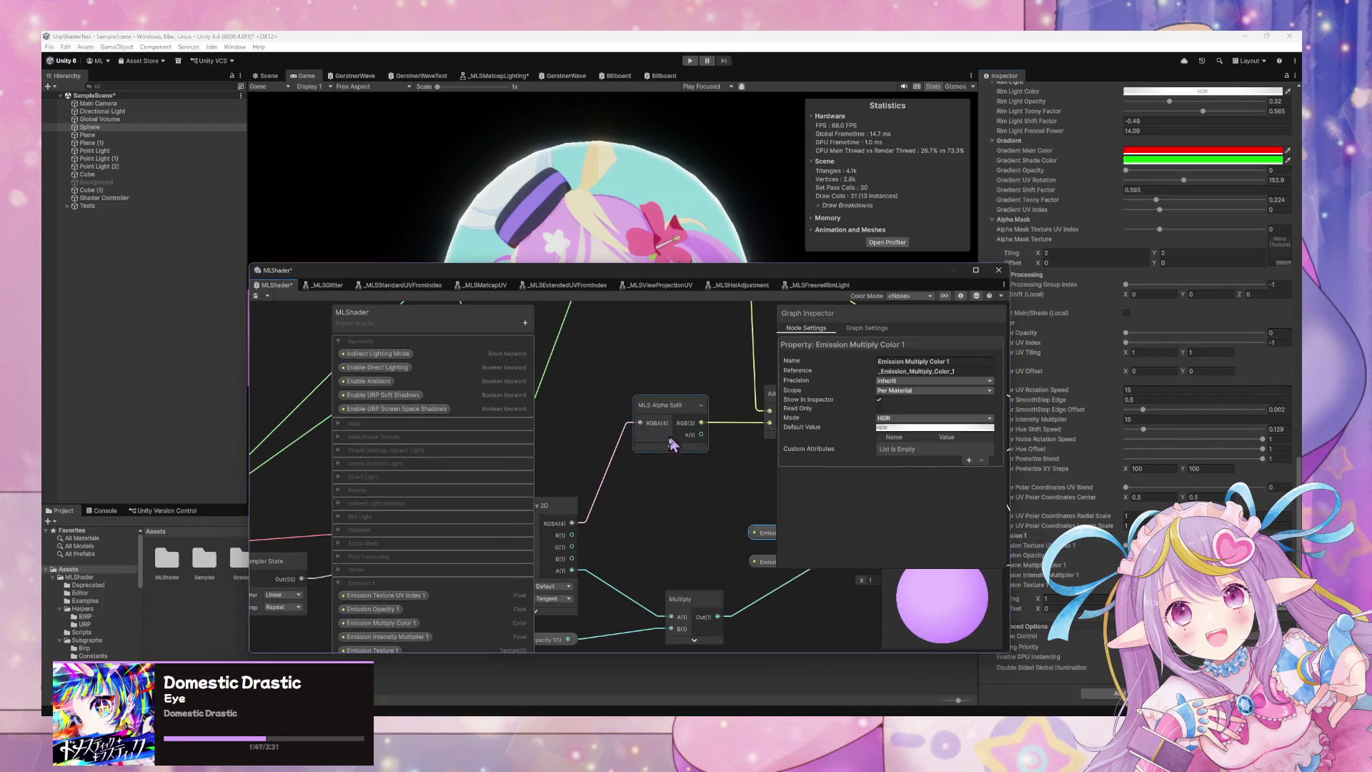
pyautogui.click(386, 651)
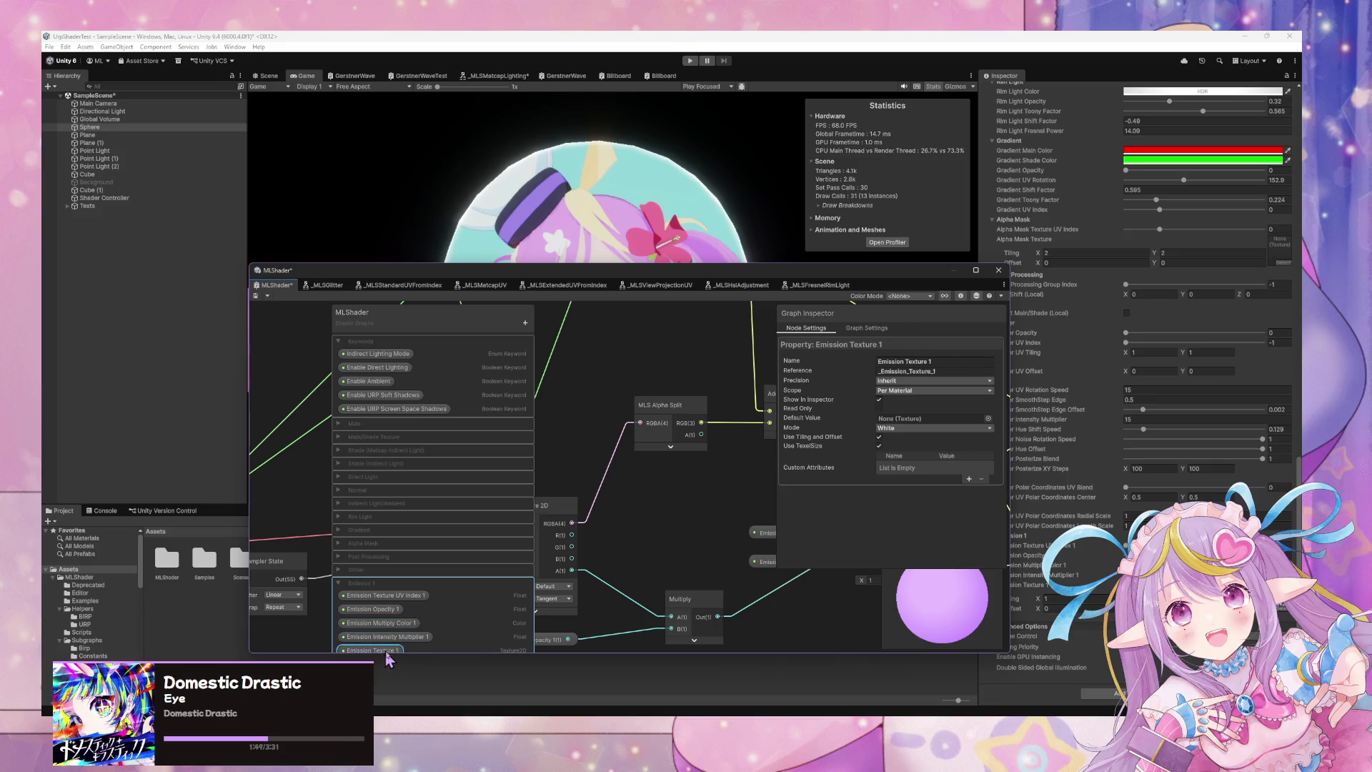
pyautogui.click(378, 623)
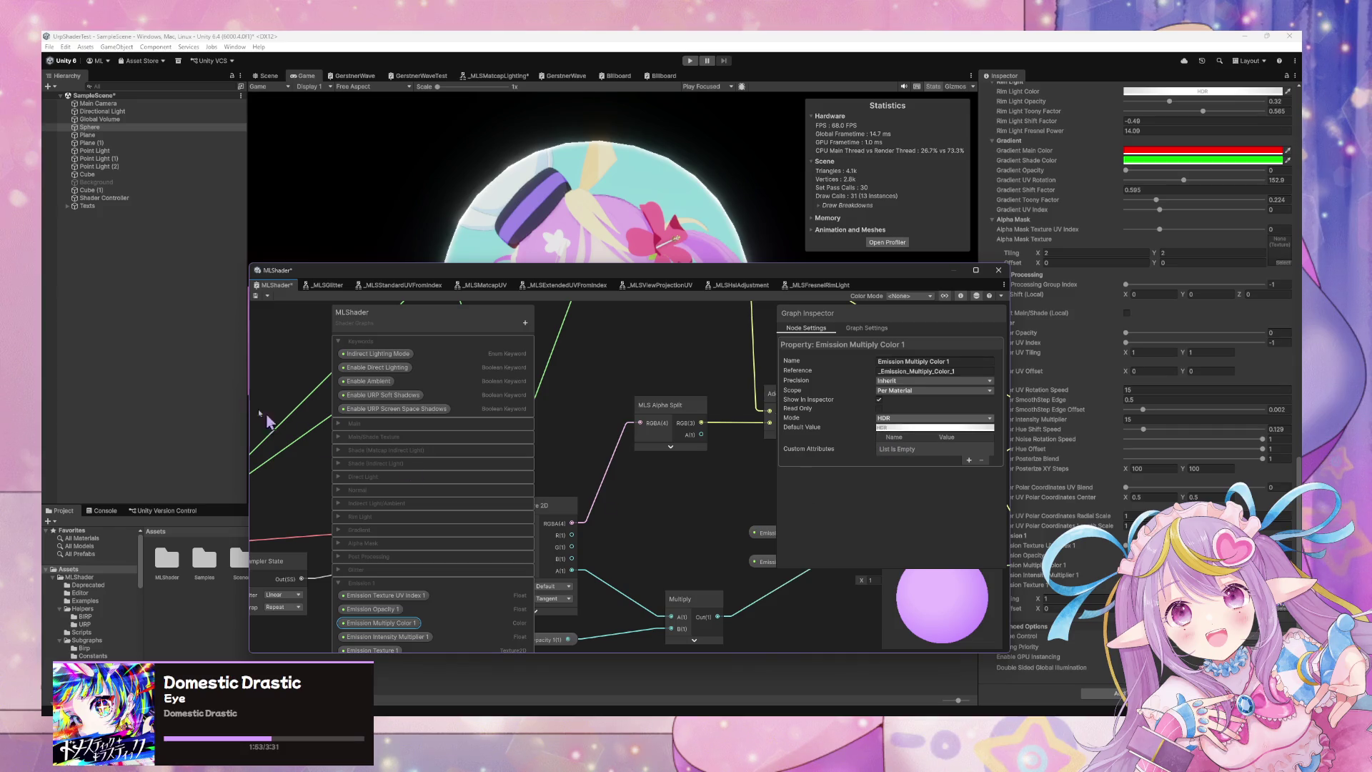
pyautogui.hotkey('ctrl', 's')
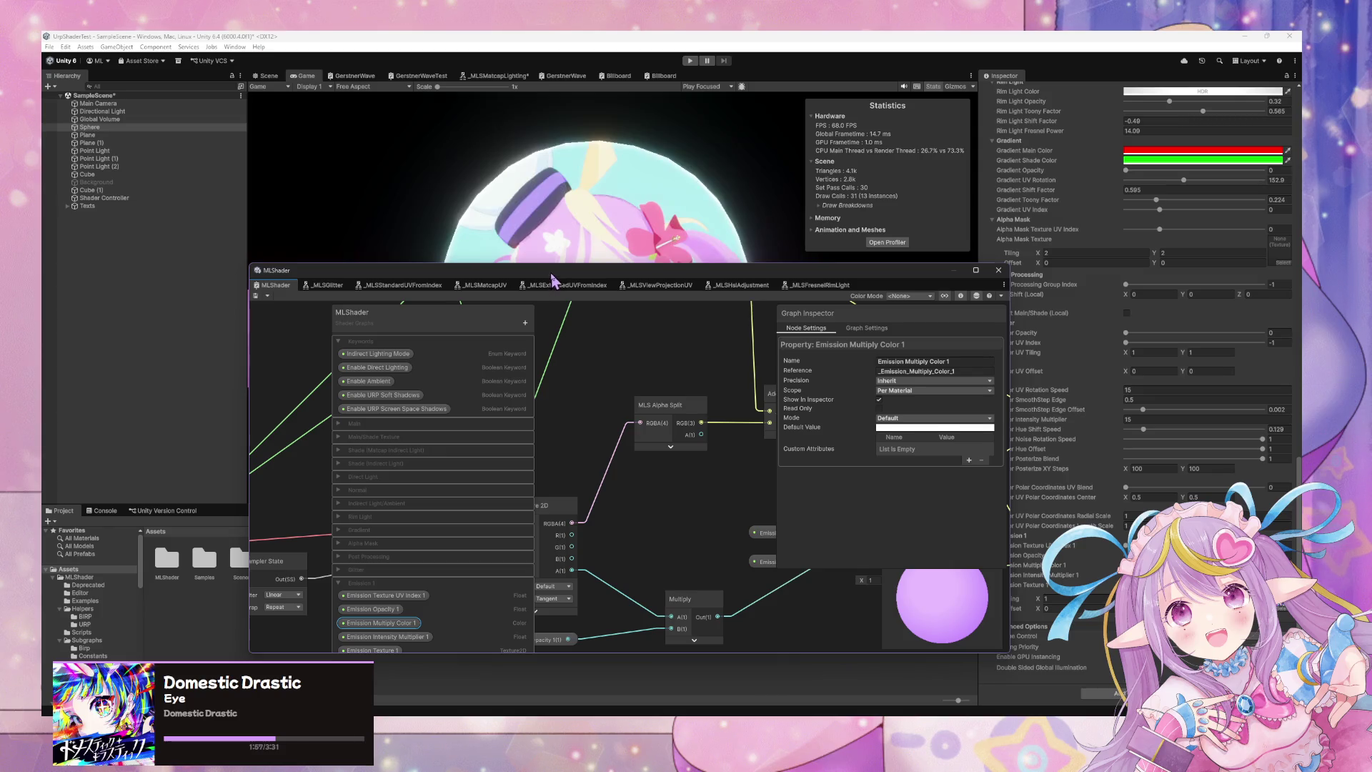
pyautogui.moveTo(551, 283); pyautogui.dragTo(422, 586)
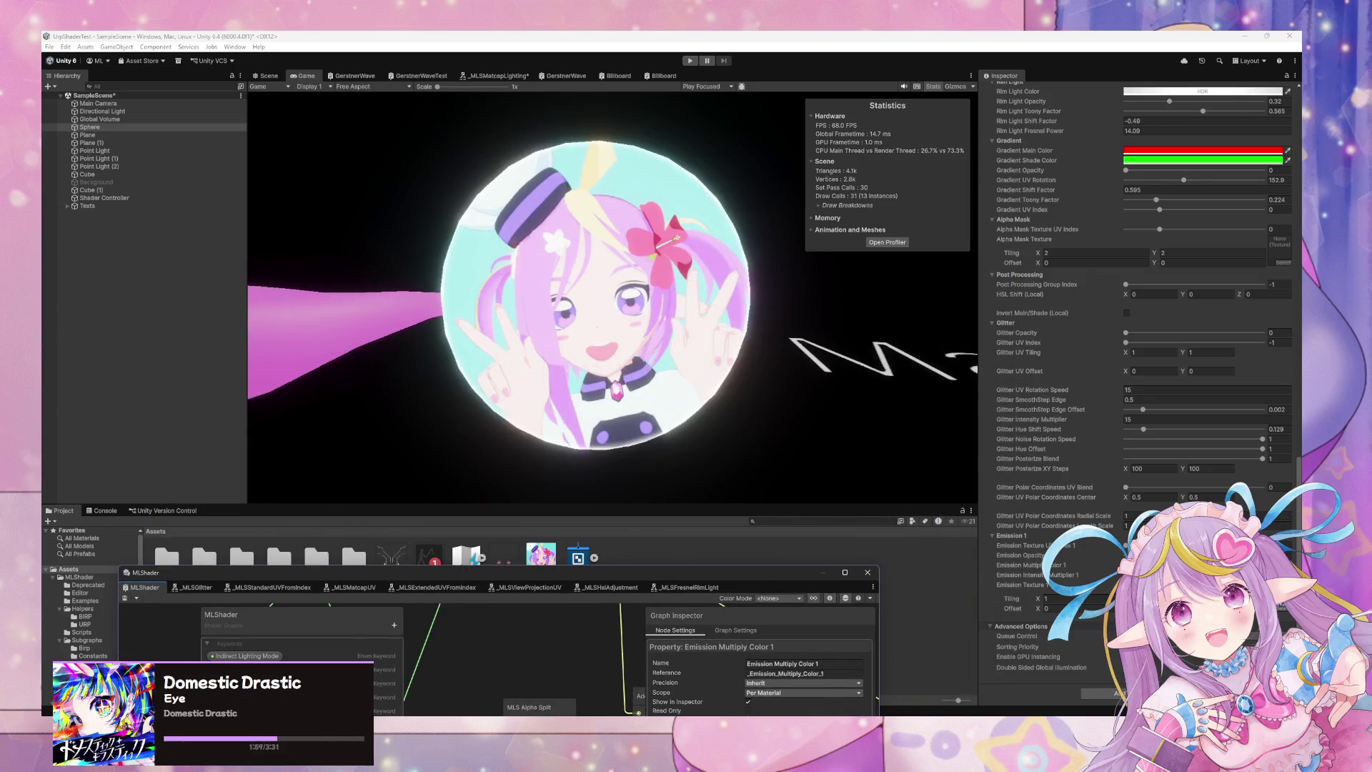
pyautogui.click(1208, 565)
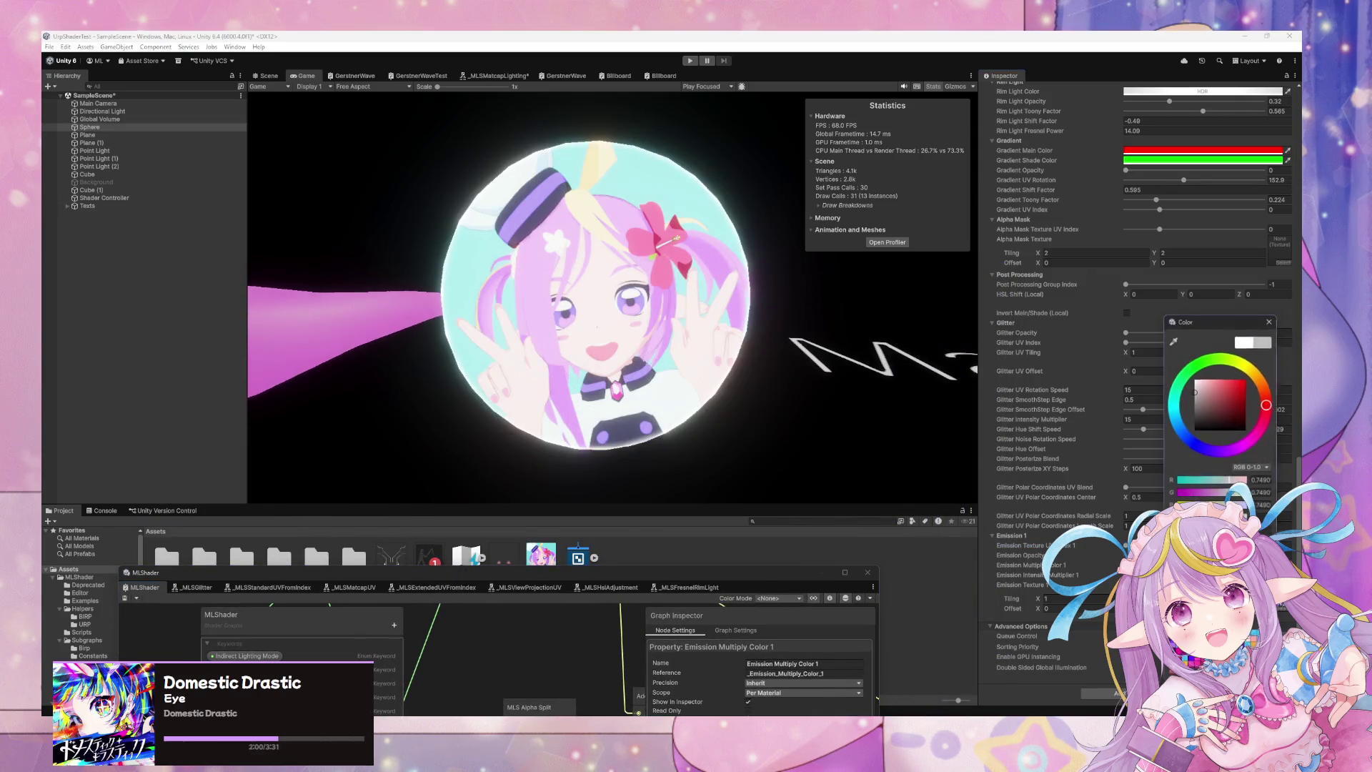
# Set the sphere material's emission colour to white, then change it to cyan.
pyautogui.click(1173, 338)
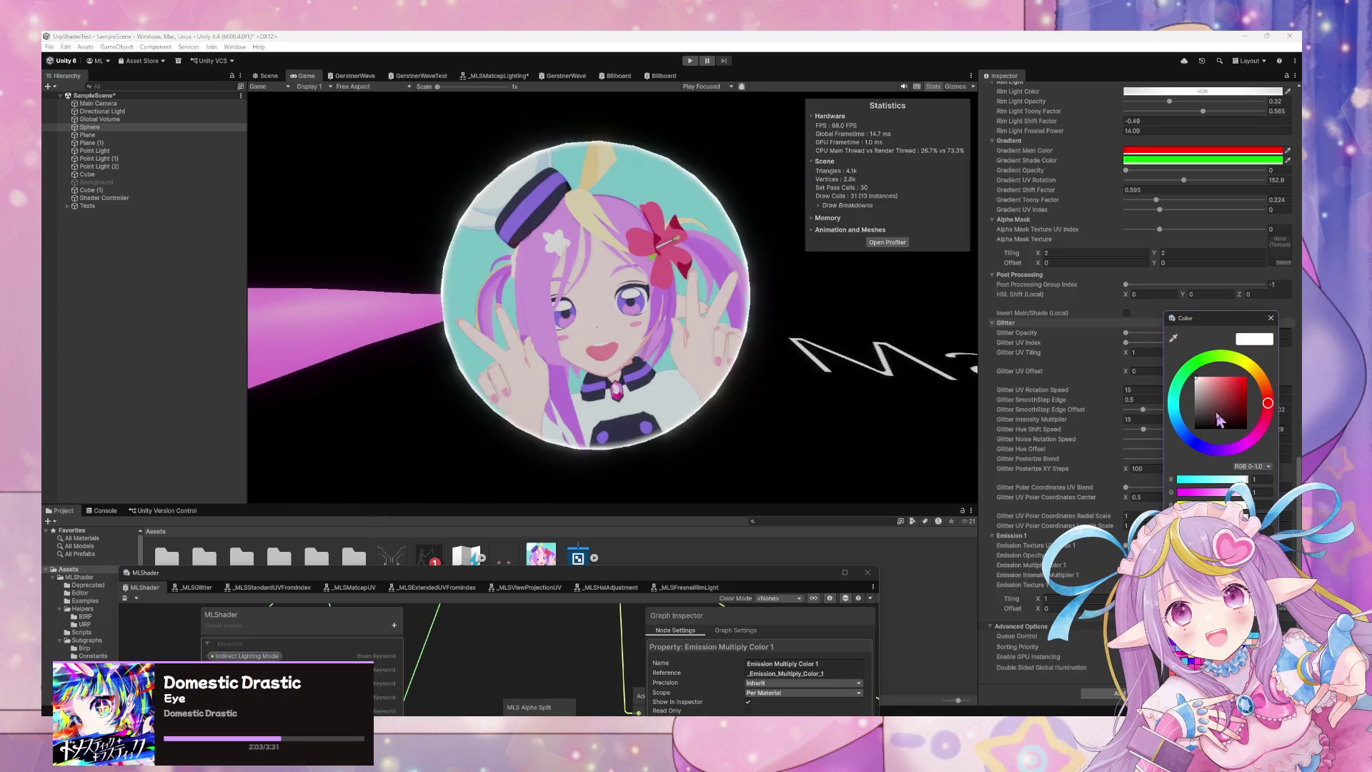
pyautogui.click(1271, 317)
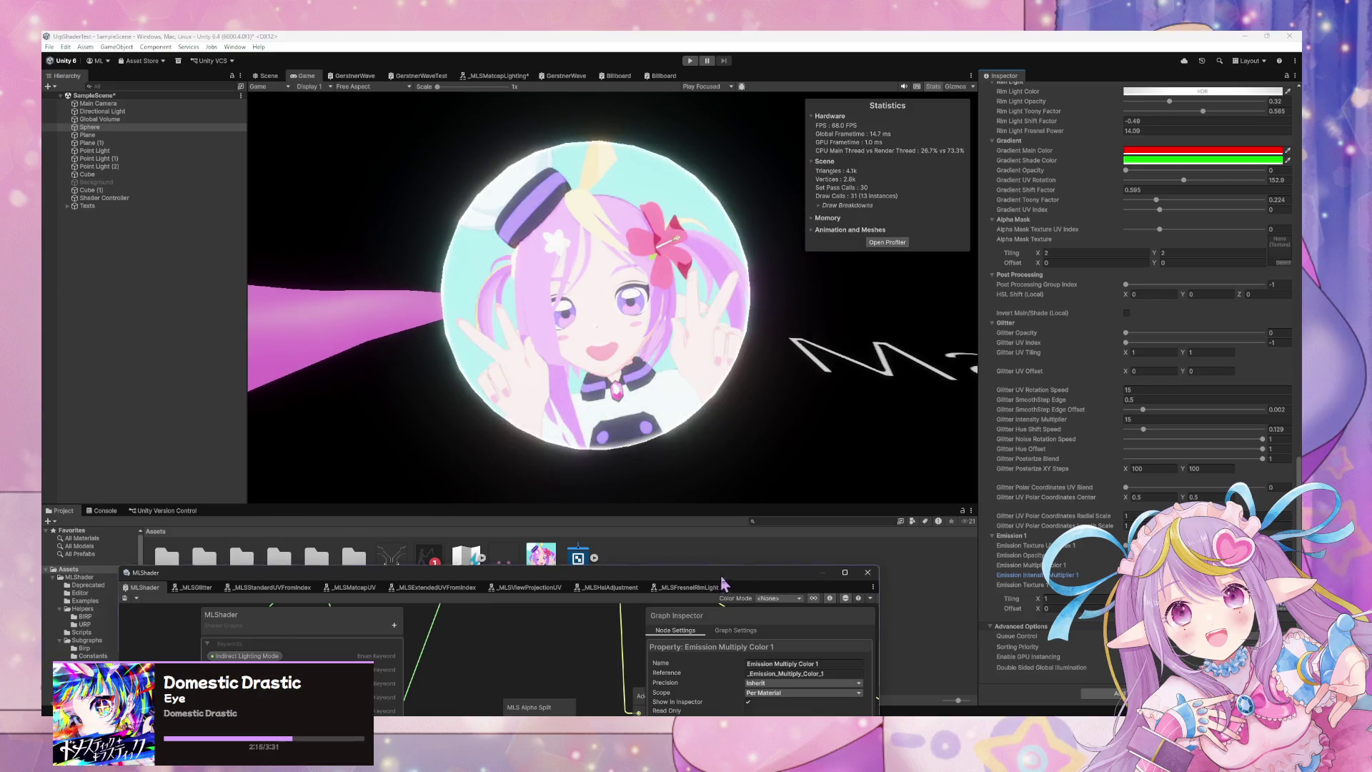
pyautogui.moveTo(741, 579); pyautogui.dragTo(878, 618)
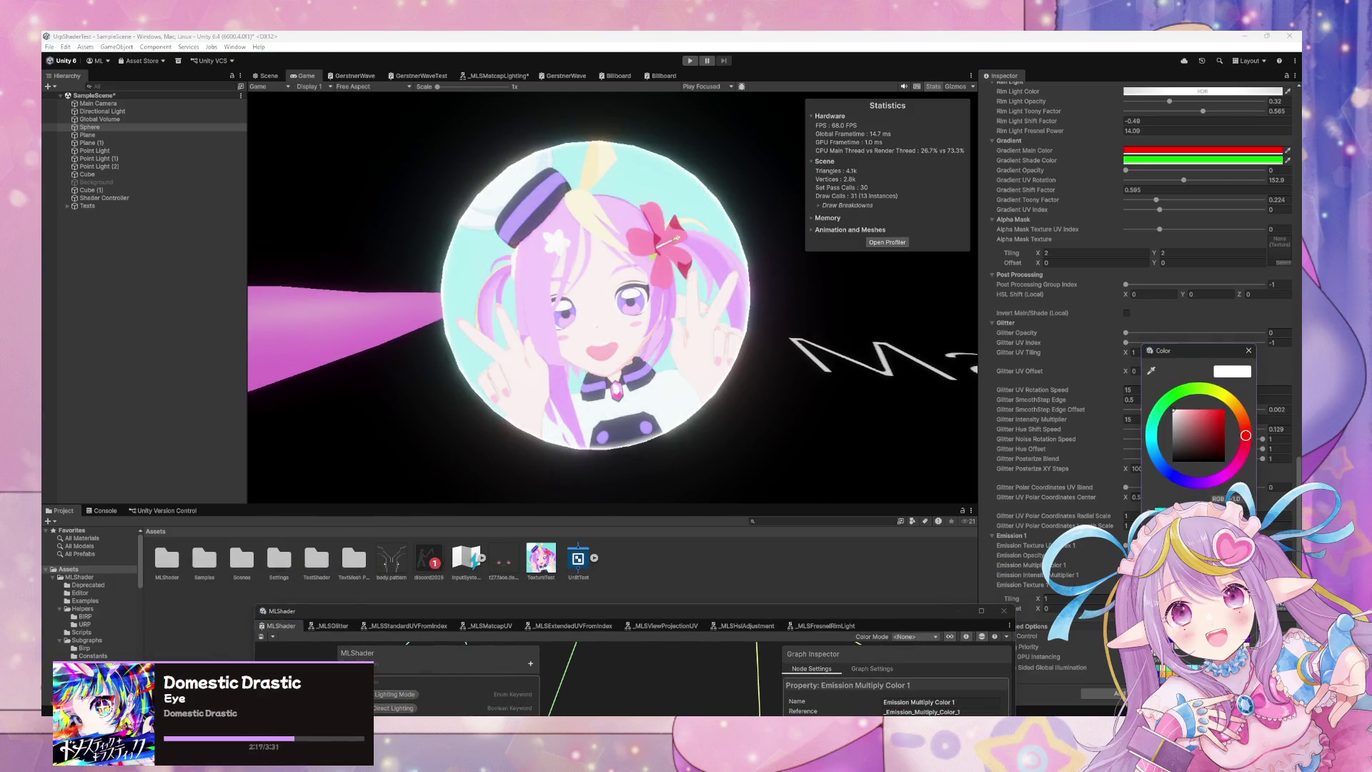
pyautogui.click(1153, 448)
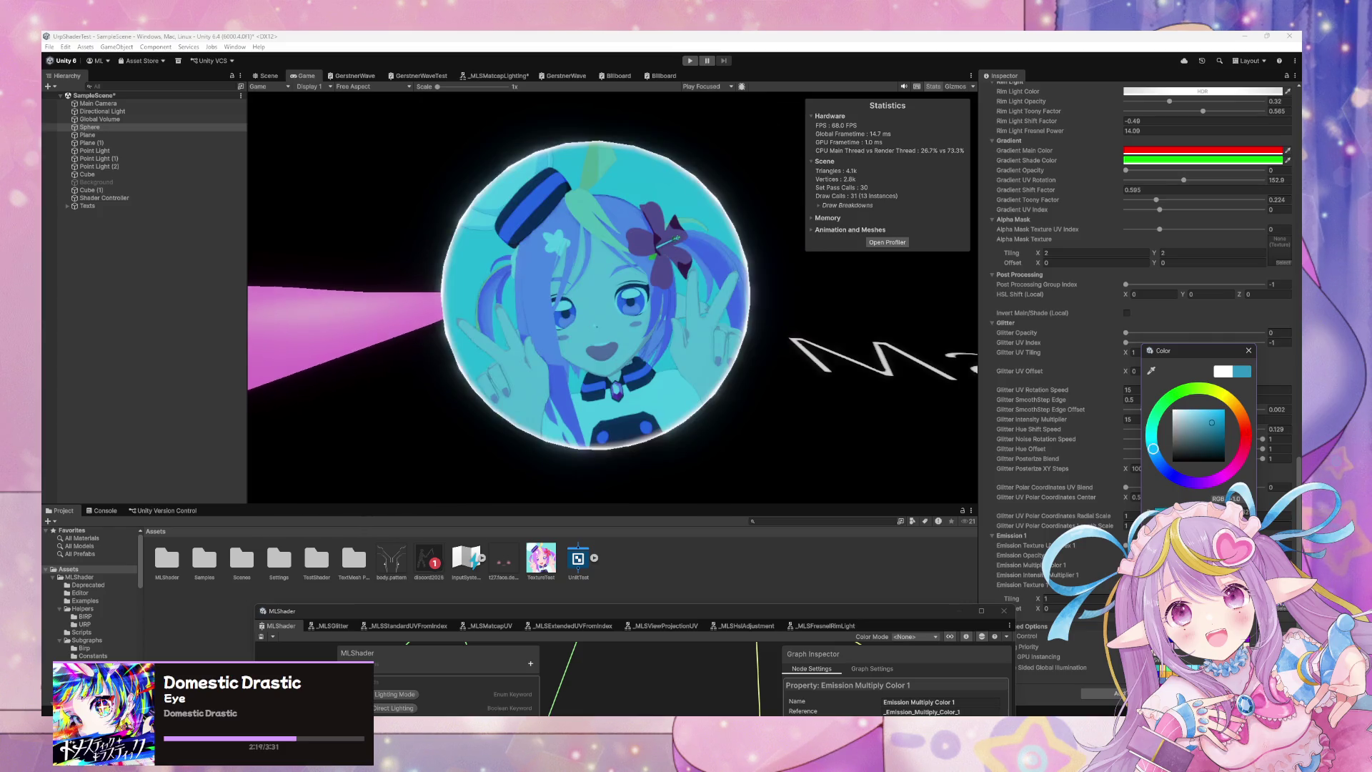
pyautogui.click(1044, 574)
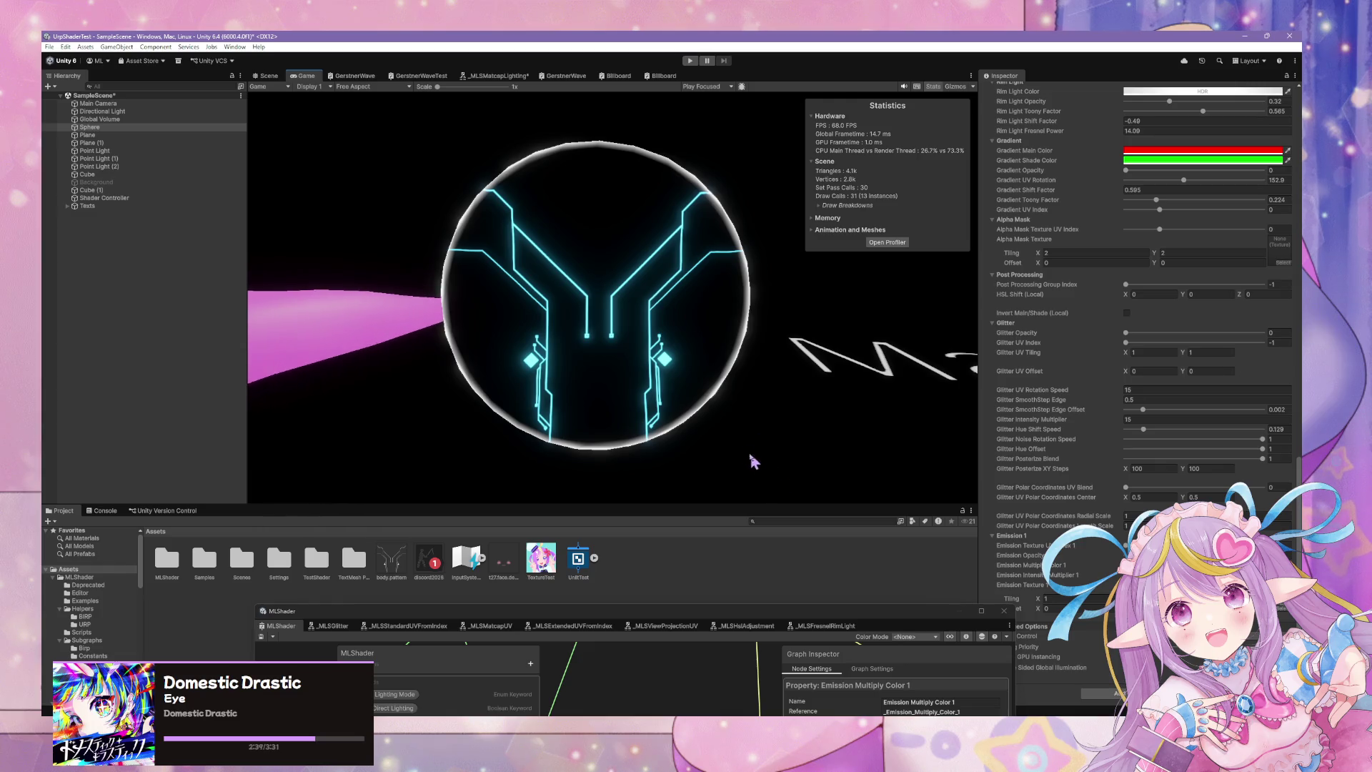
pyautogui.moveTo(643, 620)
pyautogui.mouseDown()
pyautogui.moveTo(646, 370)
pyautogui.moveTo(185, 307)
pyautogui.moveTo(665, 211)
pyautogui.moveTo(671, 194)
pyautogui.mouseUp()
# Switch Emission Multiply Color 1's Mode to HDR and pick a default colour in its HDR picker.
pyautogui.scroll(-3, 684, 385)
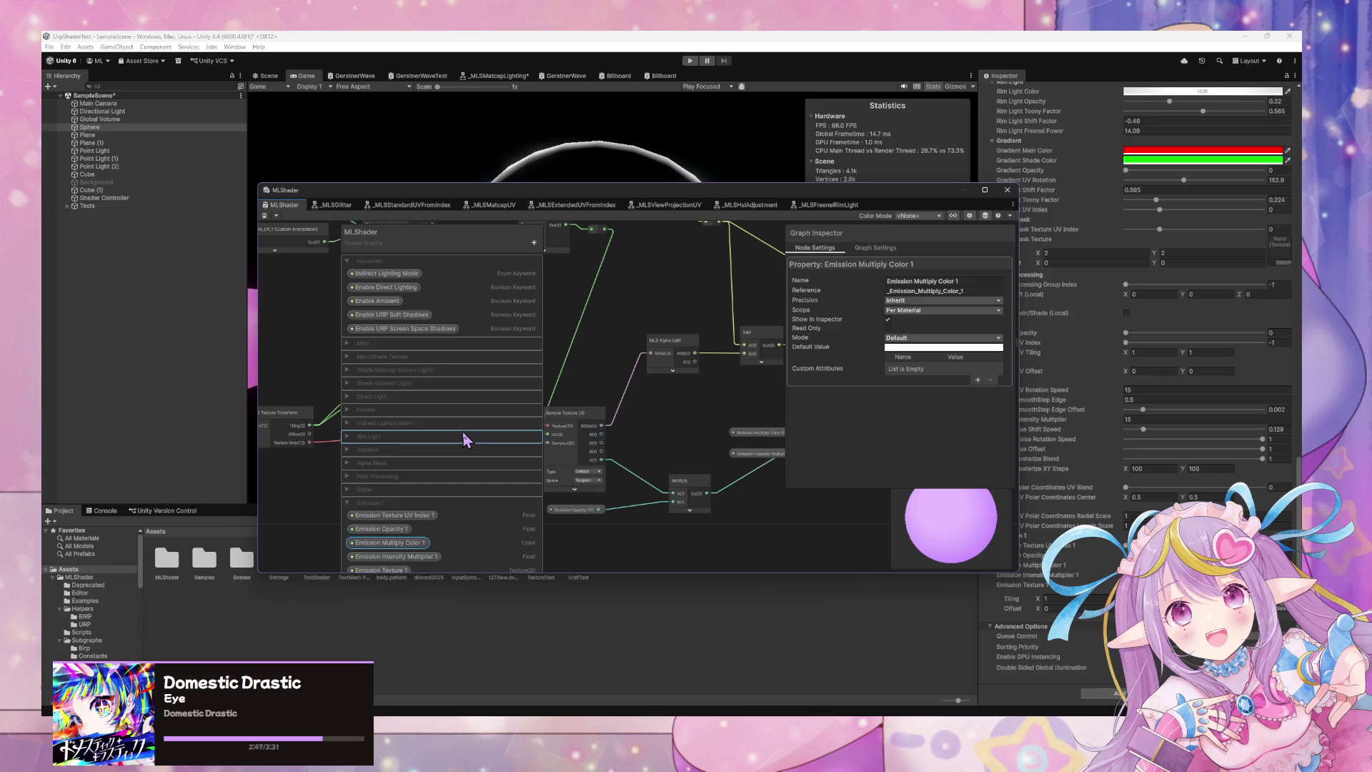
pyautogui.moveTo(558, 580); pyautogui.dragTo(570, 648)
pyautogui.moveTo(653, 202)
pyautogui.mouseDown()
pyautogui.moveTo(539, 431)
pyautogui.moveTo(547, 320)
pyautogui.moveTo(465, 210)
pyautogui.moveTo(557, 223)
pyautogui.moveTo(463, 502)
pyautogui.moveTo(697, 286)
pyautogui.mouseUp()
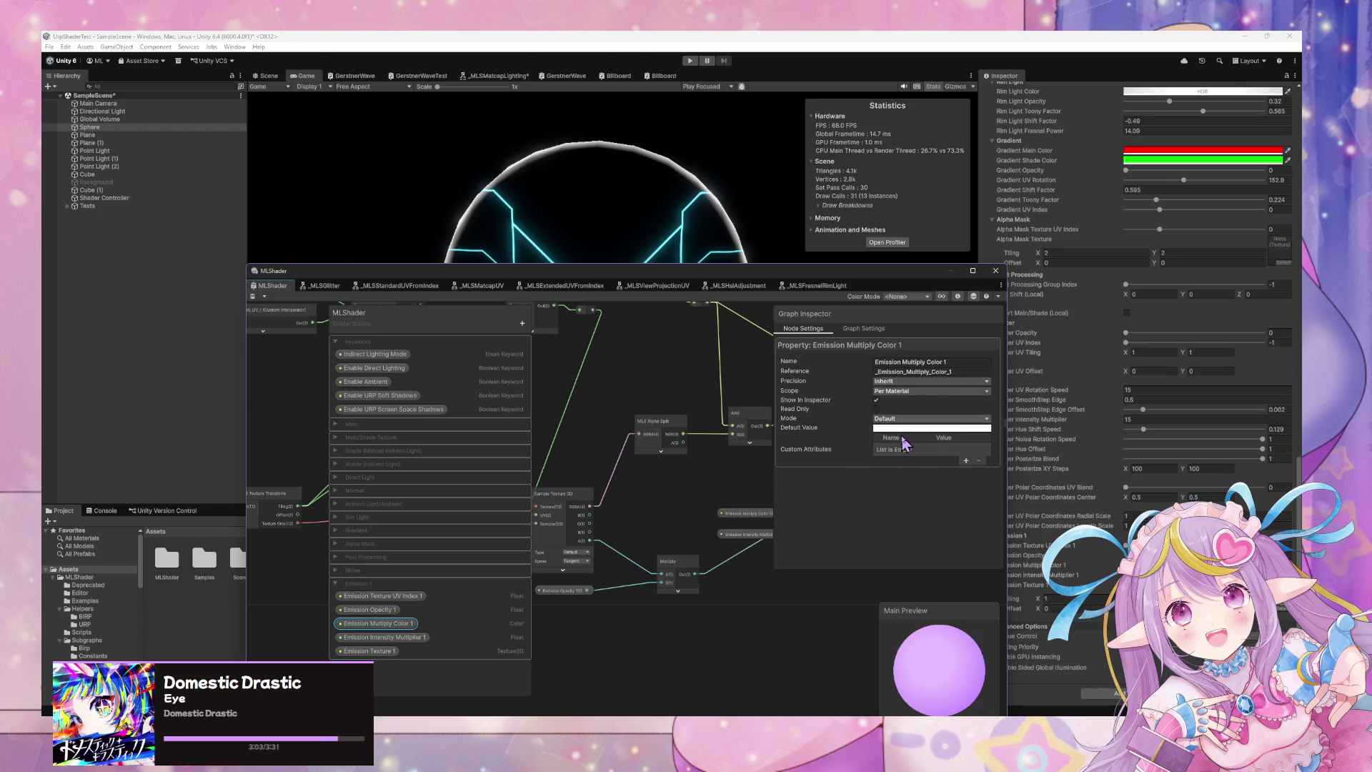
pyautogui.click(892, 419)
pyautogui.click(894, 440)
pyautogui.click(936, 429)
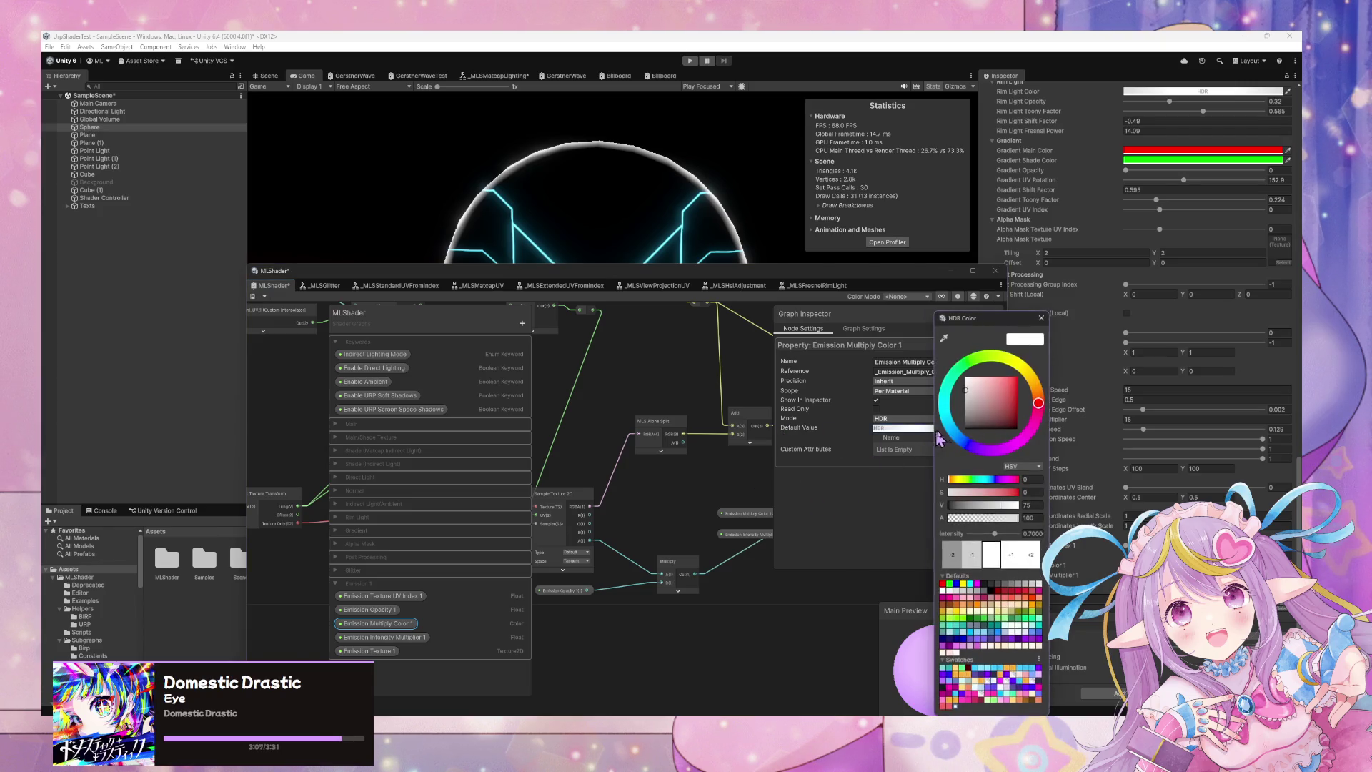
pyautogui.click(973, 393)
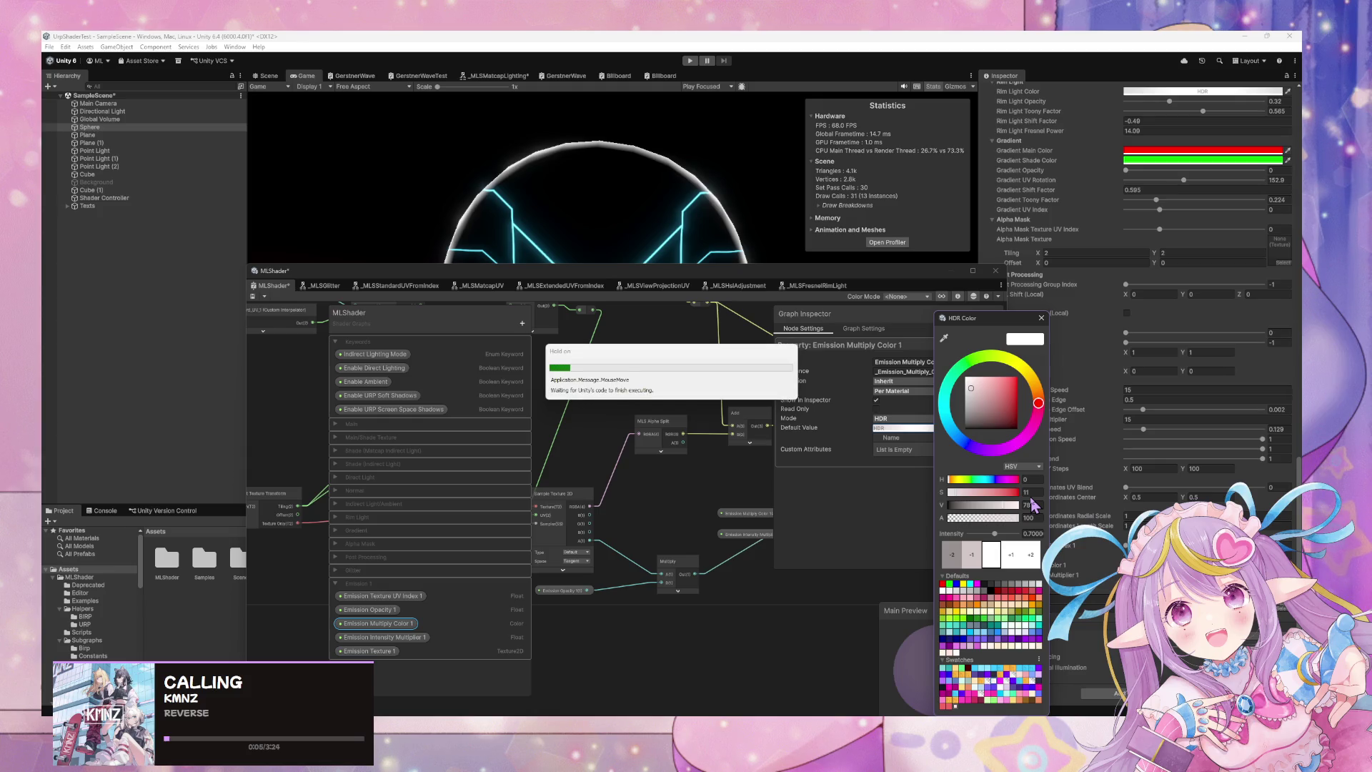
# Reopen the default value's HDR picker and set its brightness value to 1.
pyautogui.click(818, 560)
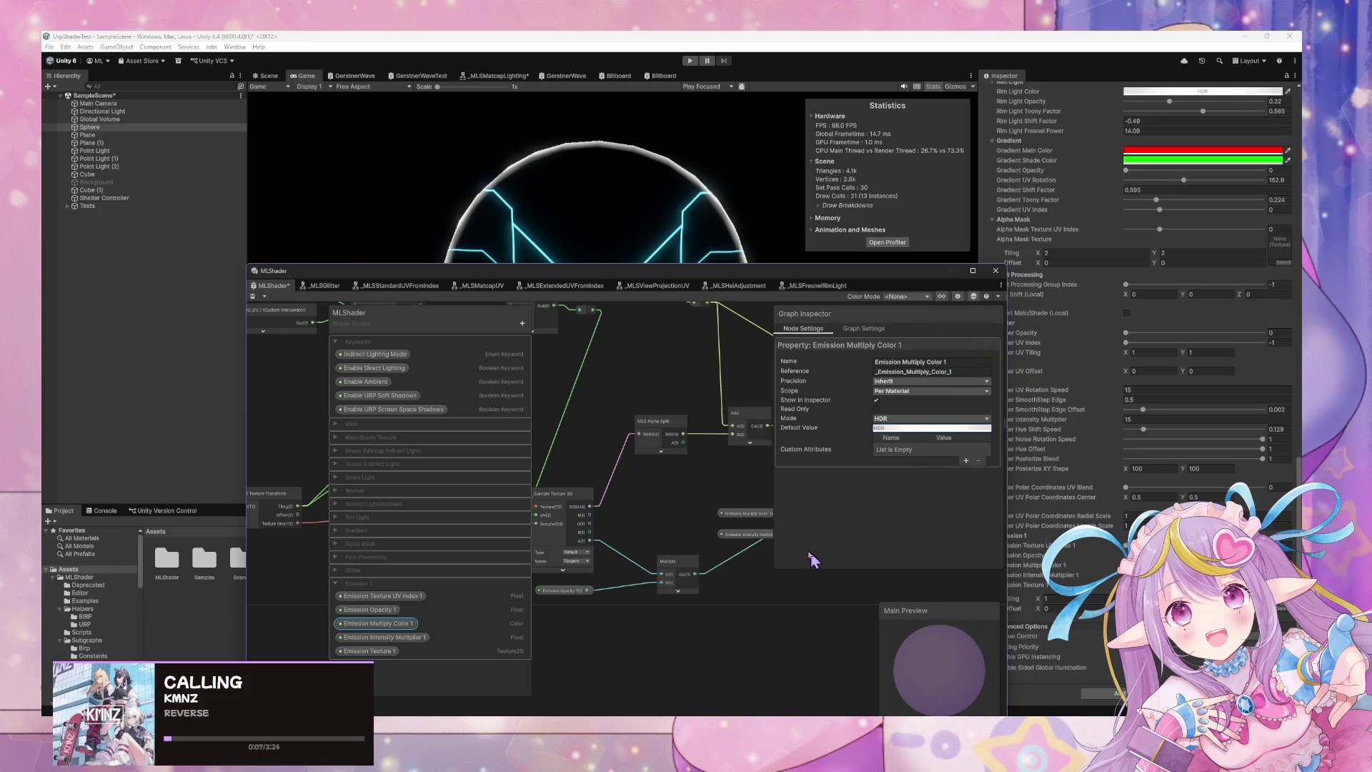
pyautogui.click(899, 430)
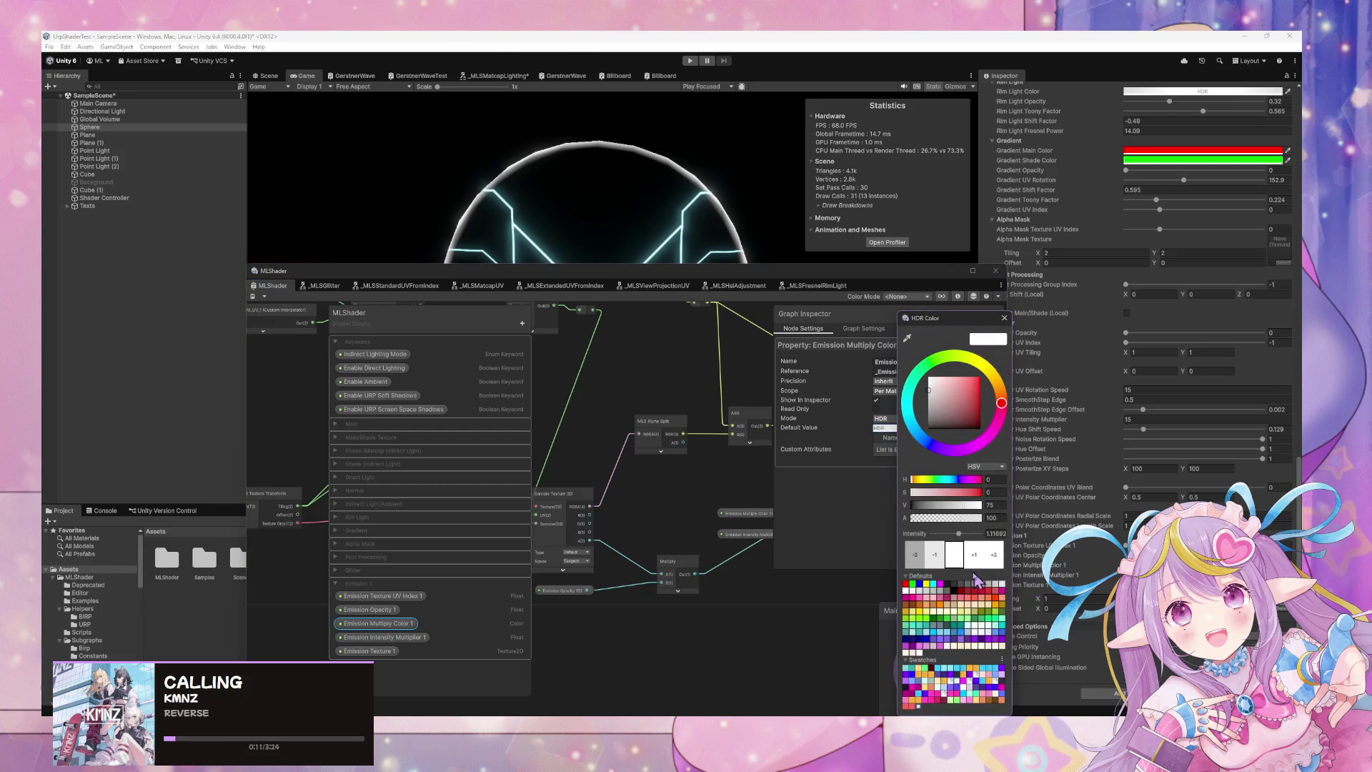
pyautogui.click(996, 505)
pyautogui.write('1')
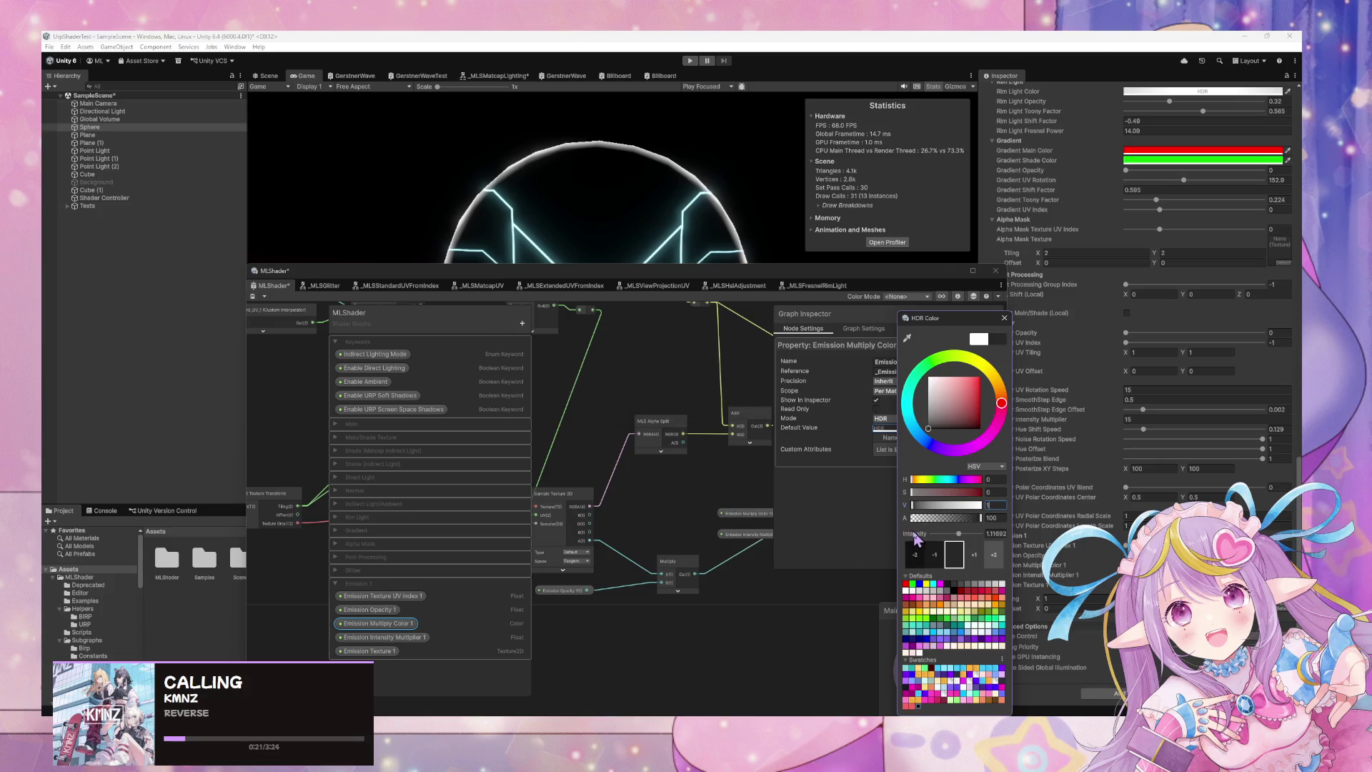
pyautogui.press('Return')
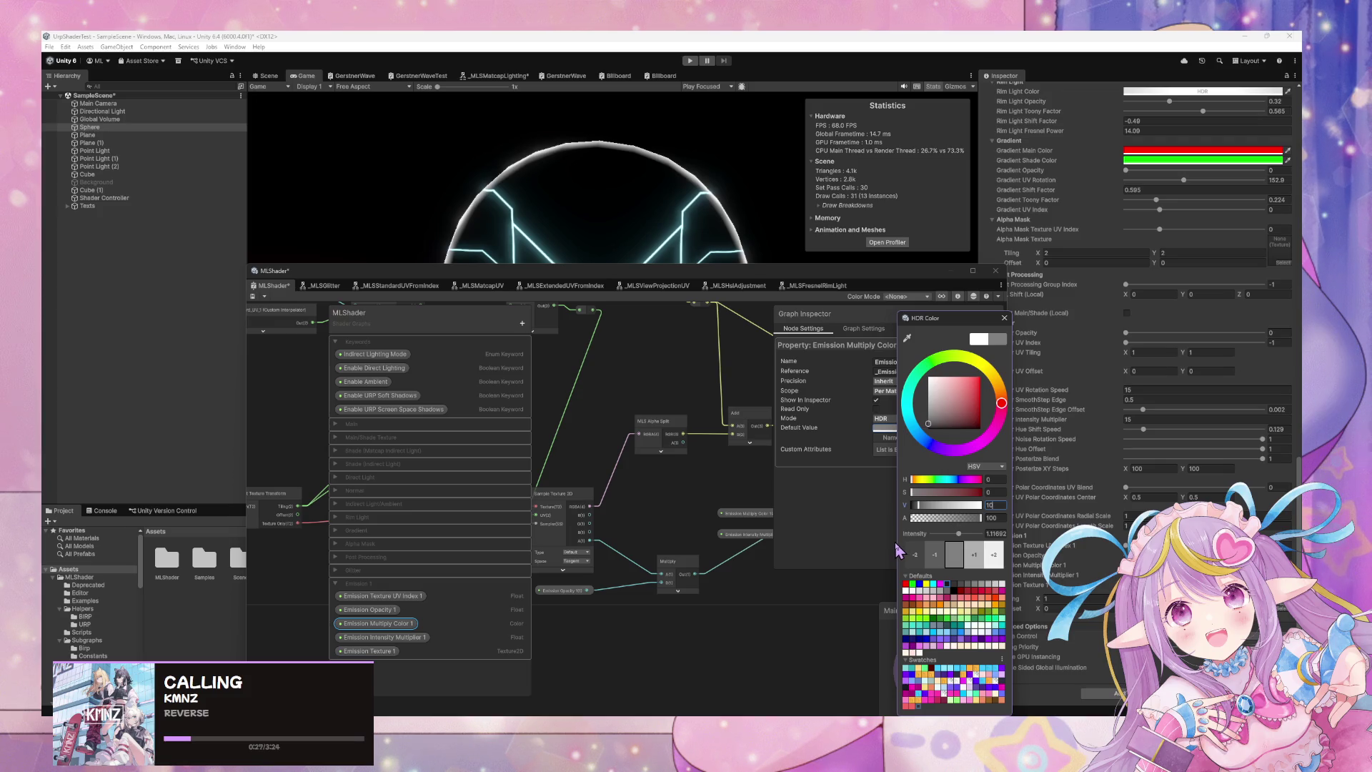
# Choose a preset white swatch, enter brightness 80, and save the MLShader graph.
pyautogui.write('0')
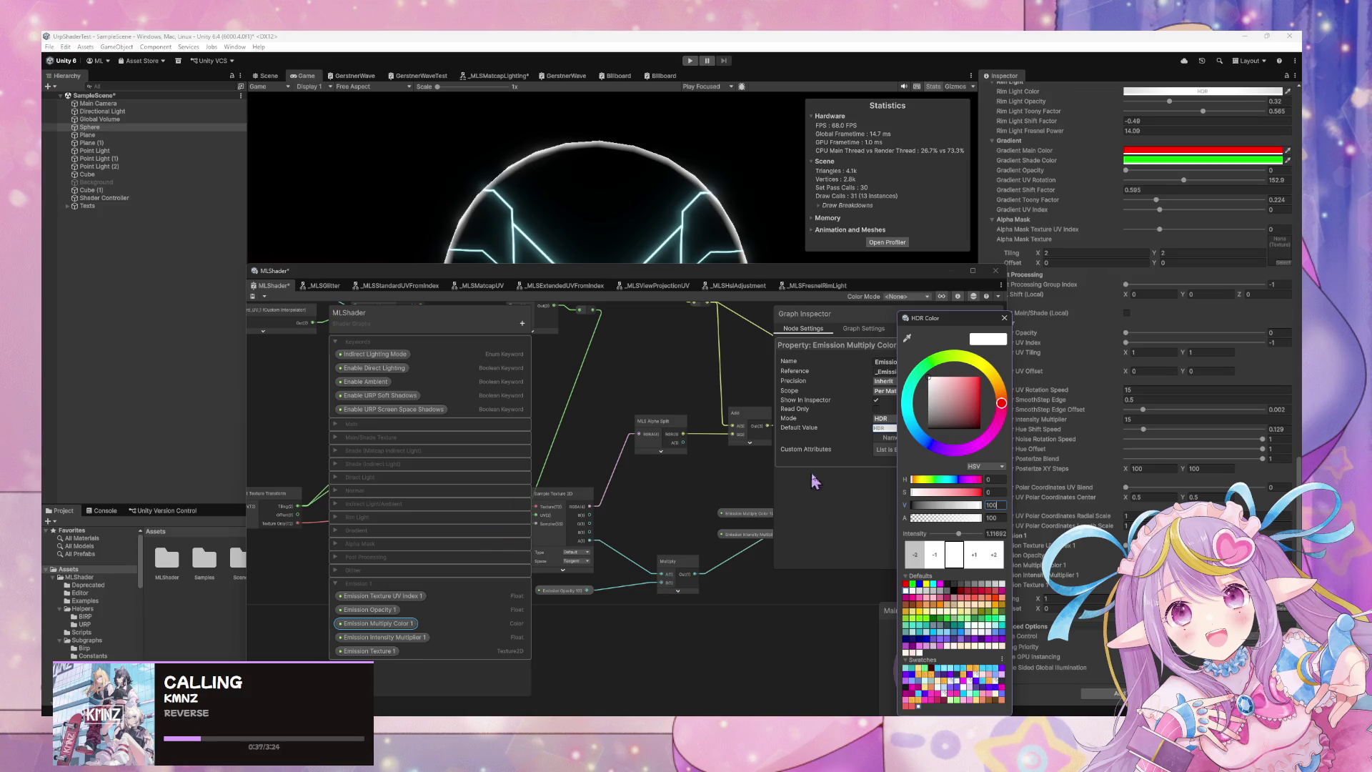
pyautogui.click(998, 590)
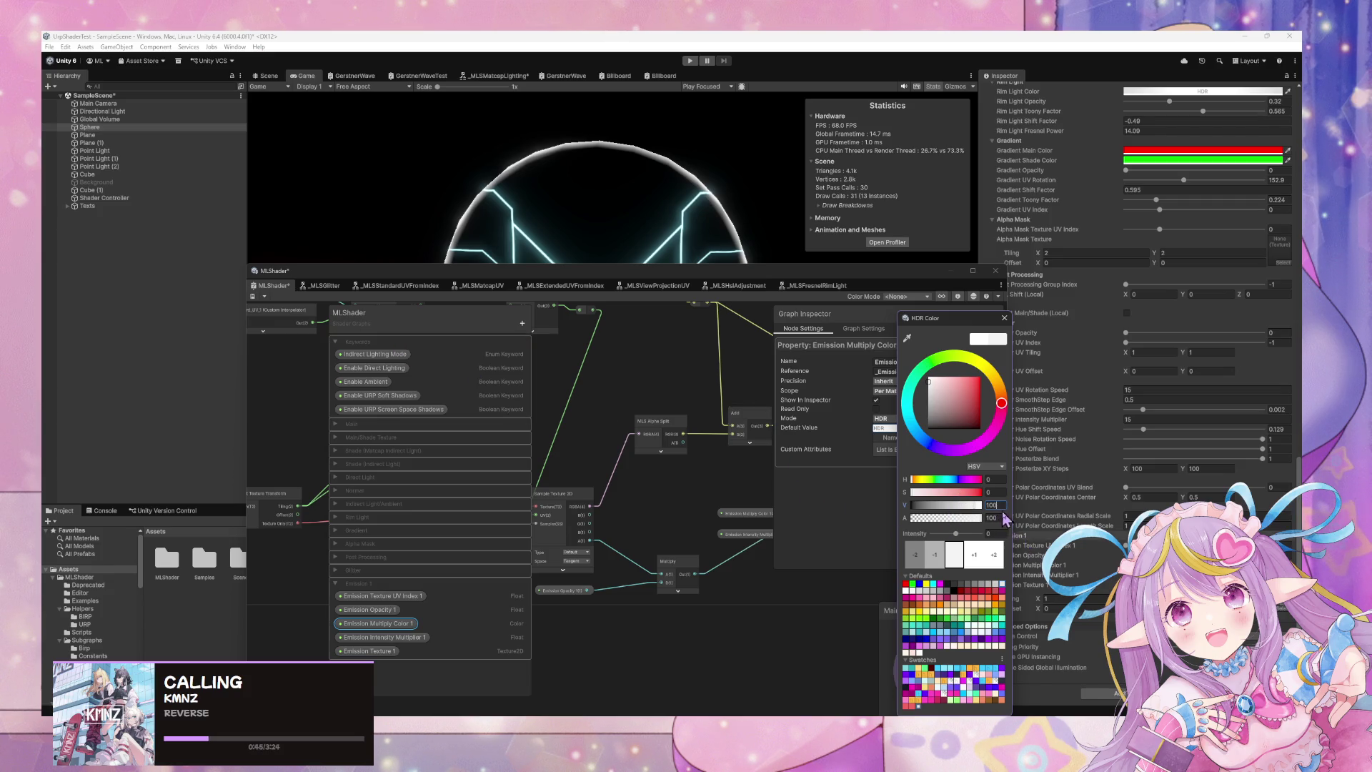
pyautogui.write('80')
pyautogui.press('Return')
pyautogui.hotkey('ctrl', 's')
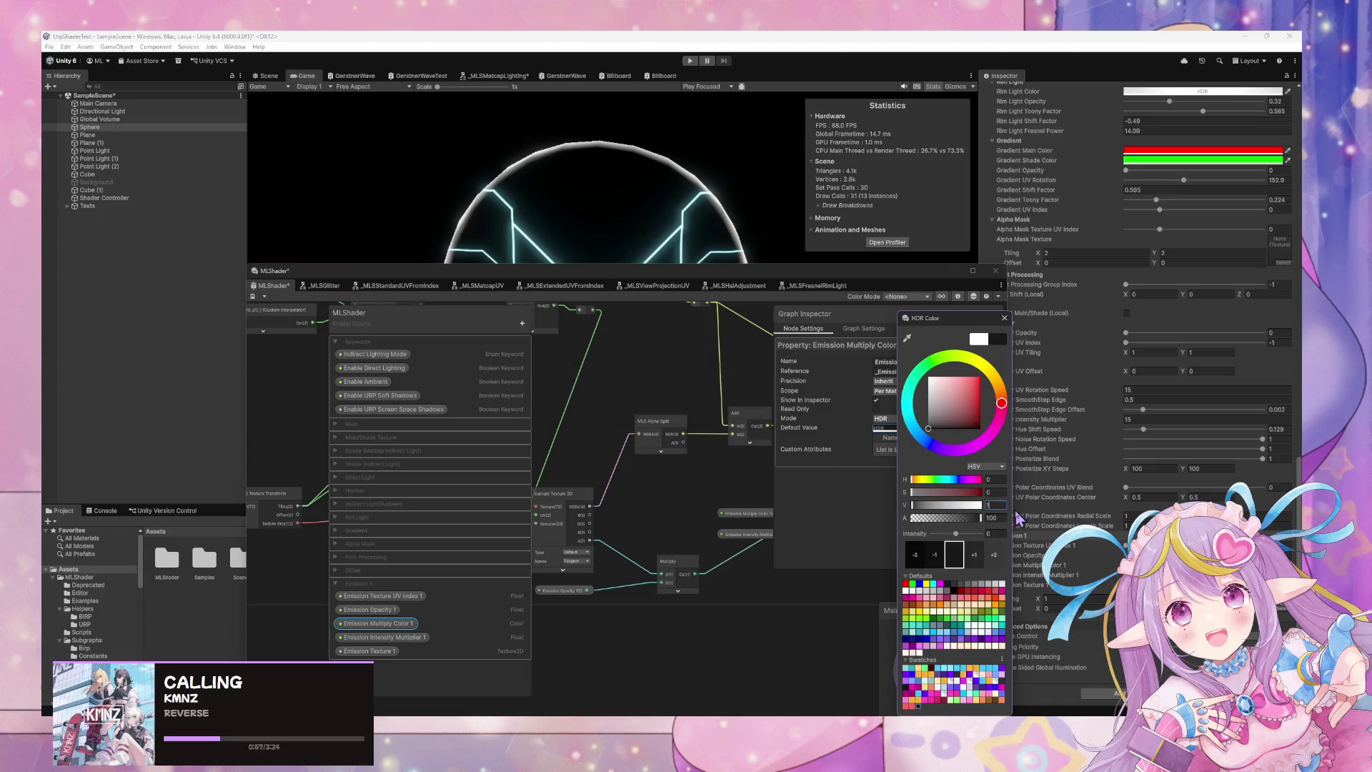
pyautogui.hotkey('ctrl', 's')
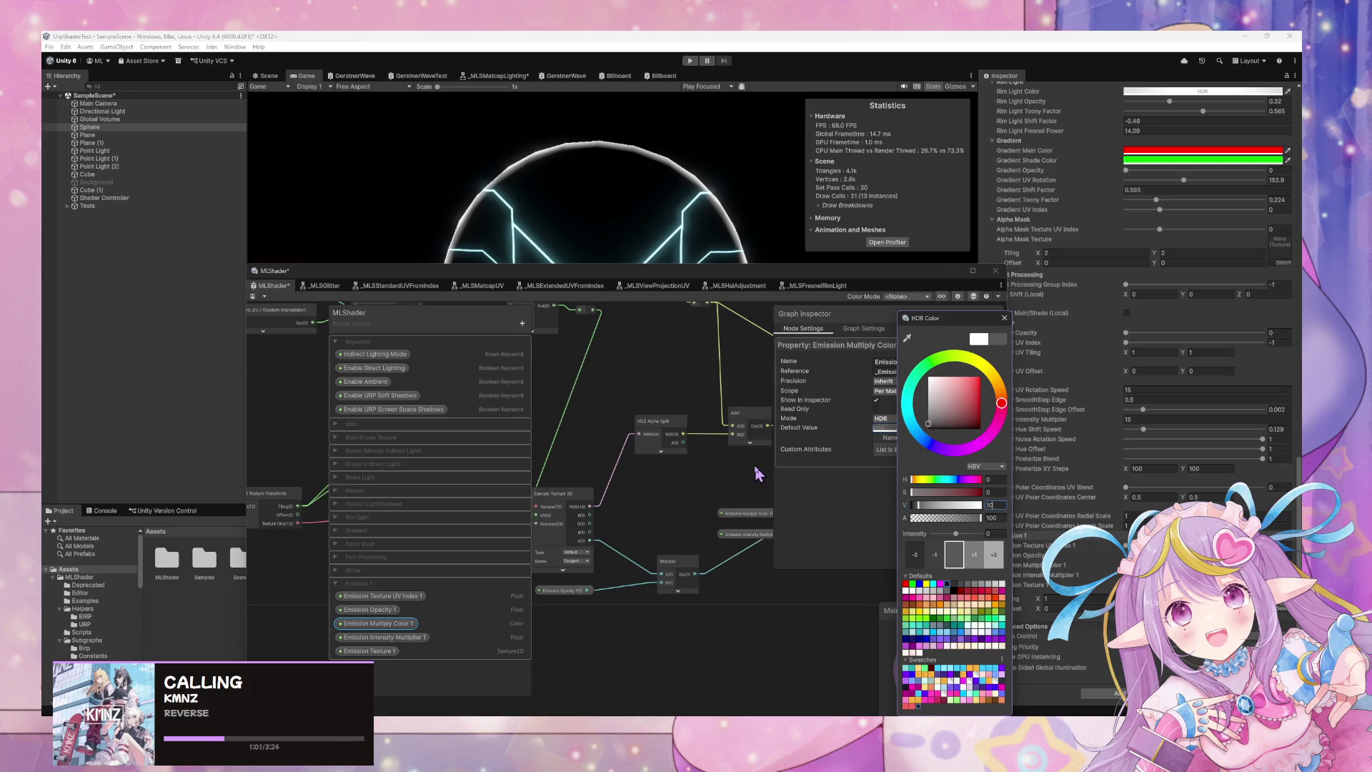
pyautogui.write('0')
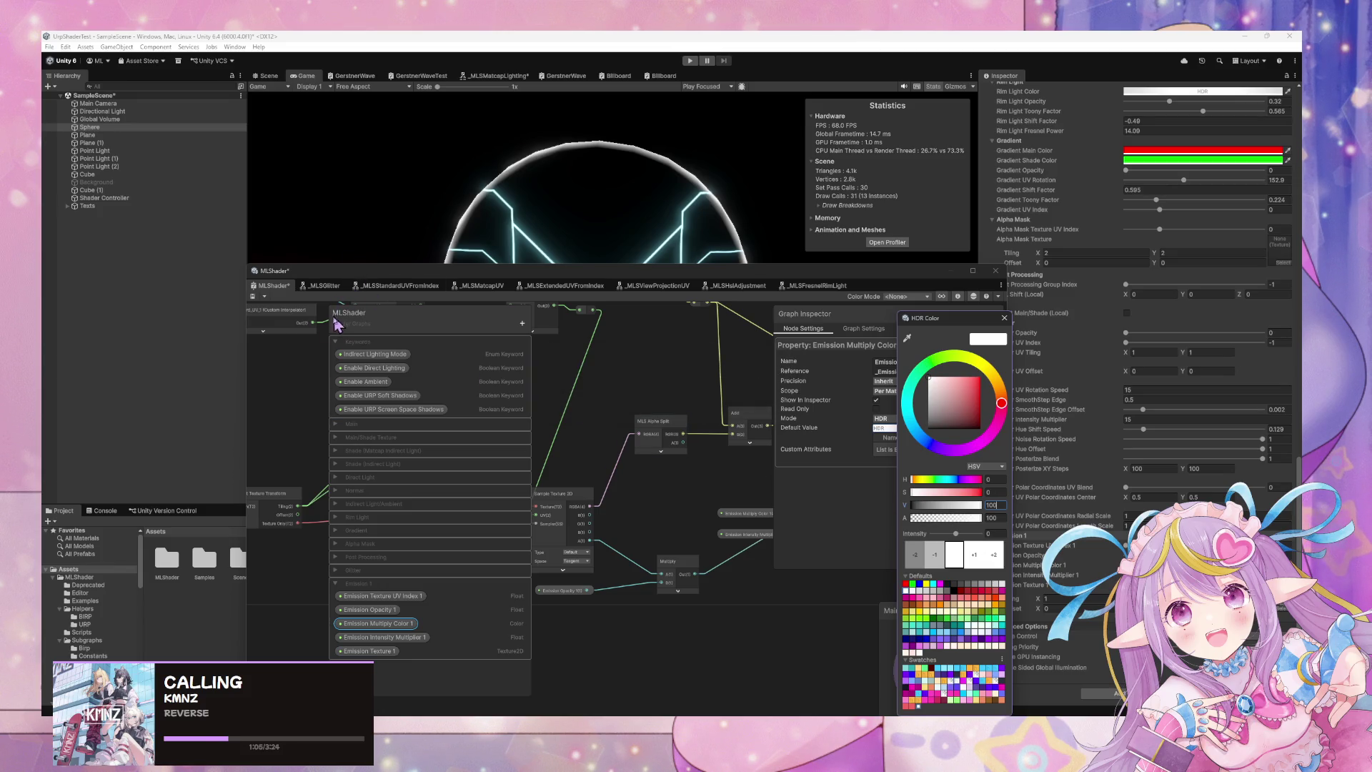
pyautogui.click(253, 296)
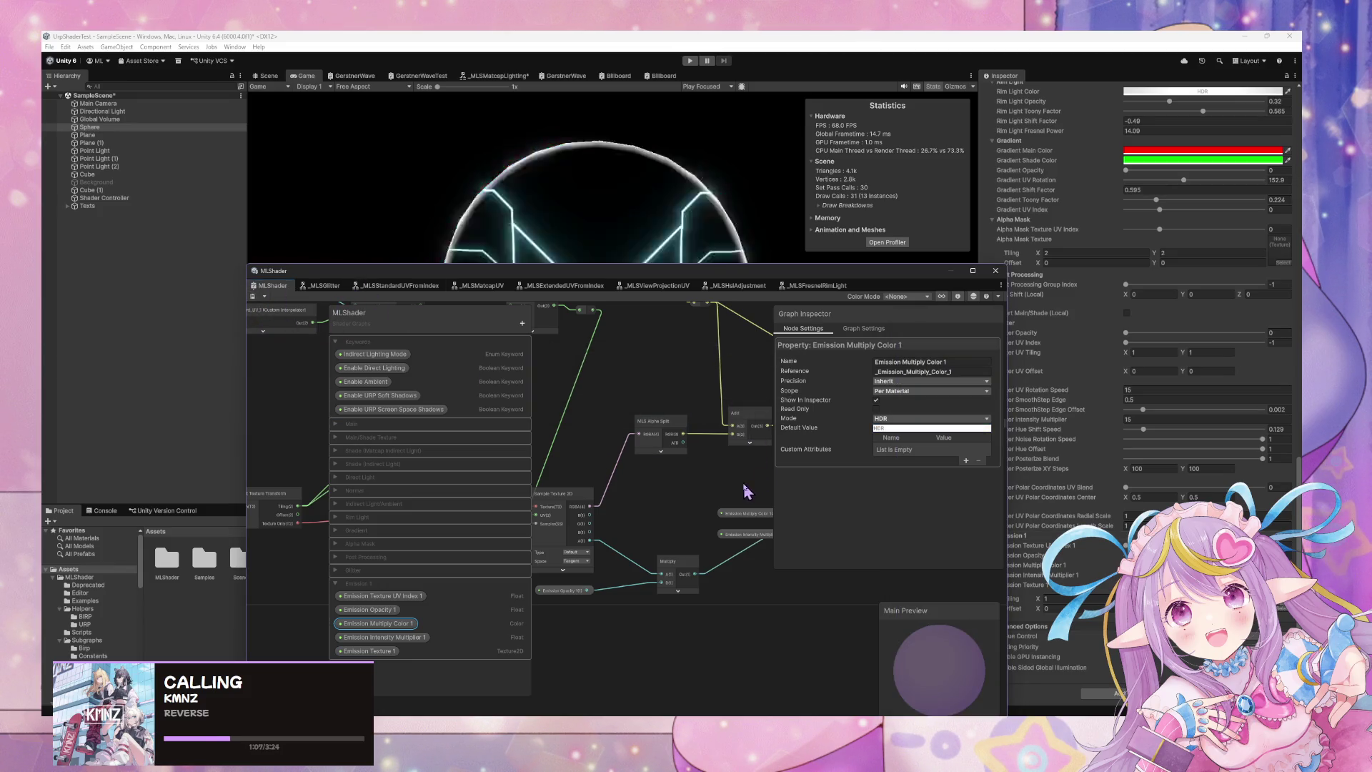
# Set the material's Emission Multiply Color hue to 37 so the circuit lines glow yellow.
pyautogui.moveTo(695, 280)
pyautogui.mouseDown()
pyautogui.moveTo(723, 245)
pyautogui.moveTo(1284, 437)
pyautogui.moveTo(891, 391)
pyautogui.moveTo(649, 492)
pyautogui.moveTo(567, 496)
pyautogui.mouseUp()
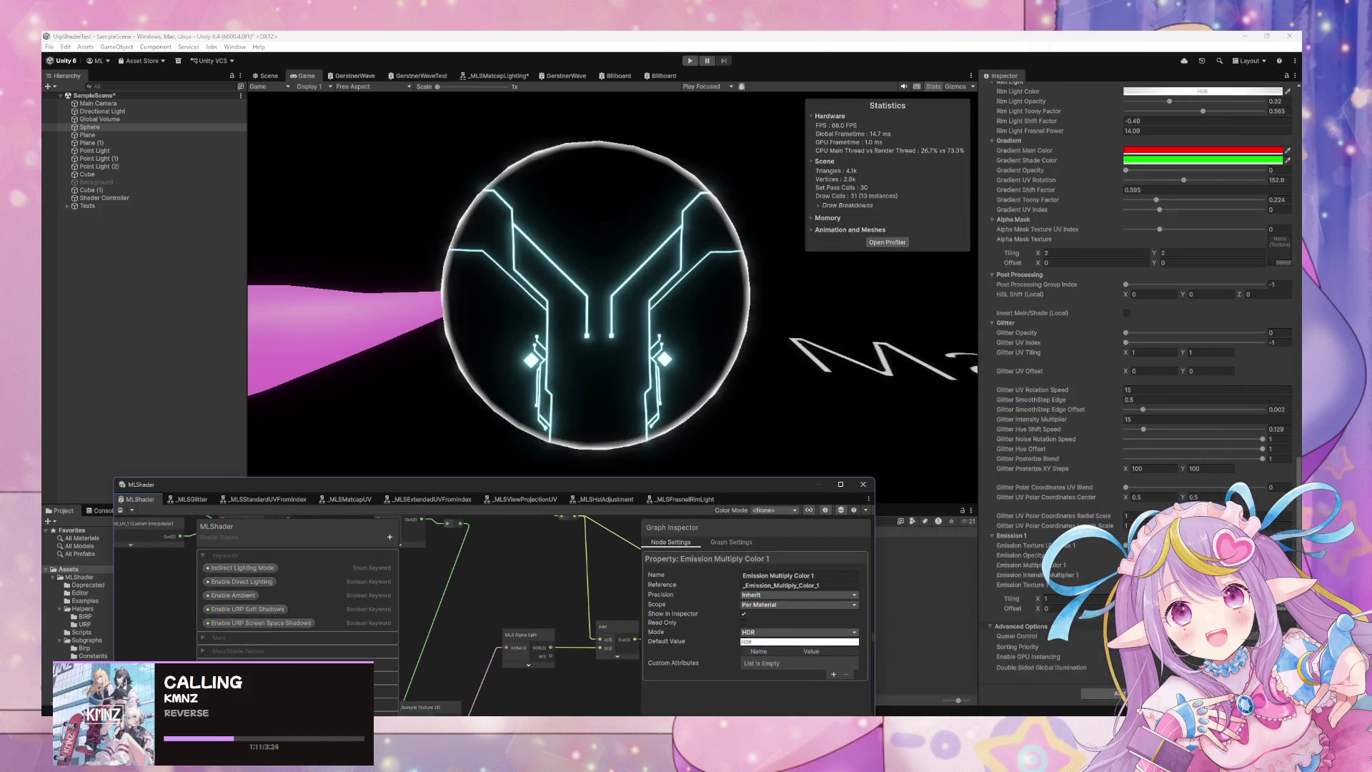
pyautogui.click(1208, 565)
pyautogui.click(1037, 575)
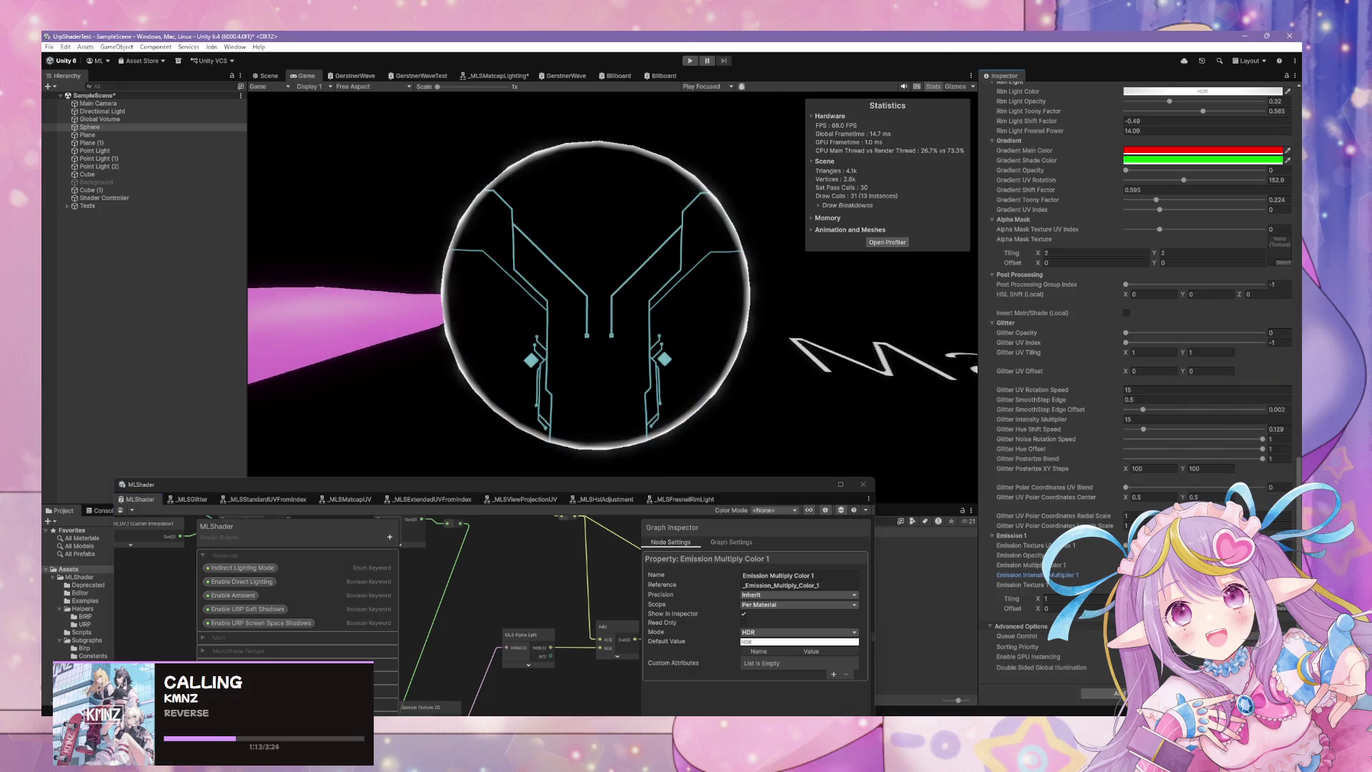
pyautogui.click(1208, 565)
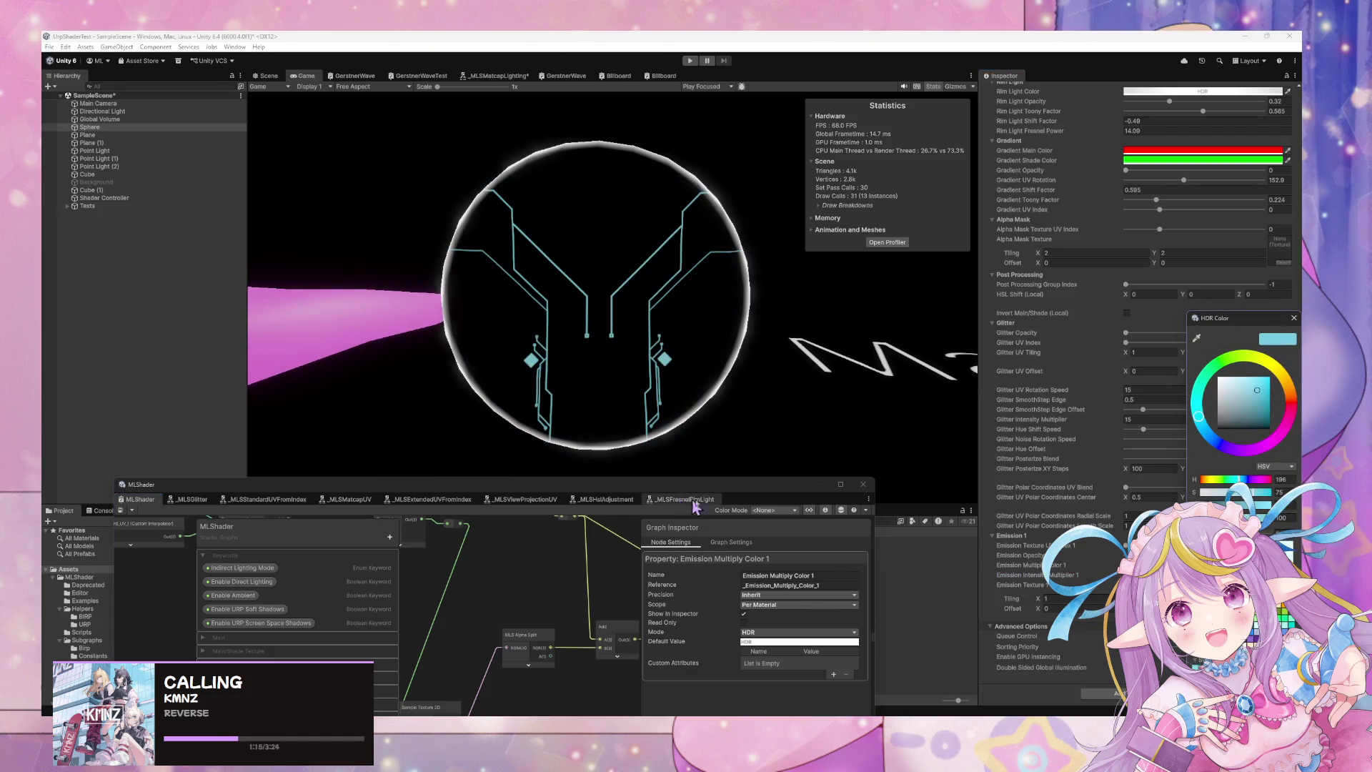
pyautogui.click(1036, 574)
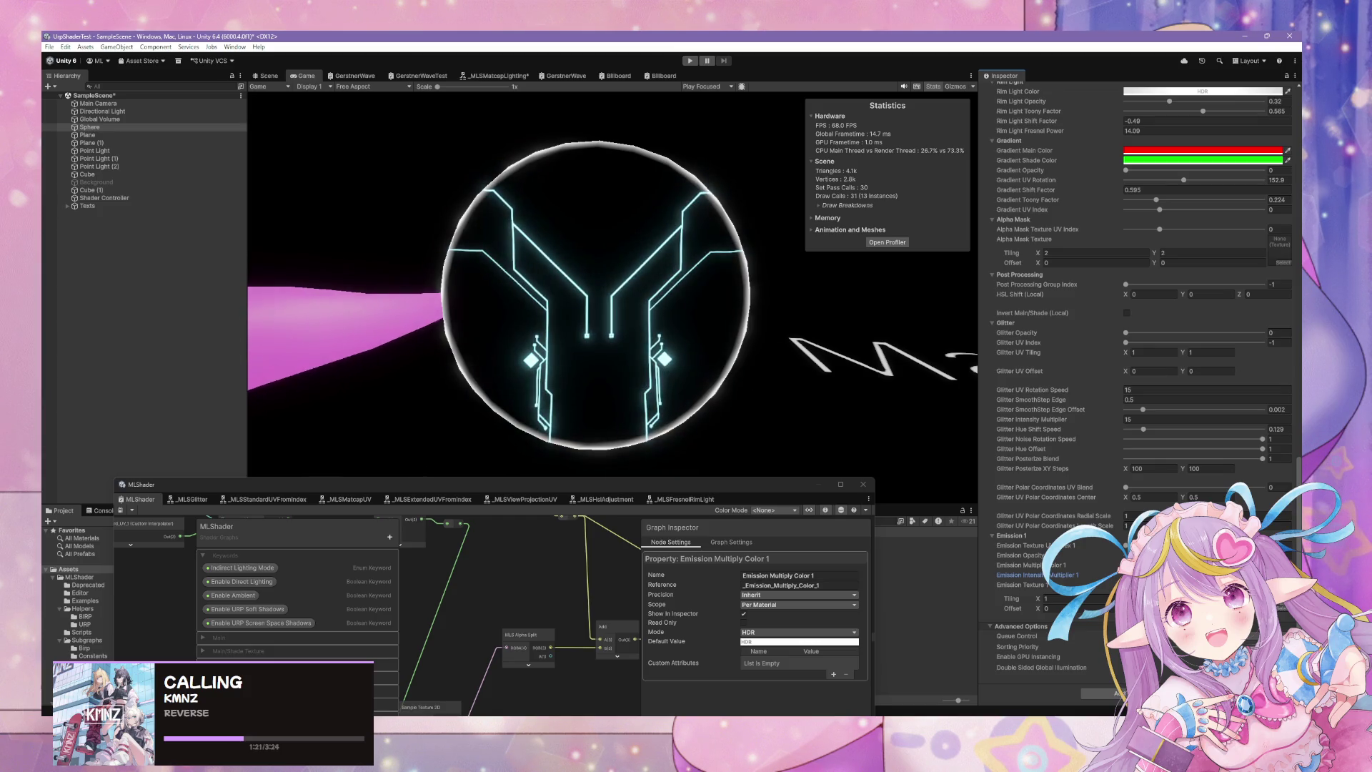
pyautogui.click(1200, 565)
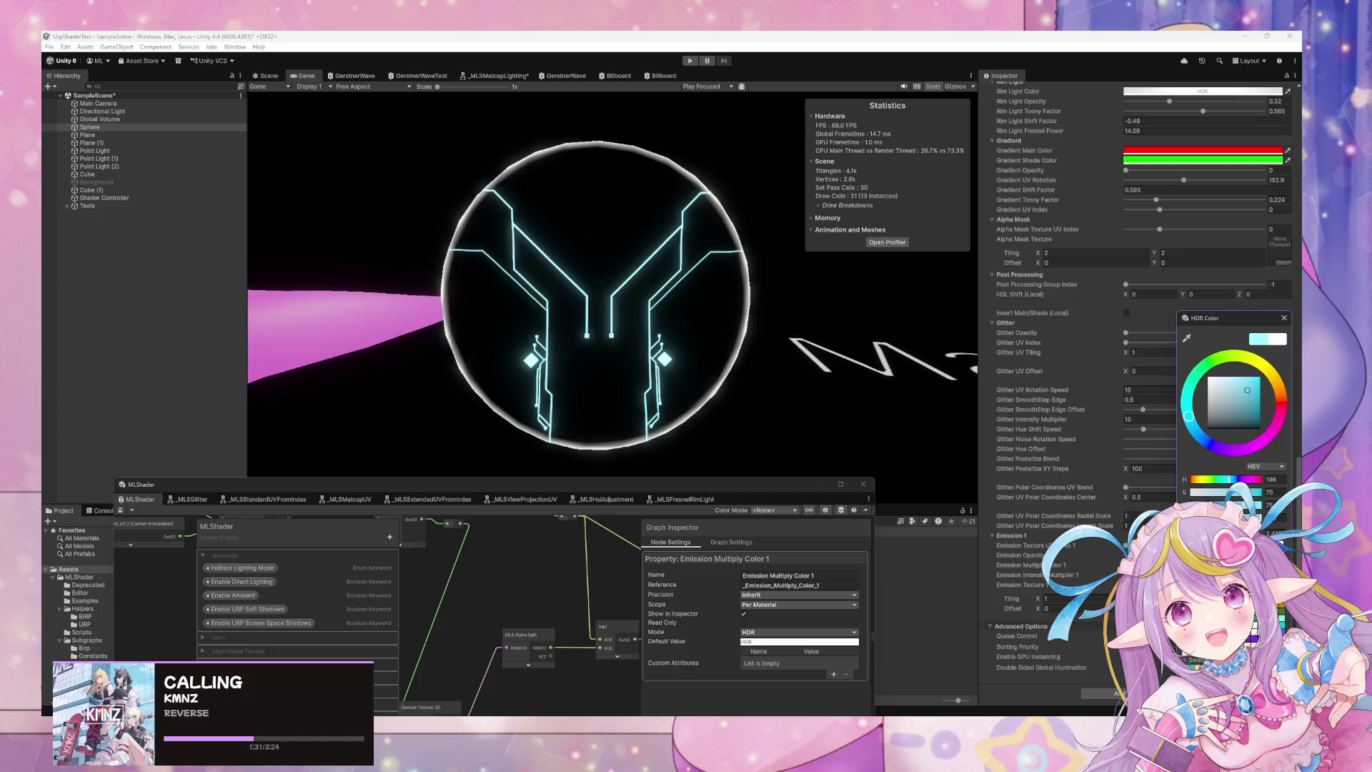
pyautogui.click(1272, 375)
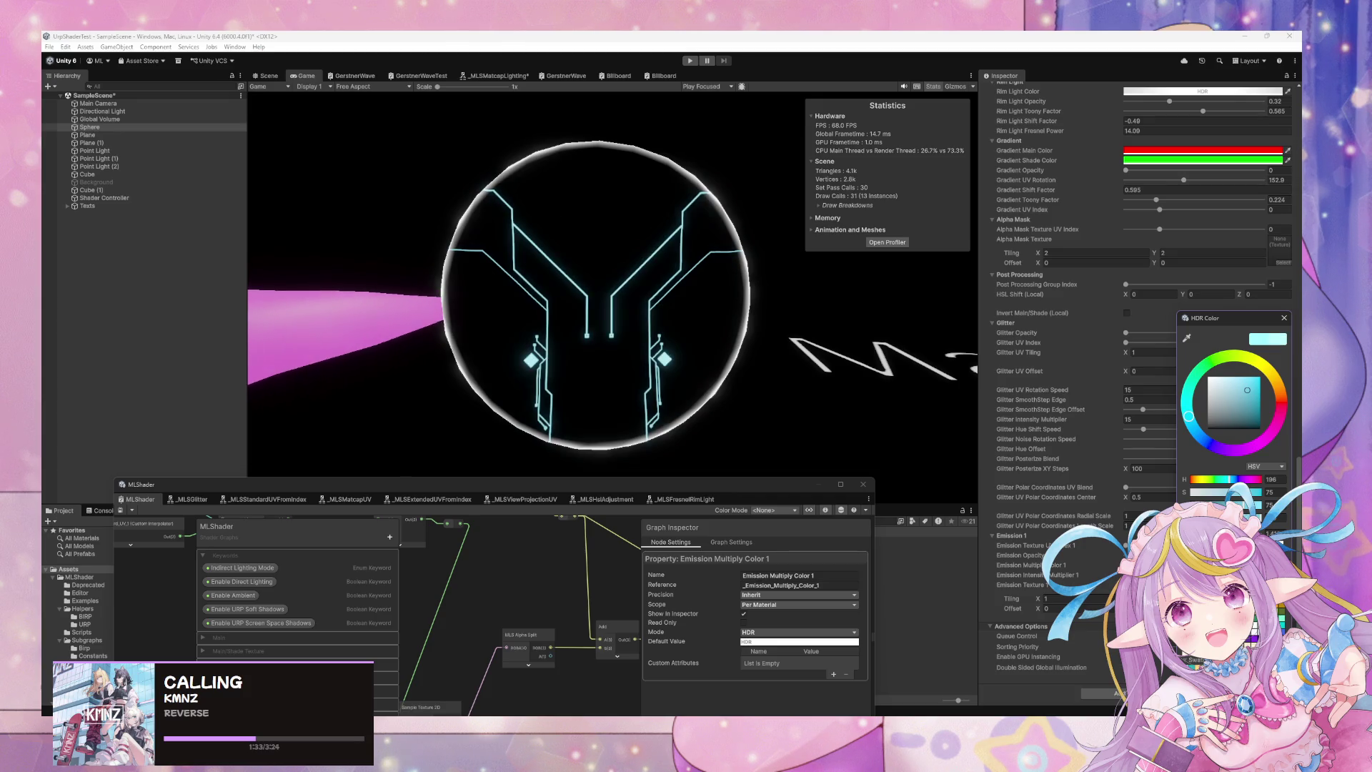
pyautogui.click(1104, 576)
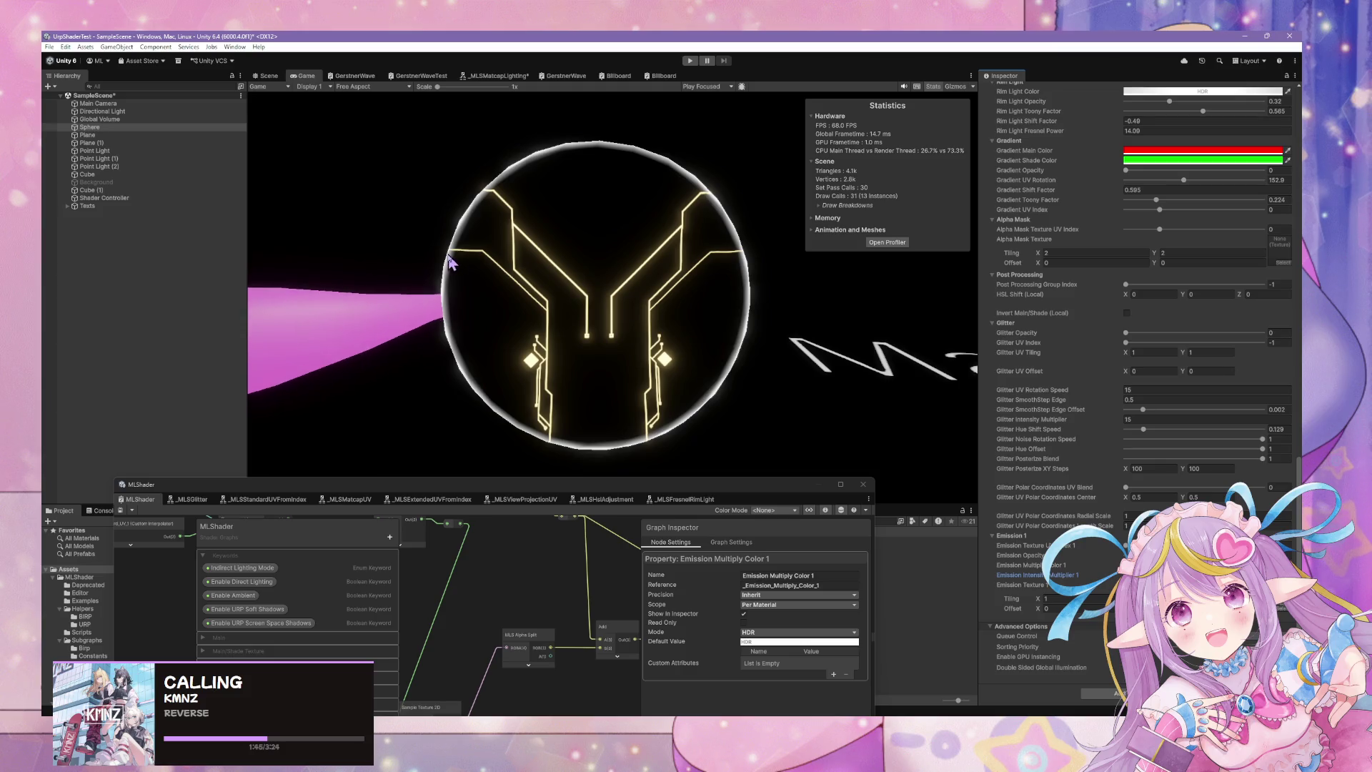
pyautogui.click(268, 79)
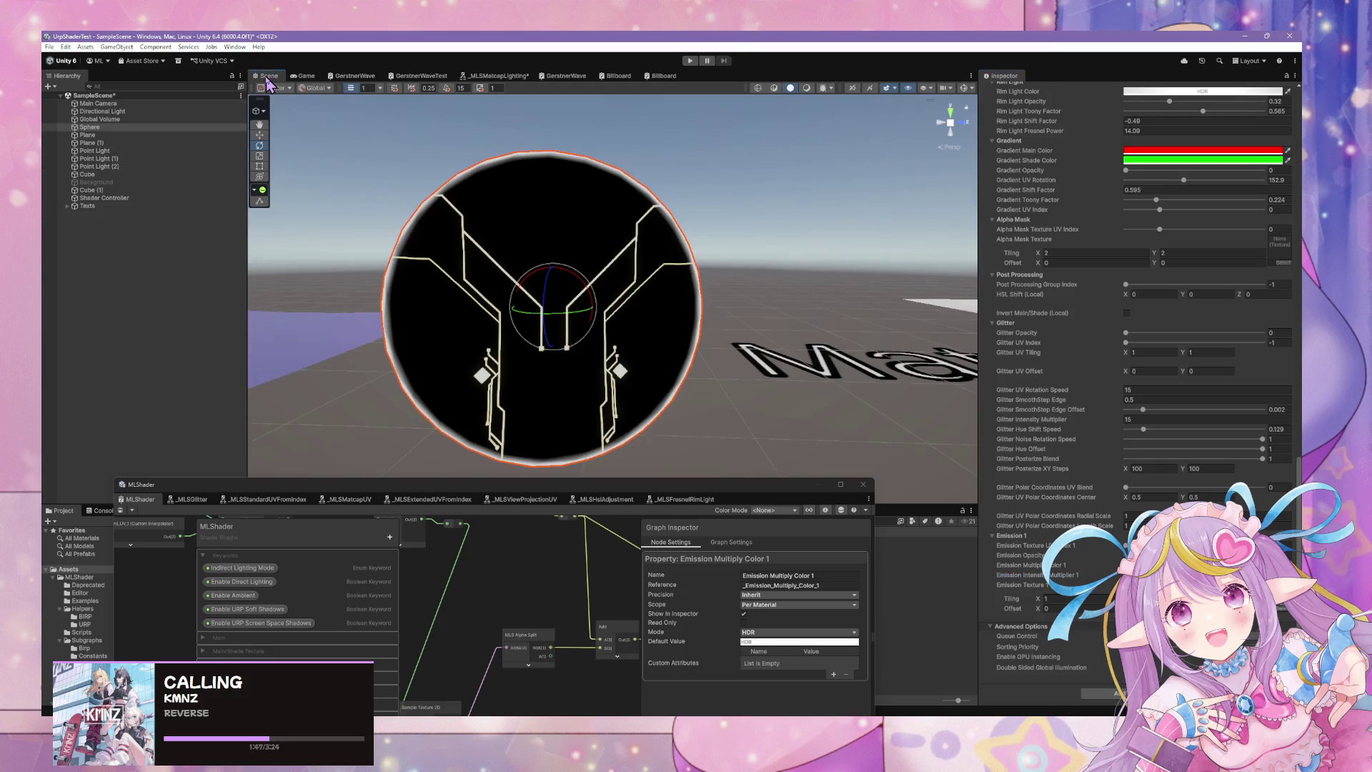
# Raise Glitter Opacity to 1, then bring back the MLShader graph showing Emission UV 1.
pyautogui.click(306, 76)
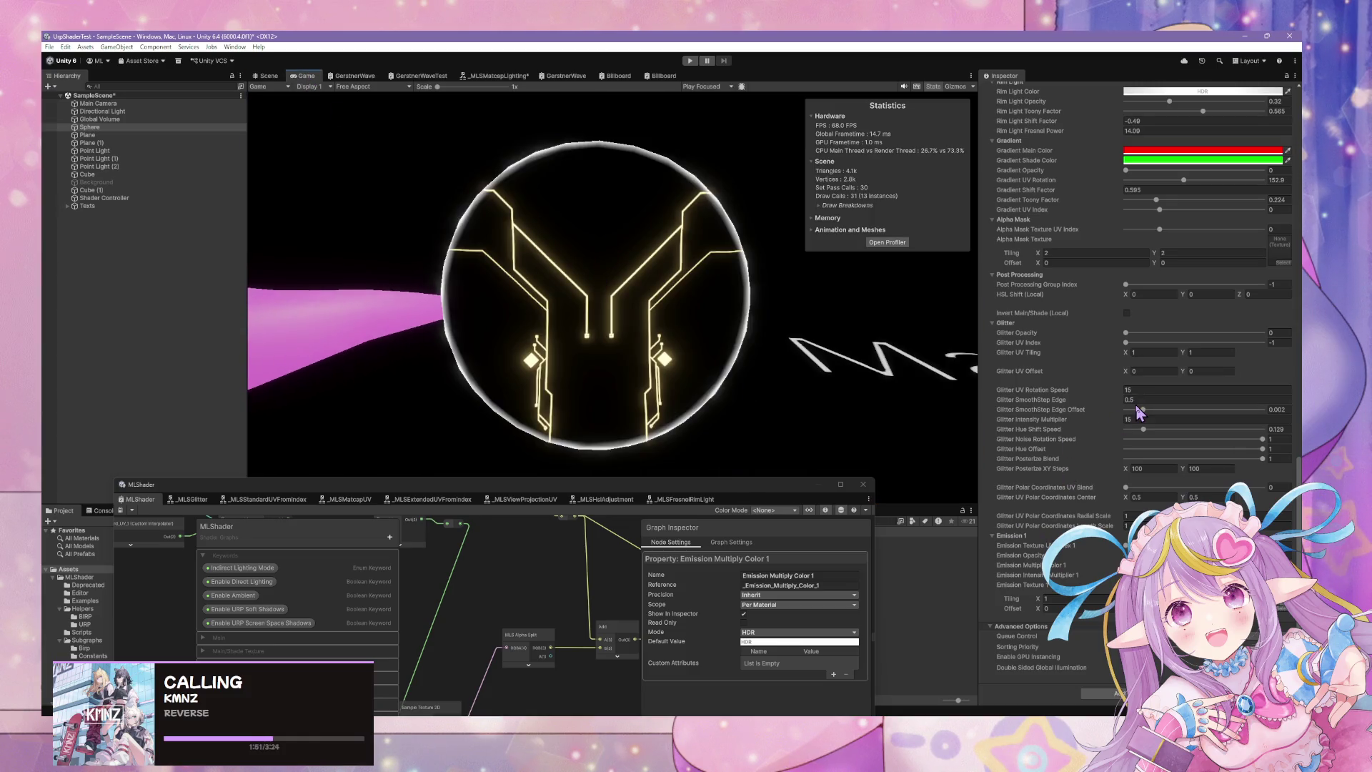
pyautogui.moveTo(1137, 333); pyautogui.dragTo(1270, 349)
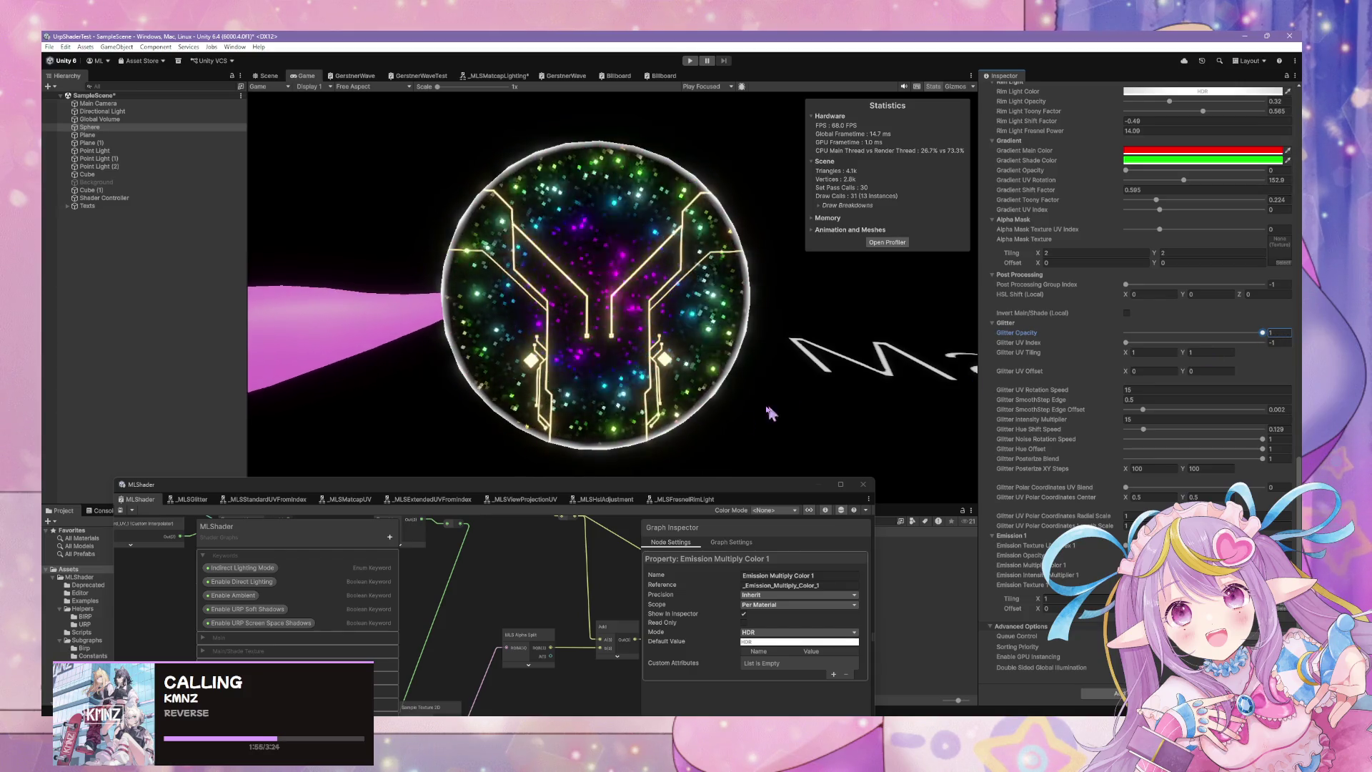
pyautogui.moveTo(629, 486); pyautogui.dragTo(804, 293)
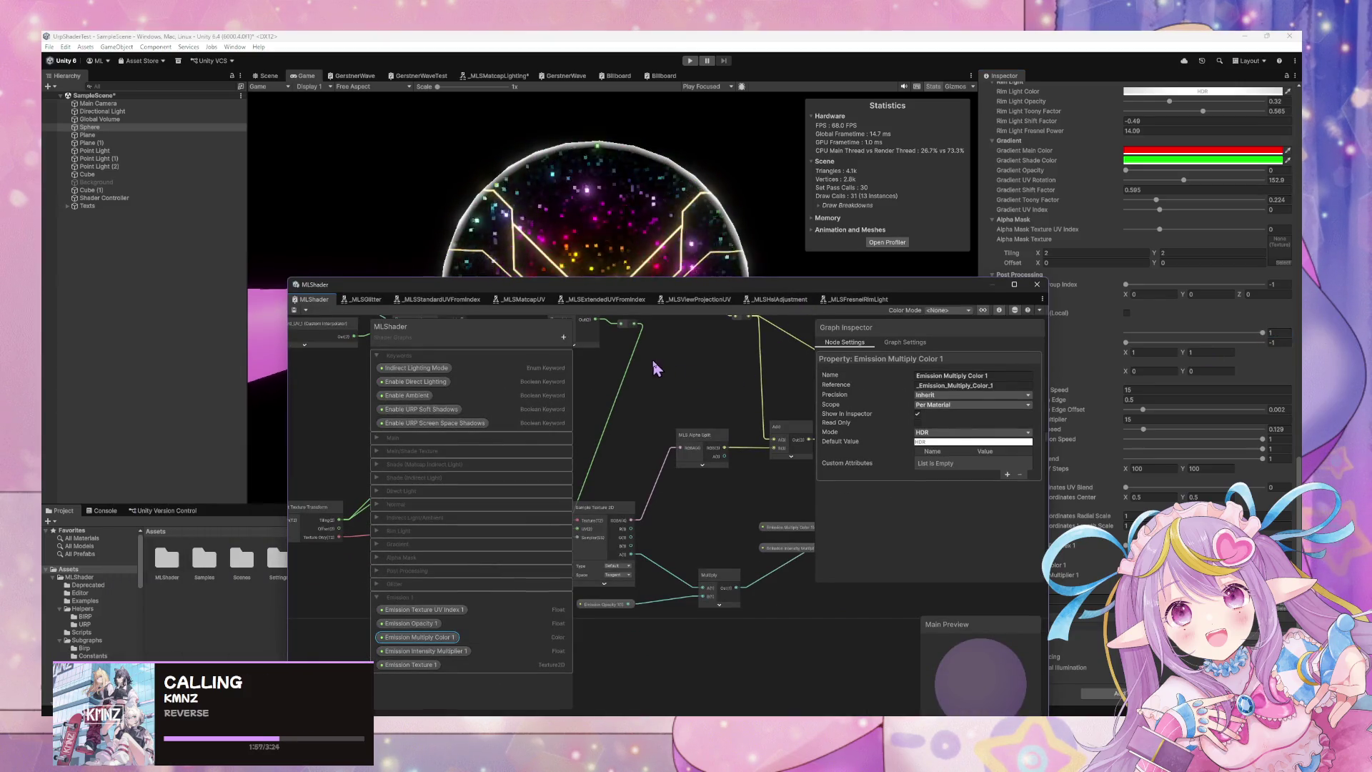
pyautogui.moveTo(655, 368); pyautogui.dragTo(727, 393)
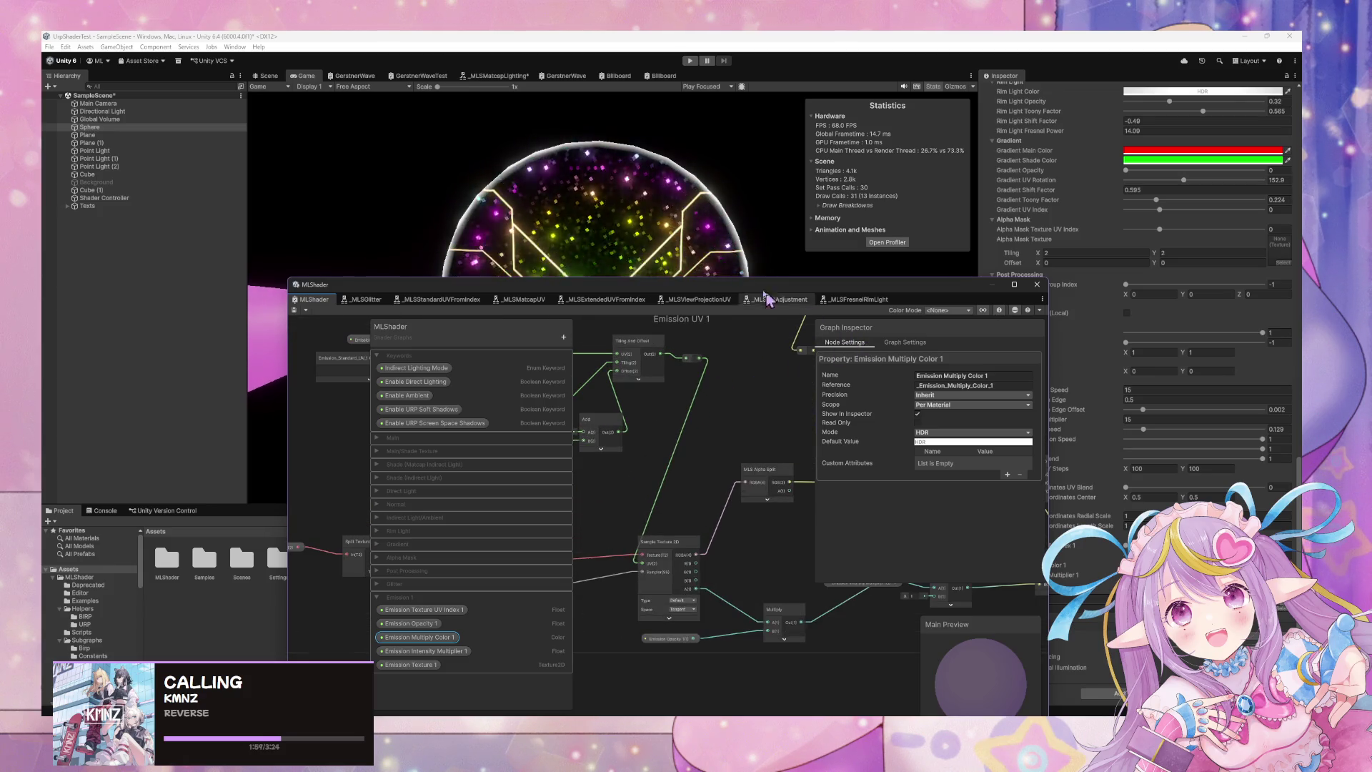
# Move the Shader Graph window down-left, then check the material's Emission Opacity and Intensity Multiplier settings.
pyautogui.moveTo(754, 286); pyautogui.dragTo(613, 423)
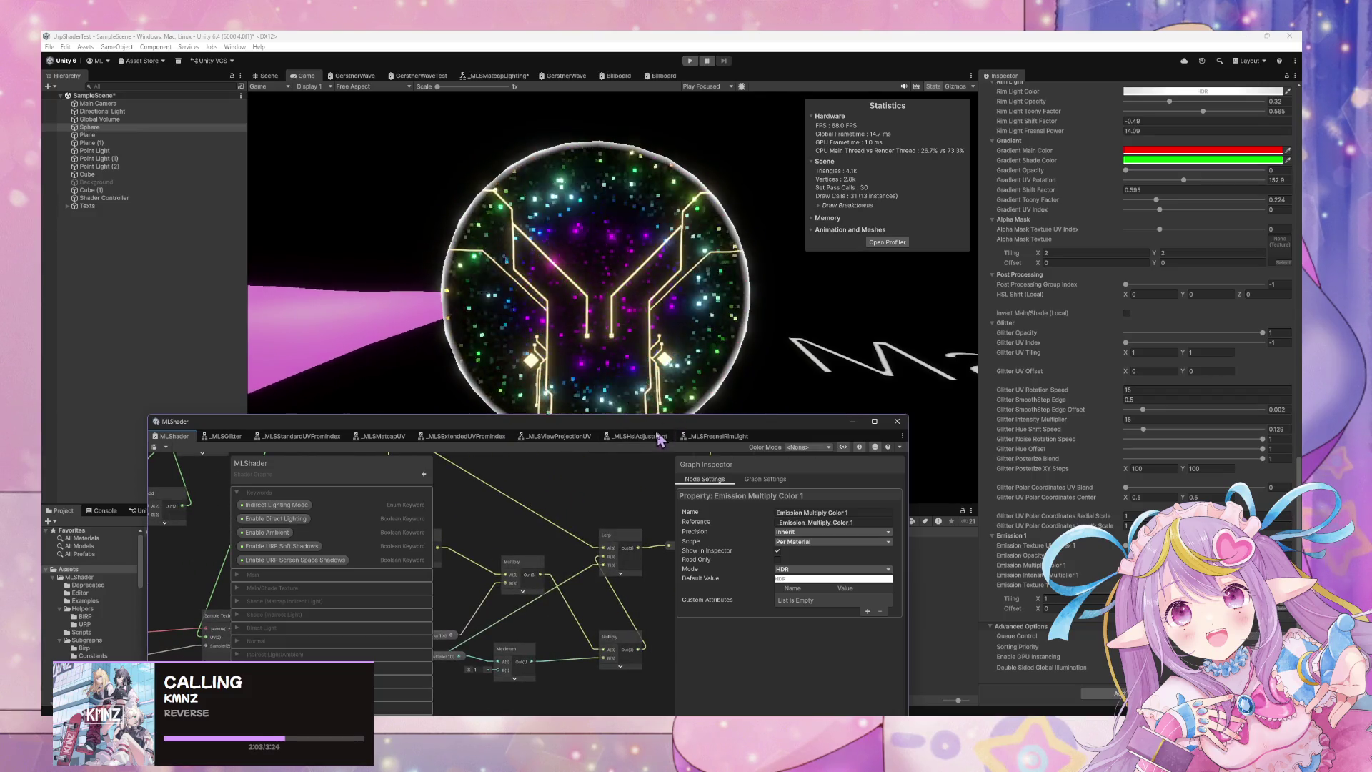
pyautogui.moveTo(648, 427); pyautogui.dragTo(629, 342)
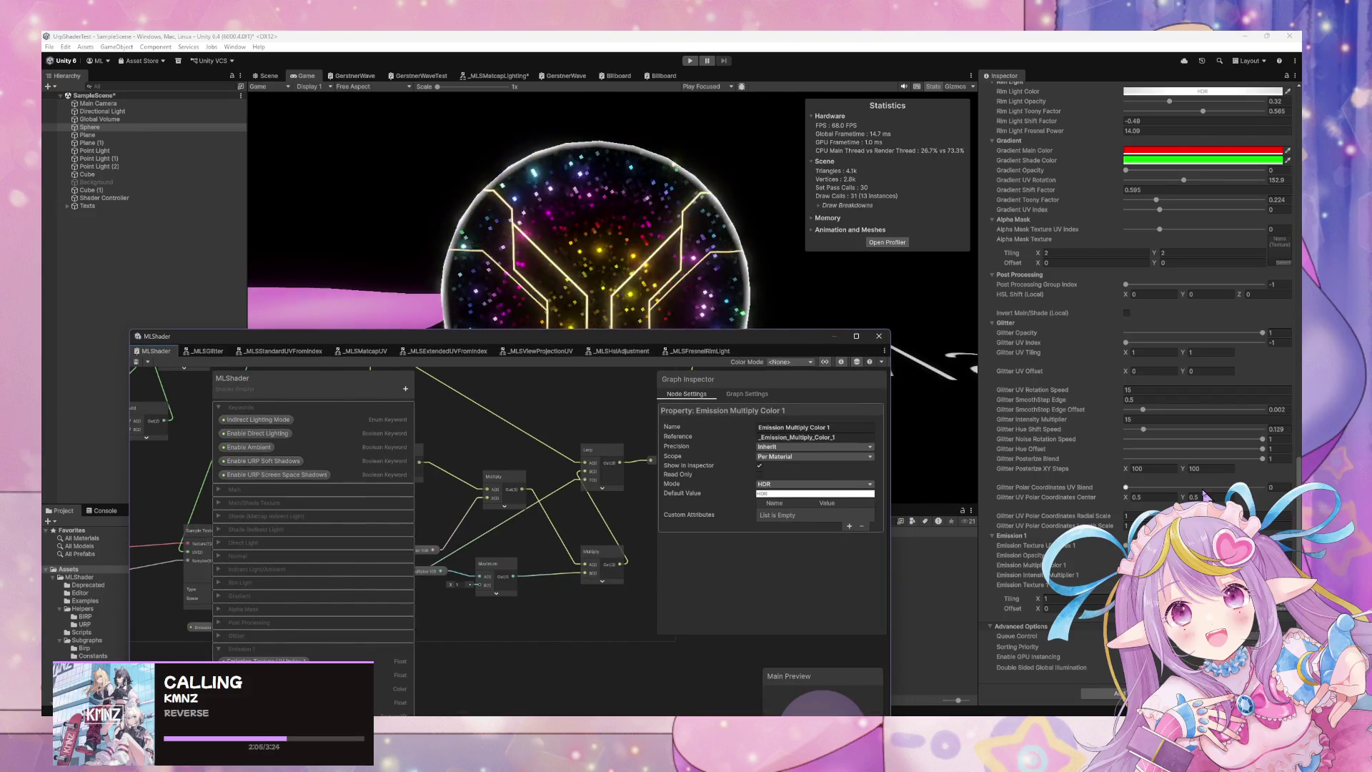
pyautogui.click(1125, 555)
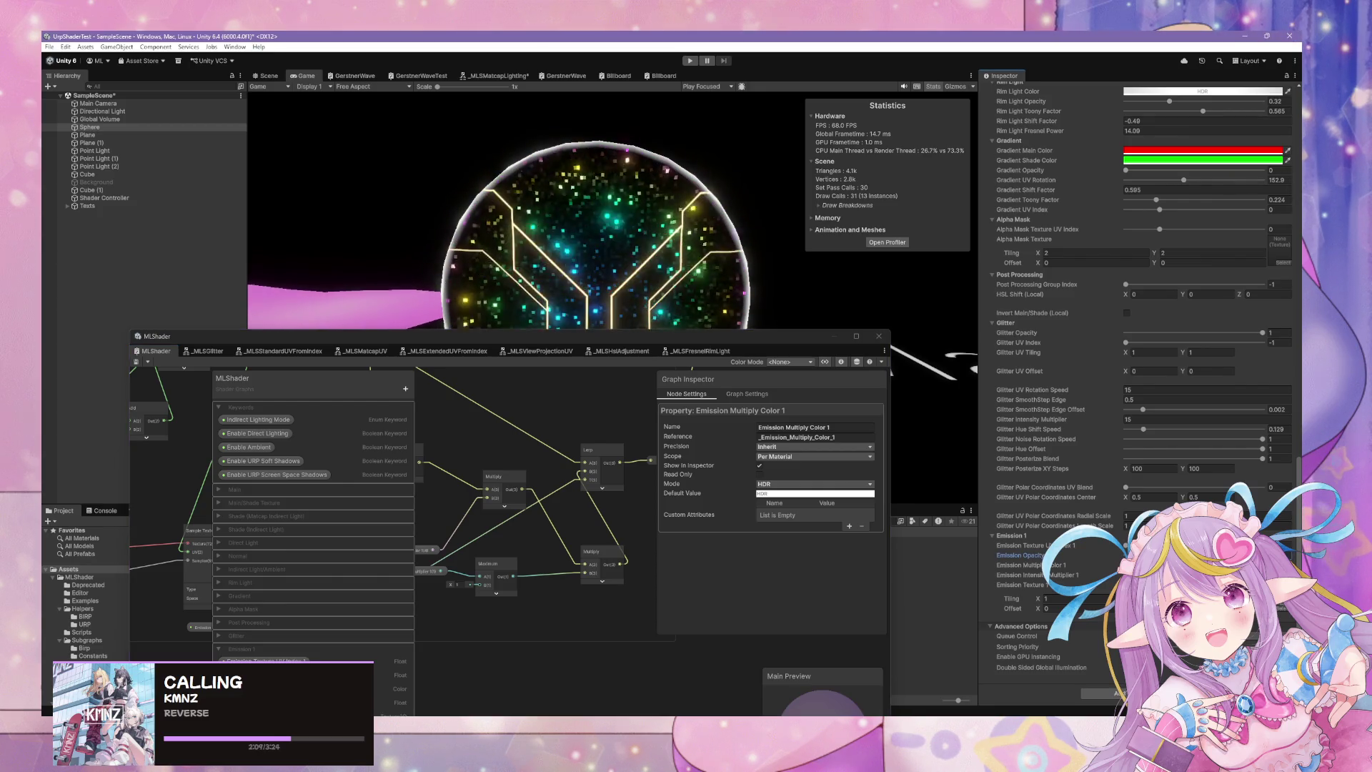
pyautogui.click(1126, 575)
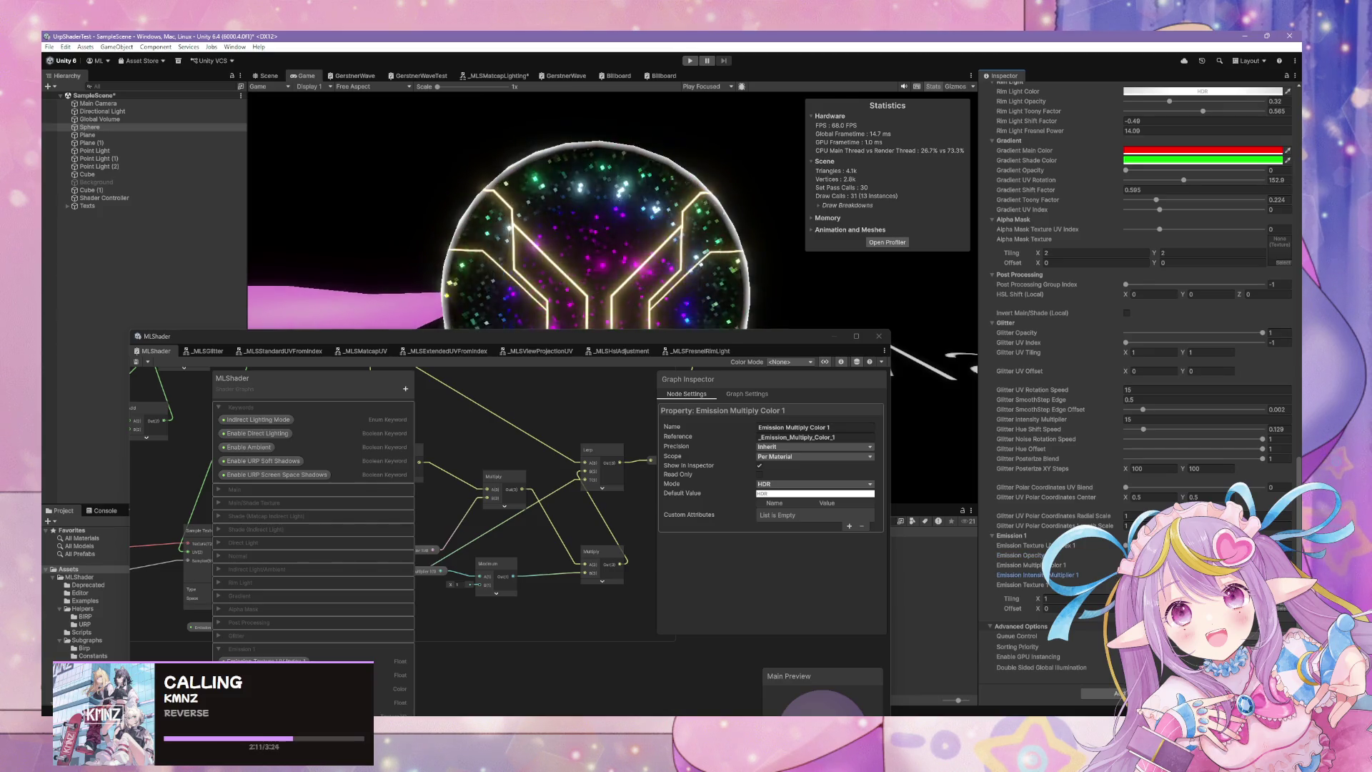
pyautogui.click(1126, 555)
# Drag the Lerp node to a new spot on the MLShader graph canvas.
pyautogui.moveTo(631, 434)
pyautogui.mouseDown()
pyautogui.moveTo(545, 450)
pyautogui.moveTo(561, 423)
pyautogui.moveTo(593, 434)
pyautogui.mouseUp()
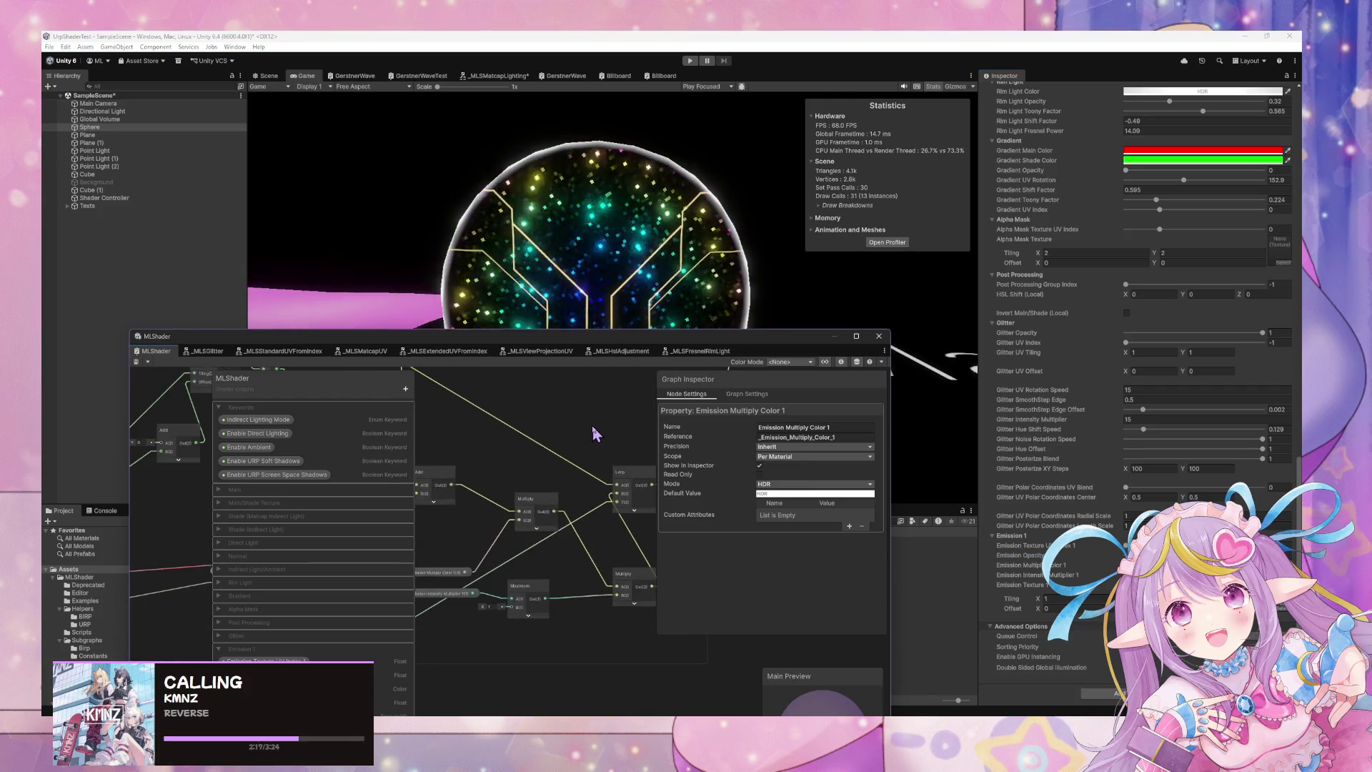
pyautogui.click(646, 480)
pyautogui.moveTo(667, 475)
pyautogui.mouseDown()
pyautogui.moveTo(569, 460)
pyautogui.moveTo(631, 474)
pyautogui.moveTo(605, 456)
pyautogui.moveTo(643, 481)
pyautogui.moveTo(582, 436)
pyautogui.moveTo(736, 478)
pyautogui.moveTo(670, 448)
pyautogui.moveTo(643, 515)
pyautogui.moveTo(637, 420)
pyautogui.moveTo(579, 503)
pyautogui.moveTo(603, 491)
pyautogui.moveTo(505, 465)
pyautogui.moveTo(598, 481)
pyautogui.moveTo(566, 491)
pyautogui.moveTo(551, 450)
pyautogui.moveTo(458, 464)
pyautogui.mouseUp()
pyautogui.moveTo(553, 492)
pyautogui.mouseDown()
pyautogui.moveTo(514, 493)
pyautogui.moveTo(654, 495)
pyautogui.moveTo(558, 539)
pyautogui.mouseUp()
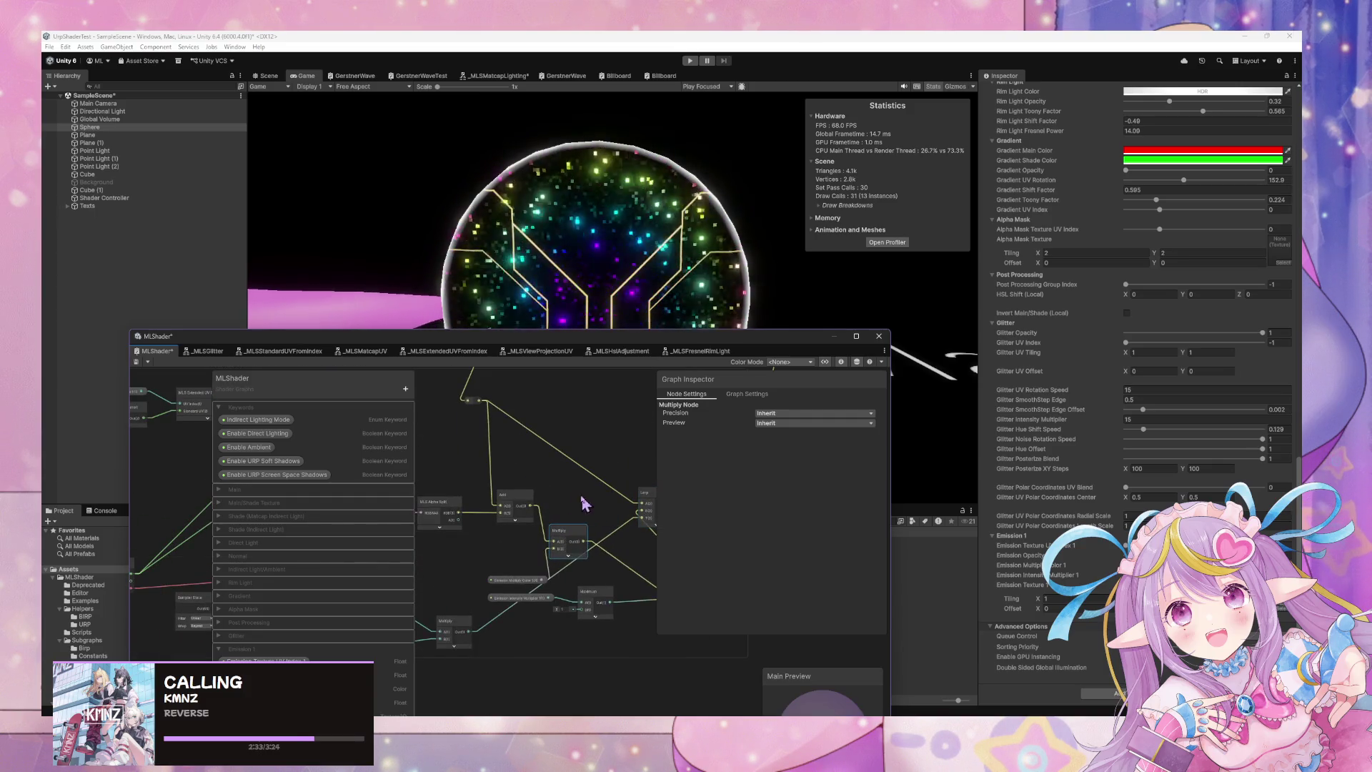
pyautogui.scroll(-10, 567, 490)
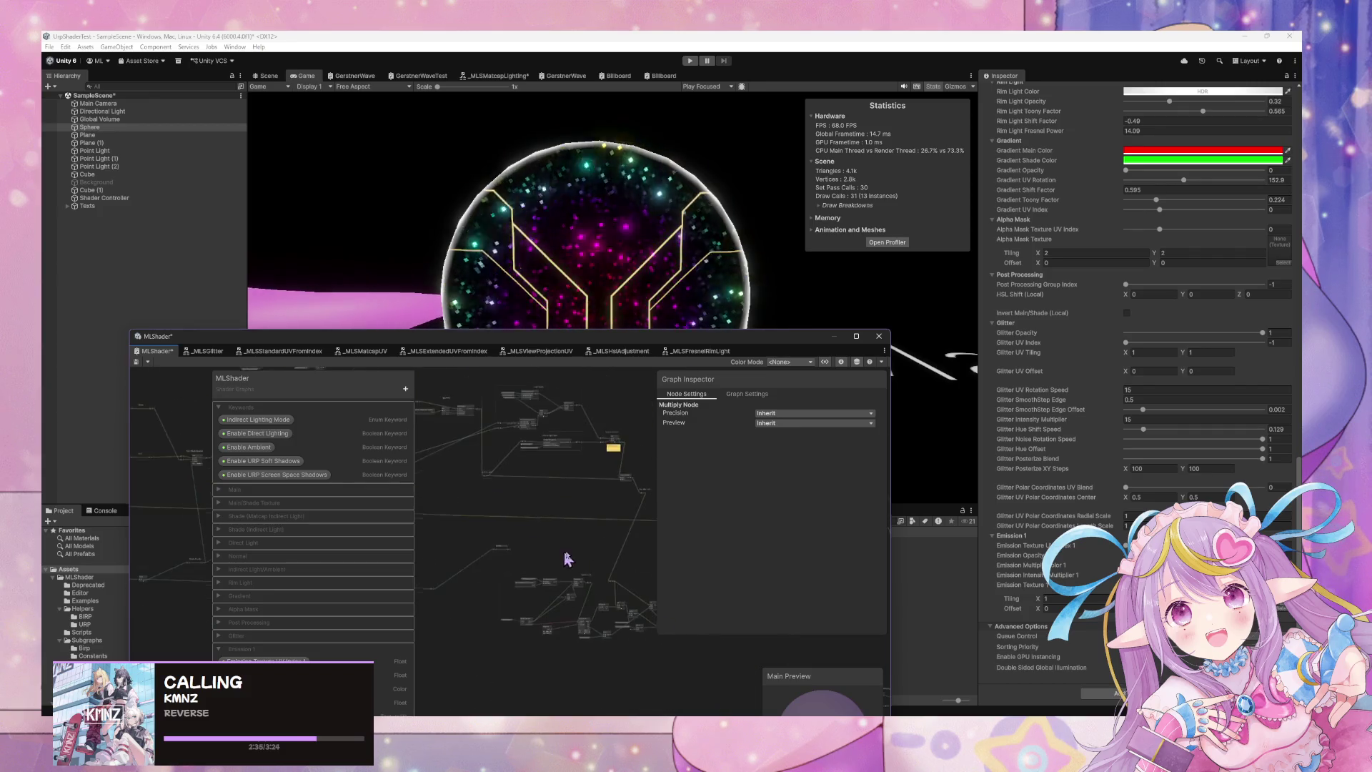
pyautogui.scroll(5, 662, 571)
pyautogui.doubleClick(610, 528)
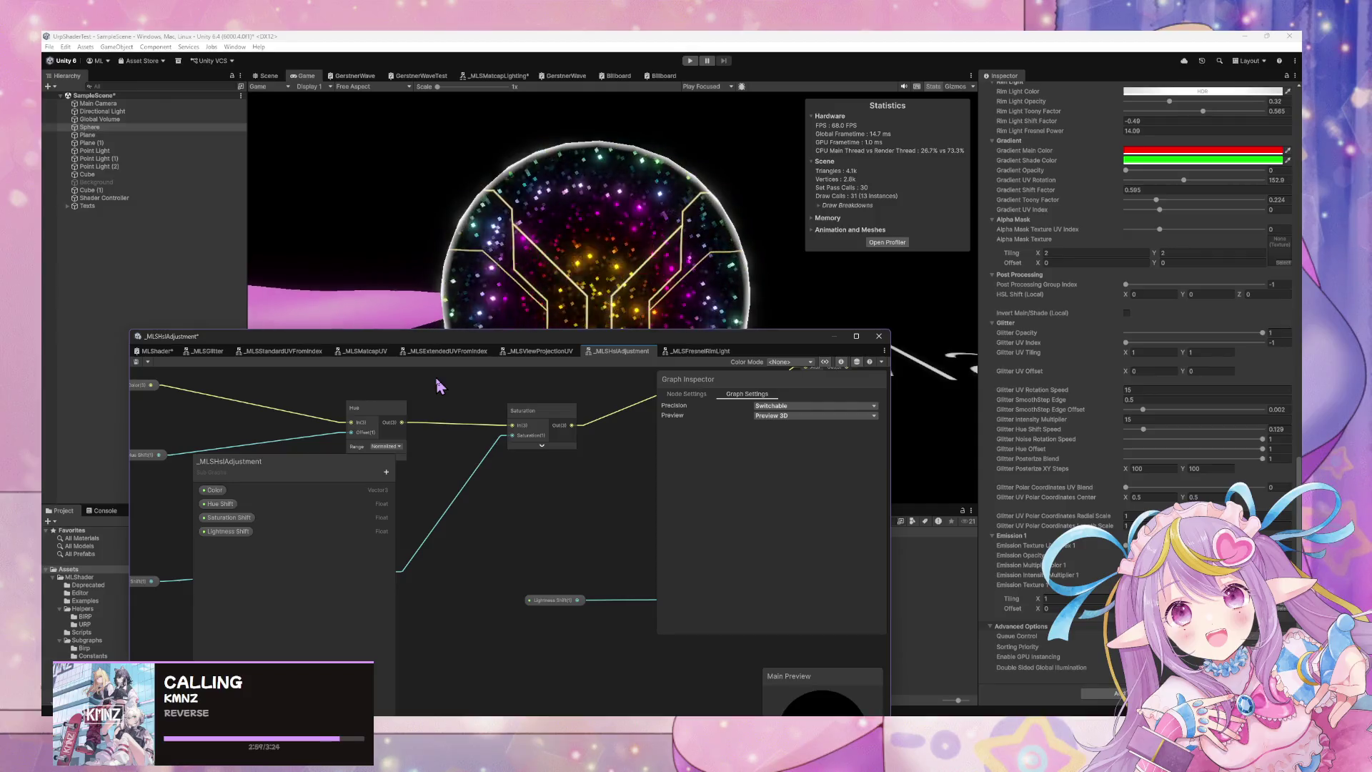
pyautogui.scroll(-2, 550, 461)
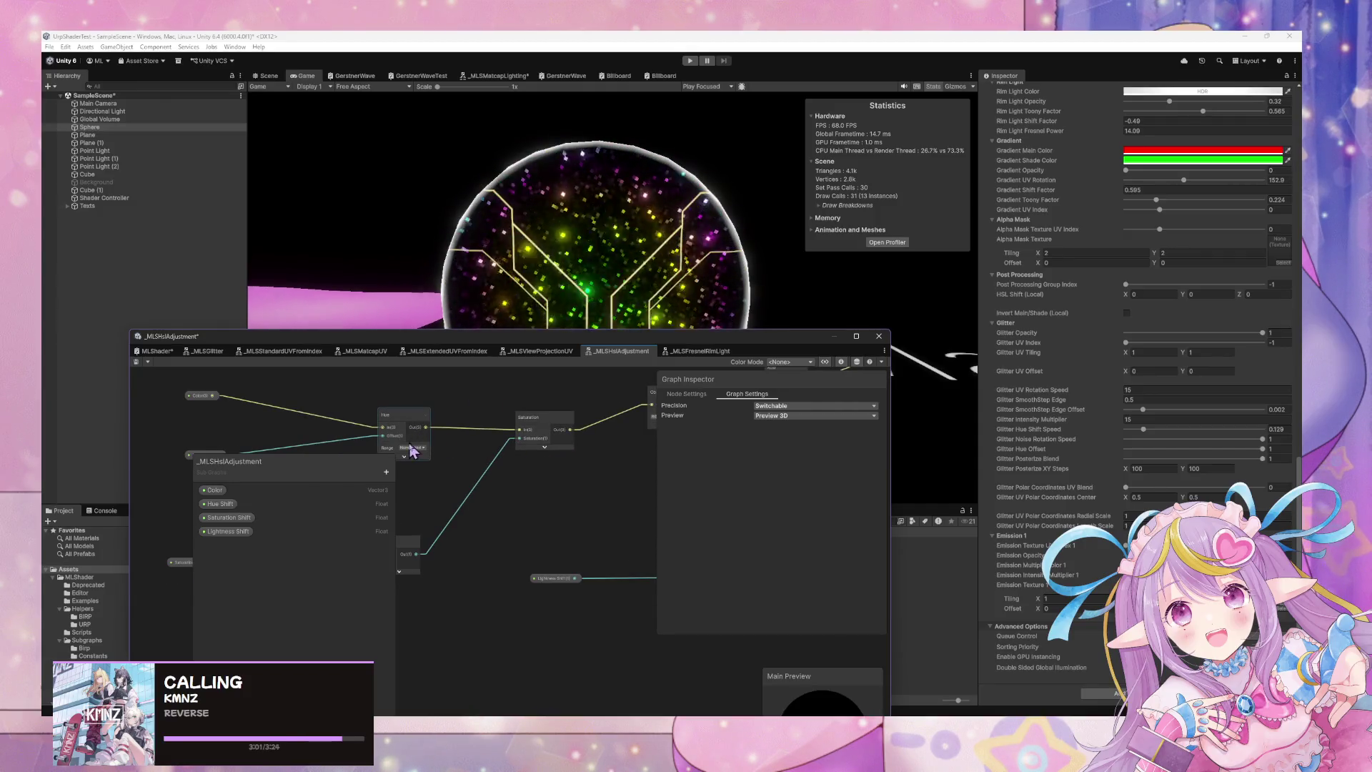
pyautogui.click(413, 458)
pyautogui.moveTo(576, 505)
pyautogui.mouseDown()
pyautogui.moveTo(613, 459)
pyautogui.moveTo(766, 453)
pyautogui.moveTo(652, 438)
pyautogui.mouseUp()
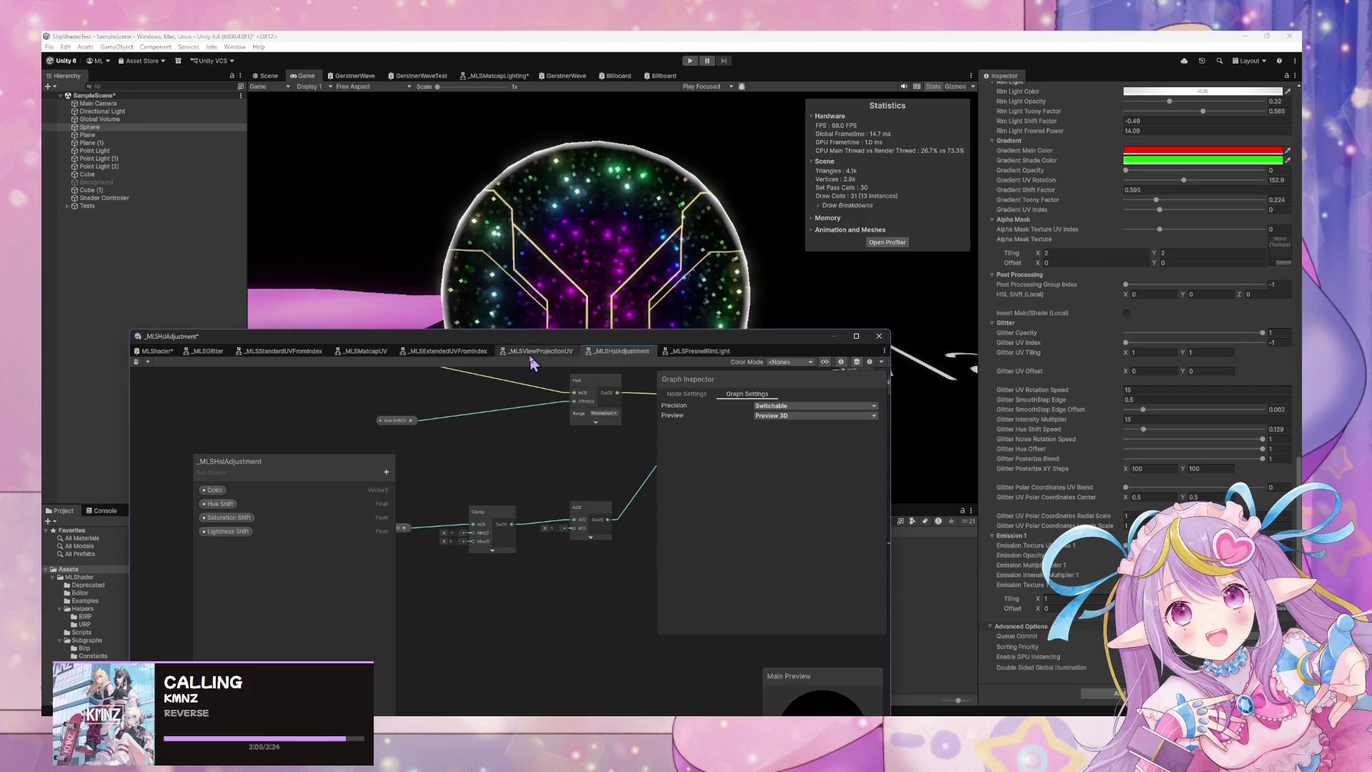
pyautogui.click(160, 354)
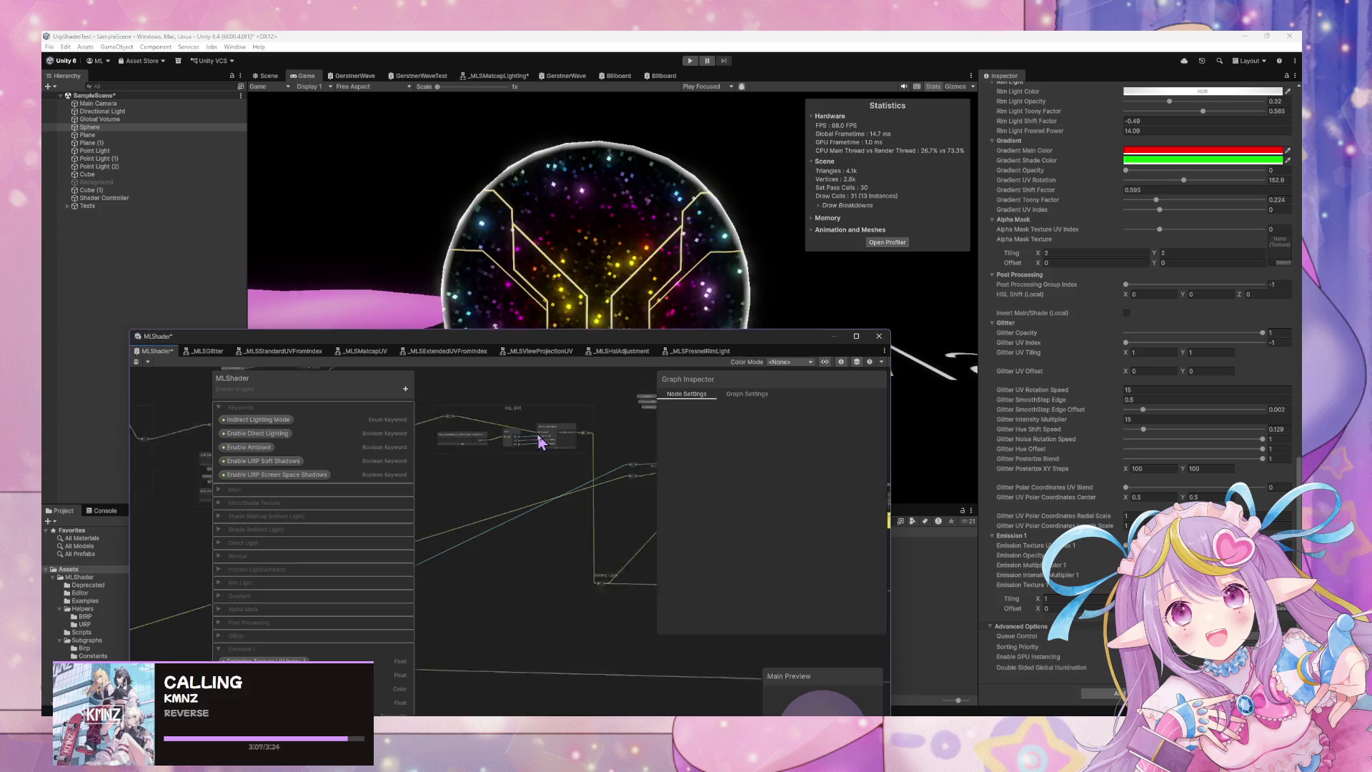
pyautogui.moveTo(447, 427)
pyautogui.mouseDown()
pyautogui.moveTo(622, 450)
pyautogui.moveTo(471, 397)
pyautogui.mouseUp()
pyautogui.scroll(-3, 527, 409)
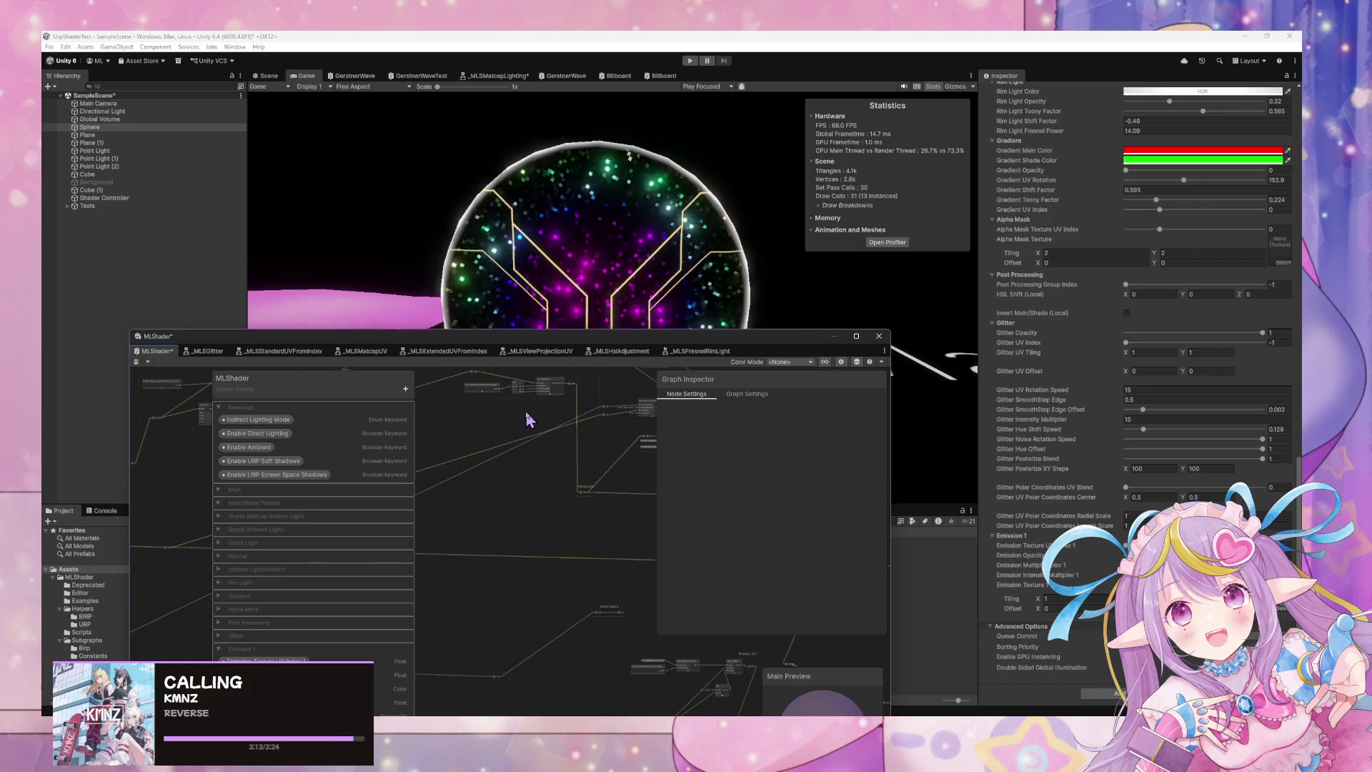
pyautogui.moveTo(439, 389); pyautogui.dragTo(441, 422)
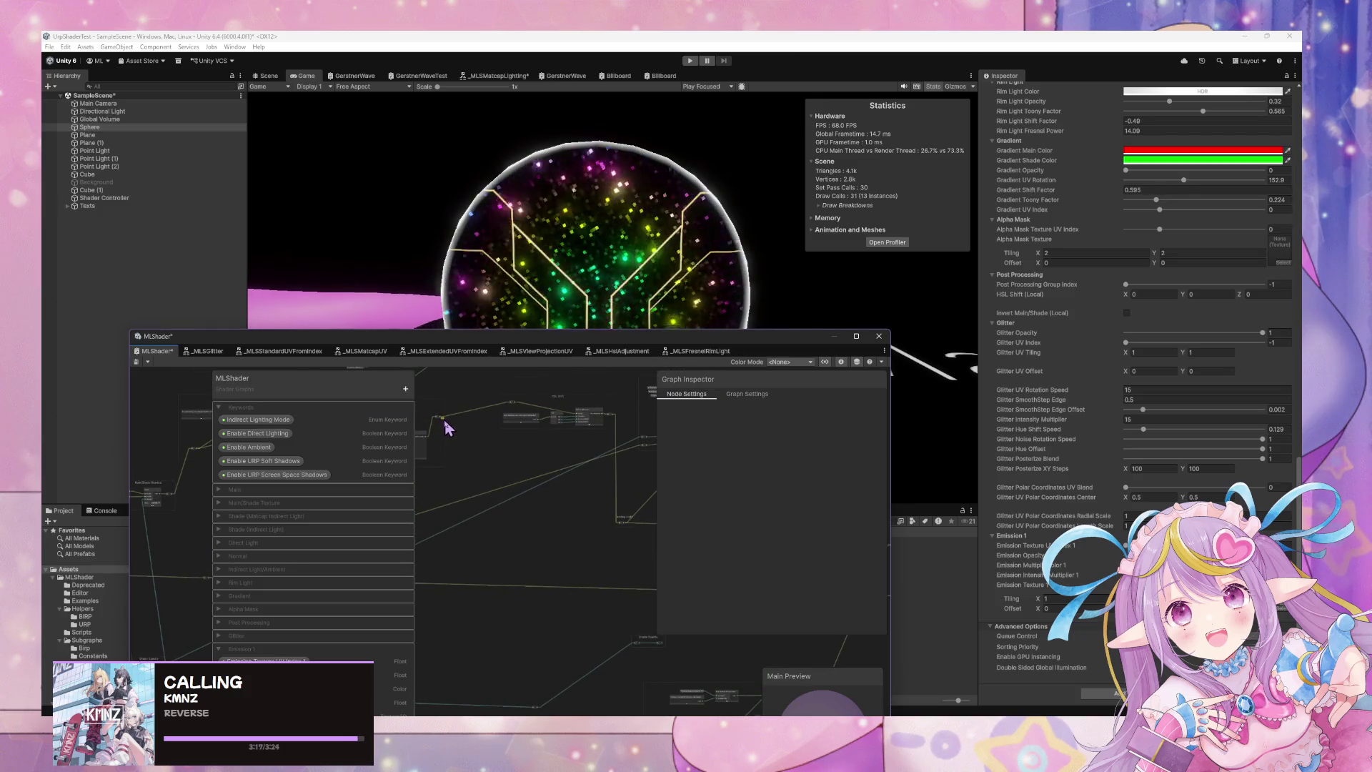
pyautogui.moveTo(612, 522)
pyautogui.mouseDown()
pyautogui.moveTo(466, 451)
pyautogui.moveTo(441, 423)
pyautogui.mouseUp()
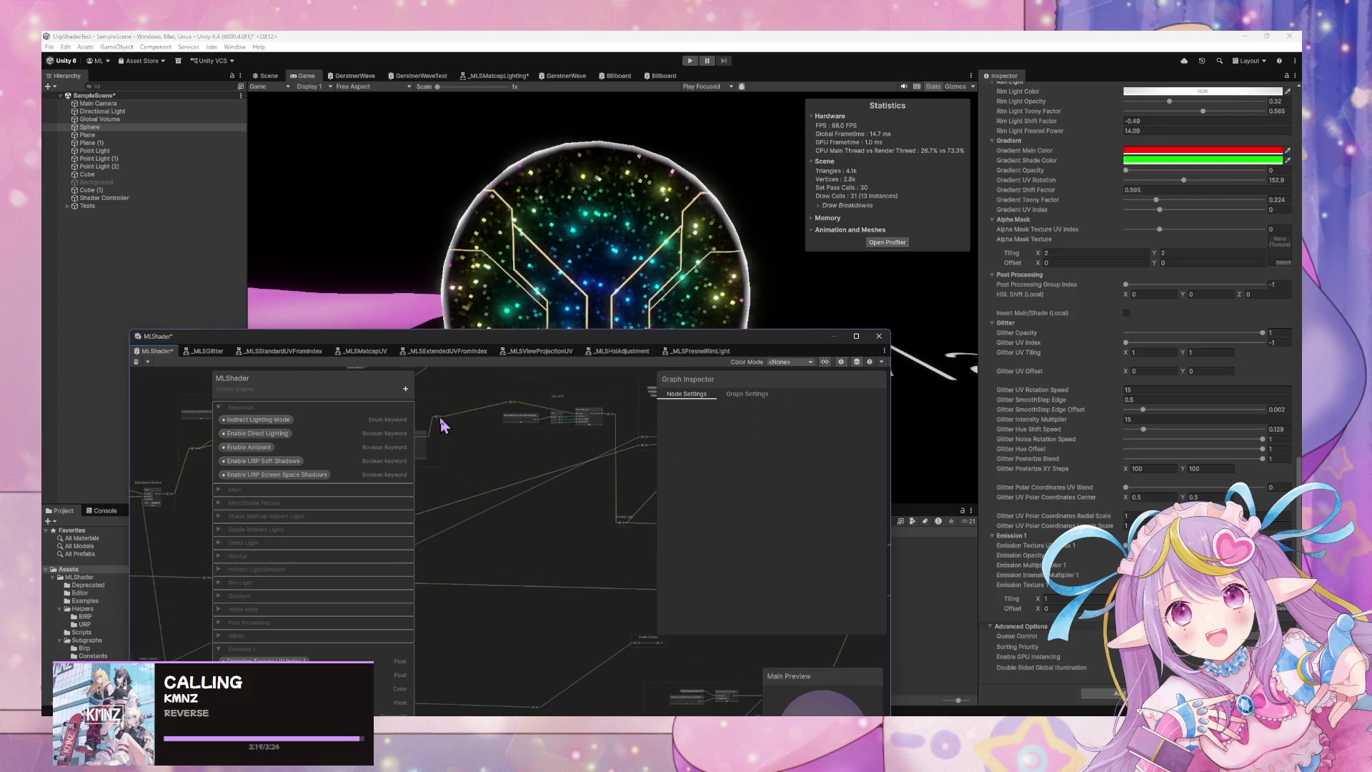
pyautogui.moveTo(509, 462); pyautogui.dragTo(617, 529)
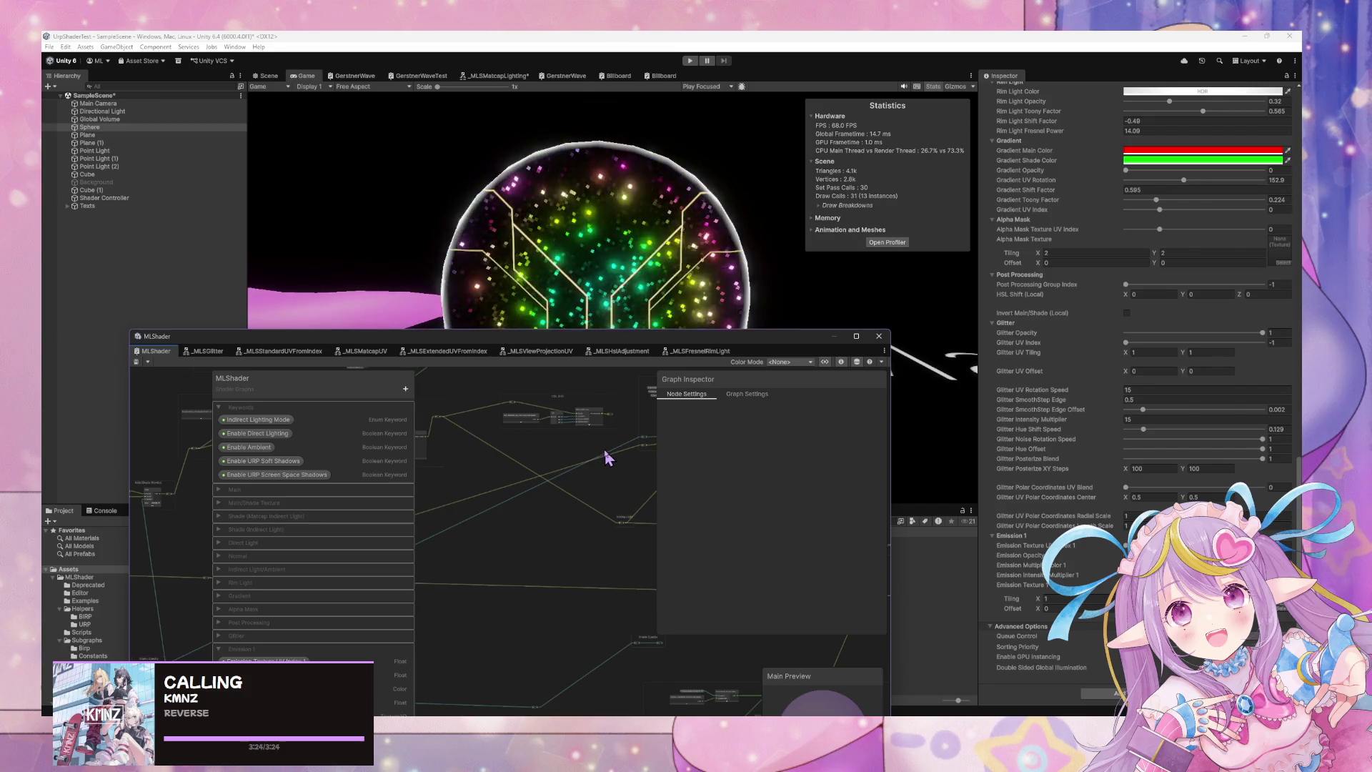
pyautogui.scroll(3, 606, 457)
pyautogui.moveTo(639, 464)
pyautogui.mouseDown()
pyautogui.moveTo(560, 459)
pyautogui.moveTo(637, 453)
pyautogui.moveTo(560, 448)
pyautogui.moveTo(671, 490)
pyautogui.moveTo(551, 481)
pyautogui.moveTo(615, 506)
pyautogui.moveTo(524, 484)
pyautogui.moveTo(386, 411)
pyautogui.moveTo(336, 357)
pyautogui.mouseUp()
pyautogui.hotkey('alt', 'Tab')
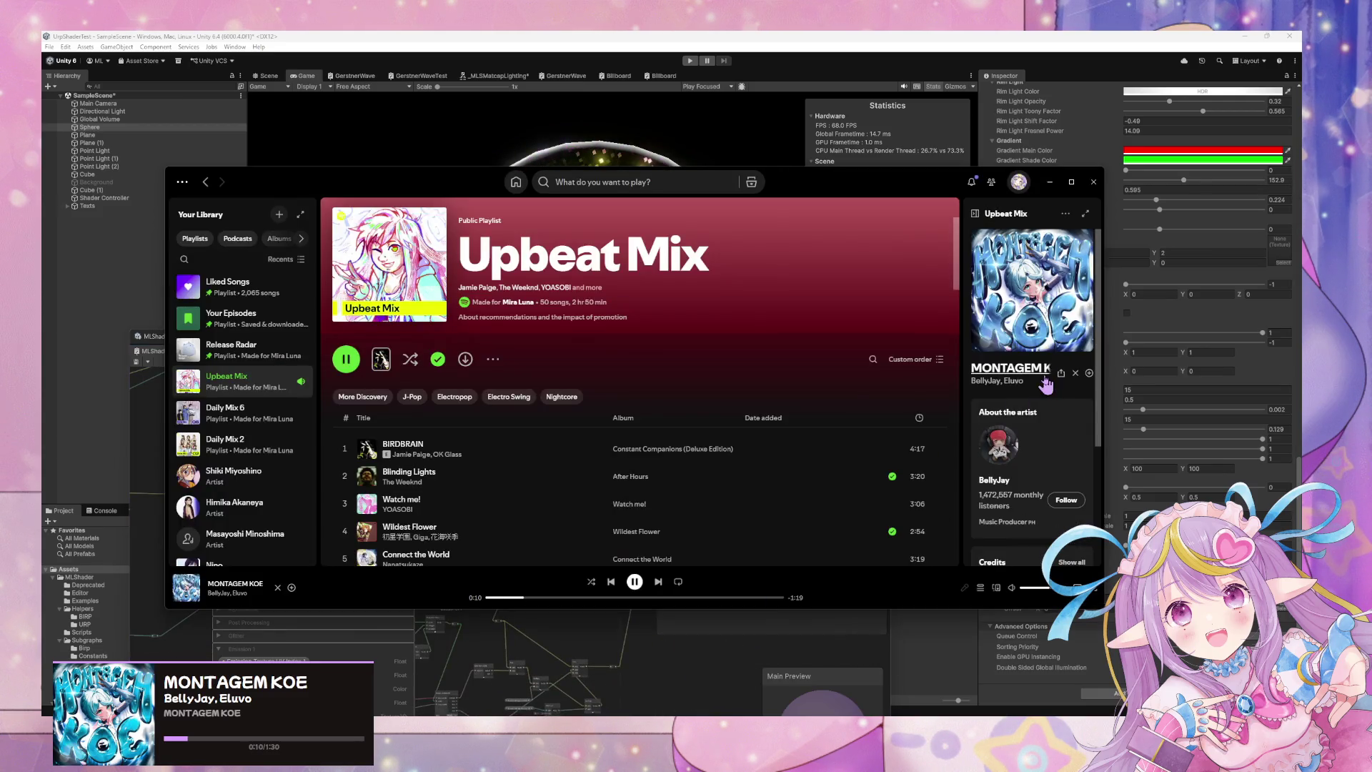
# Open BellyJay's artist page and browse the full discography.
pyautogui.click(993, 382)
pyautogui.scroll(-8, 604, 452)
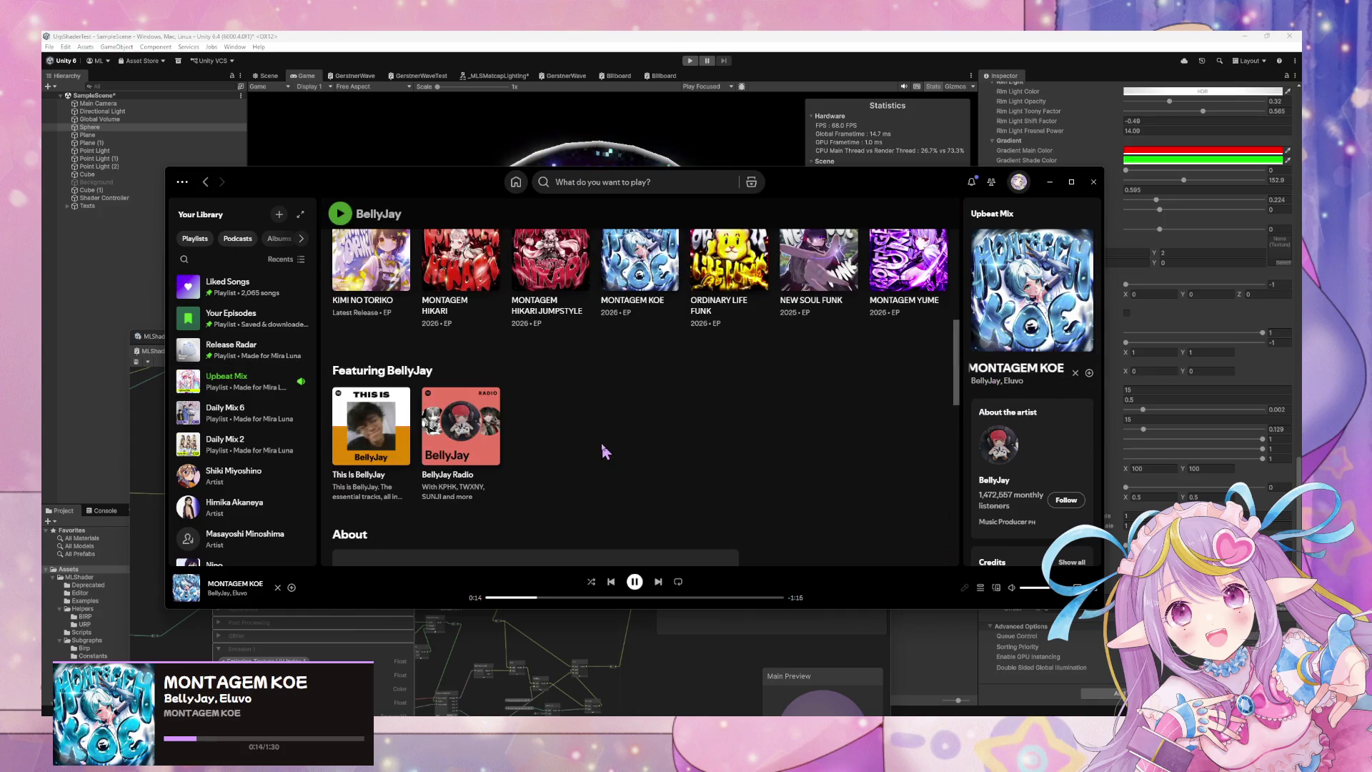
pyautogui.scroll(2, 614, 447)
pyautogui.click(931, 274)
pyautogui.scroll(-15, 686, 428)
pyautogui.scroll(-15, 695, 438)
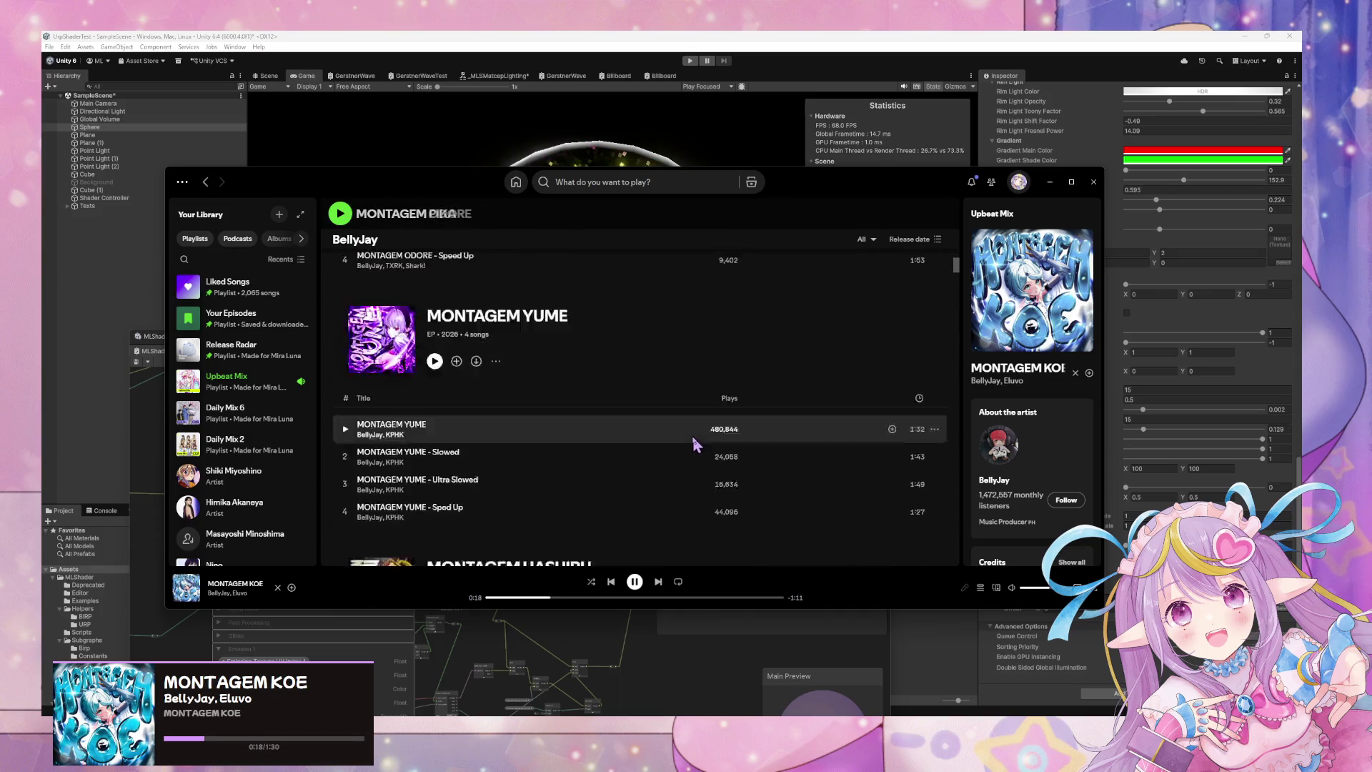
pyautogui.scroll(-15, 694, 449)
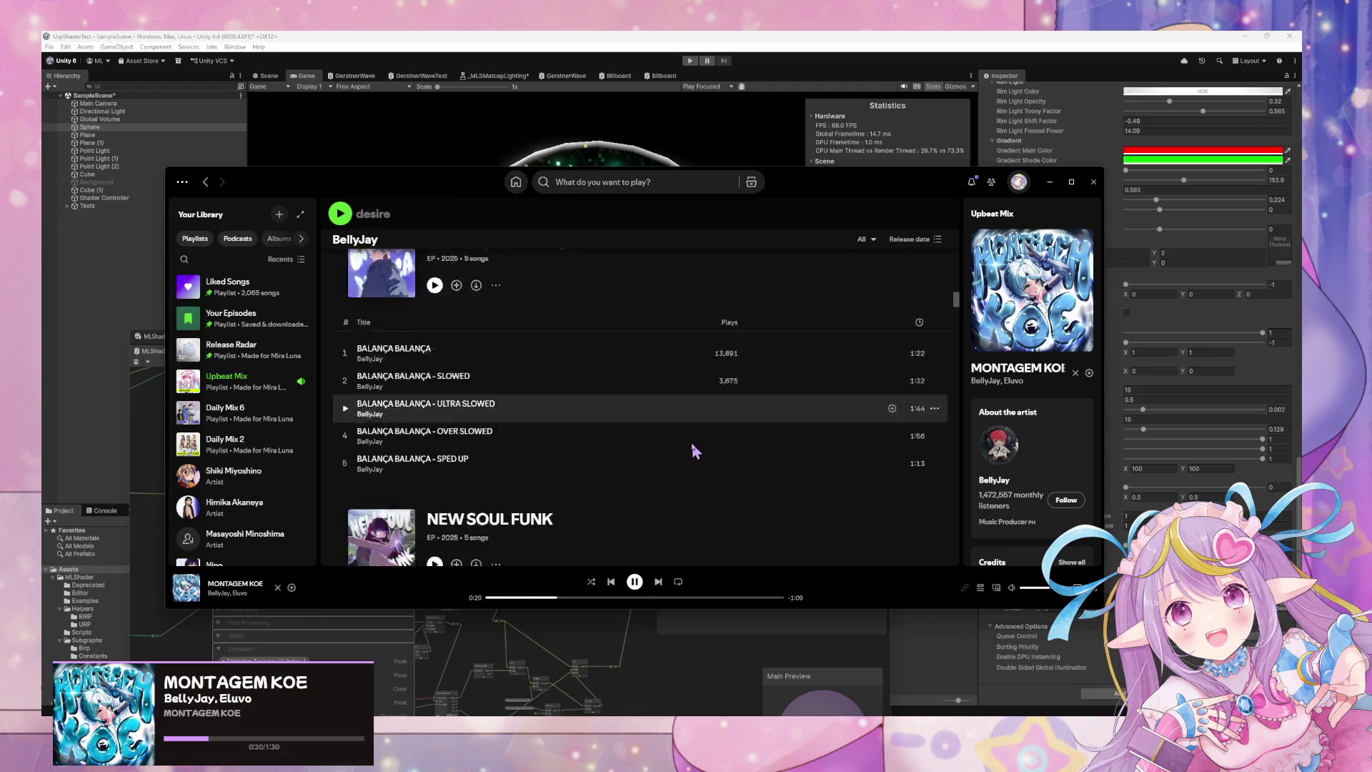
pyautogui.moveTo(956, 309); pyautogui.dragTo(941, 579)
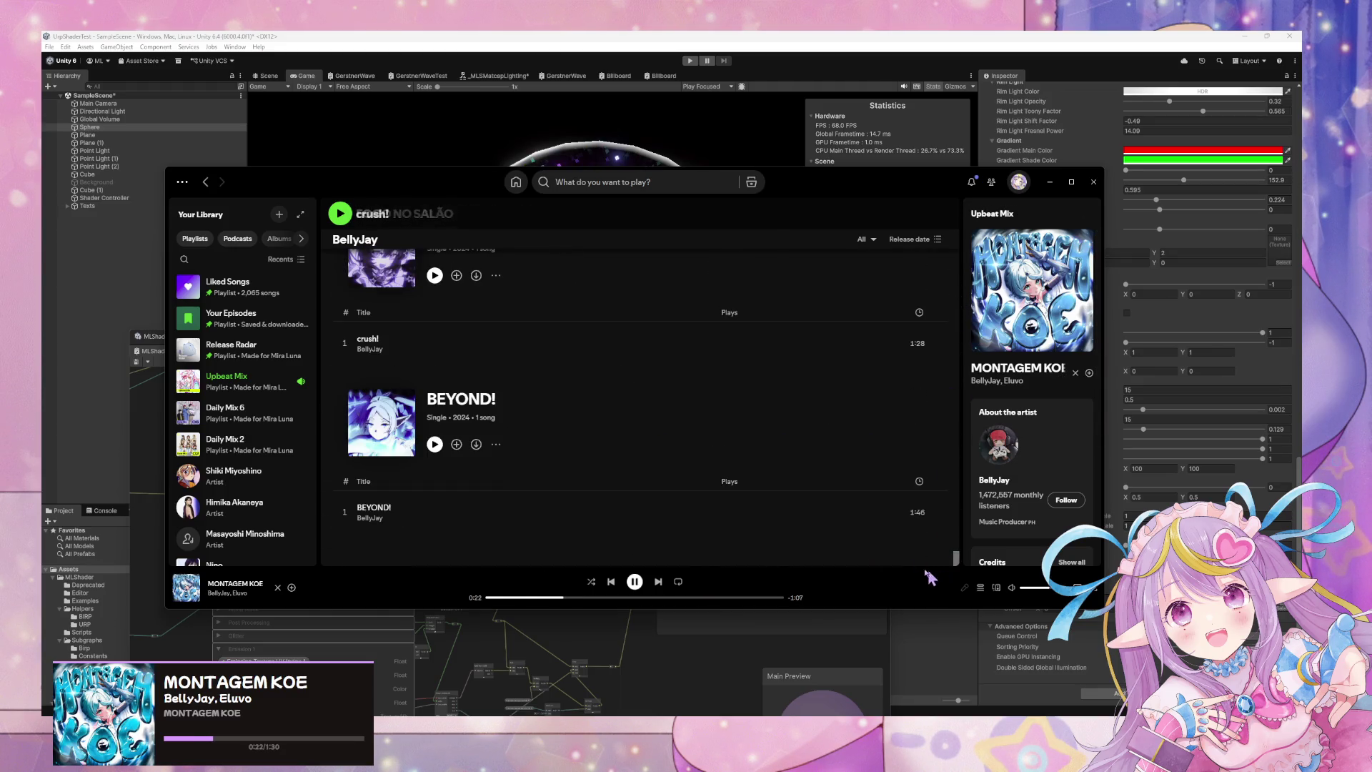
# Return to BellyJay's artist page and view the artist's About details.
pyautogui.click(1016, 486)
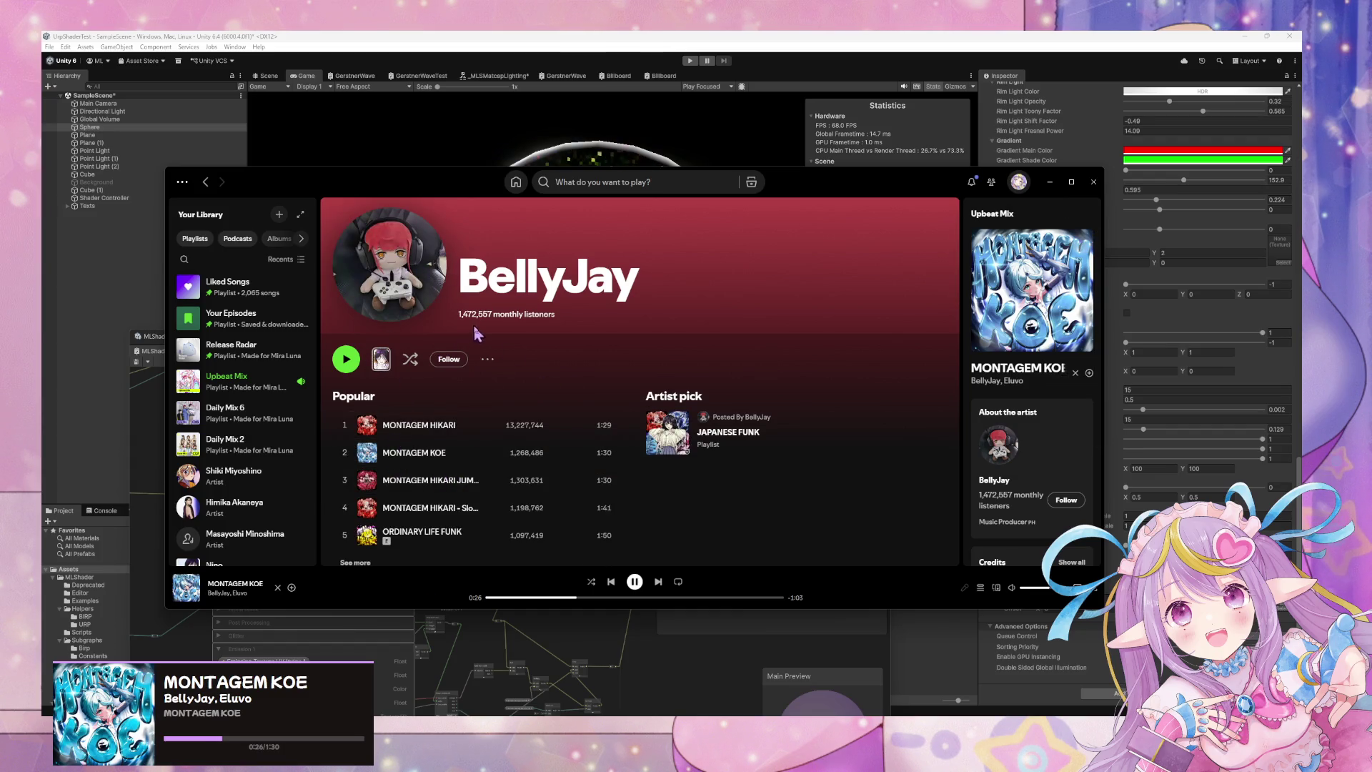
pyautogui.scroll(-10, 472, 333)
pyautogui.scroll(10, 443, 315)
pyautogui.scroll(-15, 715, 437)
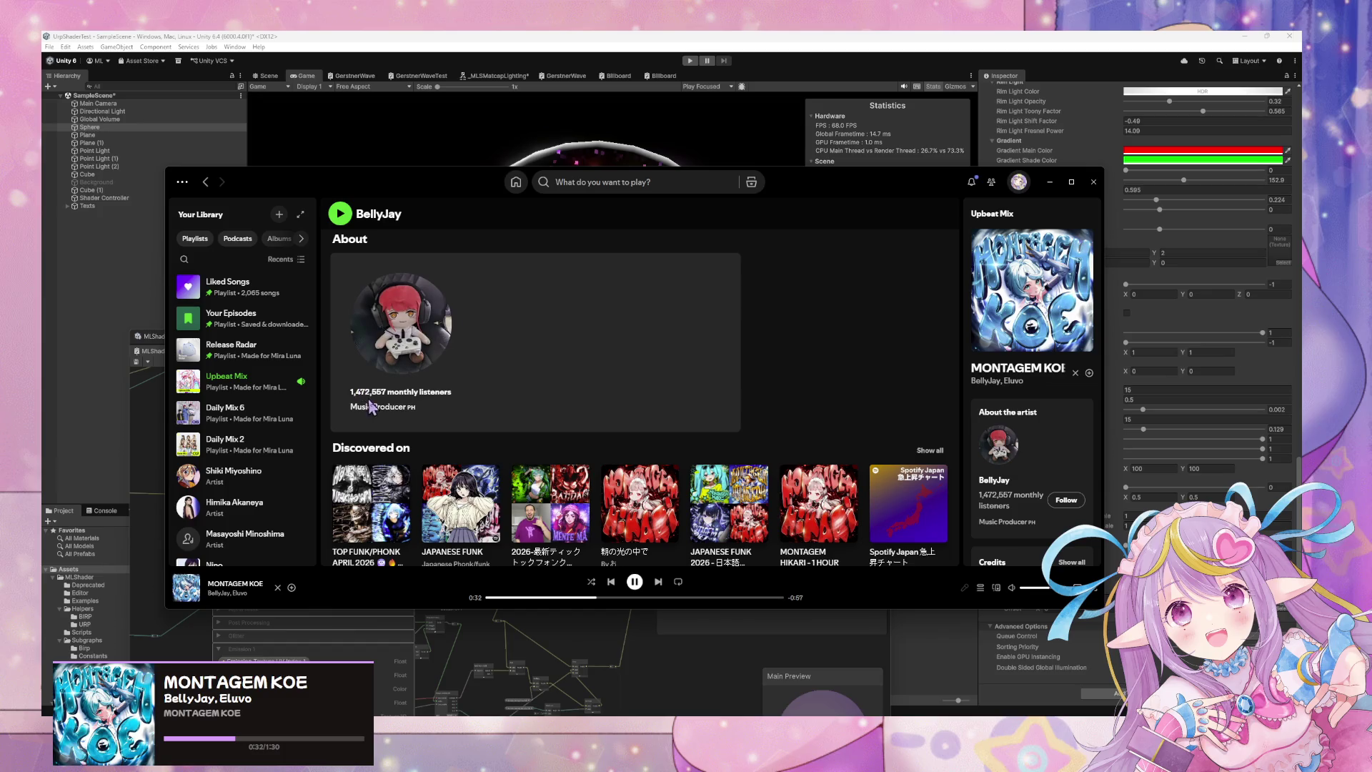
pyautogui.click(369, 405)
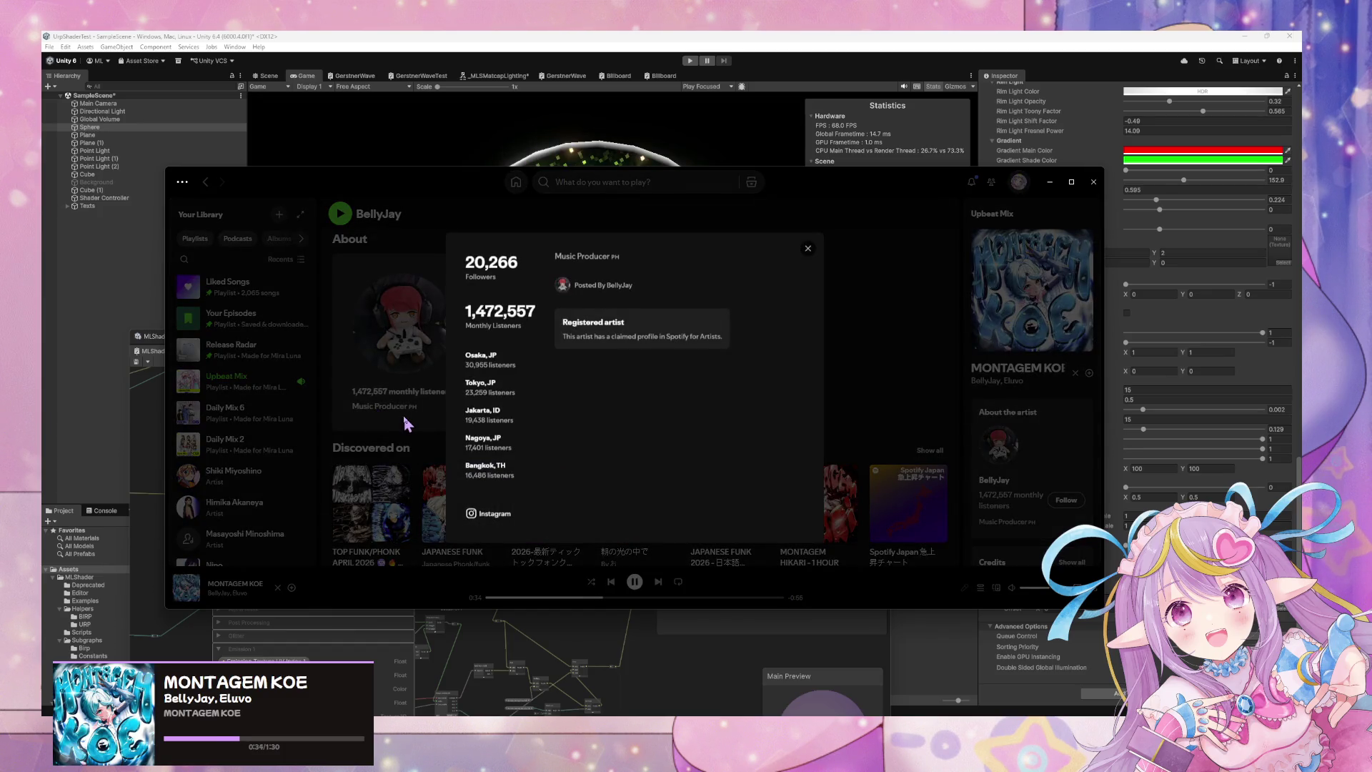
pyautogui.click(404, 420)
pyautogui.scroll(-5, 486, 379)
pyautogui.scroll(4, 715, 372)
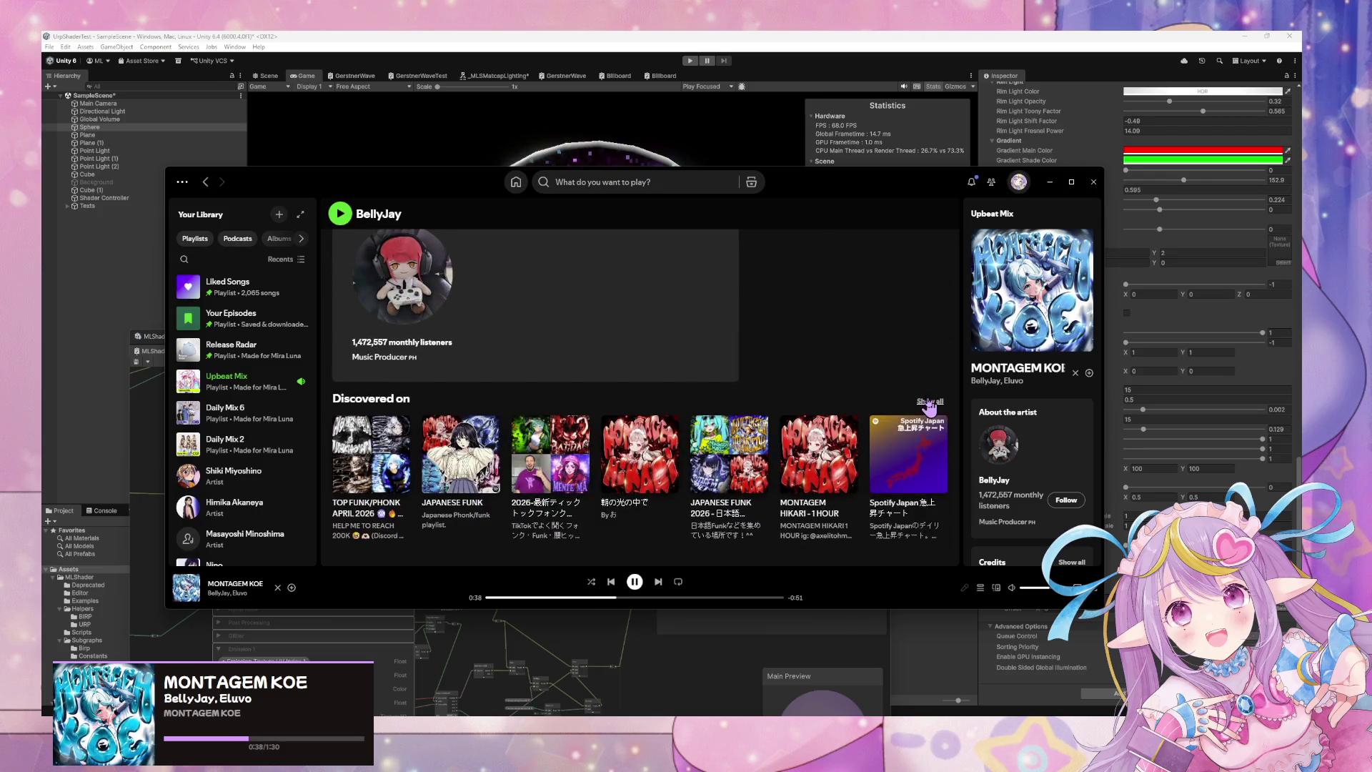
pyautogui.scroll(6, 726, 386)
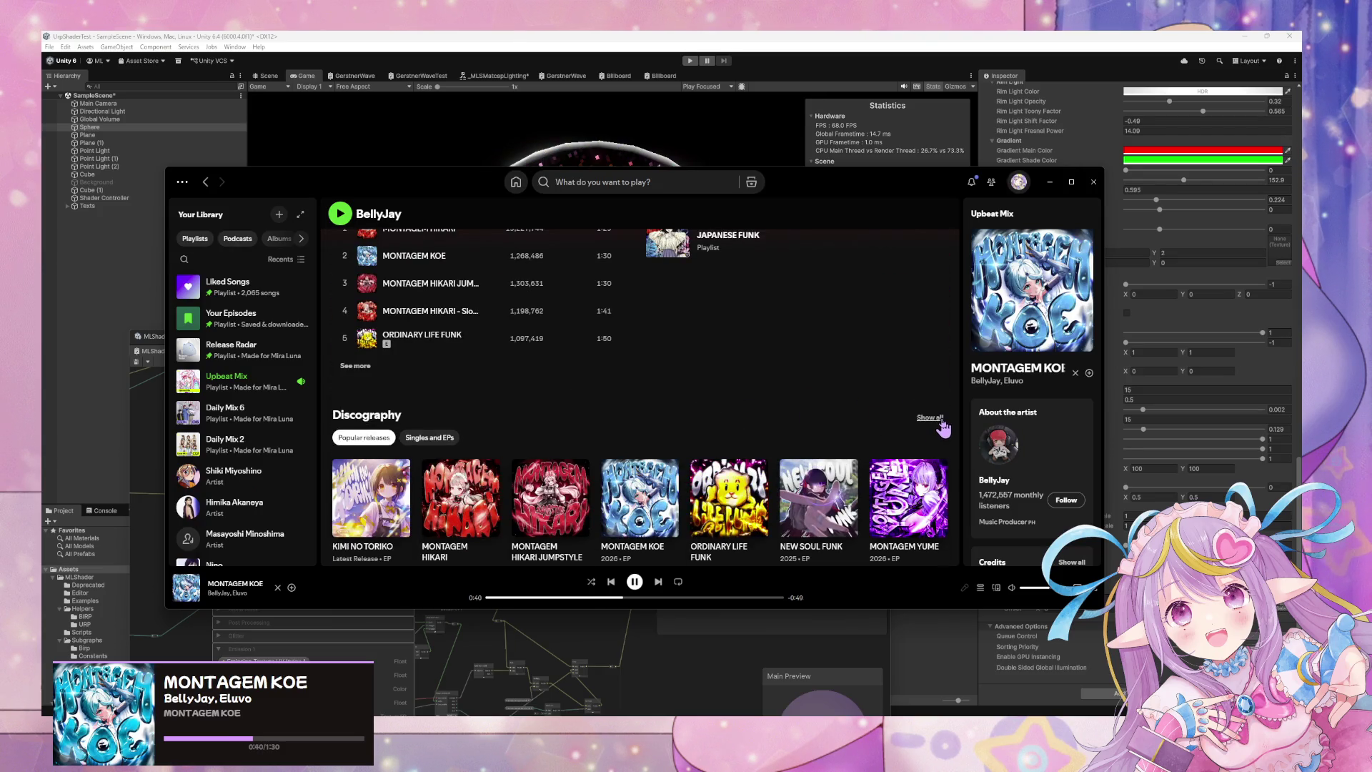
pyautogui.scroll(1, 918, 422)
# Show BellyJay's full discography down to the last releases and skip to Happy Synthesizer - Cover.
pyautogui.click(930, 468)
pyautogui.scroll(-15, 575, 429)
pyautogui.scroll(-20, 577, 436)
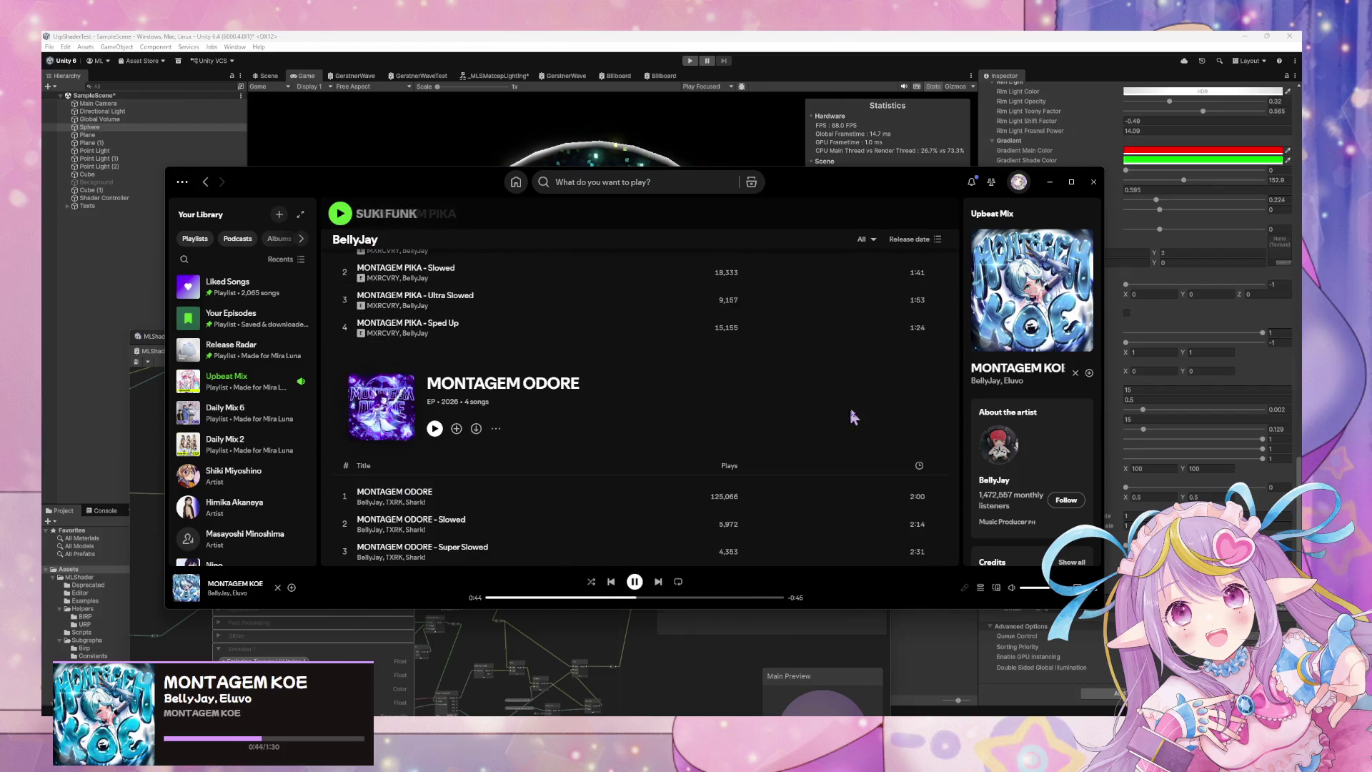
pyautogui.scroll(-10, 913, 455)
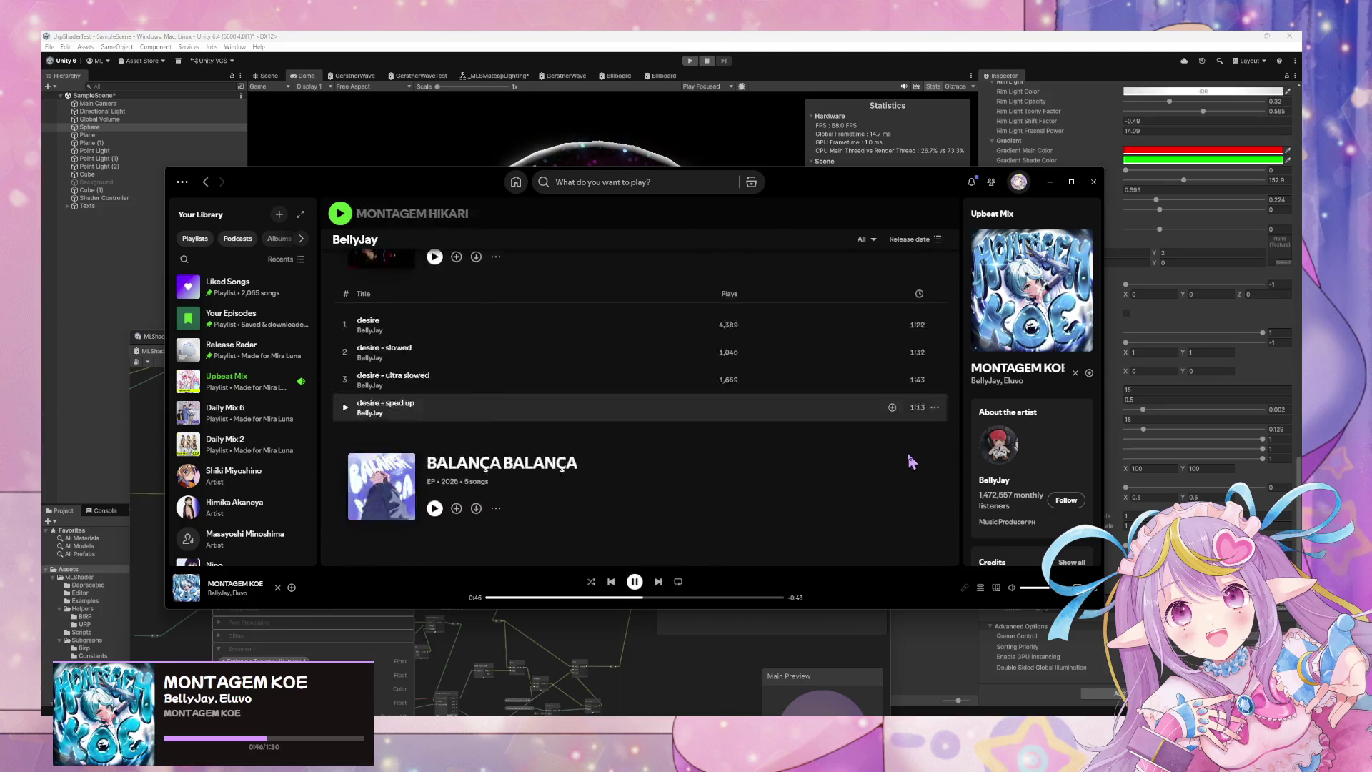
pyautogui.scroll(-15, 906, 466)
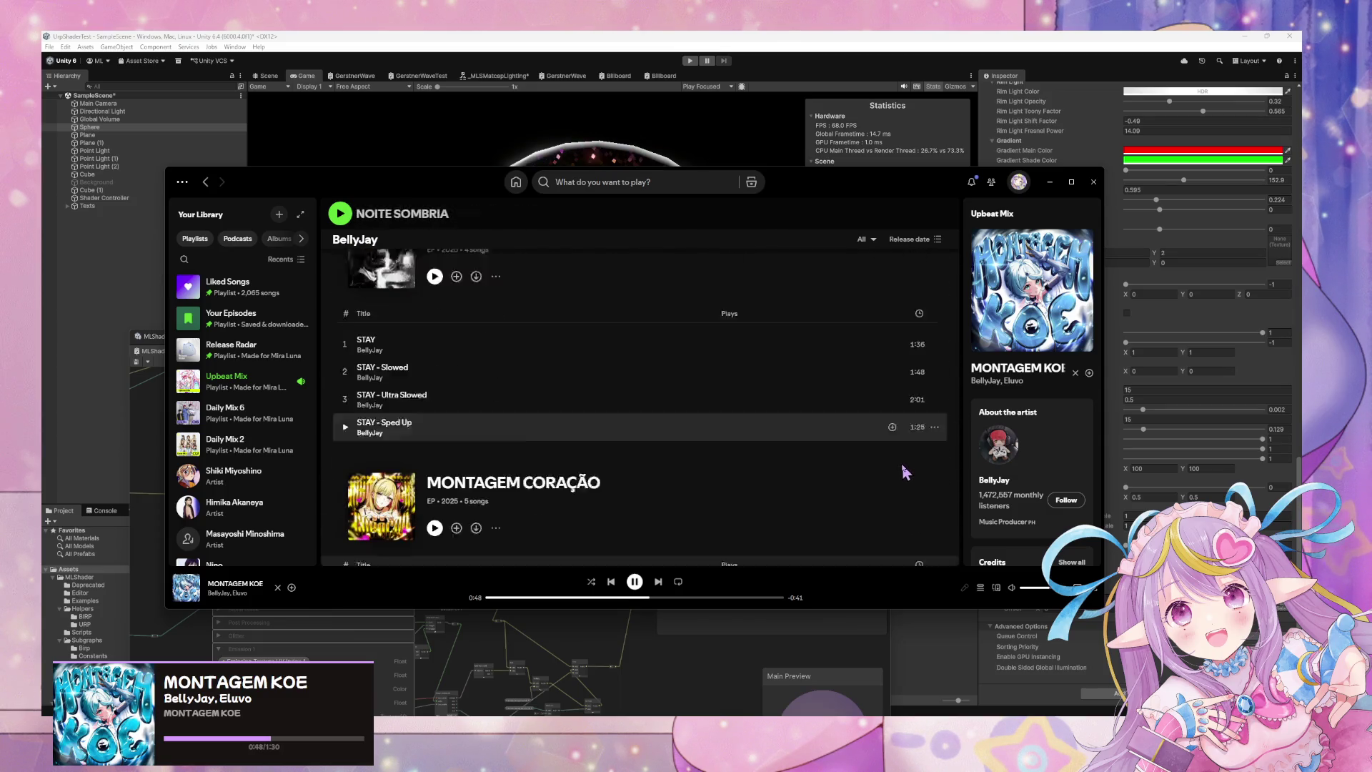
pyautogui.scroll(-10, 905, 471)
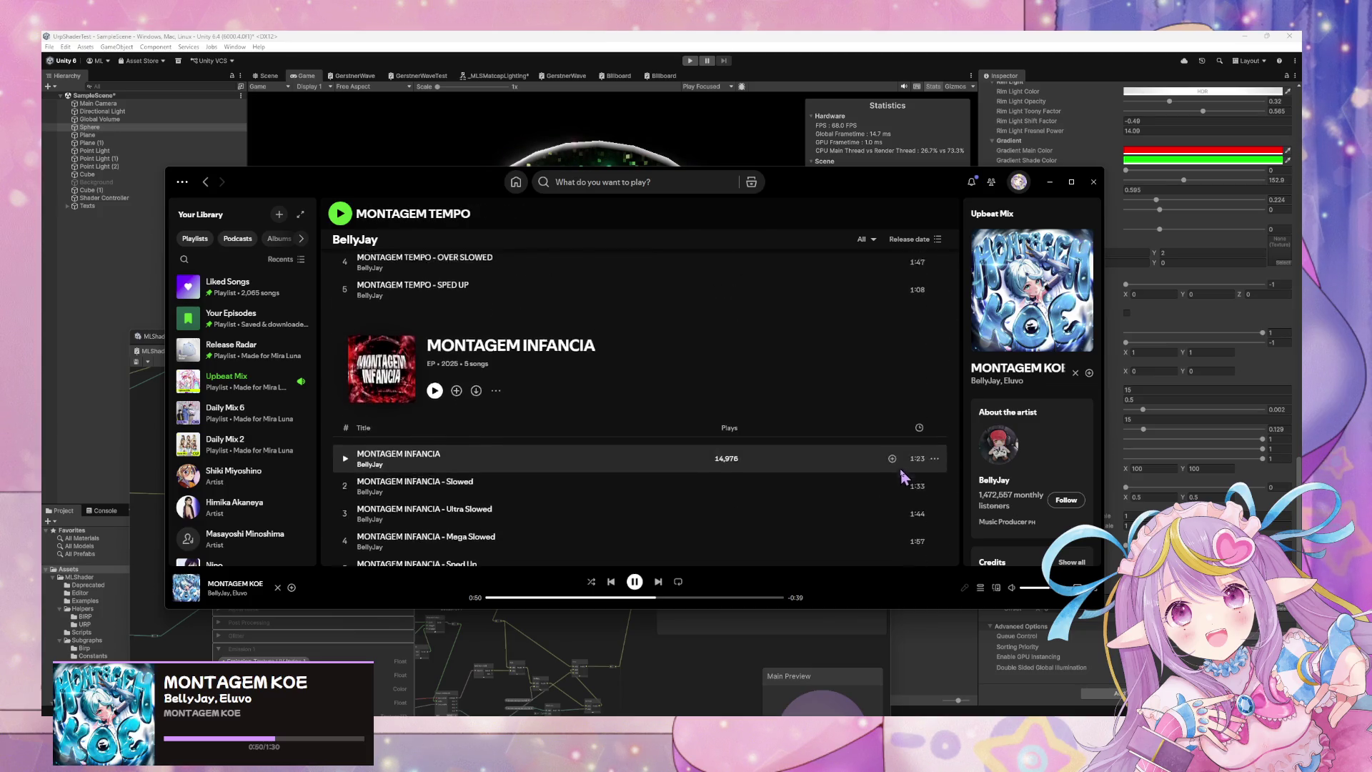
pyautogui.scroll(-15, 902, 483)
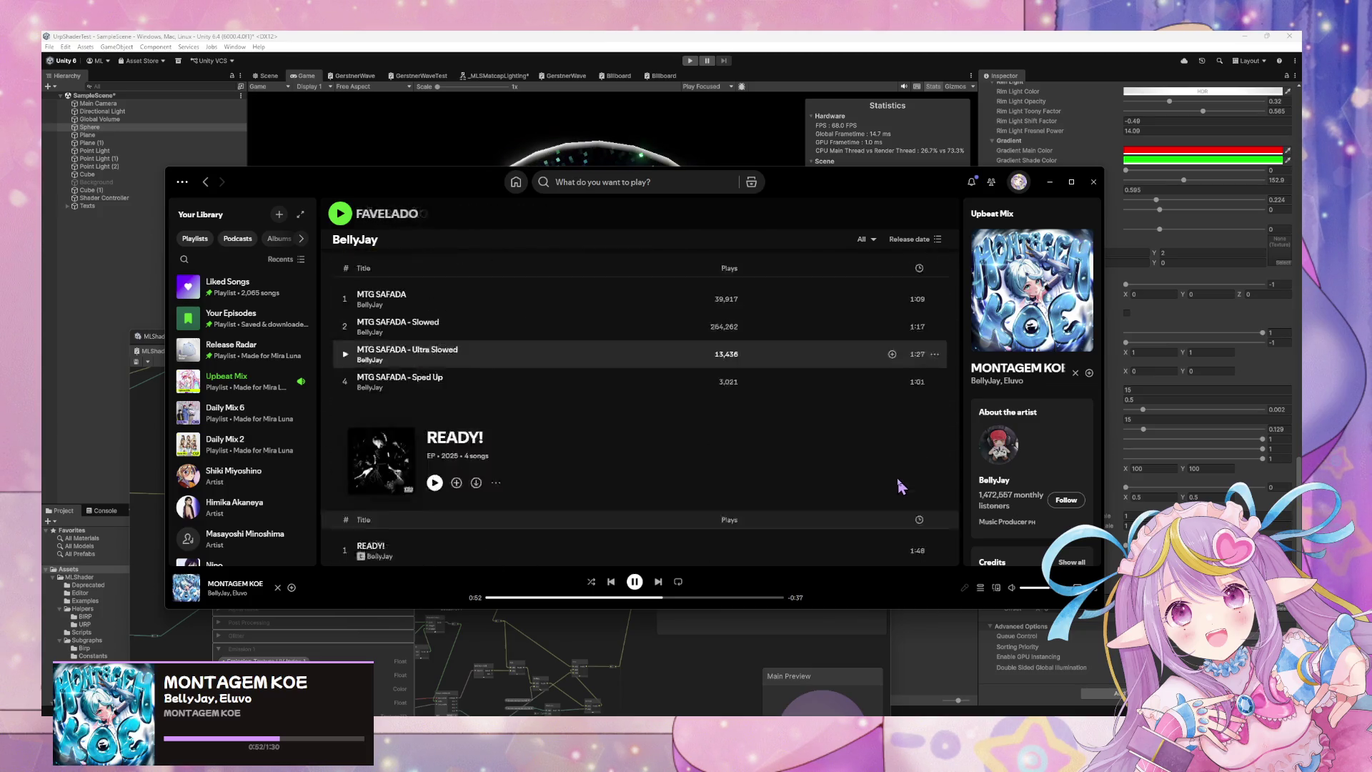
pyautogui.moveTo(959, 379); pyautogui.dragTo(958, 586)
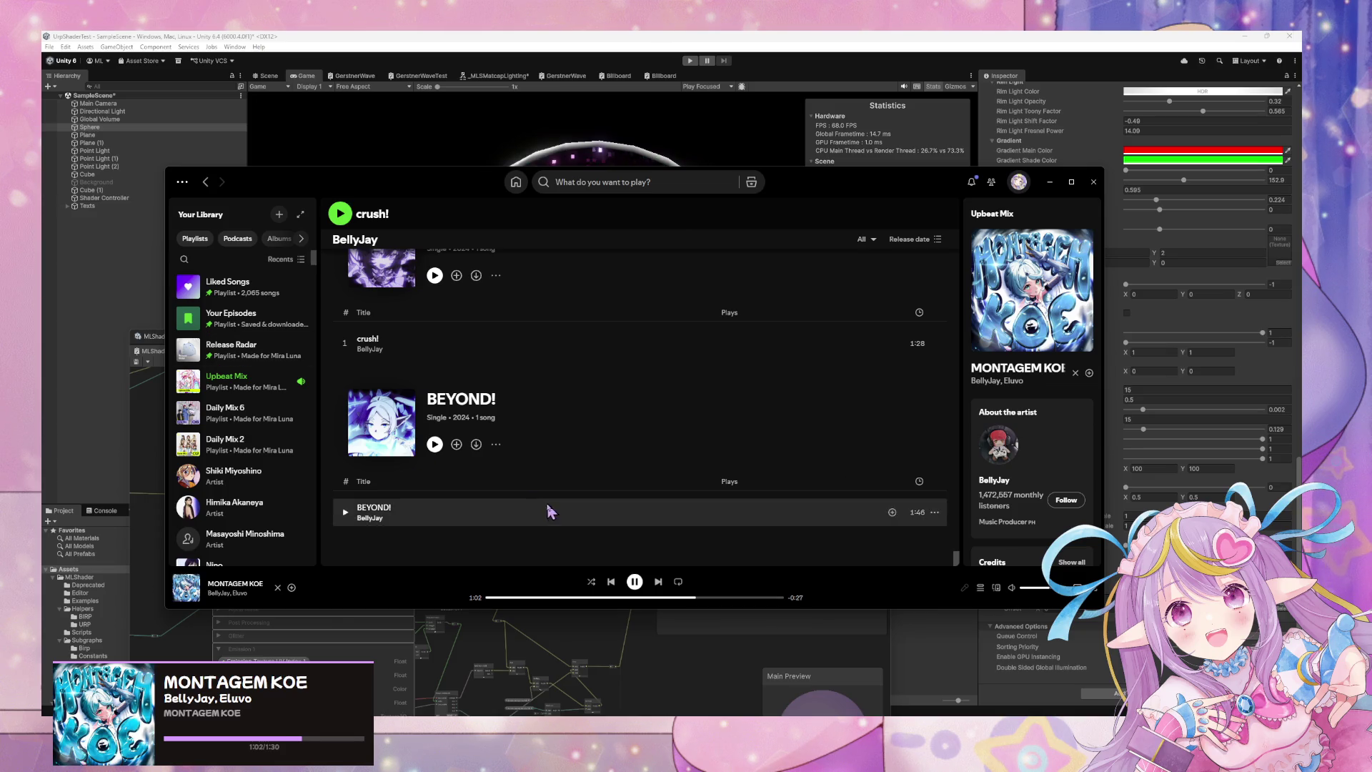
pyautogui.hotkey('ctrl', 'Right')
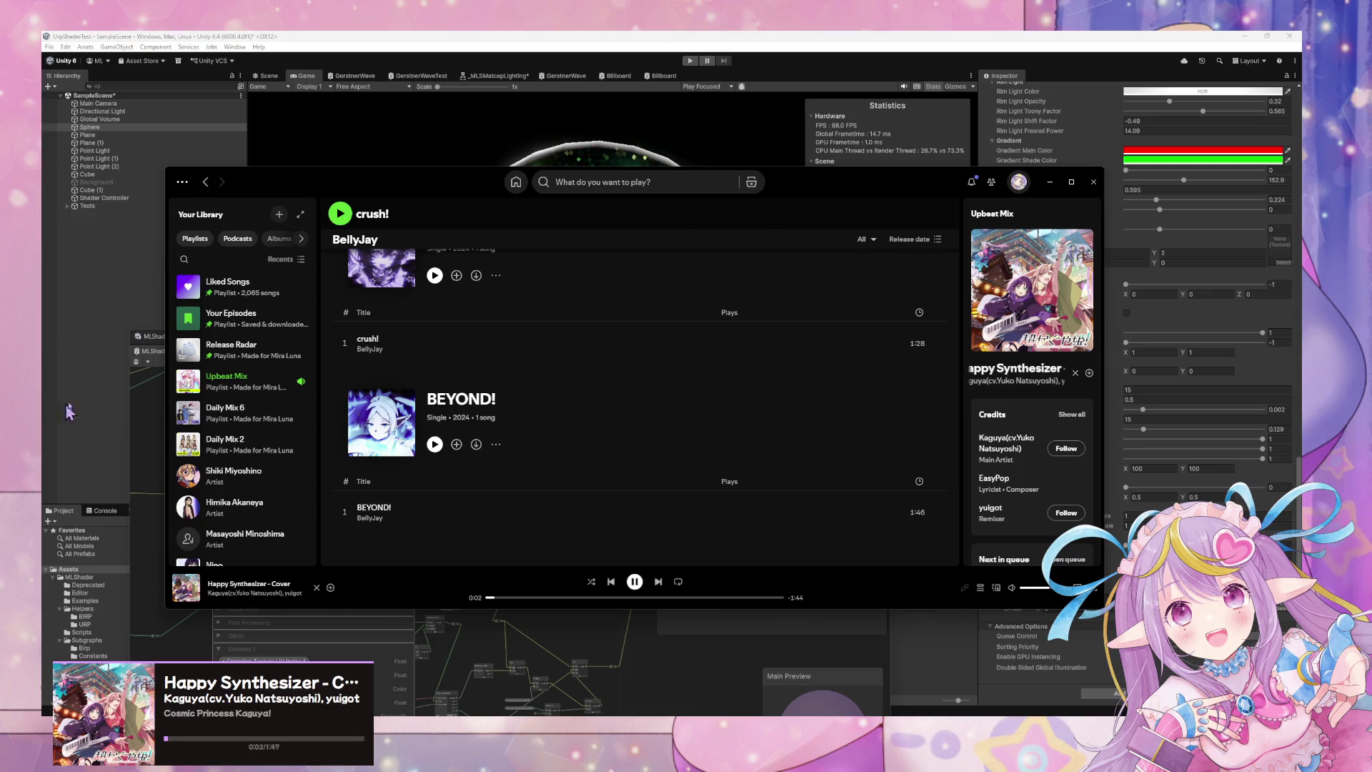
# Reposition the Spotify window and open Eluvo's artist page from the Recently played list.
pyautogui.moveTo(468, 187)
pyautogui.mouseDown()
pyautogui.moveTo(639, 211)
pyautogui.moveTo(816, 290)
pyautogui.mouseUp()
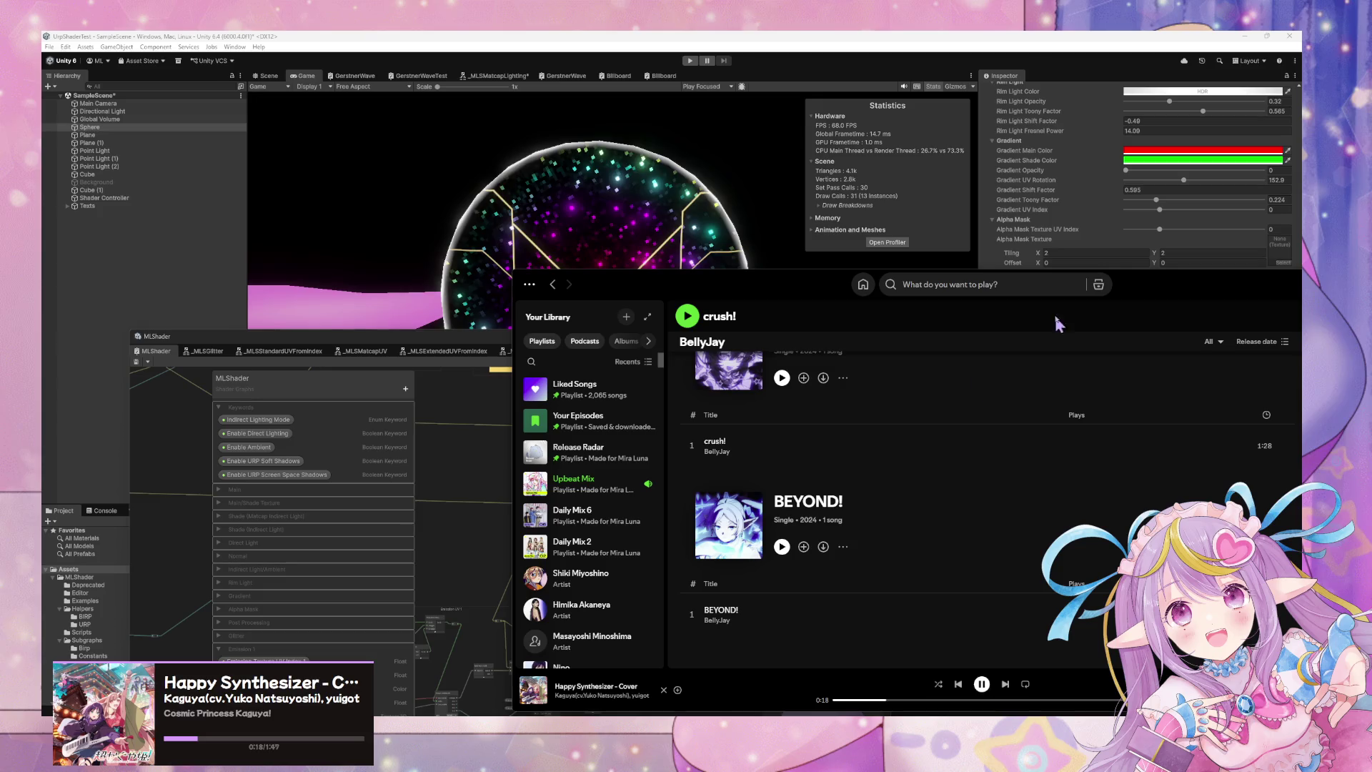
pyautogui.moveTo(827, 294); pyautogui.dragTo(430, 291)
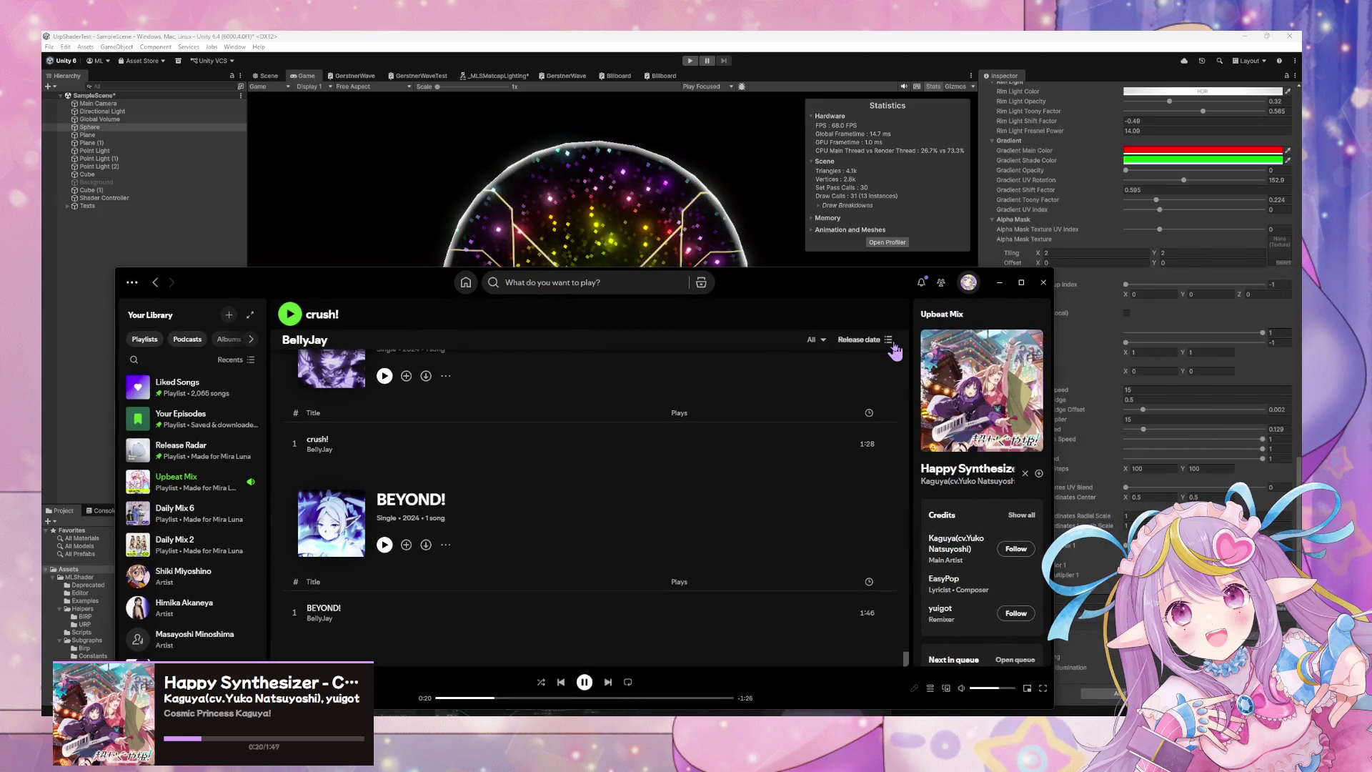
pyautogui.click(947, 687)
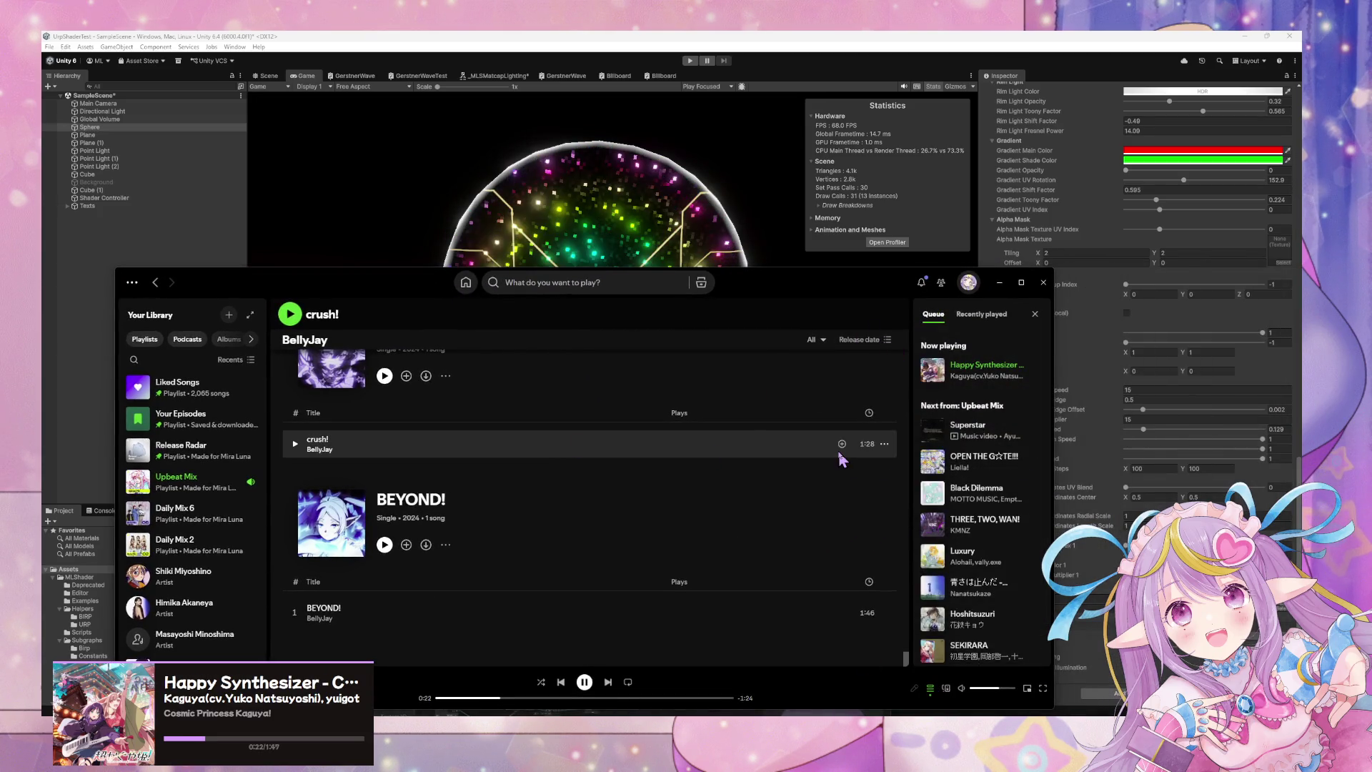
pyautogui.click(985, 314)
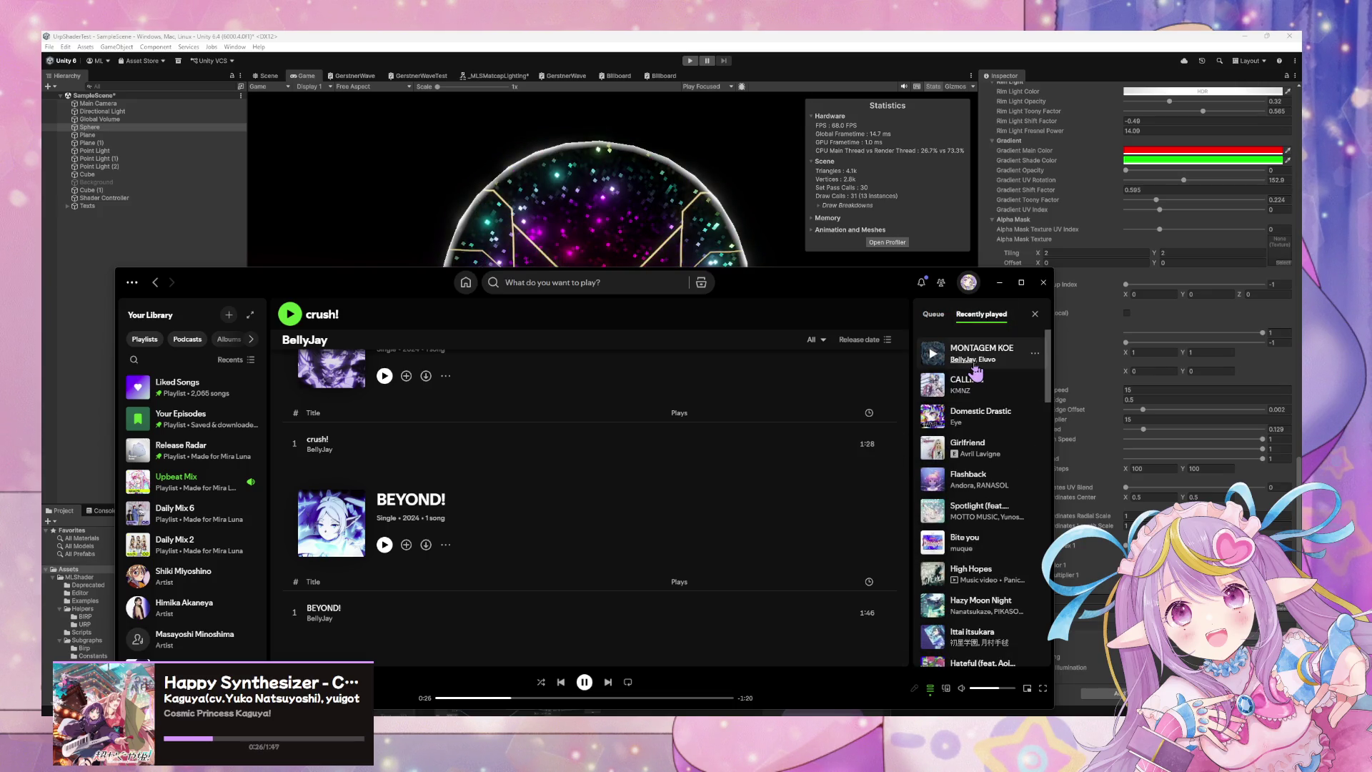
pyautogui.click(987, 359)
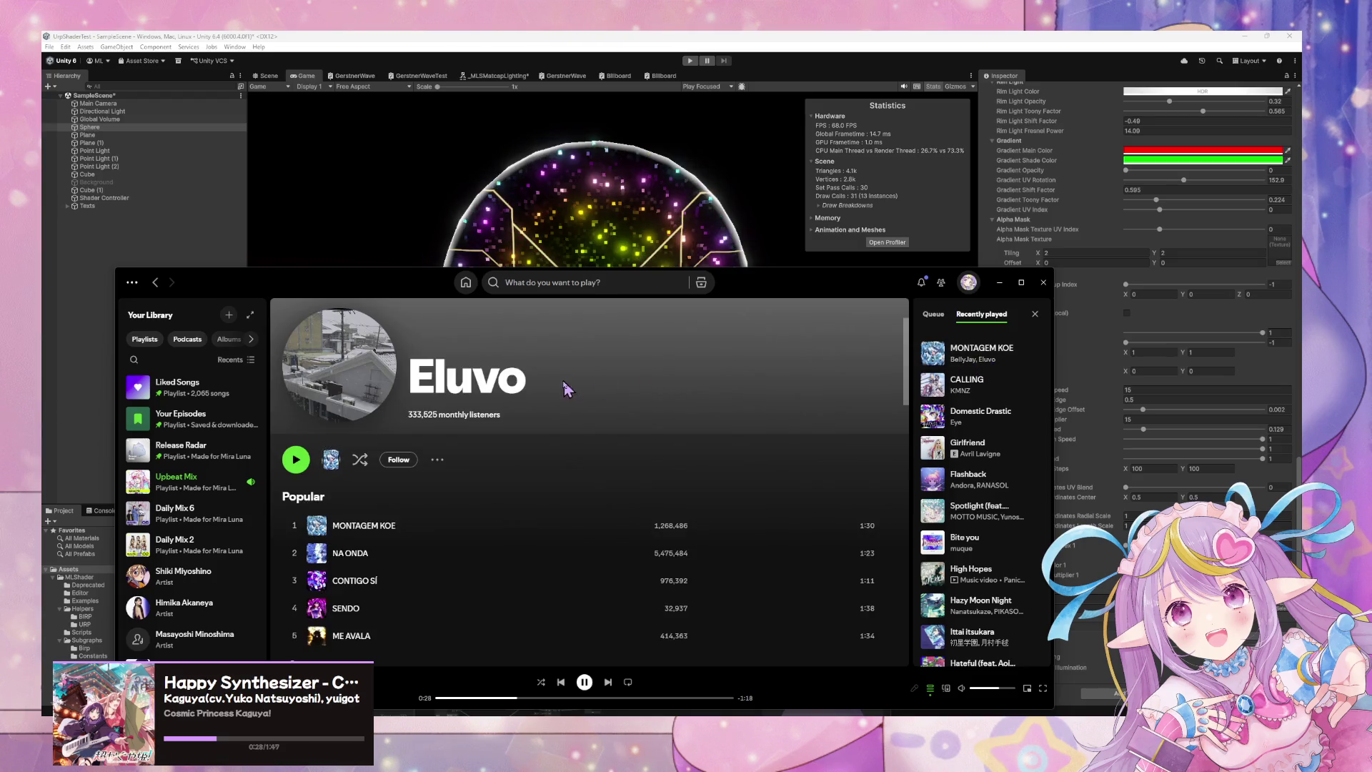
# Browse Eluvo's page, then return Spotify to Home with the window at the lower right.
pyautogui.scroll(-4, 481, 373)
pyautogui.scroll(1, 482, 373)
pyautogui.scroll(-5, 483, 375)
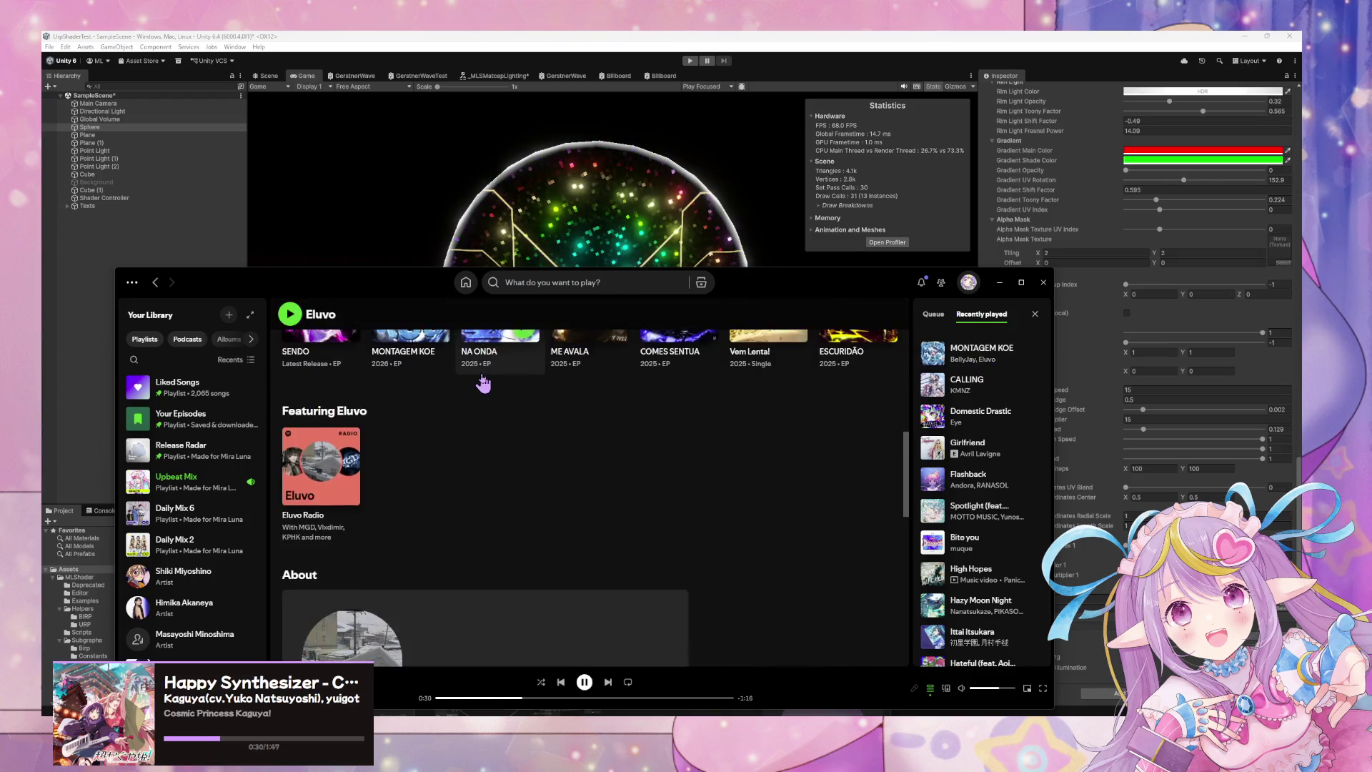
pyautogui.scroll(3, 482, 375)
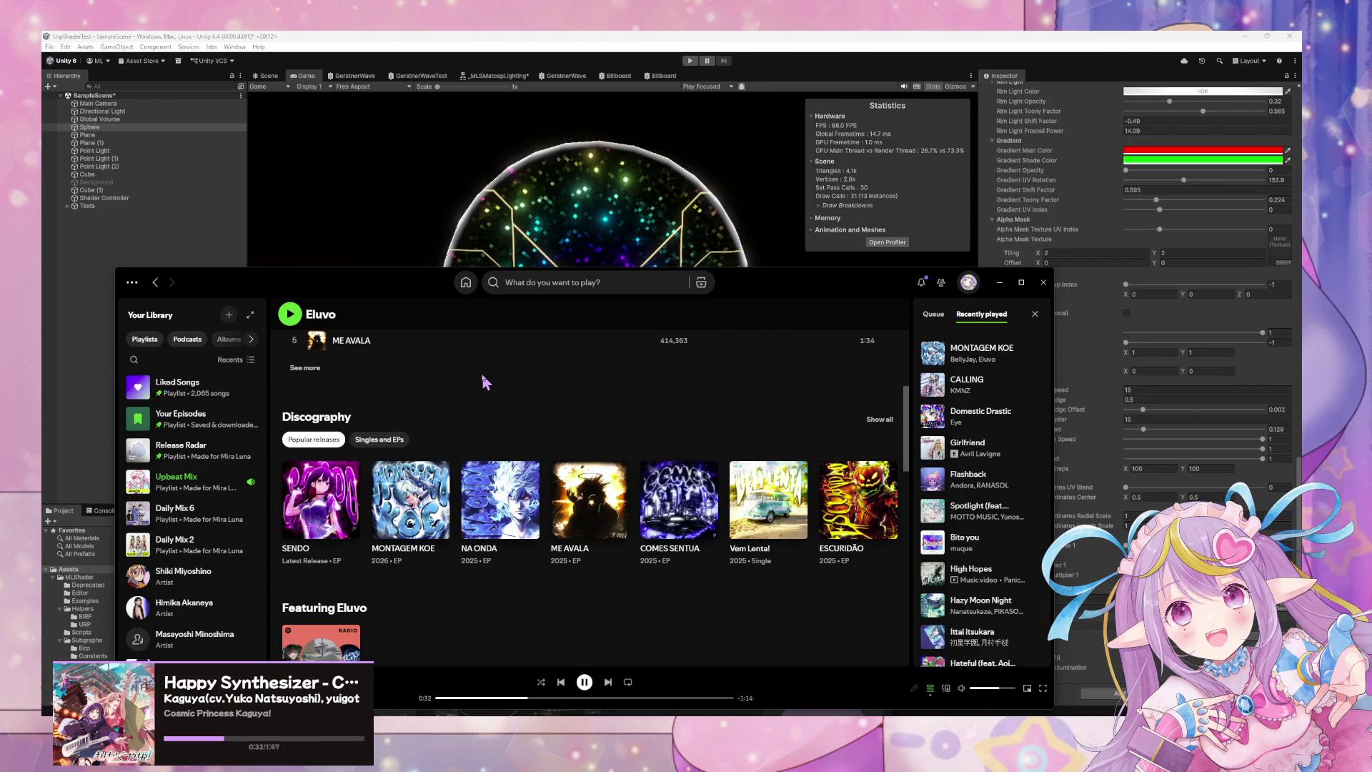
pyautogui.click(465, 282)
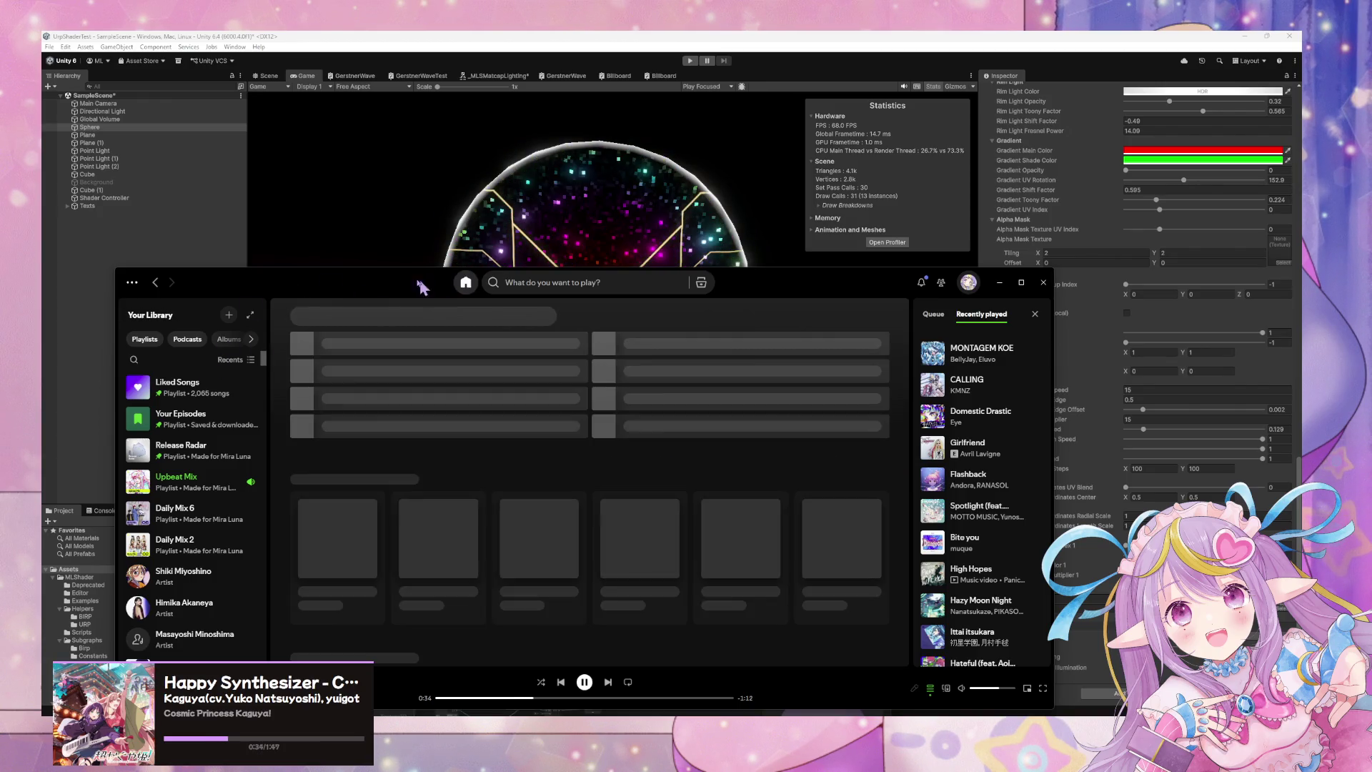
pyautogui.moveTo(441, 285); pyautogui.dragTo(880, 326)
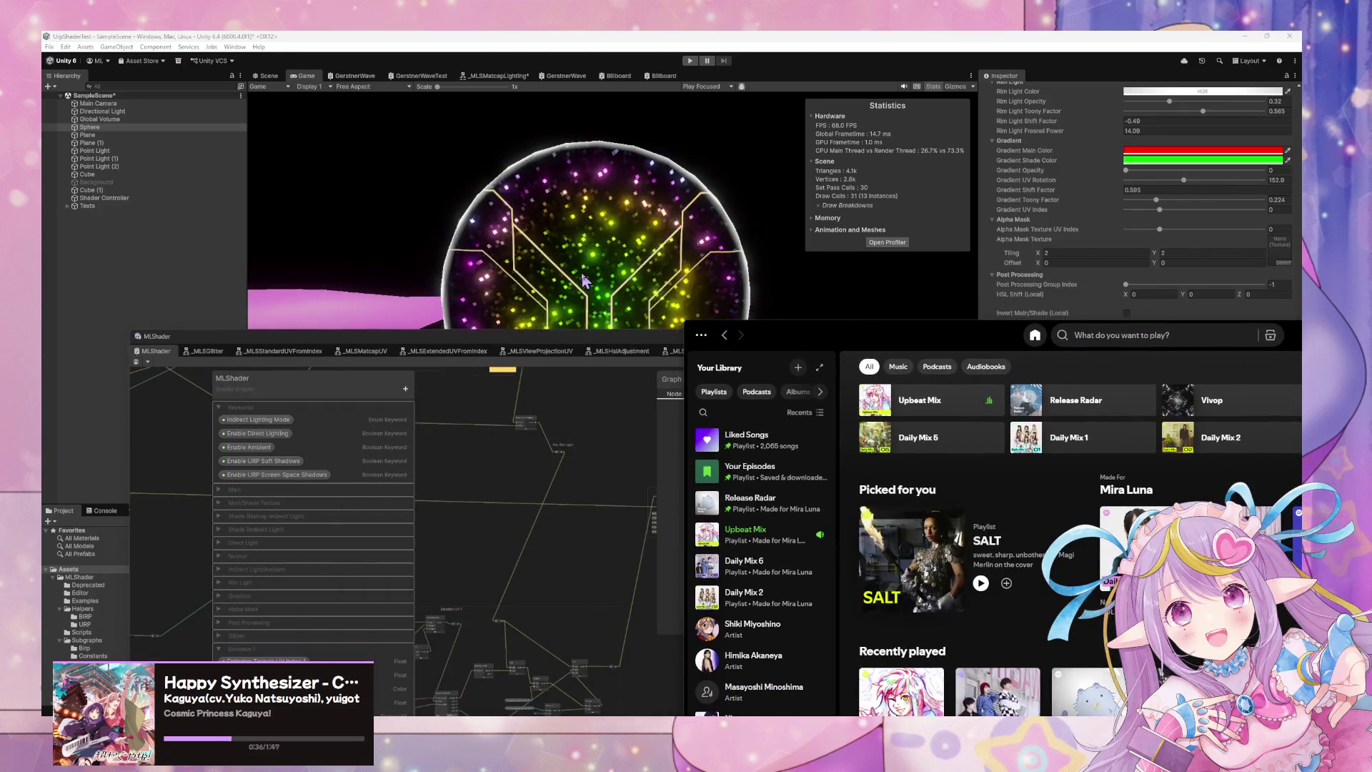
# Bring the MLShader graph window forward and lower it so the glittering sphere shows.
pyautogui.click(665, 521)
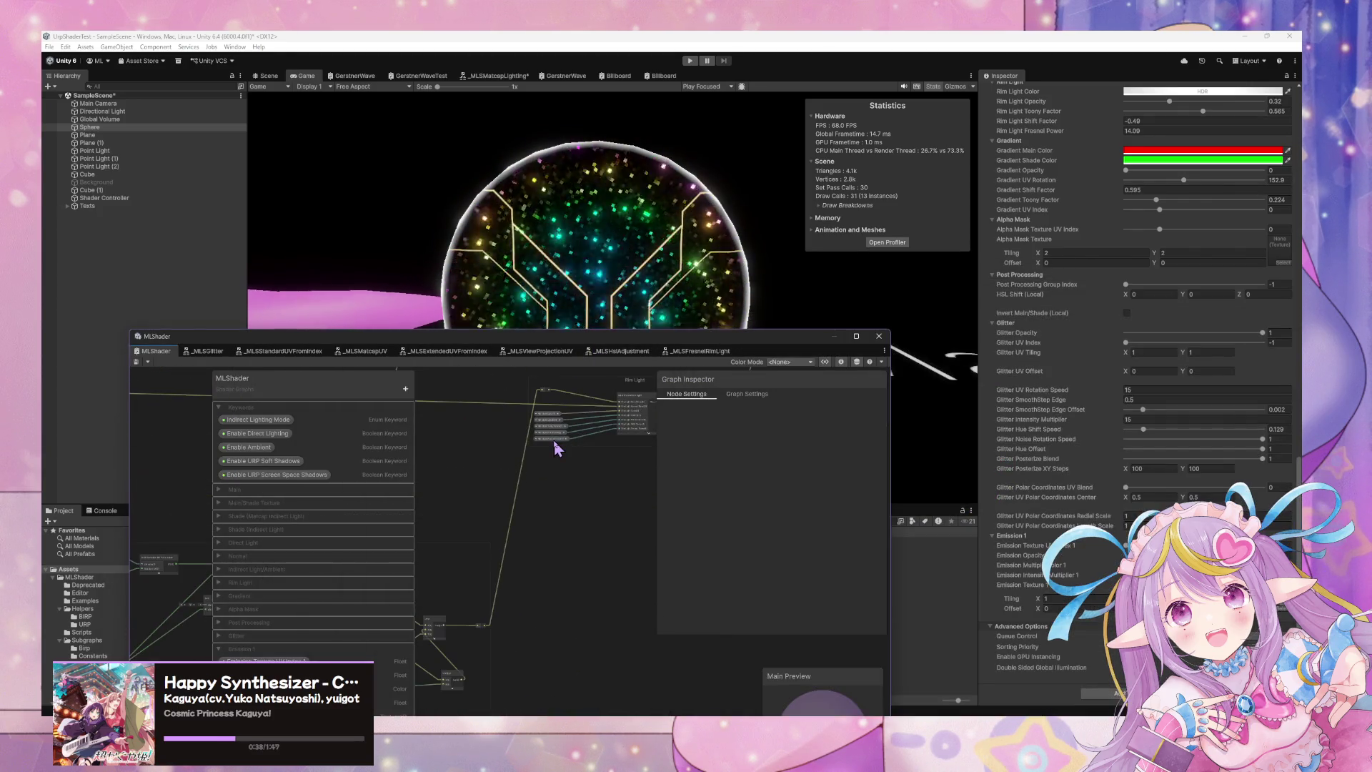
pyautogui.moveTo(599, 341)
pyautogui.mouseDown()
pyautogui.moveTo(899, 392)
pyautogui.moveTo(589, 492)
pyautogui.mouseUp()
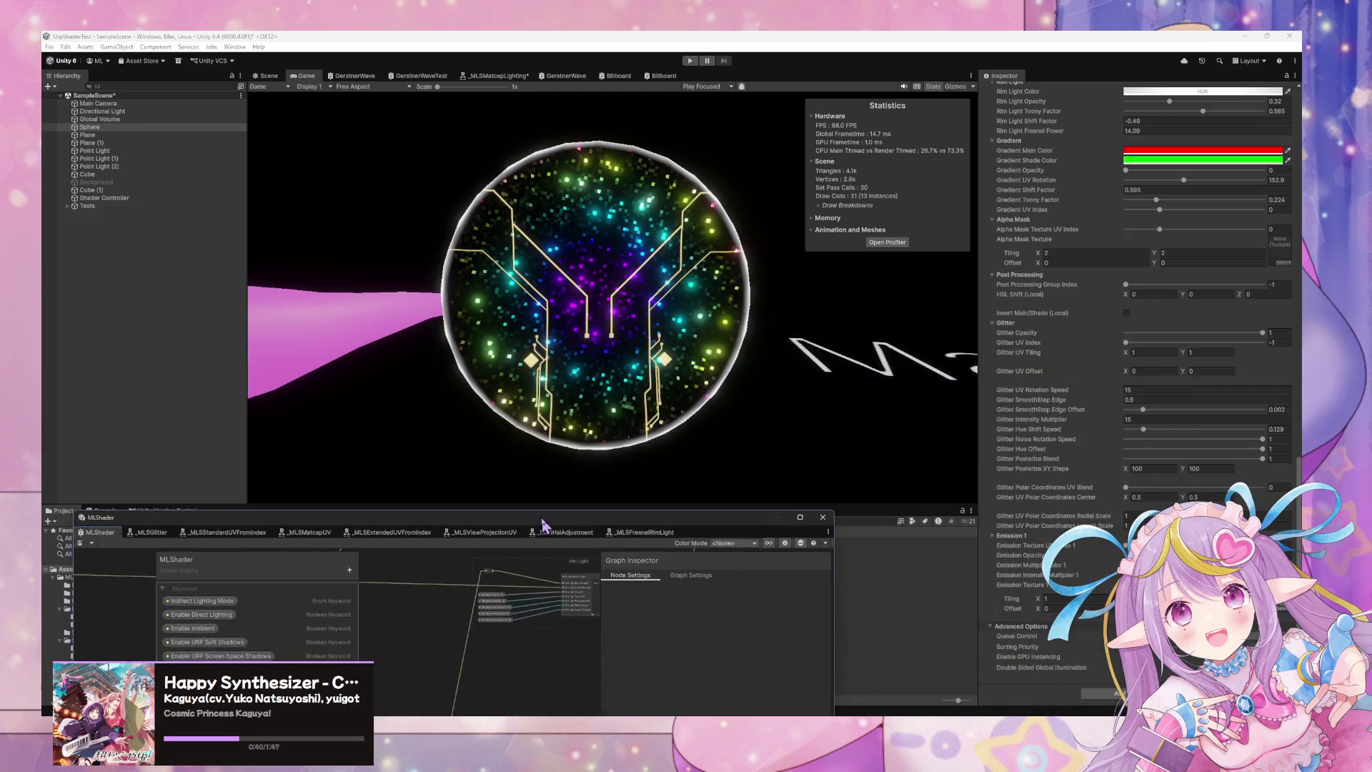
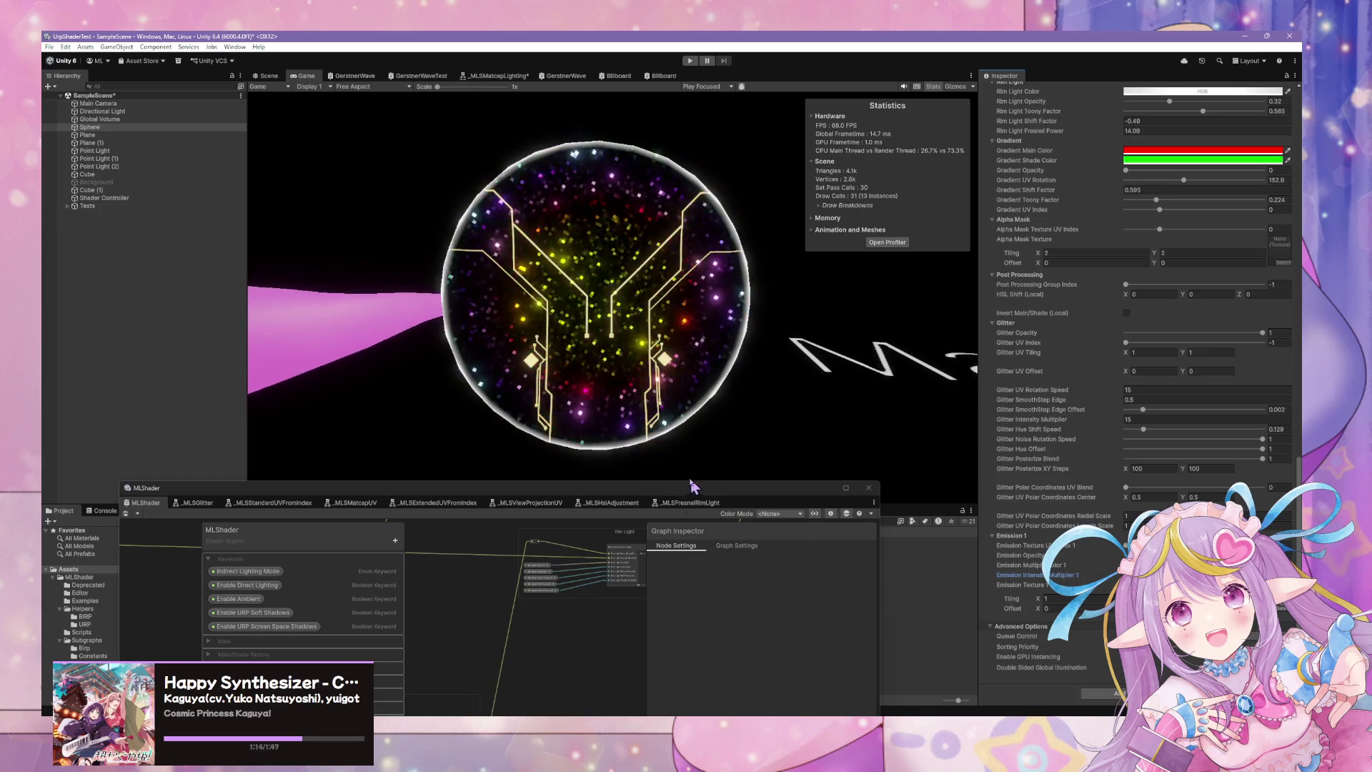
# Reposition the Shader Graph window and check the material's Emission Opacity setting.
pyautogui.moveTo(623, 487); pyautogui.dragTo(852, 314)
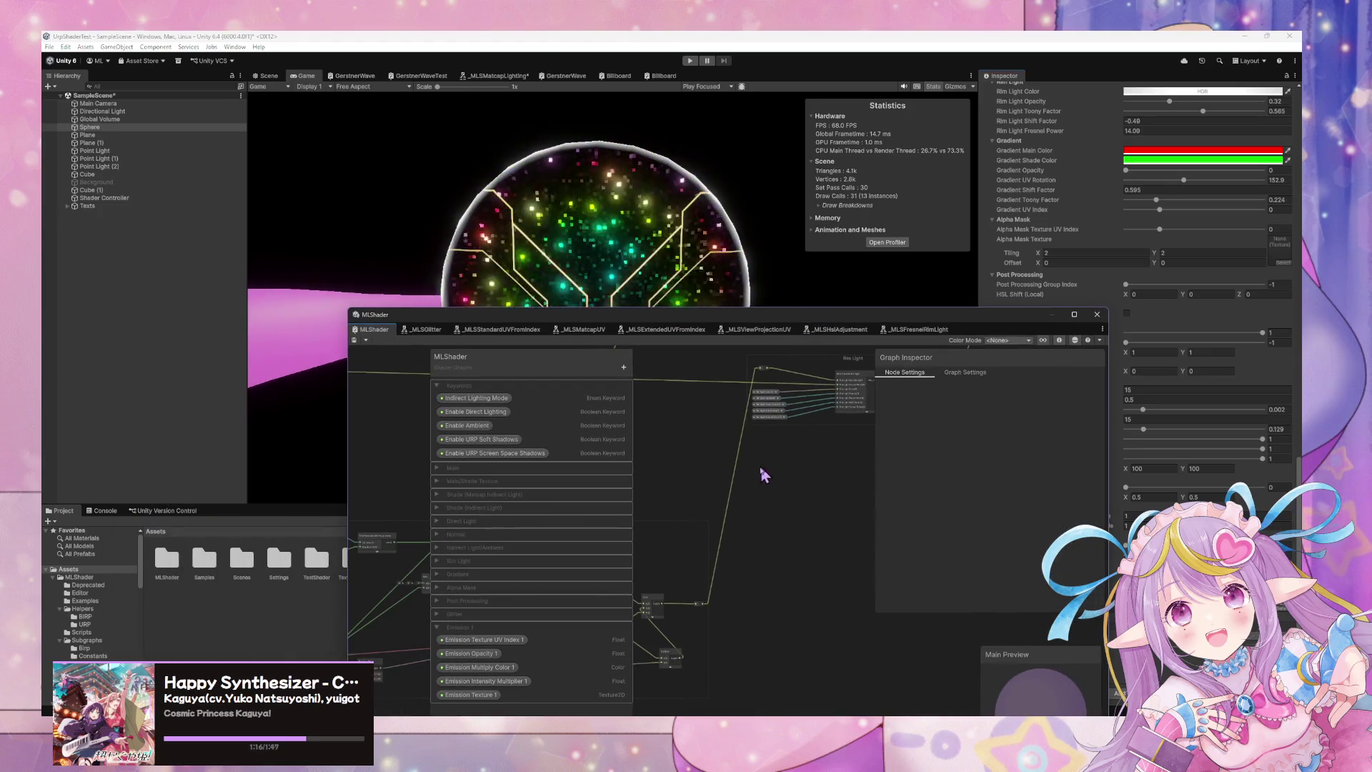
pyautogui.scroll(2, 736, 505)
pyautogui.scroll(2, 696, 438)
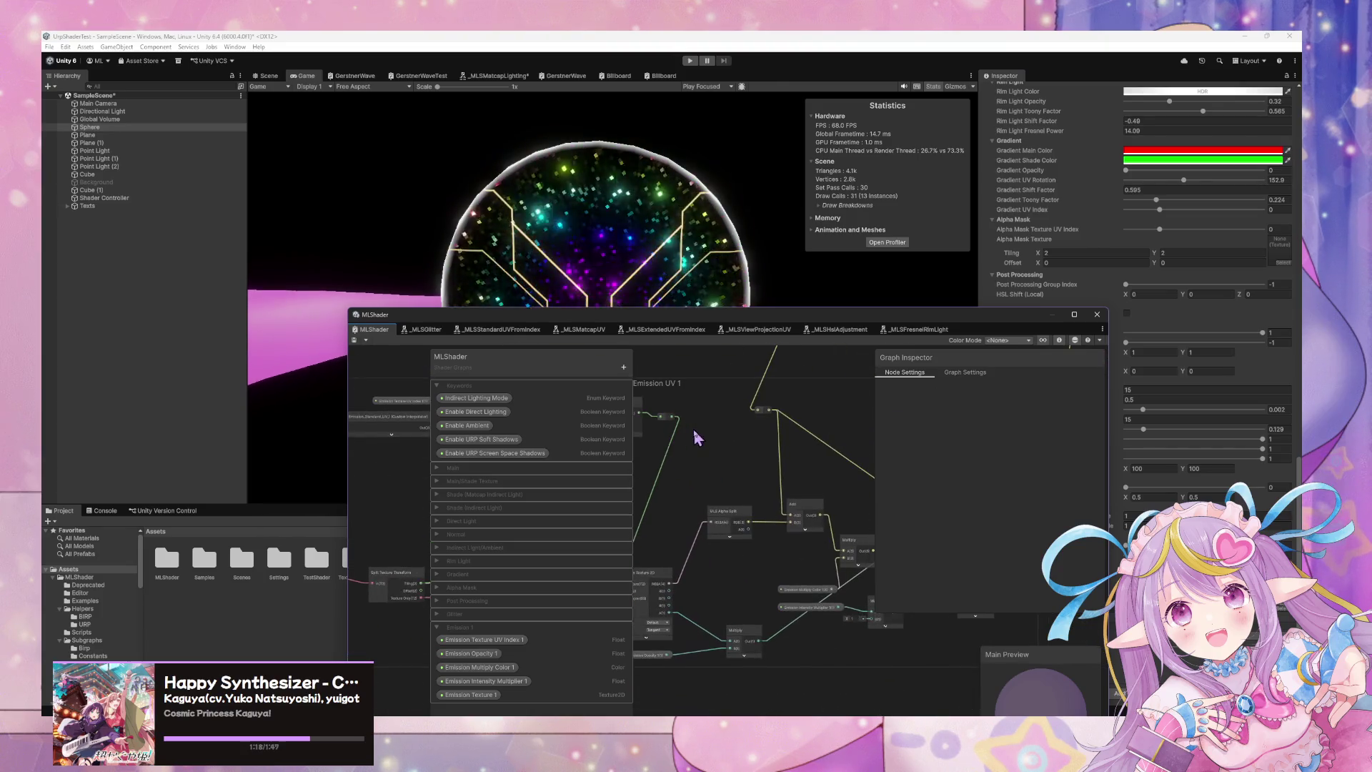
pyautogui.moveTo(1011, 321); pyautogui.dragTo(845, 356)
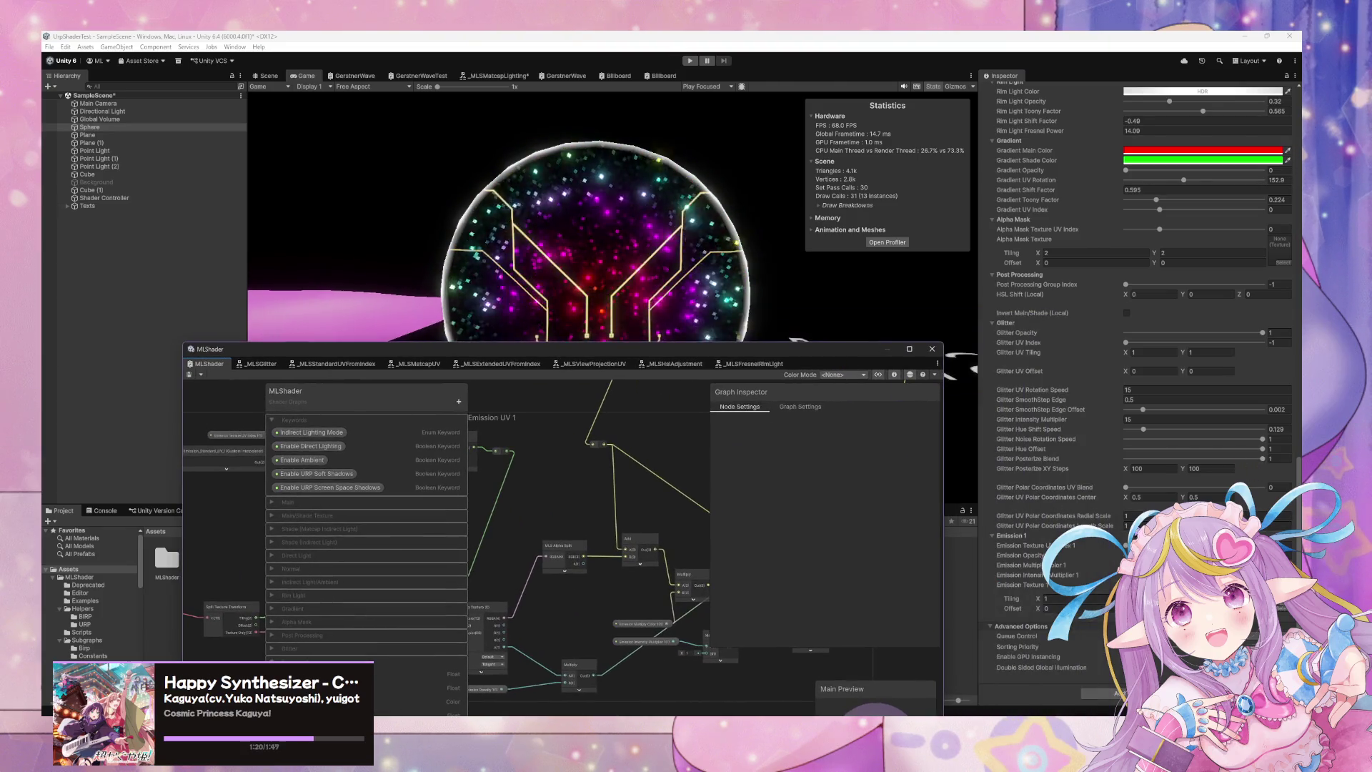
pyautogui.click(1015, 556)
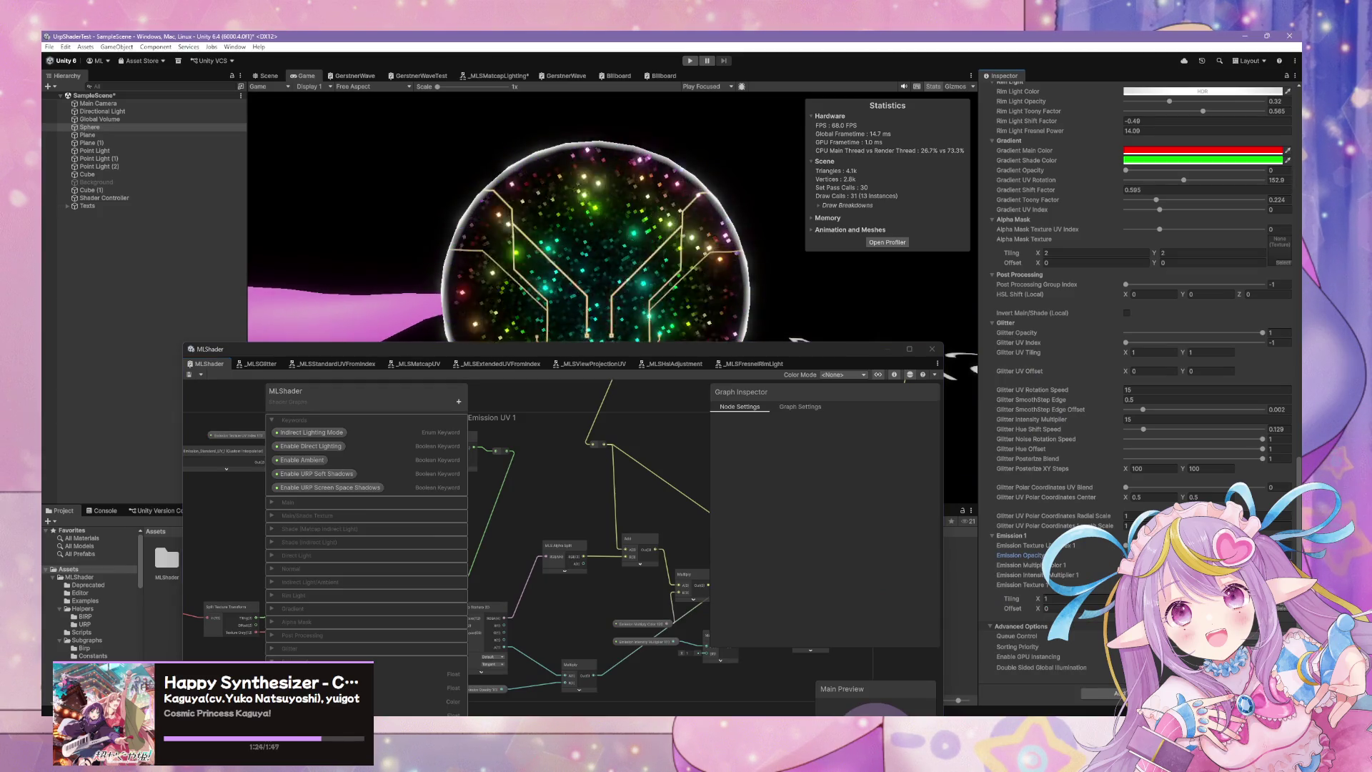
# Pan to the Lerp node and drag the Multiply and Emission Opacity nodes to the right.
pyautogui.moveTo(651, 413); pyautogui.dragTo(545, 392)
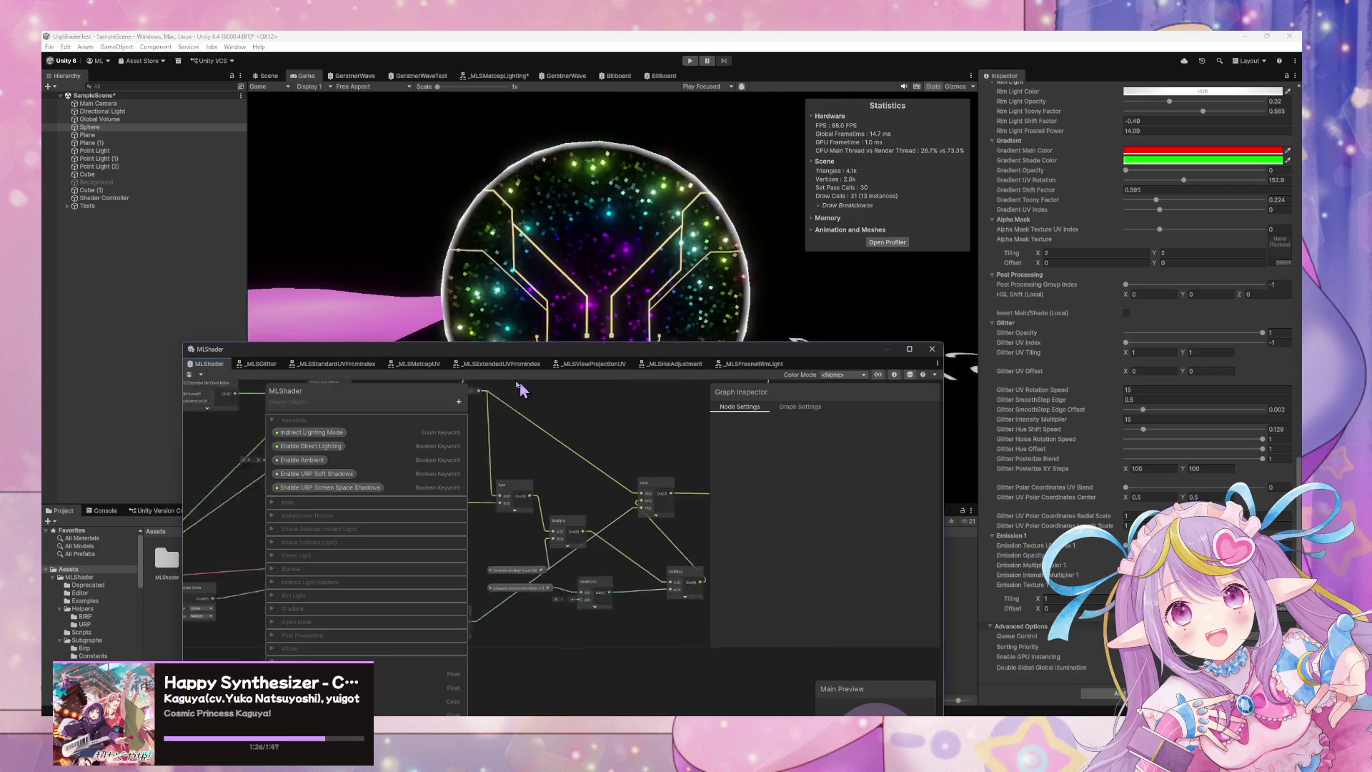
pyautogui.moveTo(637, 466); pyautogui.dragTo(706, 444)
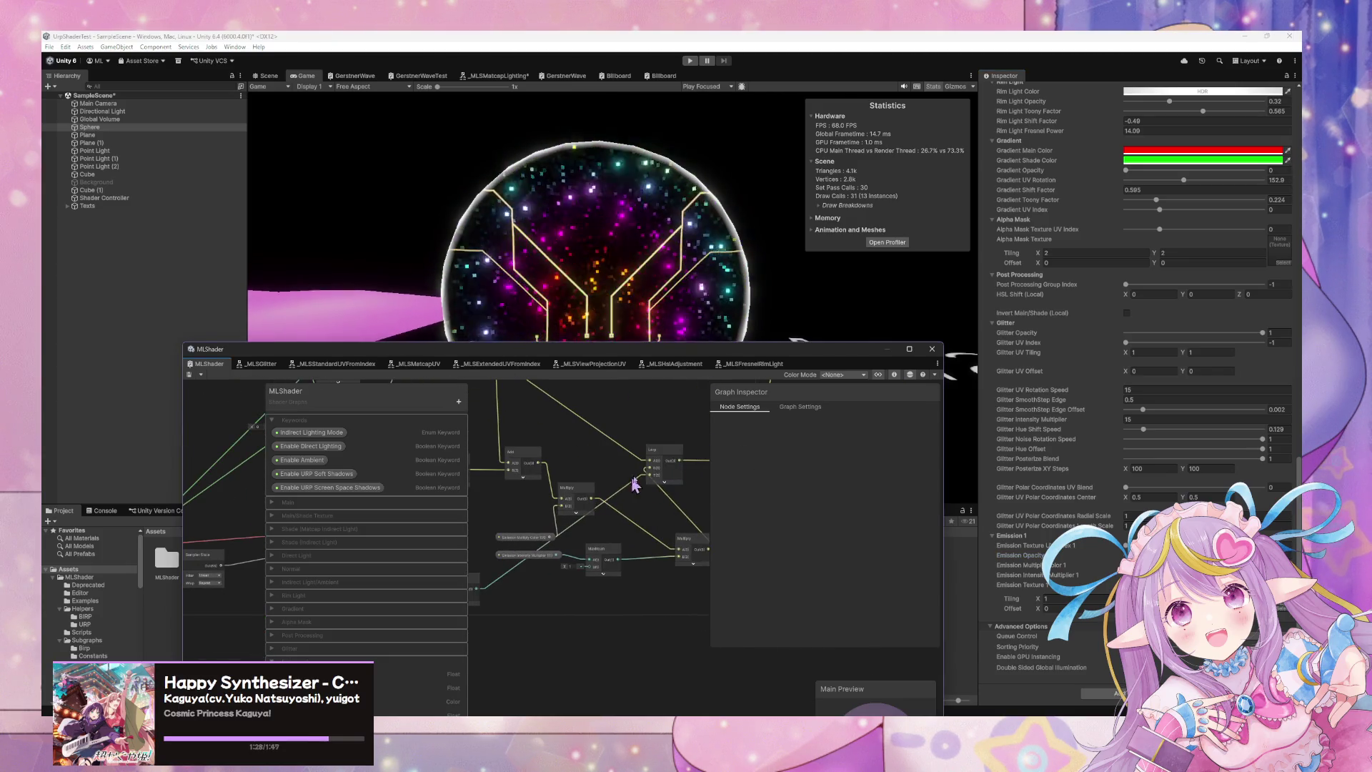
pyautogui.click(663, 464)
pyautogui.moveTo(541, 539)
pyautogui.mouseDown()
pyautogui.moveTo(647, 498)
pyautogui.moveTo(632, 541)
pyautogui.moveTo(684, 536)
pyautogui.mouseUp()
pyautogui.moveTo(498, 565)
pyautogui.mouseDown()
pyautogui.moveTo(576, 557)
pyautogui.moveTo(604, 596)
pyautogui.moveTo(647, 569)
pyautogui.moveTo(579, 552)
pyautogui.moveTo(713, 550)
pyautogui.mouseUp()
pyautogui.scroll(2, 684, 522)
pyautogui.click(643, 529)
pyautogui.click(619, 554)
pyautogui.click(504, 601)
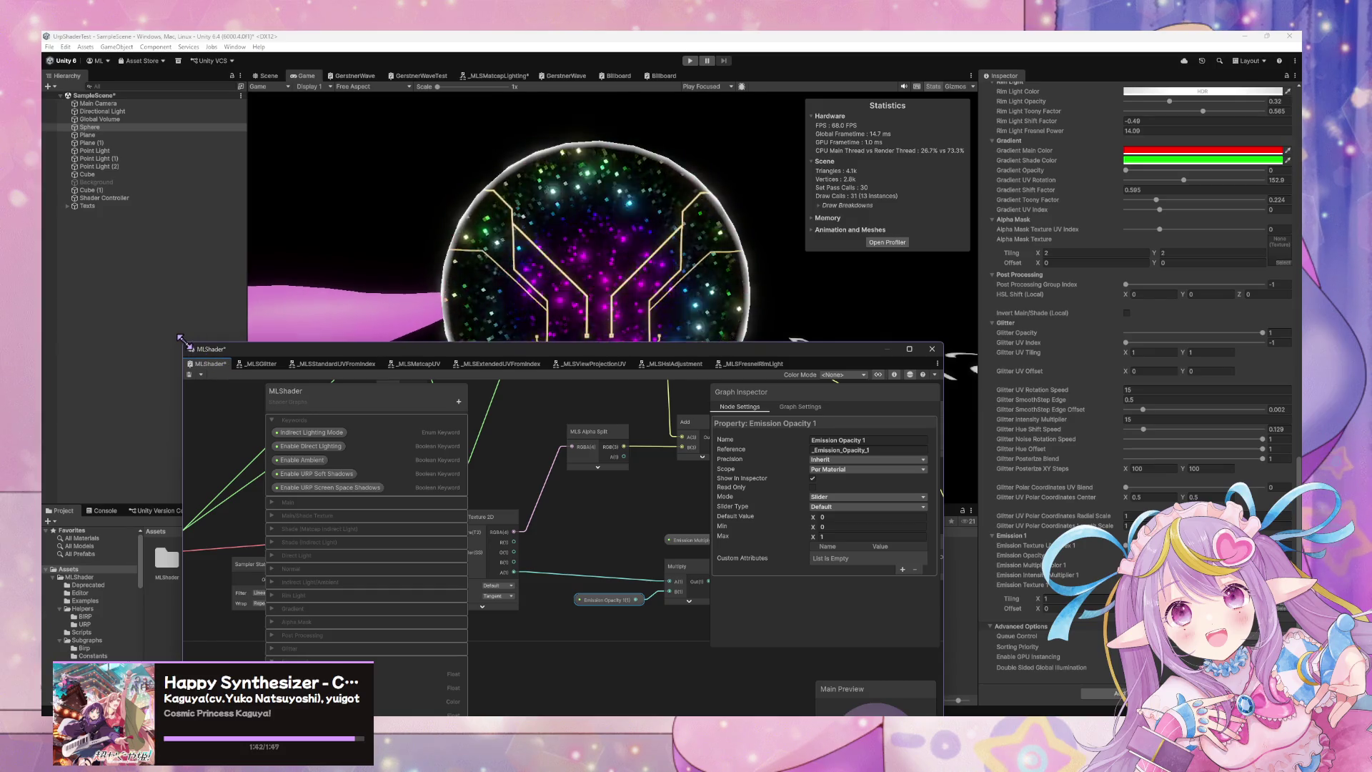
# Enlarge the graph window and move the Emission Multiply Color node up and left.
pyautogui.moveTo(181, 337); pyautogui.dragTo(107, 182)
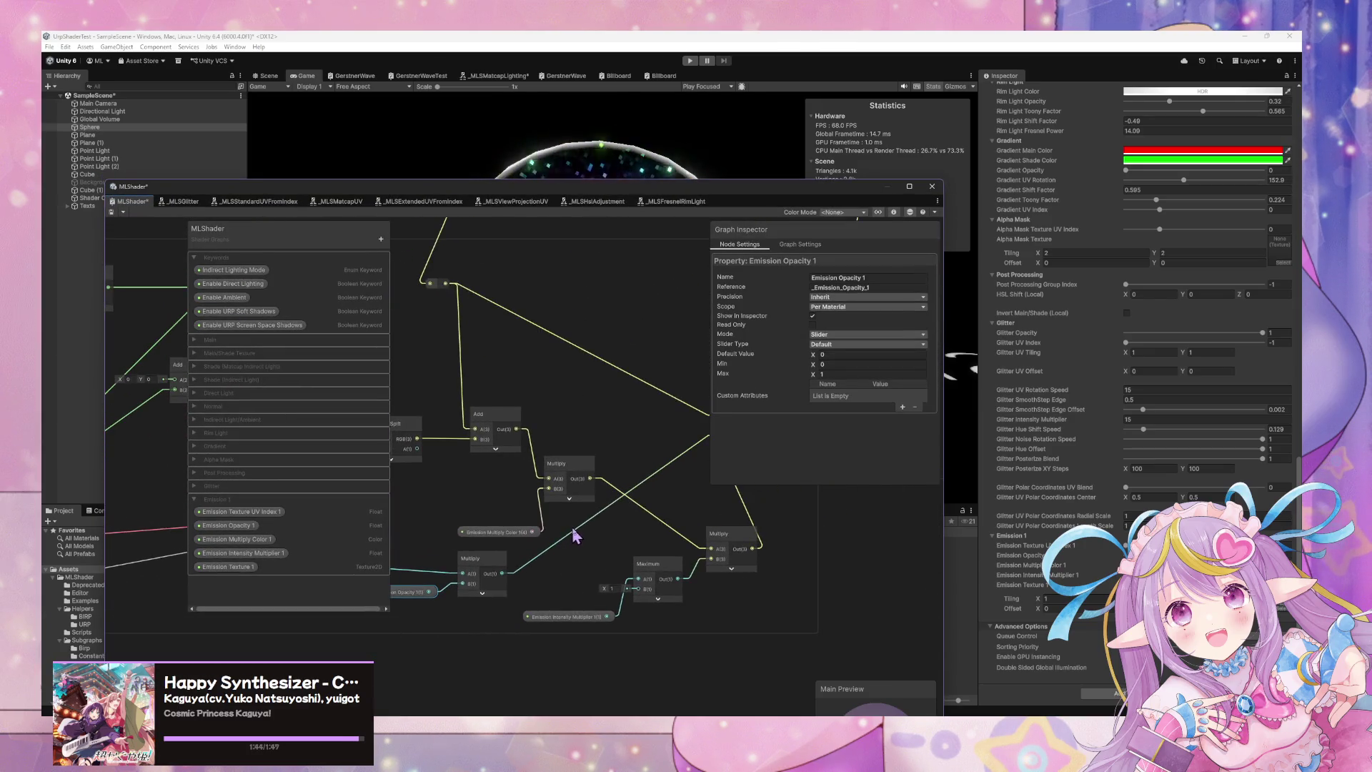
pyautogui.moveTo(514, 511); pyautogui.dragTo(677, 525)
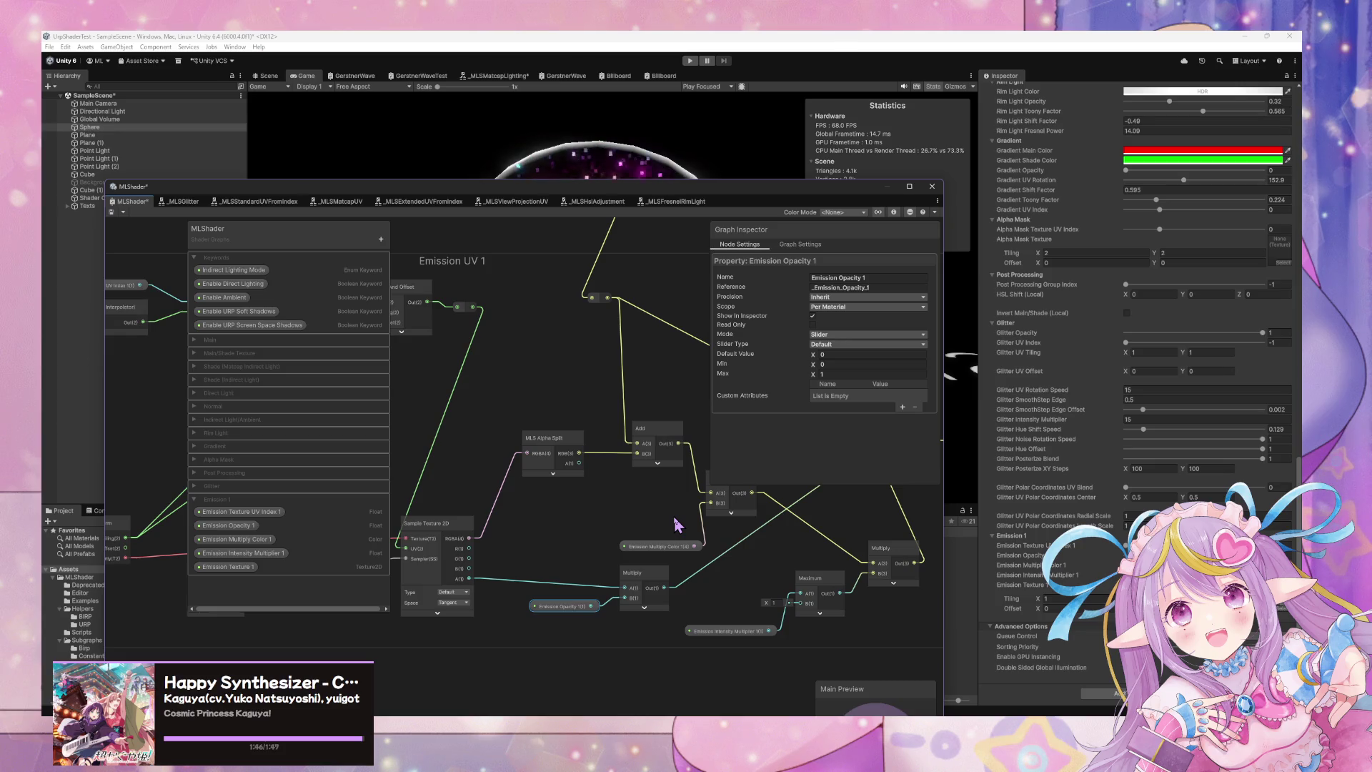
pyautogui.moveTo(669, 471); pyautogui.dragTo(578, 466)
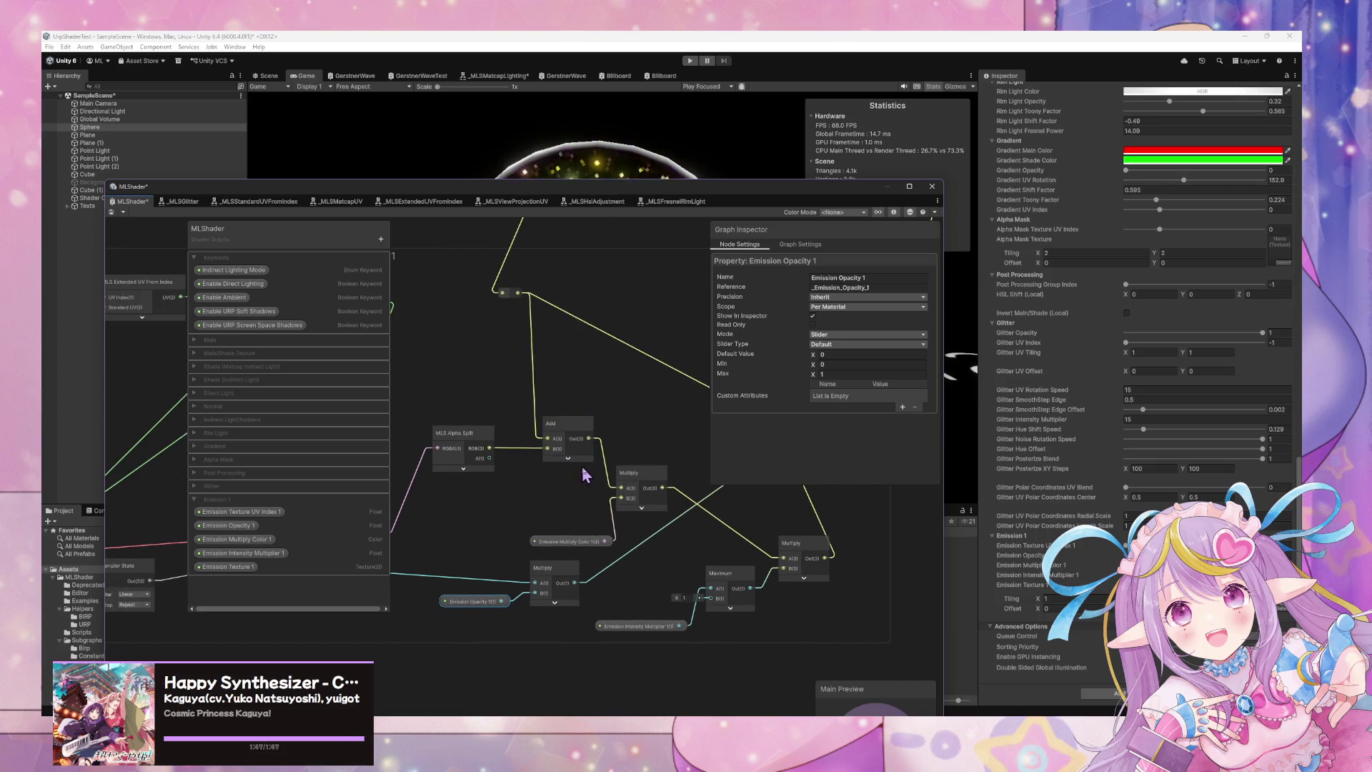
pyautogui.moveTo(593, 542); pyautogui.dragTo(529, 521)
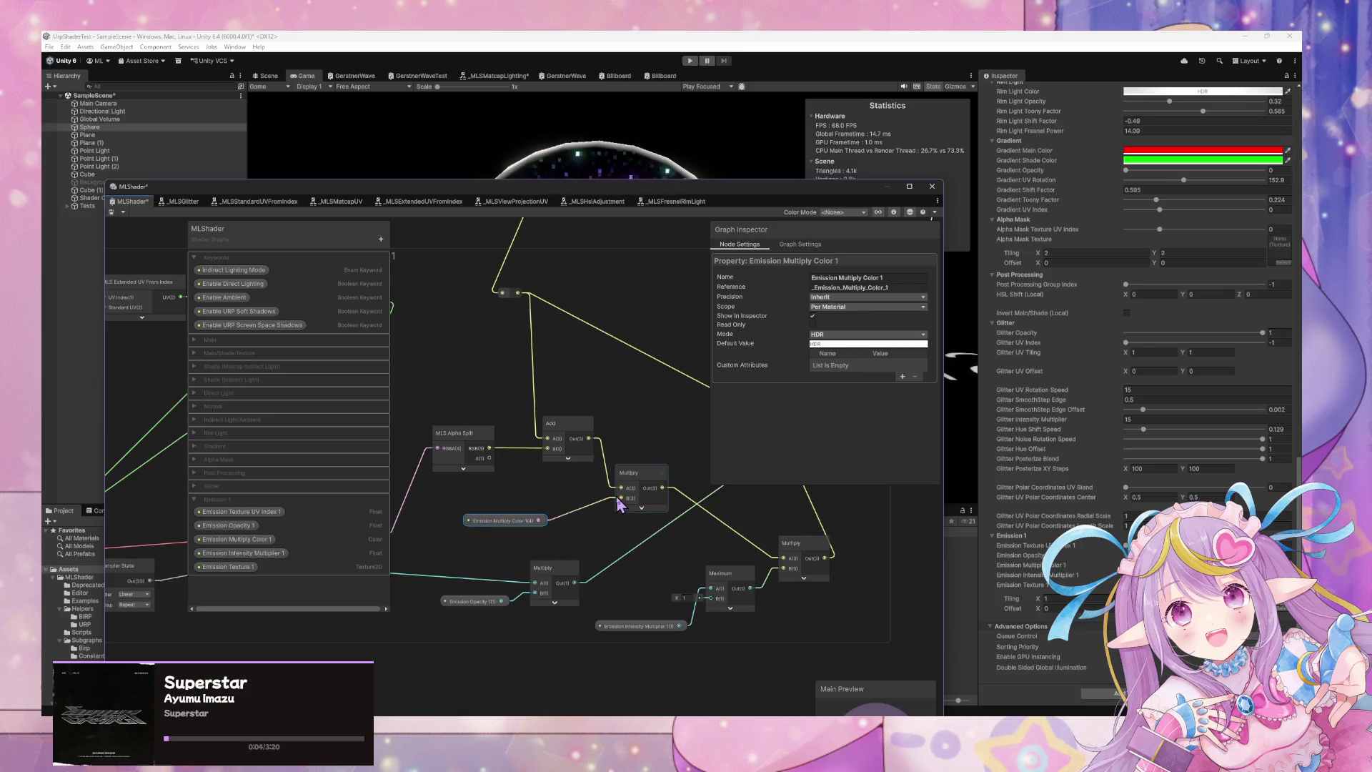
pyautogui.moveTo(474, 484)
pyautogui.mouseDown()
pyautogui.moveTo(582, 459)
pyautogui.moveTo(700, 502)
pyautogui.moveTo(888, 482)
pyautogui.moveTo(518, 464)
pyautogui.mouseUp()
# Rearrange the Multiply, Add, Emission Intensity Multiplier and Maximum nodes into a tidy chain.
pyautogui.moveTo(615, 451); pyautogui.dragTo(461, 510)
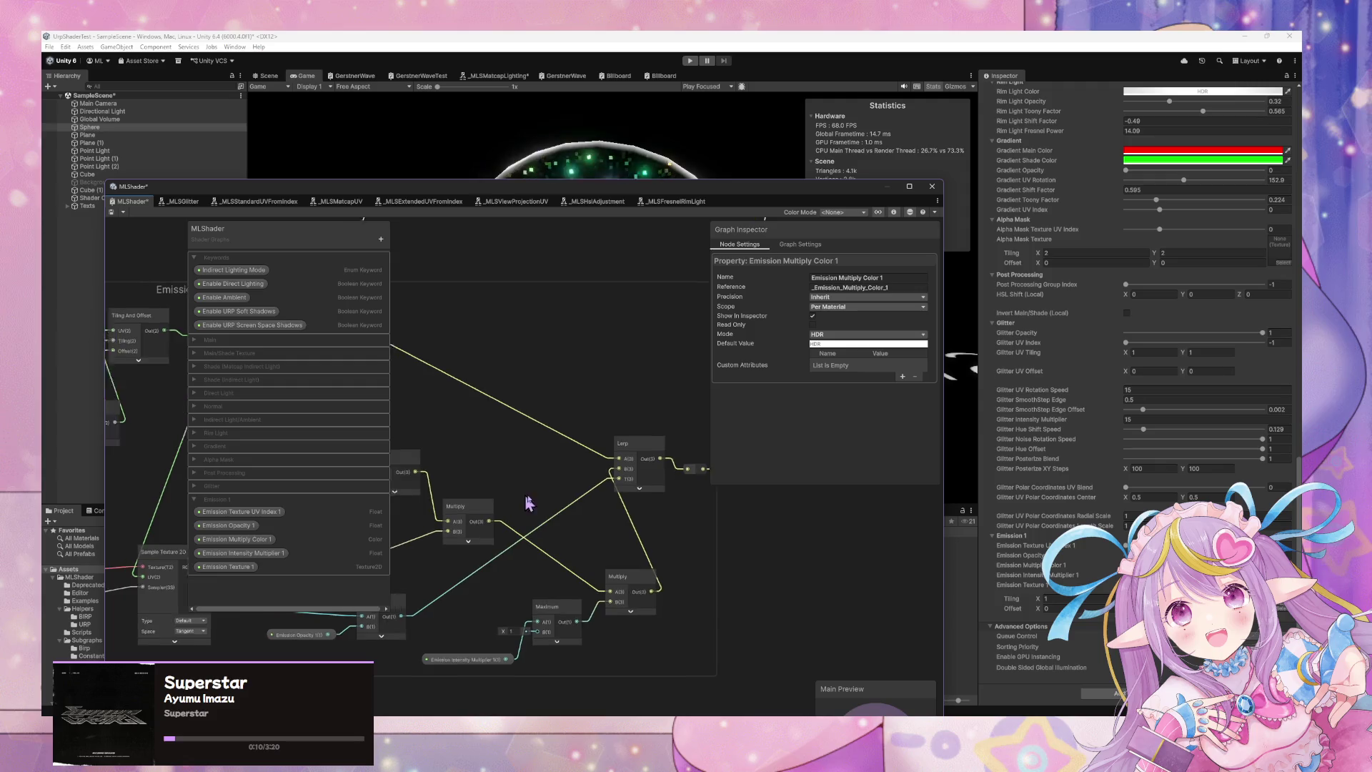
pyautogui.moveTo(570, 503); pyautogui.dragTo(605, 493)
pyautogui.moveTo(474, 479)
pyautogui.mouseDown()
pyautogui.moveTo(485, 490)
pyautogui.moveTo(586, 483)
pyautogui.moveTo(506, 491)
pyautogui.moveTo(688, 454)
pyautogui.moveTo(504, 442)
pyautogui.moveTo(549, 426)
pyautogui.mouseUp()
pyautogui.moveTo(524, 595); pyautogui.dragTo(479, 561)
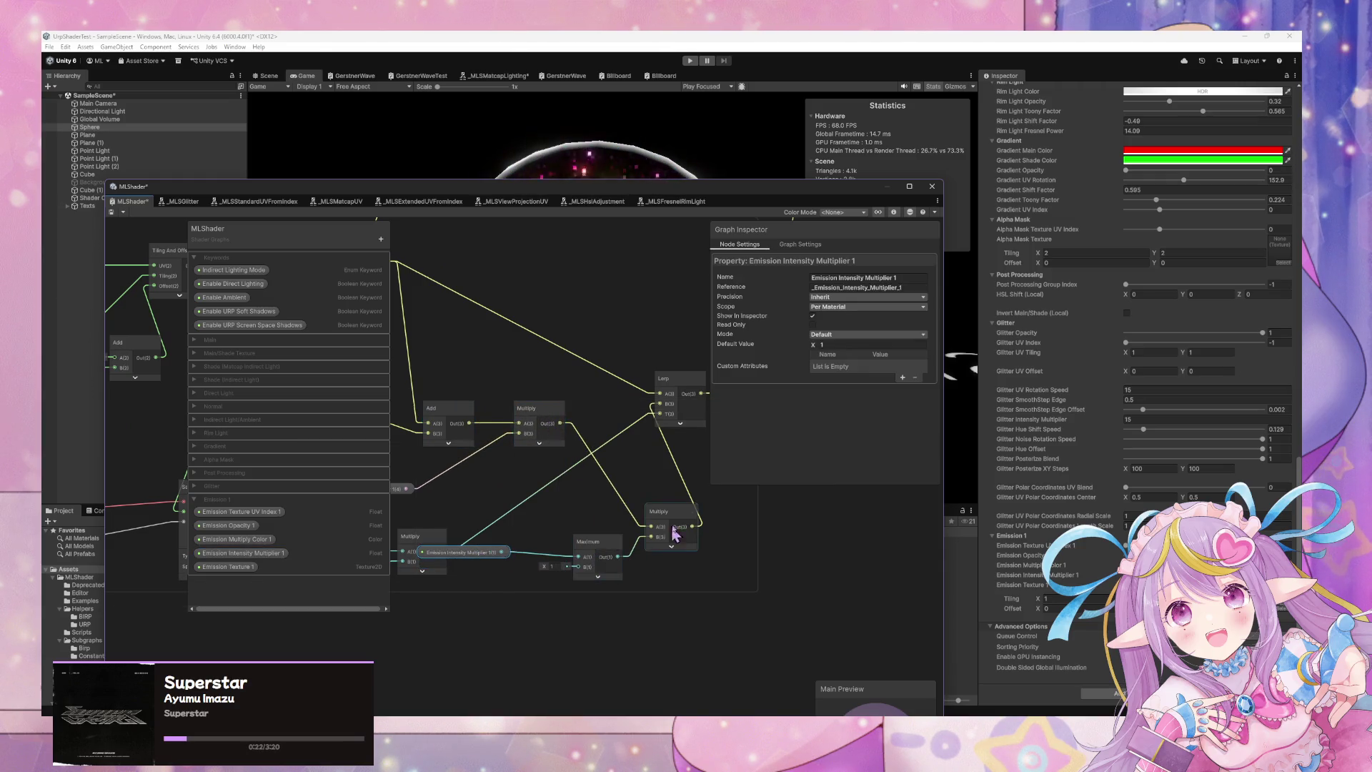
pyautogui.moveTo(674, 522); pyautogui.dragTo(674, 501)
pyautogui.moveTo(592, 549); pyautogui.dragTo(619, 552)
pyautogui.click(486, 553)
pyautogui.moveTo(486, 552)
pyautogui.mouseDown()
pyautogui.moveTo(519, 563)
pyautogui.moveTo(686, 538)
pyautogui.moveTo(560, 527)
pyautogui.moveTo(578, 492)
pyautogui.mouseUp()
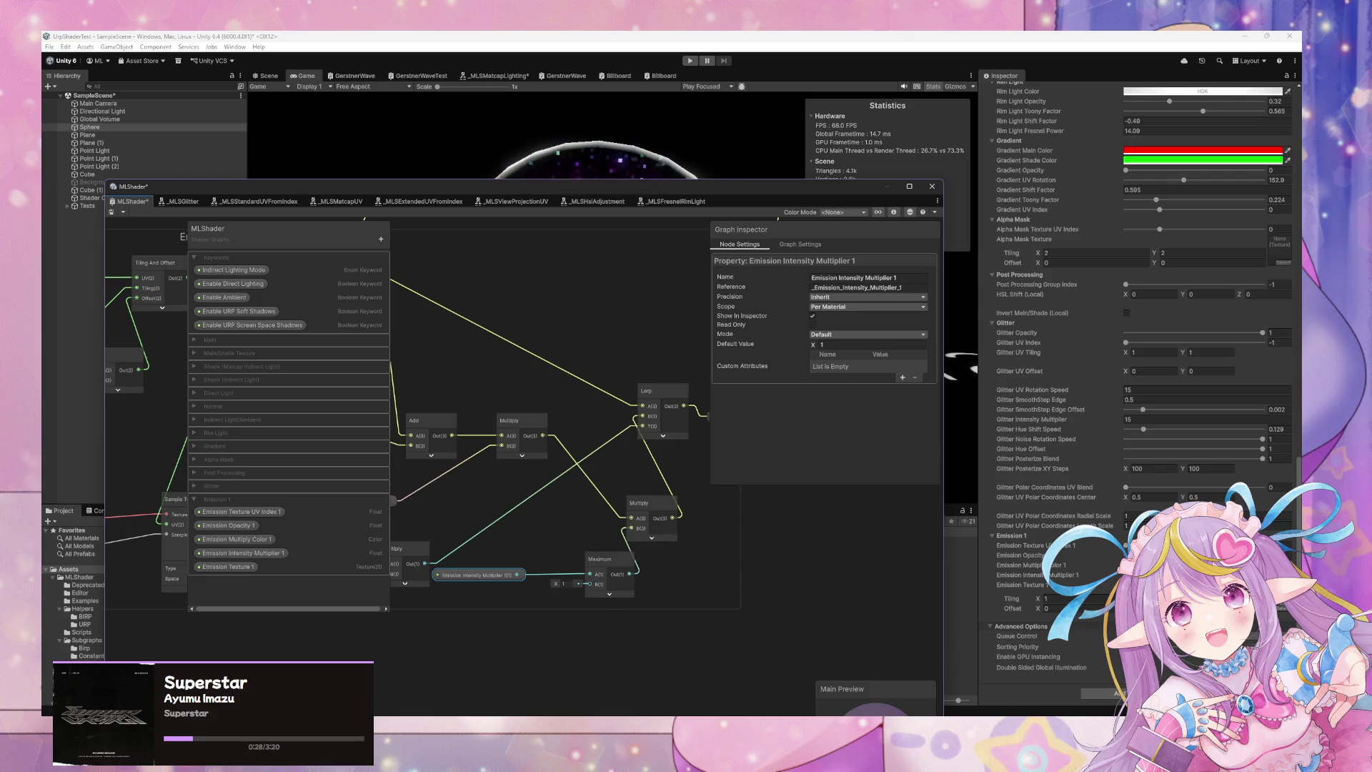
# Move the Shader Graph window down-left to reveal the sphere in the Game view.
pyautogui.click(1022, 556)
pyautogui.moveTo(611, 195); pyautogui.dragTo(513, 263)
pyautogui.moveTo(608, 266); pyautogui.dragTo(503, 345)
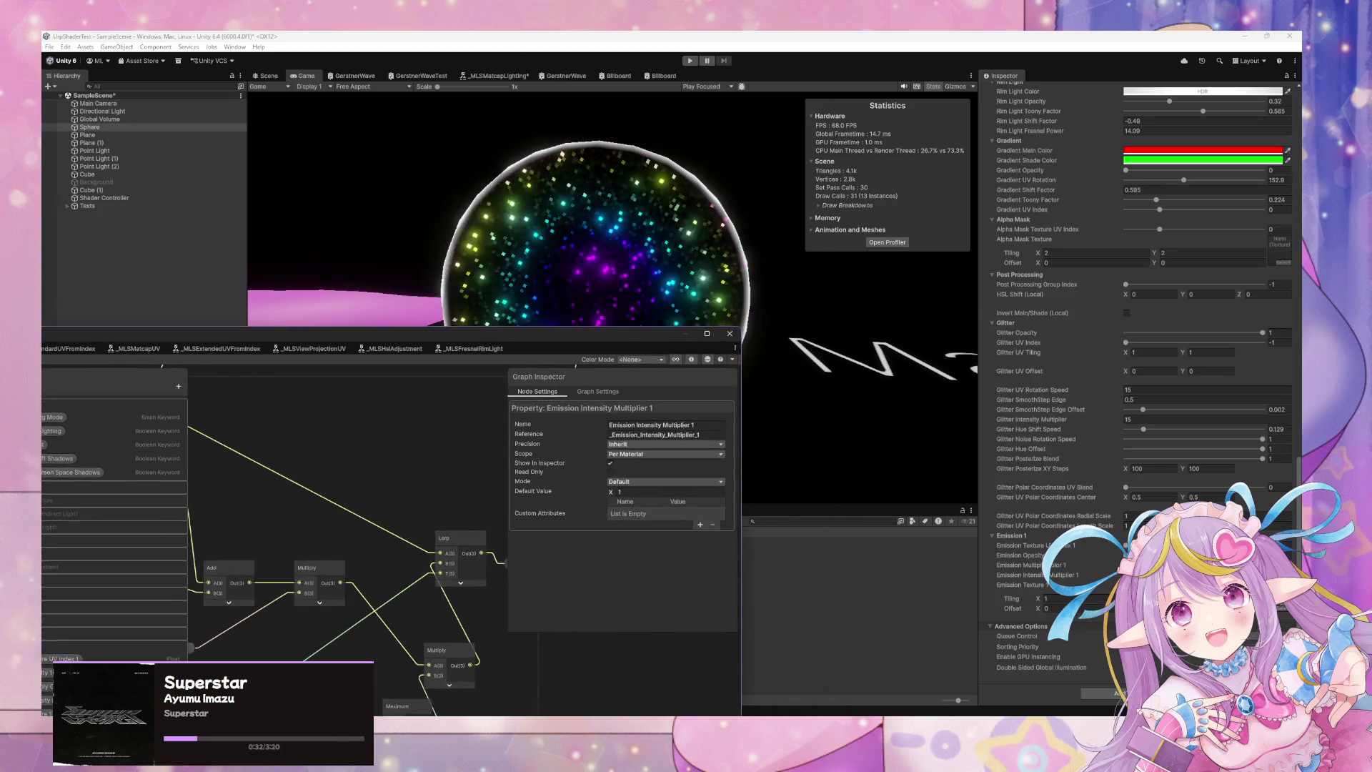
# Frame the sphere in the Scene view and orbit close to its glowing circuit texture.
pyautogui.click(1022, 555)
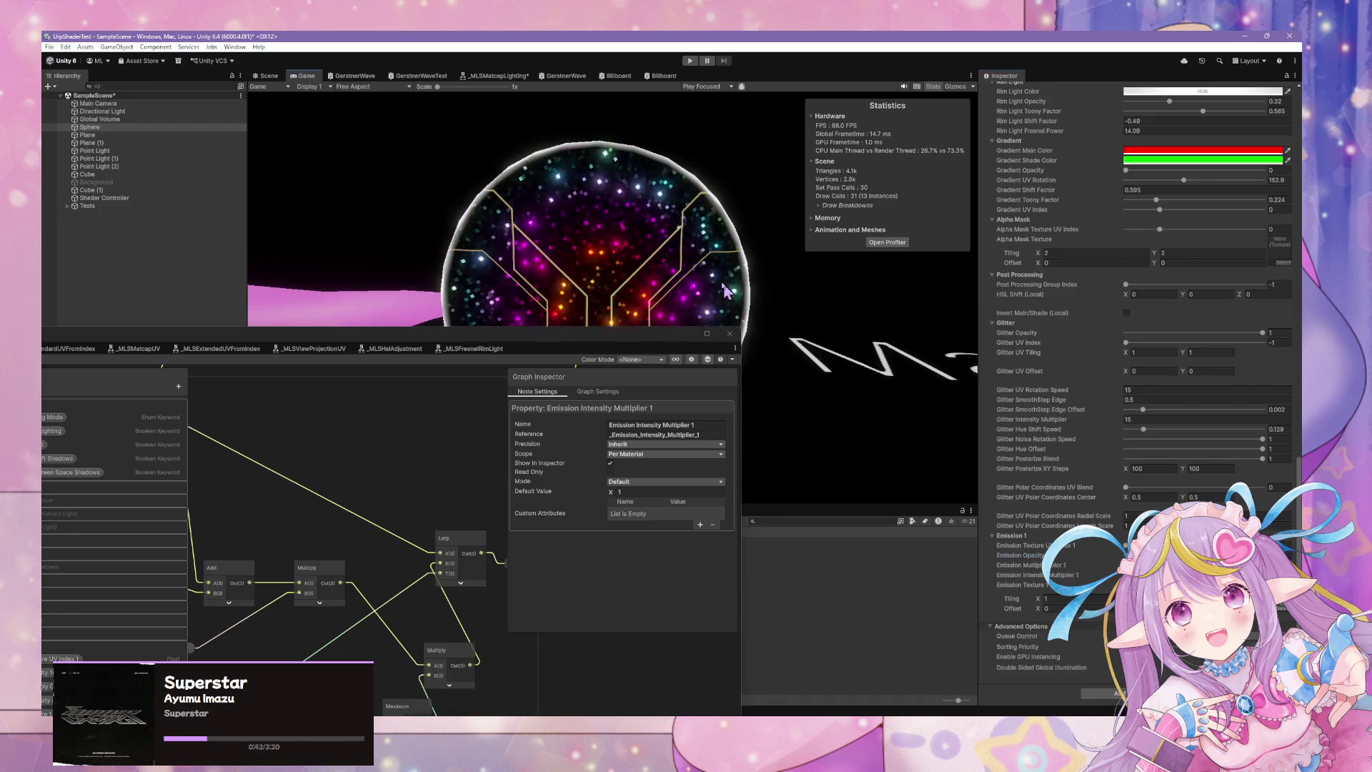
pyautogui.click(269, 75)
pyautogui.press('f')
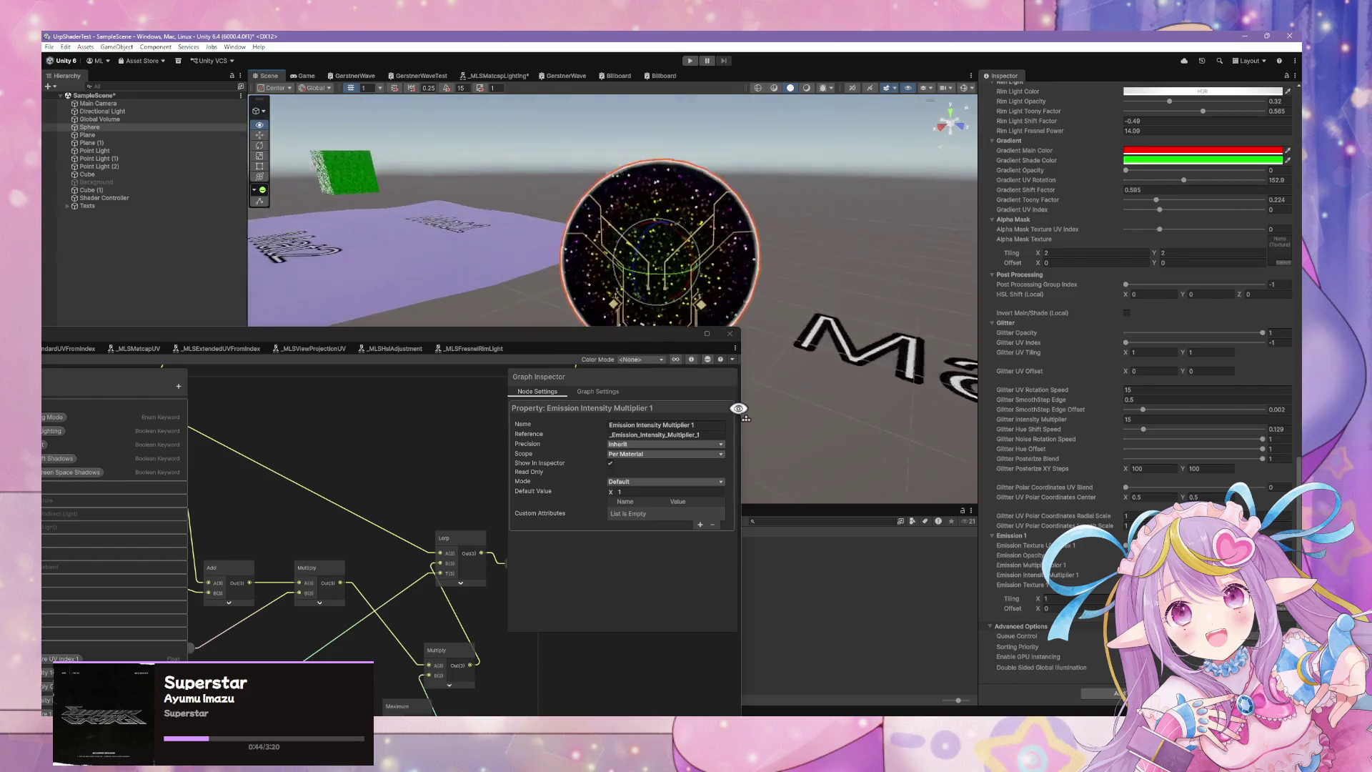
pyautogui.moveTo(749, 398)
pyautogui.mouseDown()
pyautogui.moveTo(784, 386)
pyautogui.moveTo(673, 338)
pyautogui.mouseUp()
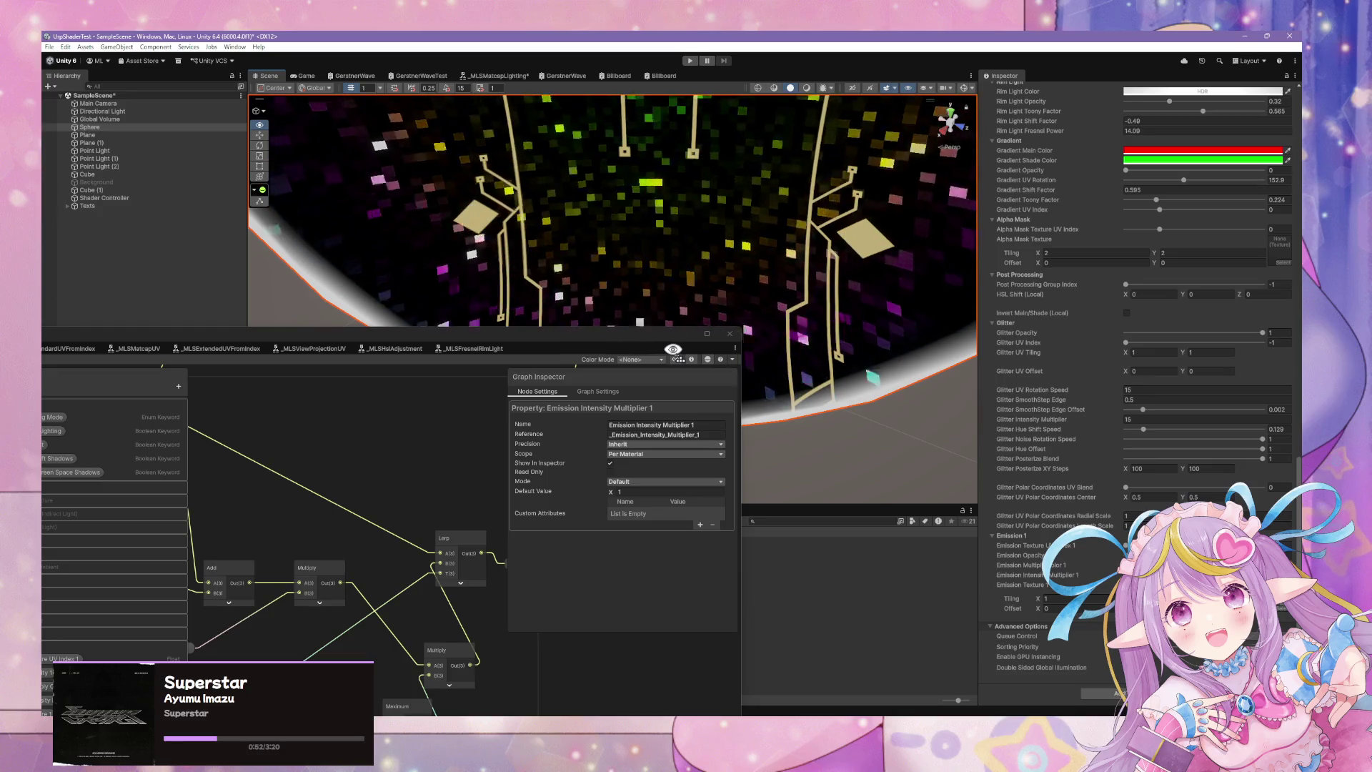
pyautogui.moveTo(675, 333); pyautogui.dragTo(684, 323)
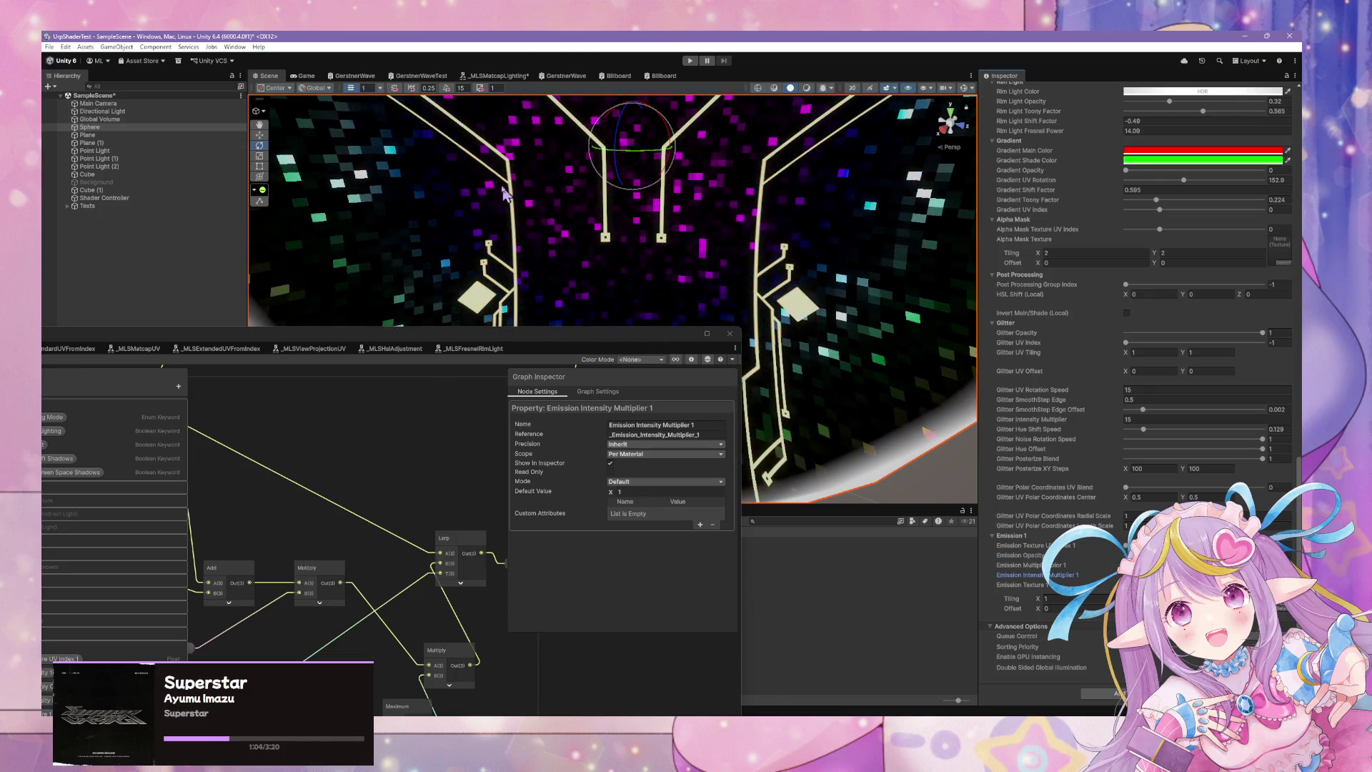
# Compare with the Game view, orbit the scene again, and bring the graph window back over it.
pyautogui.click(305, 76)
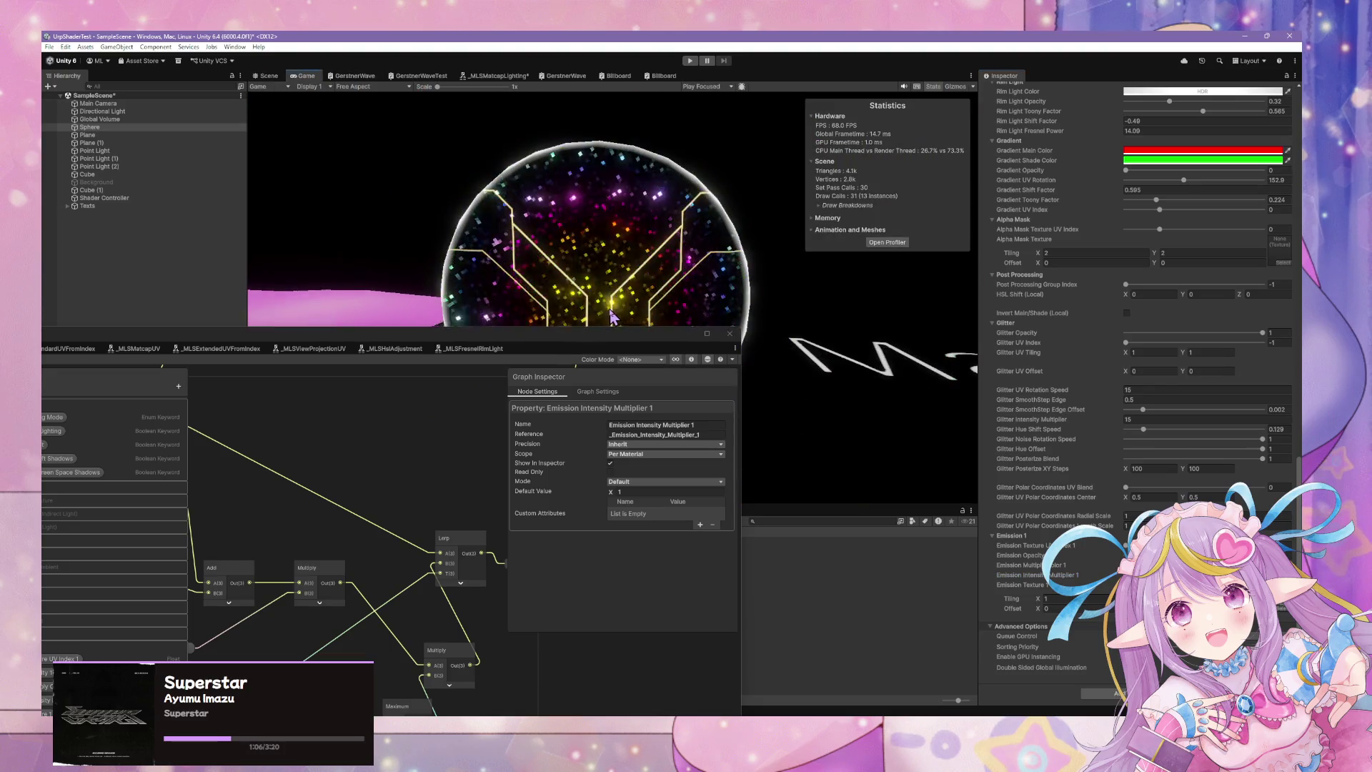
pyautogui.moveTo(551, 348); pyautogui.dragTo(703, 471)
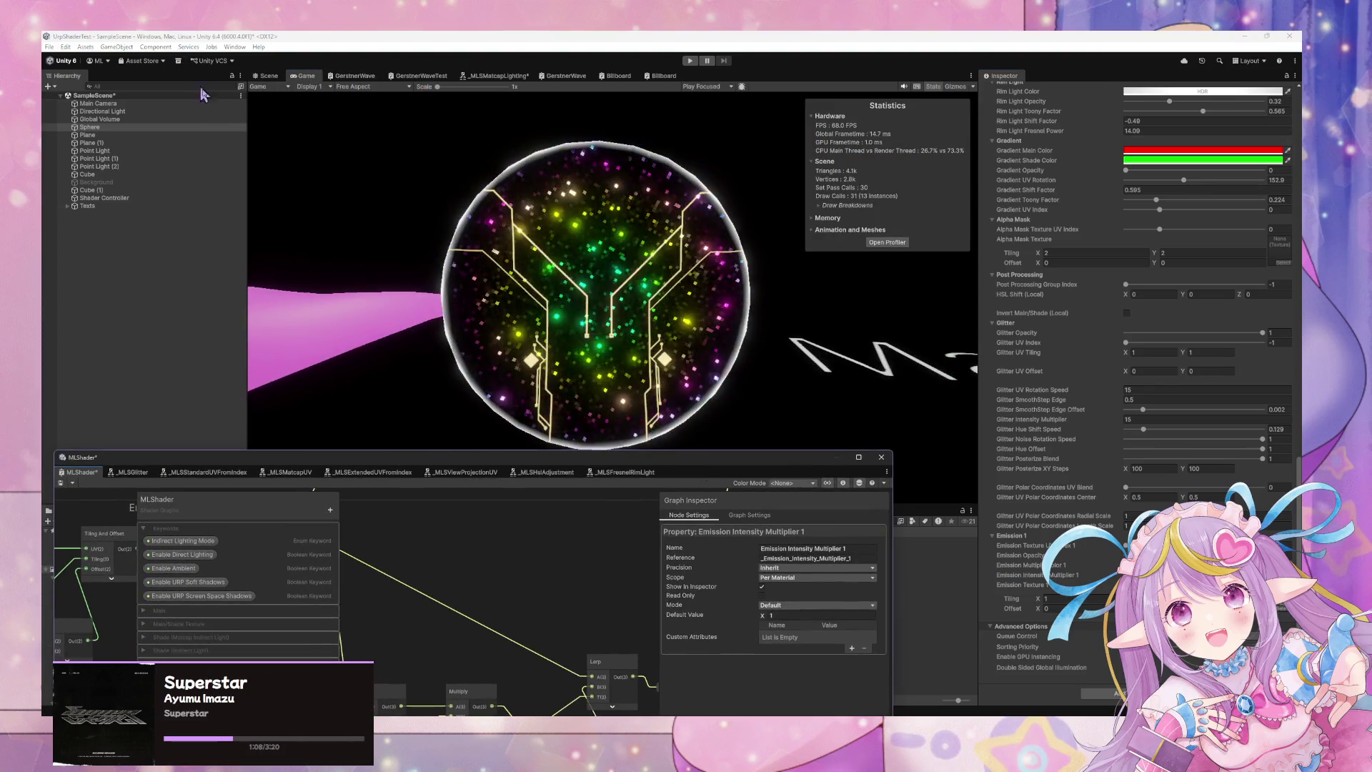
pyautogui.click(269, 76)
pyautogui.moveTo(595, 239); pyautogui.dragTo(622, 393)
pyautogui.moveTo(612, 460); pyautogui.dragTo(674, 183)
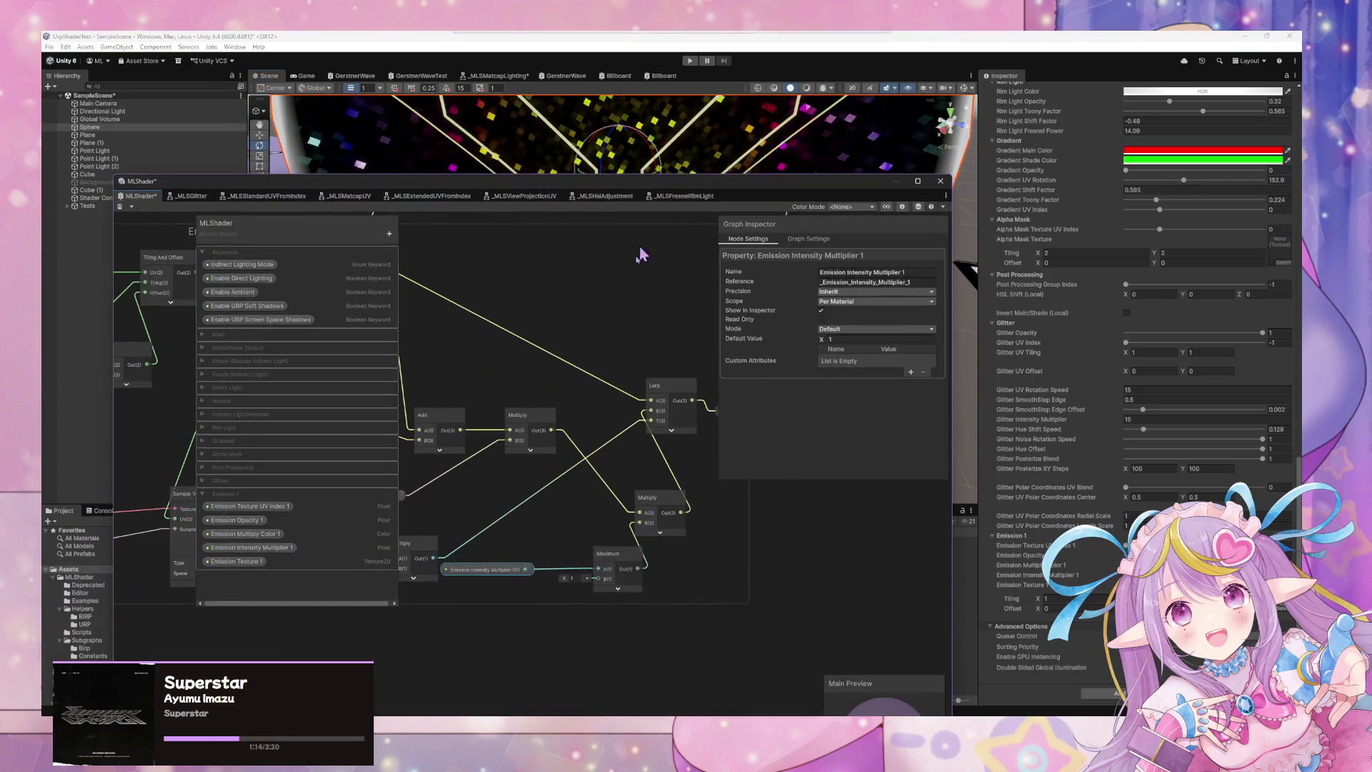
# Insert a Multiply node between MLS Alpha Split RGB and the Add node's B input, then save.
pyautogui.moveTo(571, 377); pyautogui.dragTo(571, 357)
pyautogui.moveTo(459, 384); pyautogui.dragTo(432, 383)
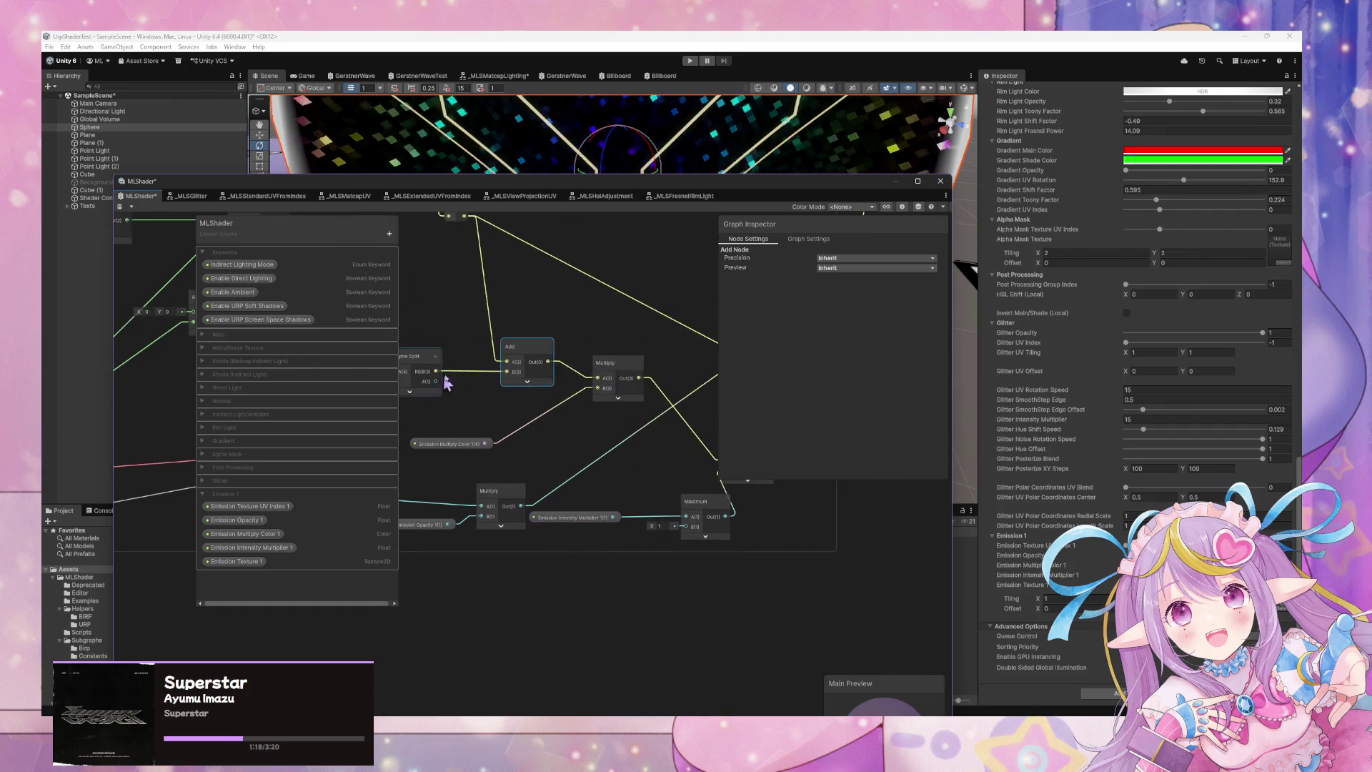
pyautogui.moveTo(530, 361)
pyautogui.mouseDown()
pyautogui.moveTo(504, 366)
pyautogui.moveTo(613, 373)
pyautogui.moveTo(579, 422)
pyautogui.mouseUp()
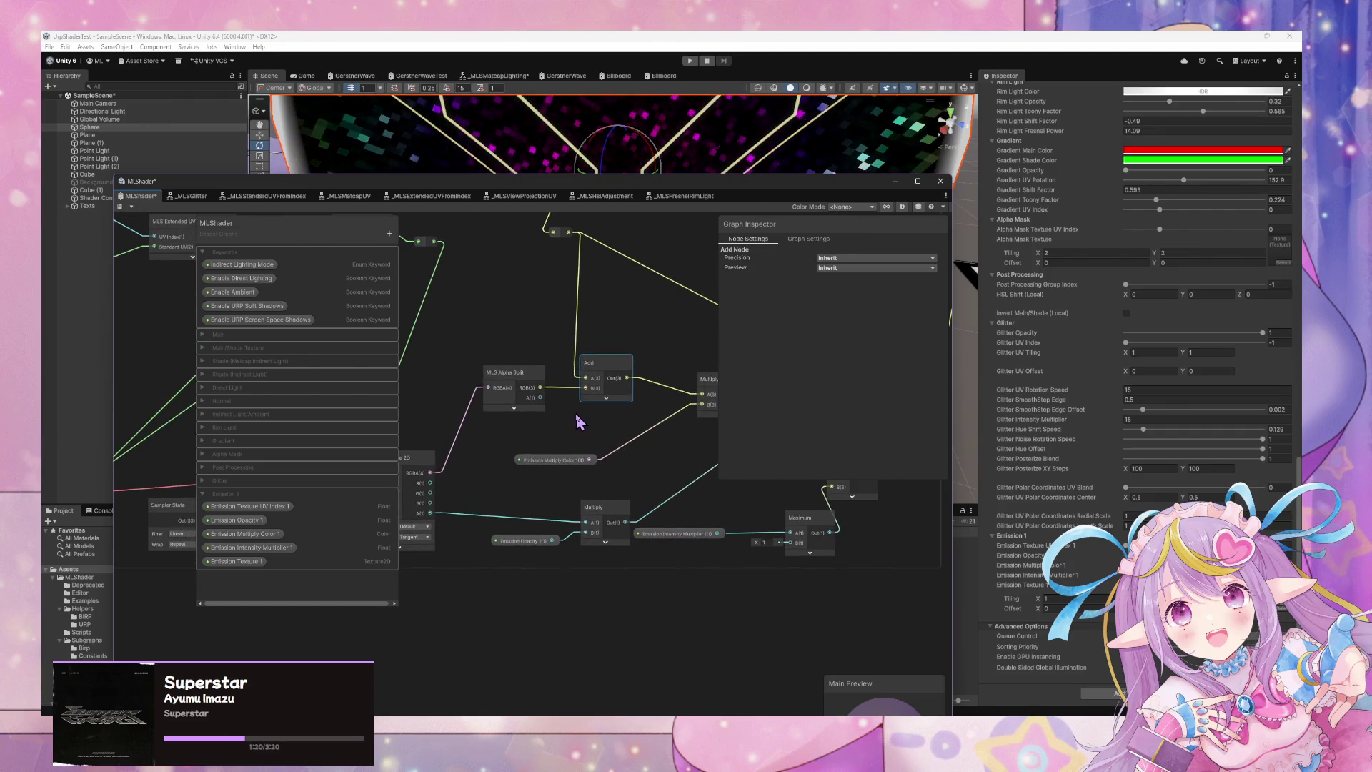
pyautogui.press('space')
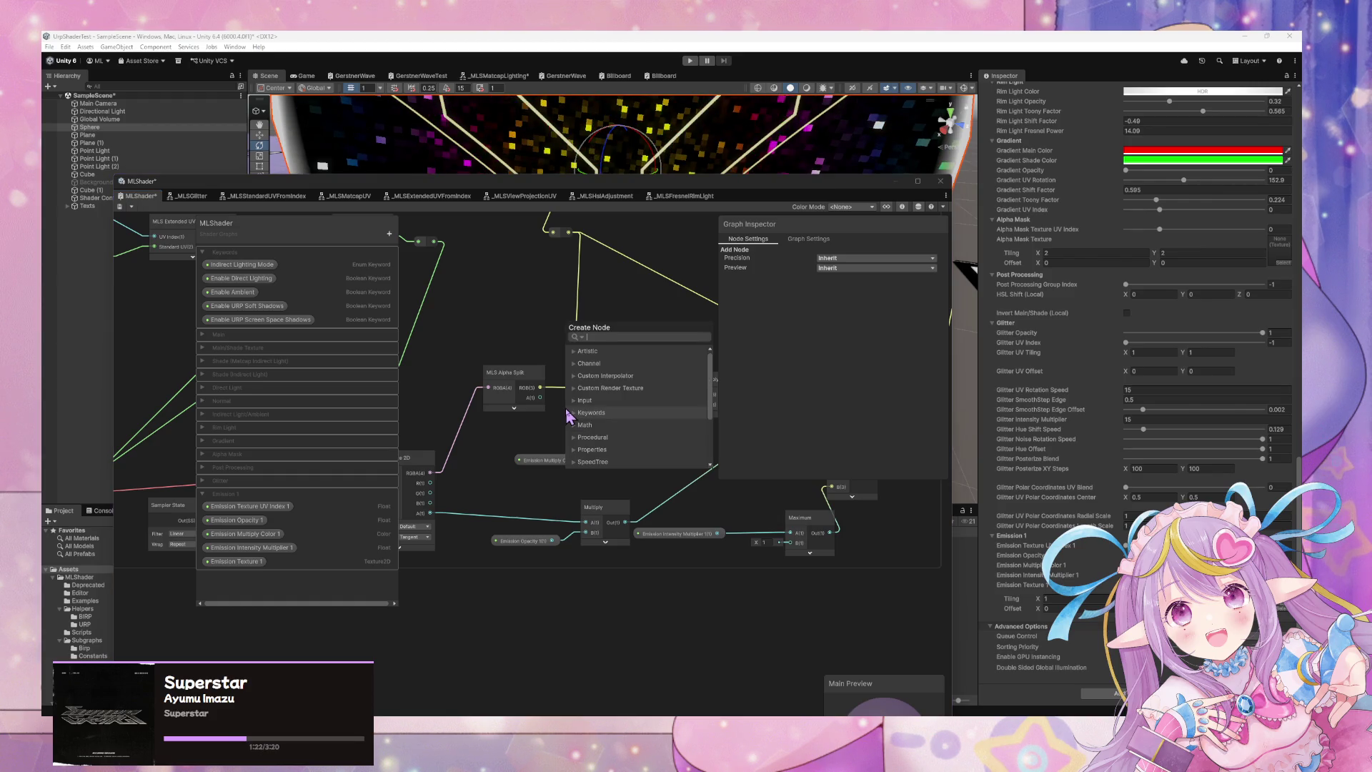
pyautogui.write('mul')
pyautogui.press('Return')
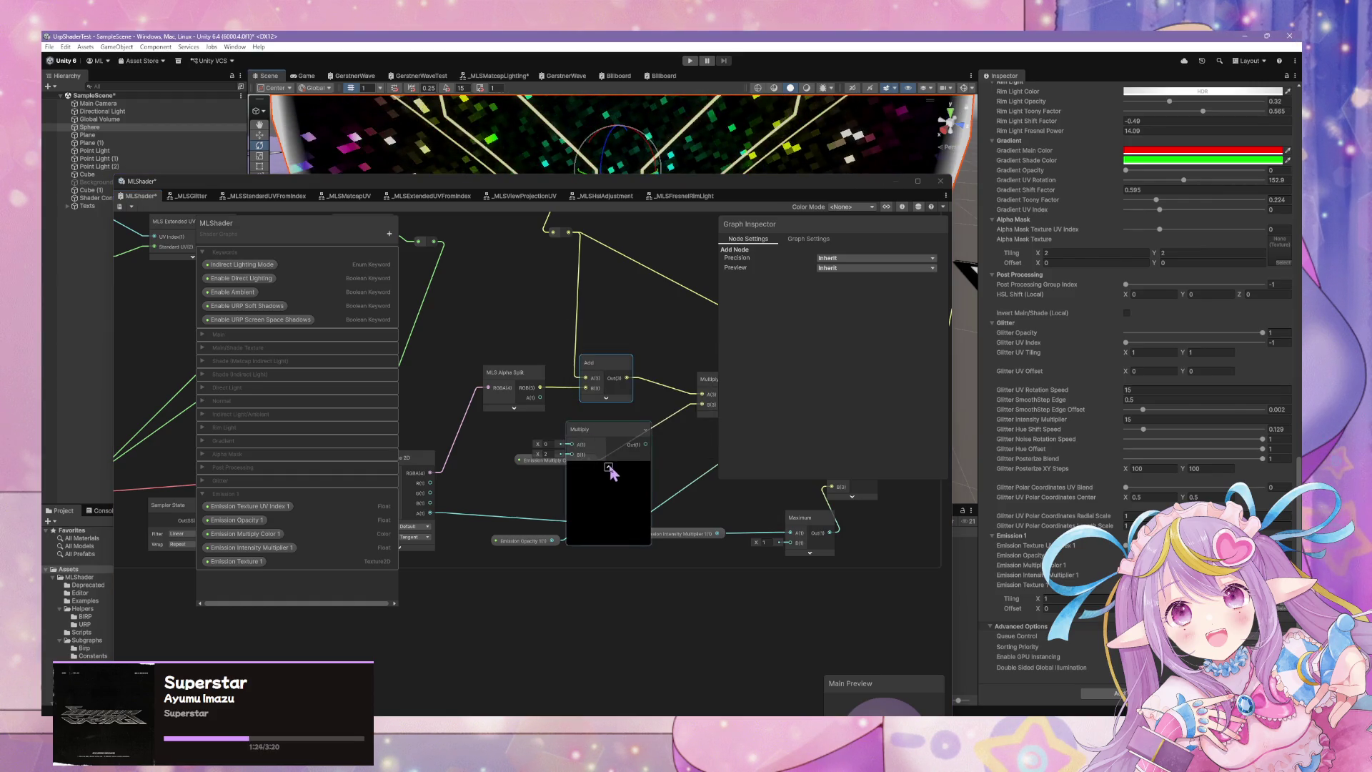
pyautogui.click(608, 467)
pyautogui.moveTo(572, 444); pyautogui.dragTo(541, 388)
pyautogui.moveTo(613, 444)
pyautogui.mouseDown()
pyautogui.moveTo(586, 388)
pyautogui.moveTo(653, 375)
pyautogui.mouseUp()
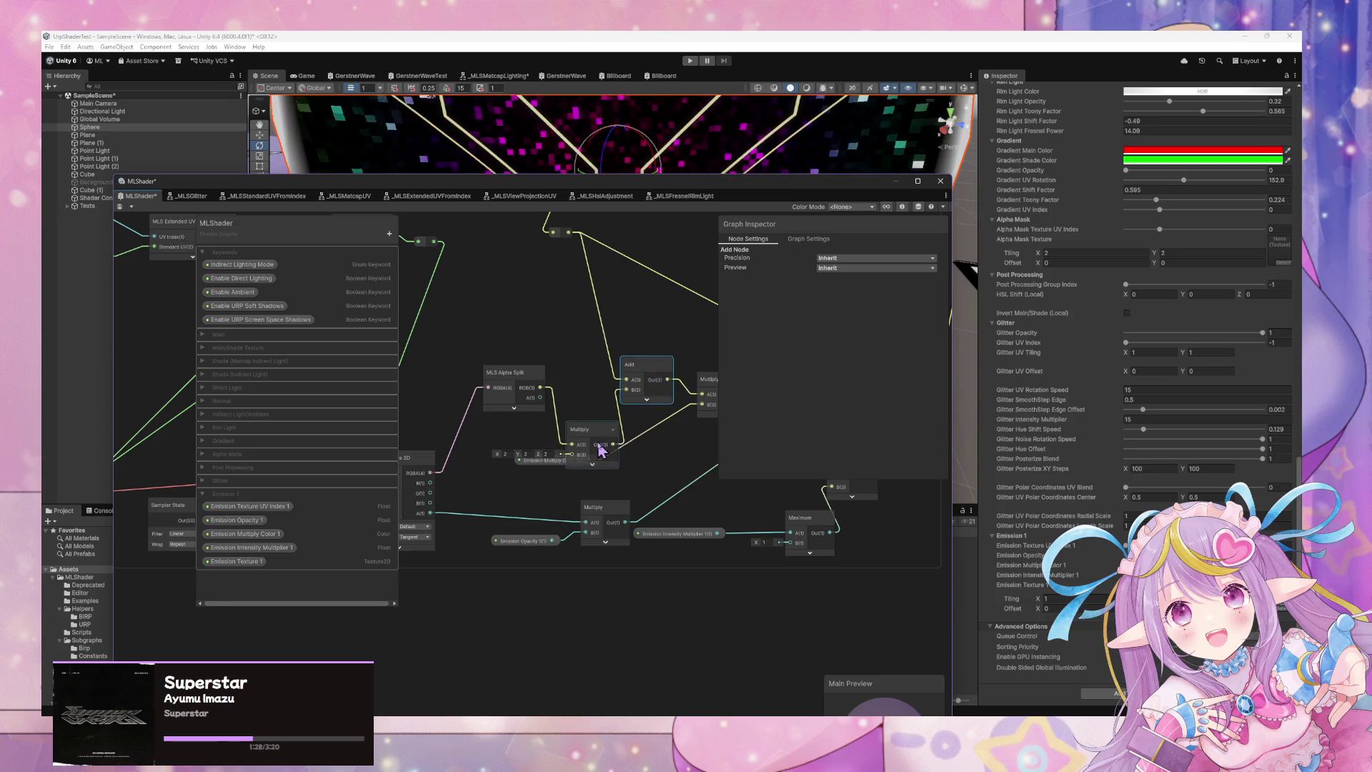
pyautogui.moveTo(580, 428); pyautogui.dragTo(580, 403)
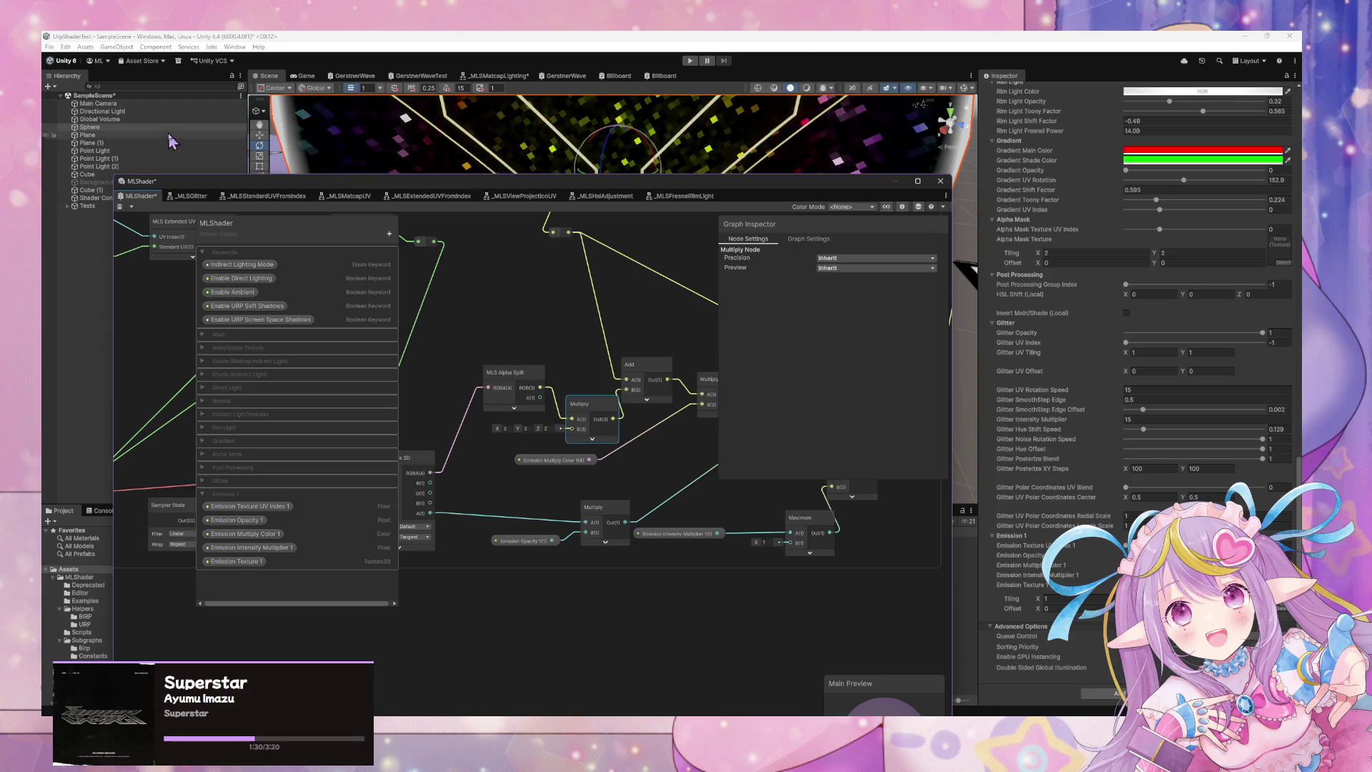
pyautogui.hotkey('ctrl', 's')
# Move the graph window aside and show the Game view with Stats using Ctrl+2.
pyautogui.click(537, 389)
pyautogui.moveTo(618, 188); pyautogui.dragTo(525, 349)
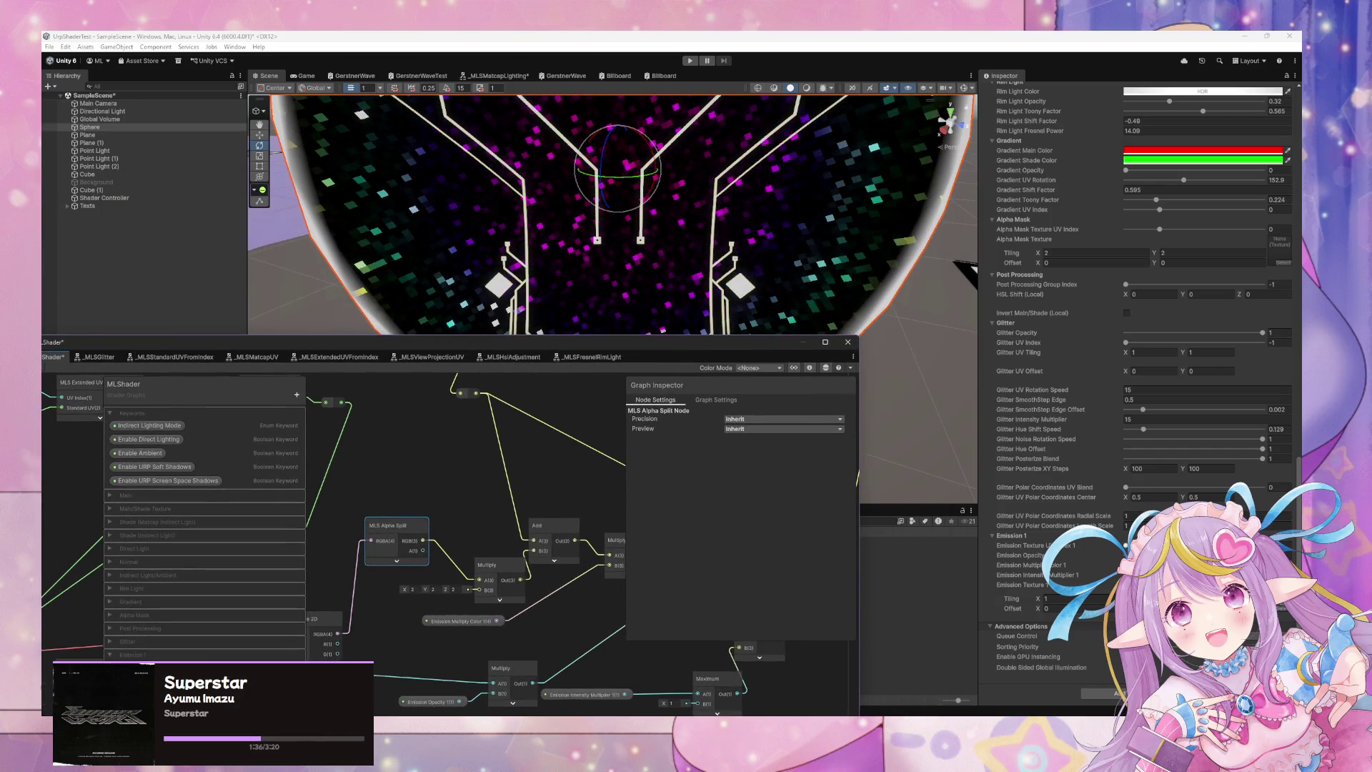
pyautogui.click(1020, 555)
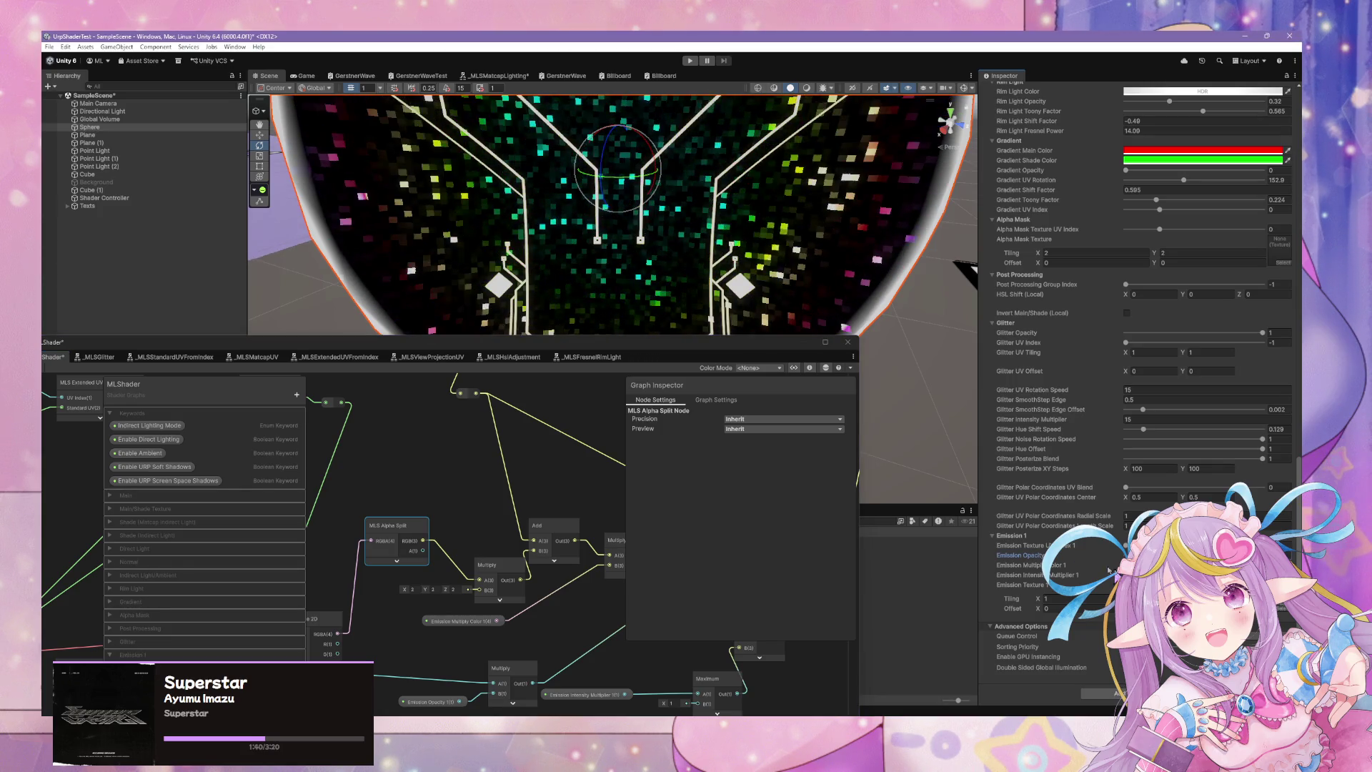
pyautogui.hotkey('ctrl', '2')
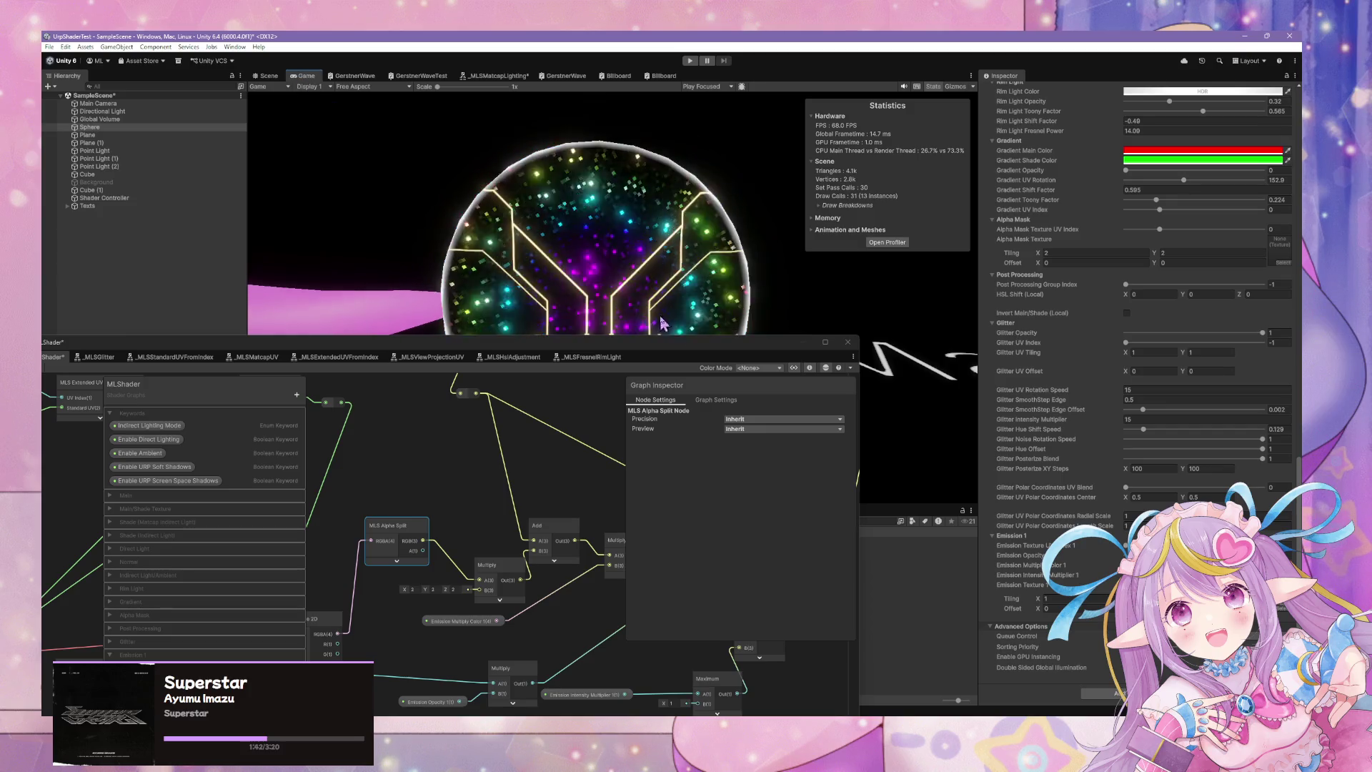
# Try a cyan emission colour, revert to the original yellow, and open the Emission Texture chooser.
pyautogui.moveTo(658, 341); pyautogui.dragTo(631, 464)
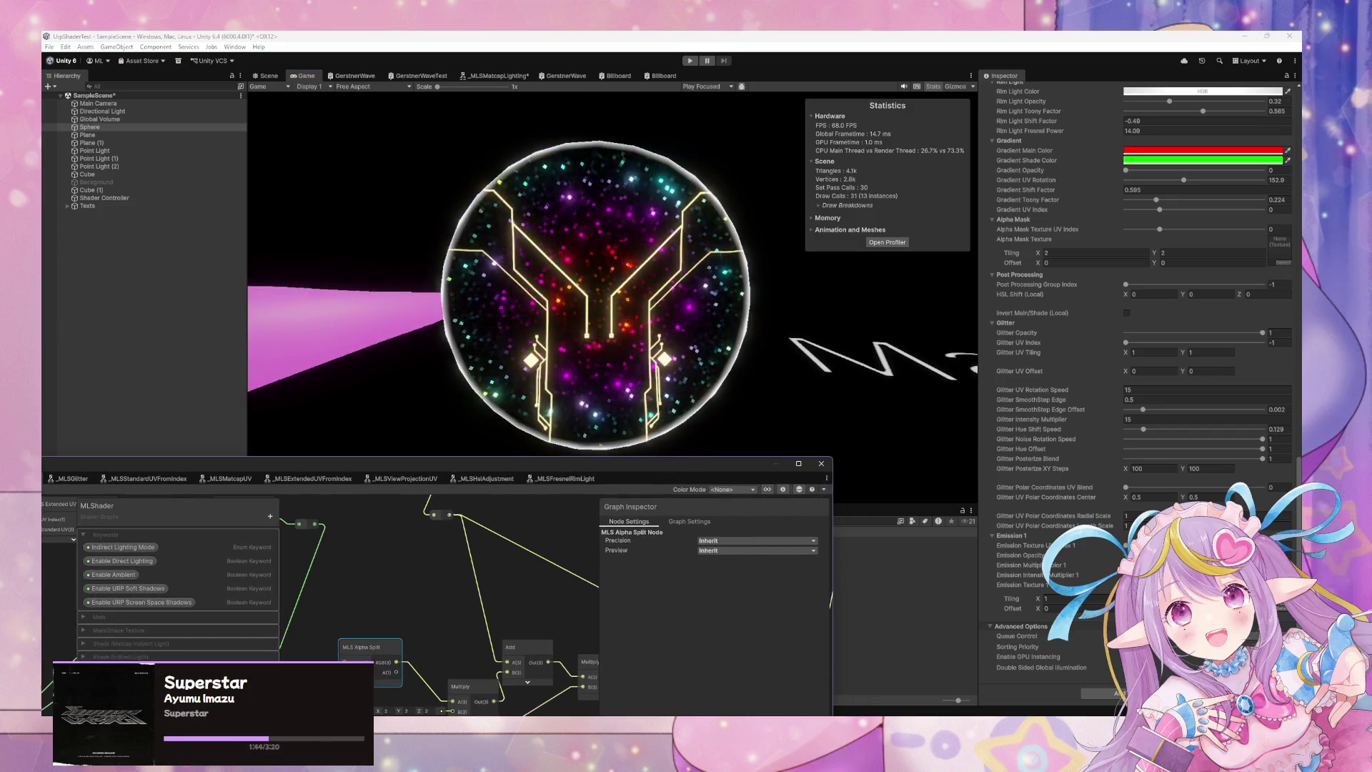
pyautogui.click(1022, 575)
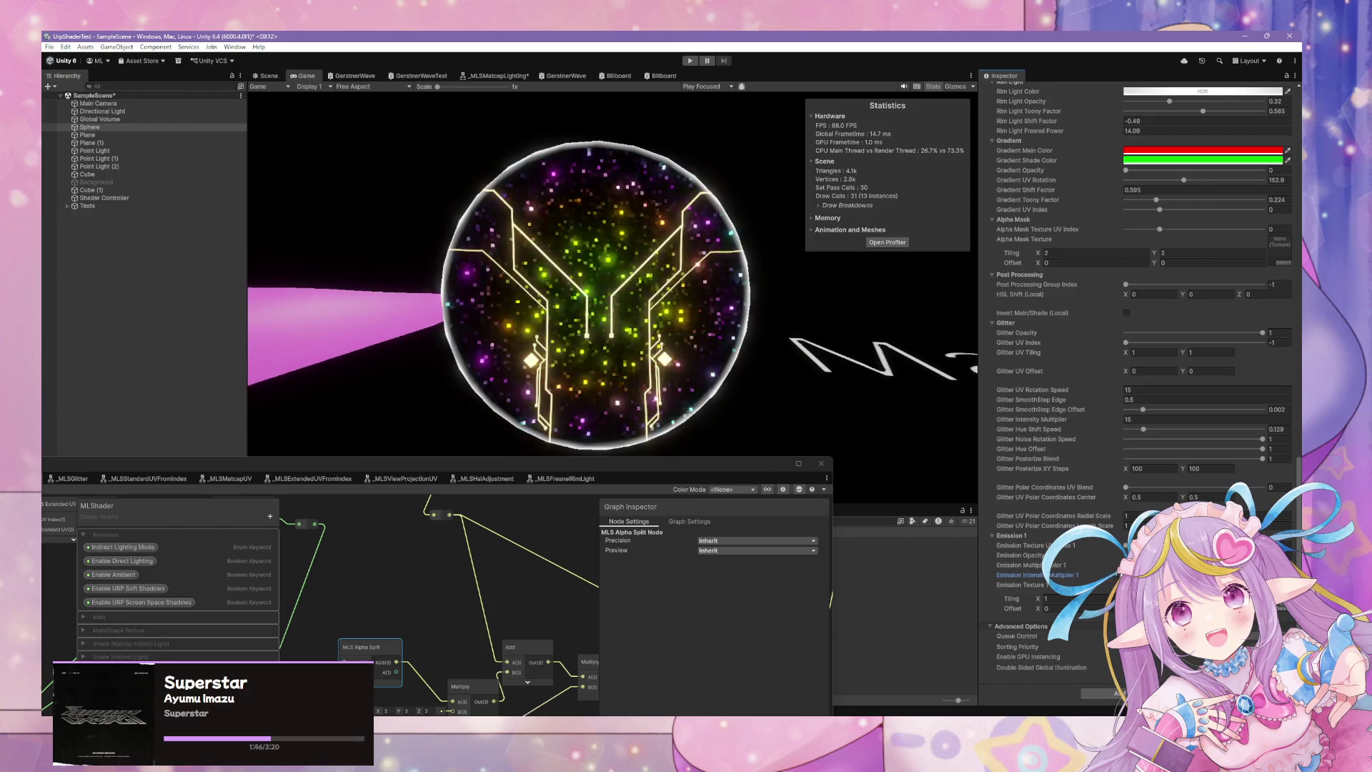
pyautogui.click(1208, 564)
pyautogui.moveTo(1254, 374); pyautogui.dragTo(1171, 416)
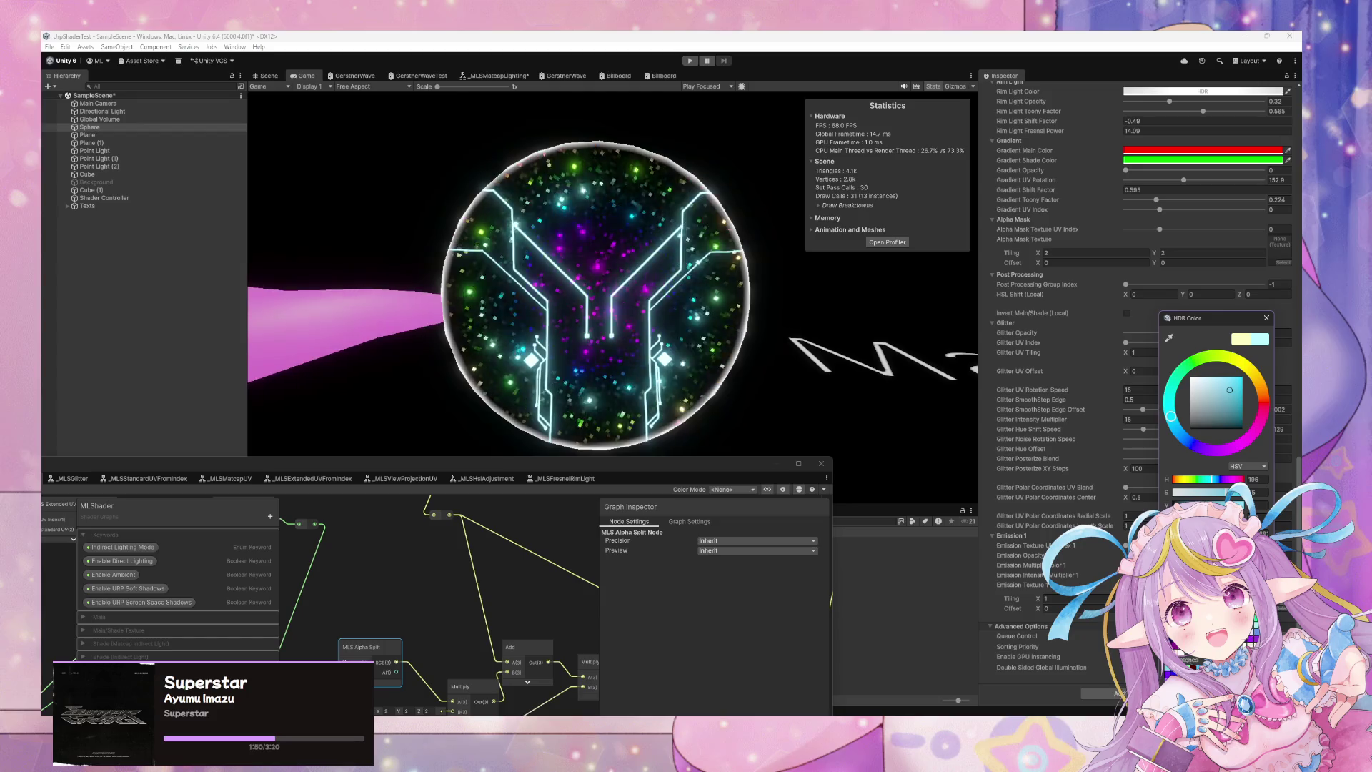
pyautogui.press('Return')
pyautogui.click(1208, 565)
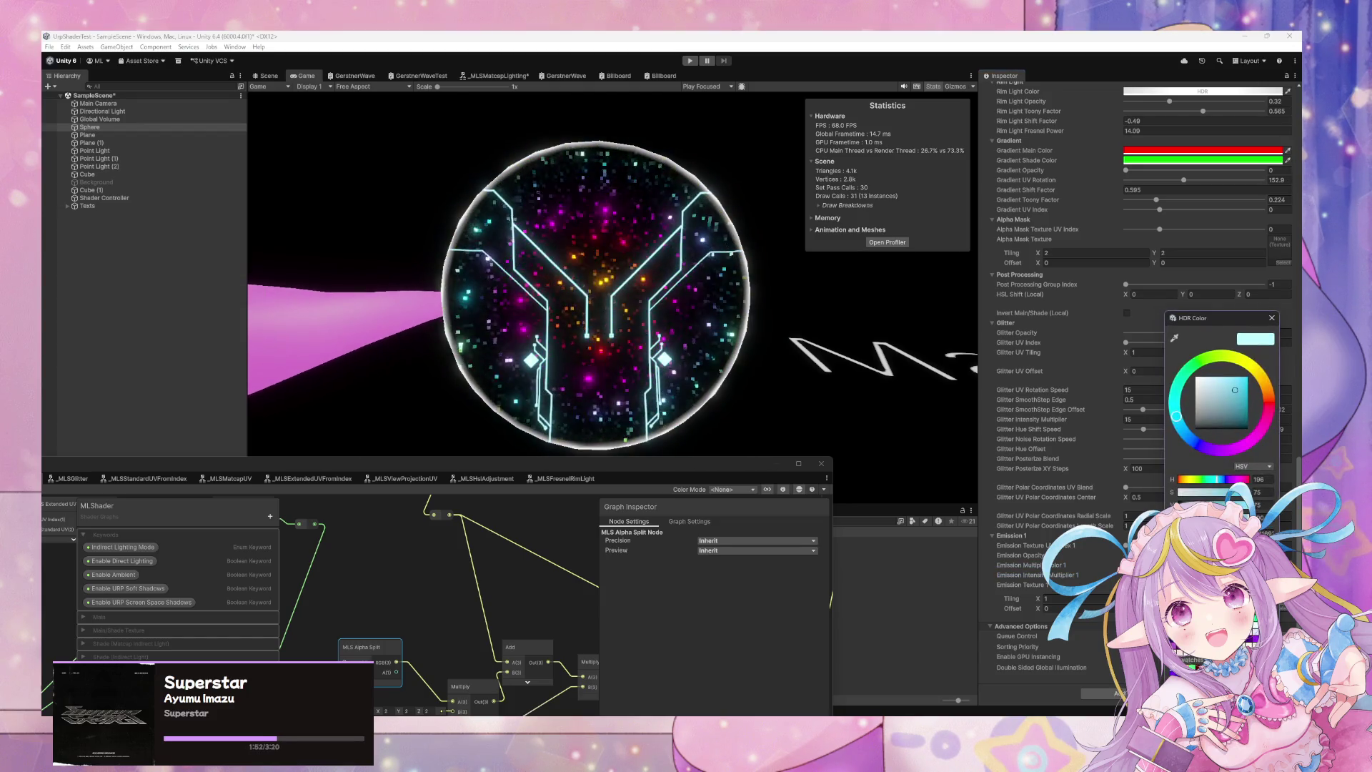
pyautogui.hotkey('ctrl', 'z')
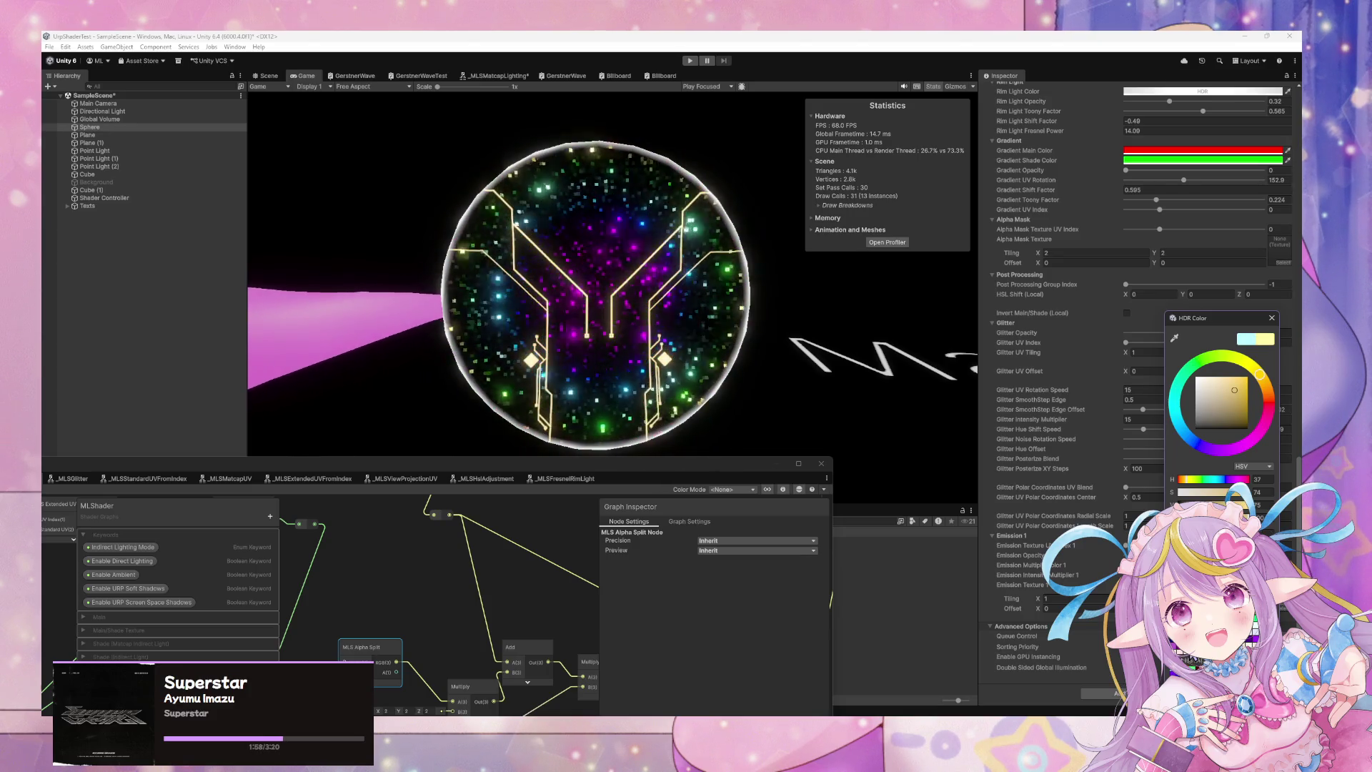
pyautogui.click(1271, 317)
pyautogui.click(1284, 613)
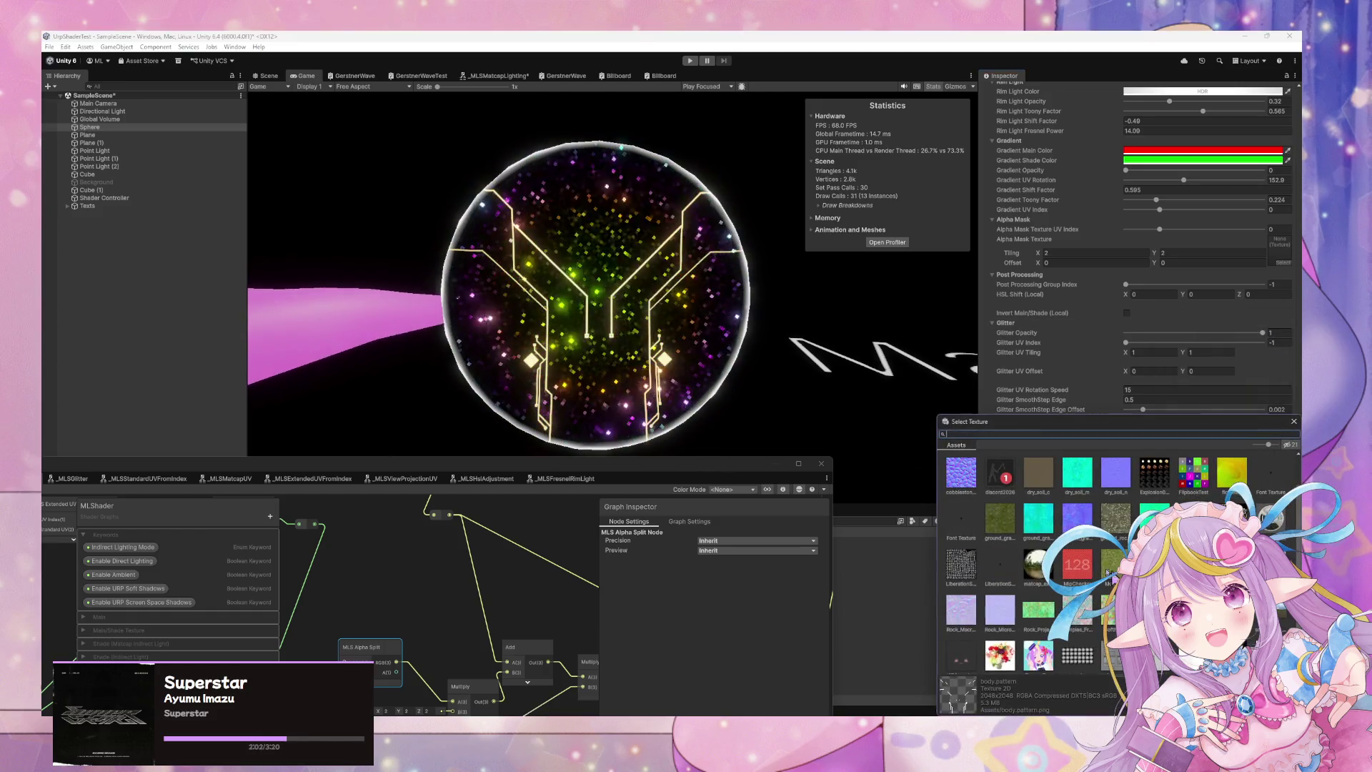
# Try the discord2026, pebble ground, Rock_Projection_01 and body.pattern textures as emission texture.
pyautogui.click(1010, 491)
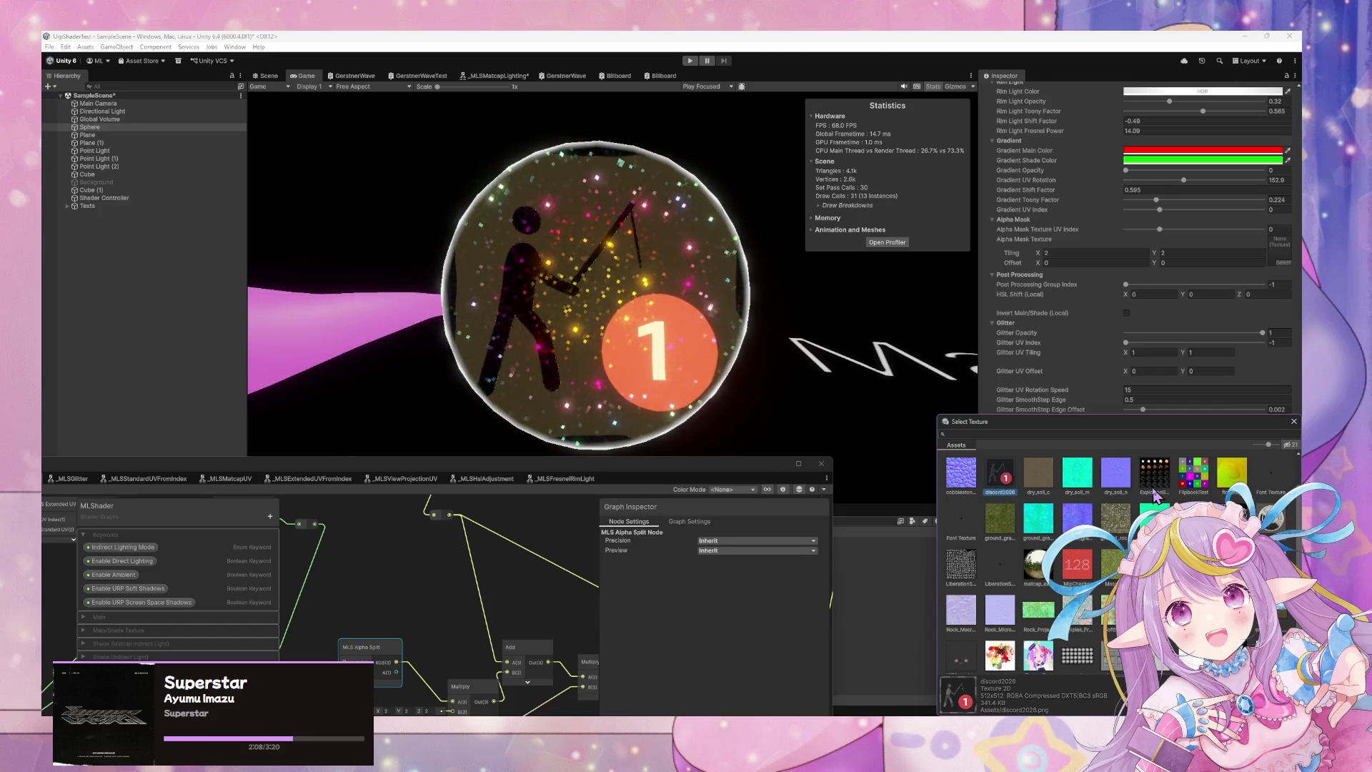
pyautogui.scroll(-2, 1157, 497)
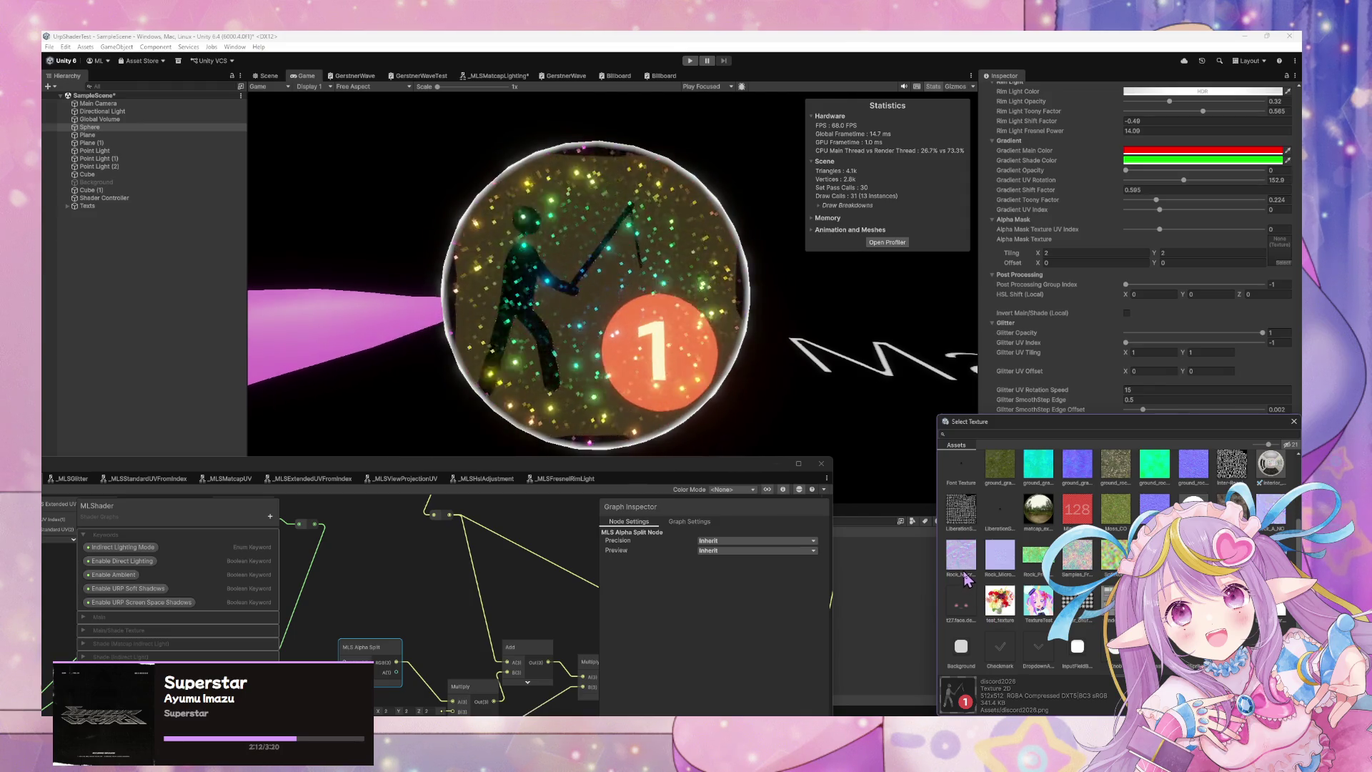
pyautogui.click(1087, 564)
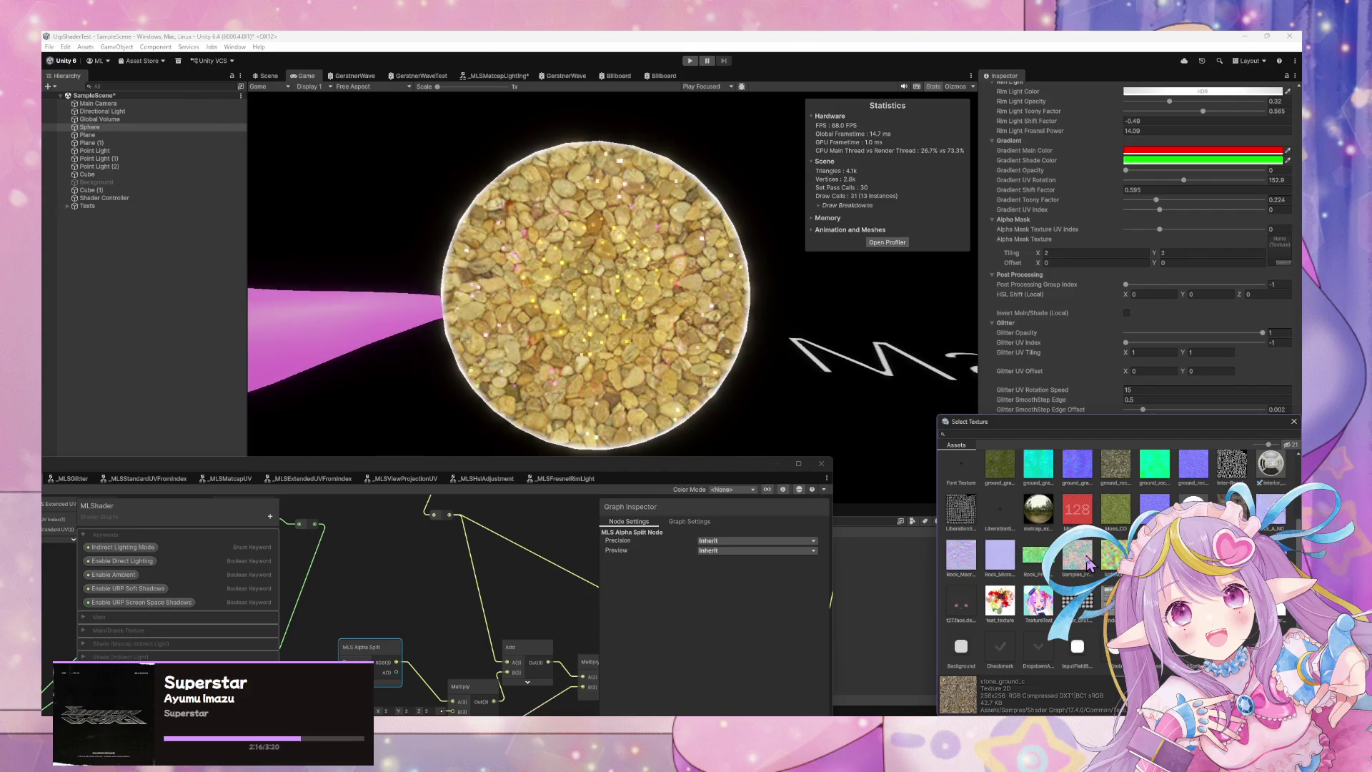
pyautogui.click(1038, 558)
pyautogui.click(999, 561)
pyautogui.scroll(2, 998, 550)
pyautogui.click(999, 488)
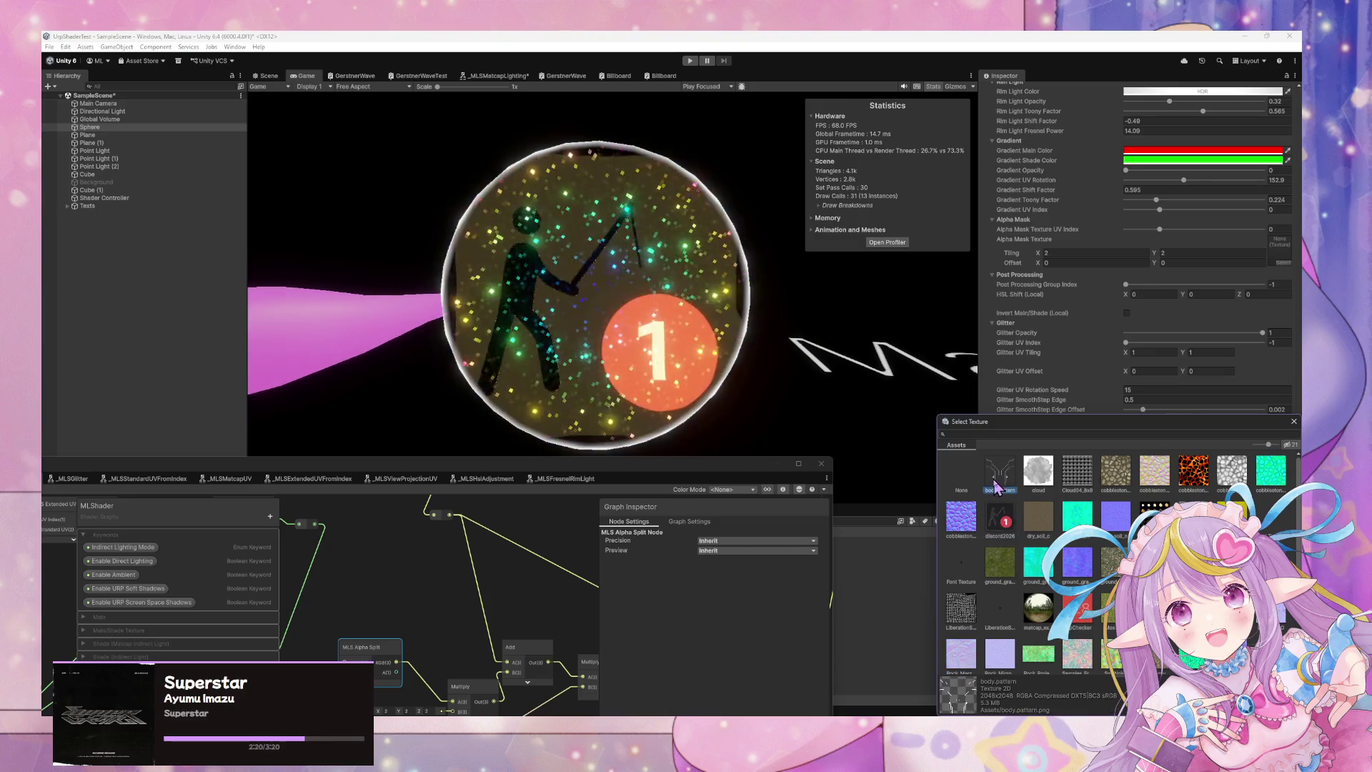
# Apply the lava cobblestone emission texture and bring the shader graph window back in front.
pyautogui.click(1207, 487)
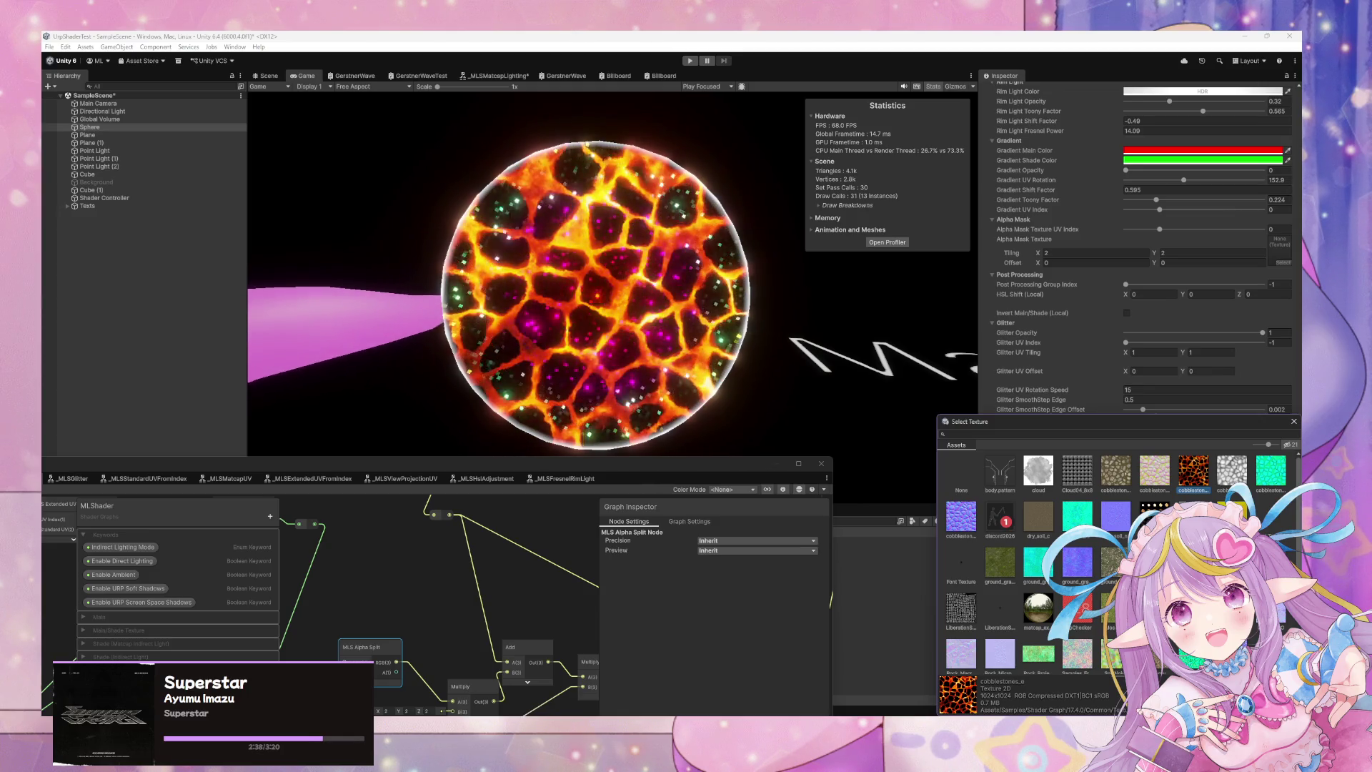
pyautogui.doubleClick(421, 458)
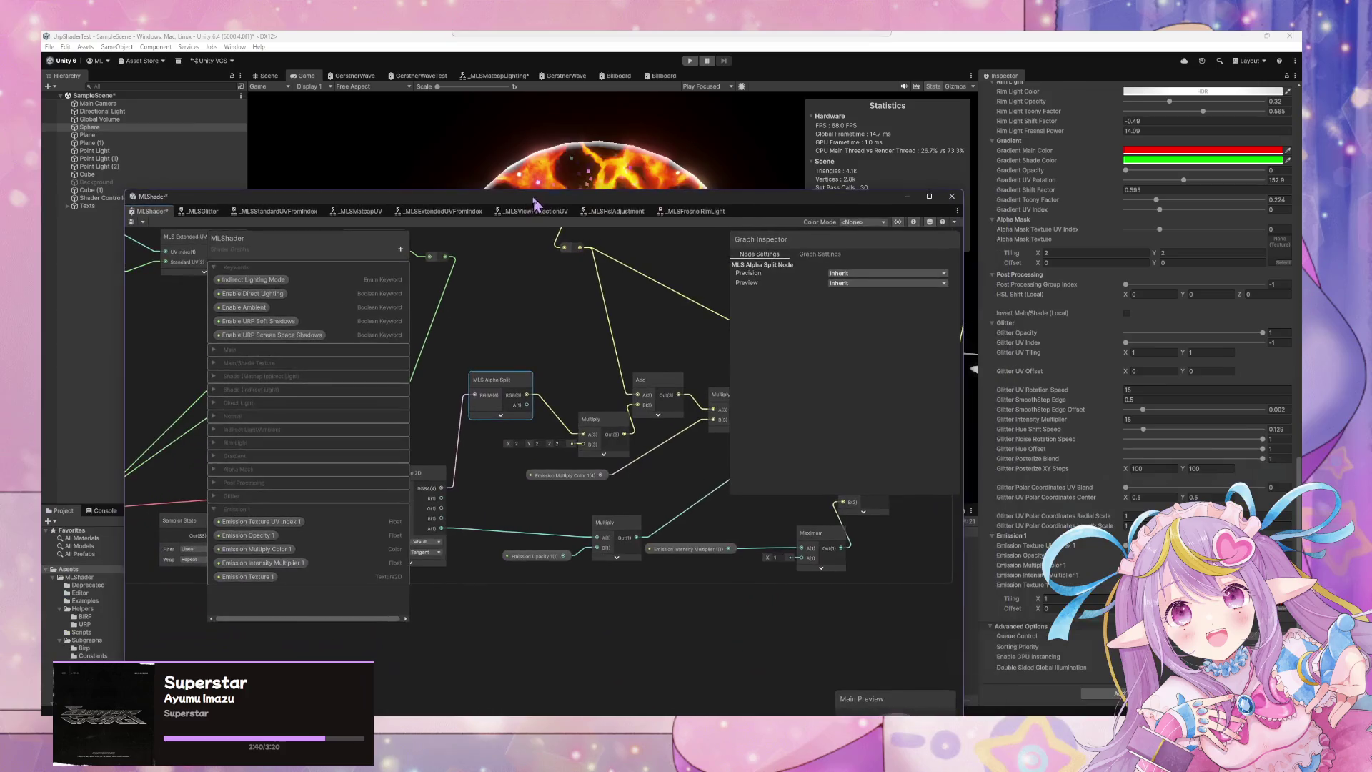
pyautogui.moveTo(132, 208)
pyautogui.mouseDown()
pyautogui.moveTo(290, 361)
pyautogui.moveTo(260, 362)
pyautogui.moveTo(509, 366)
pyautogui.moveTo(353, 281)
pyautogui.moveTo(351, 343)
pyautogui.mouseUp()
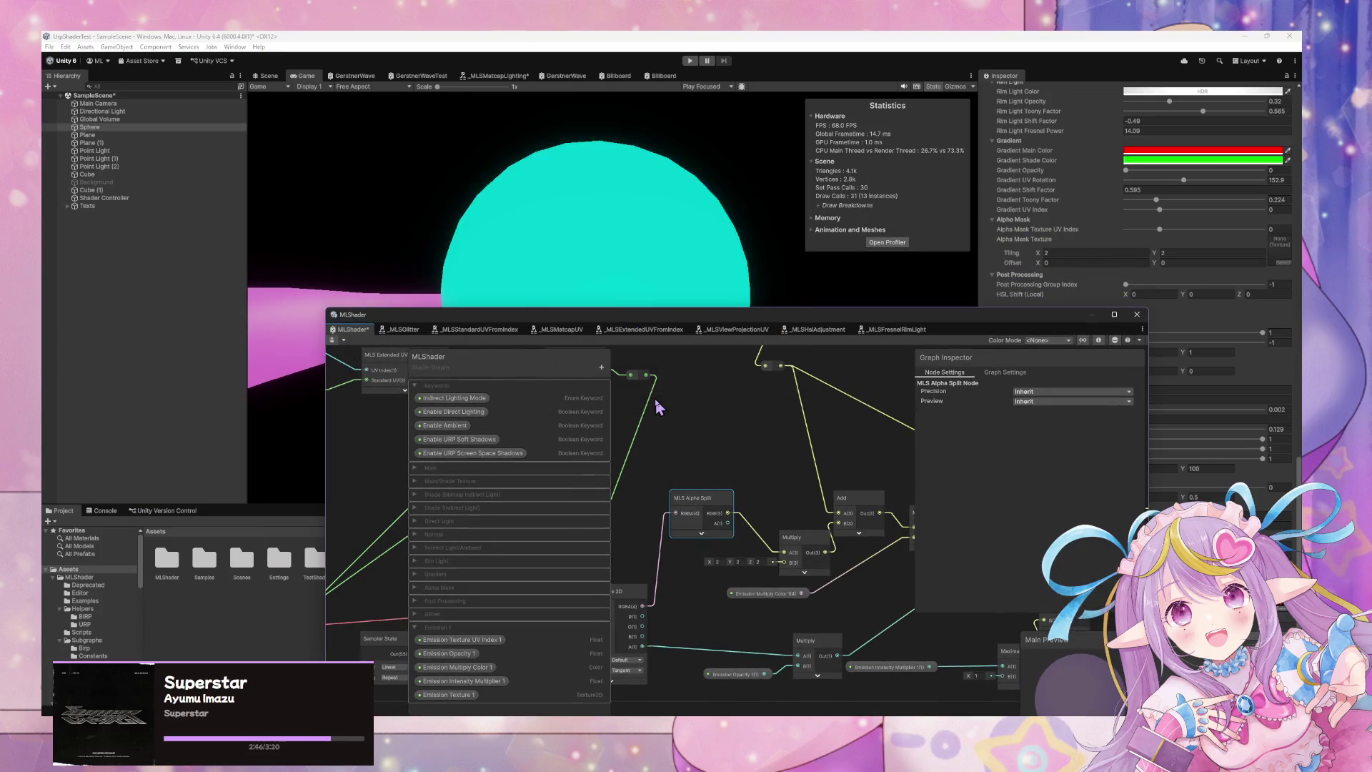
# Resize the graph window, collapse the blackboard's Keywords group, and place the window below the sphere.
pyautogui.moveTo(541, 321)
pyautogui.mouseDown()
pyautogui.moveTo(444, 442)
pyautogui.moveTo(366, 218)
pyautogui.mouseUp()
pyautogui.moveTo(972, 656); pyautogui.dragTo(1088, 686)
pyautogui.moveTo(146, 203); pyautogui.dragTo(125, 371)
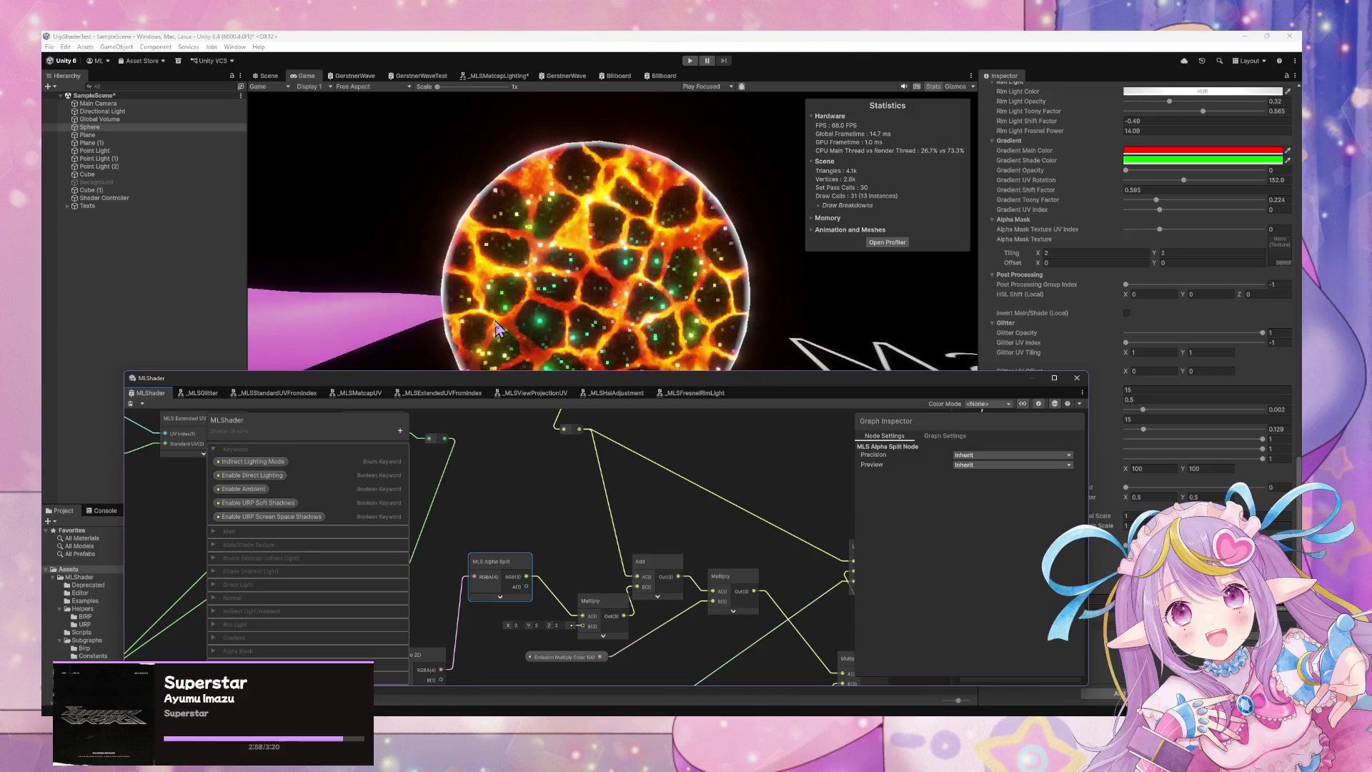
pyautogui.moveTo(122, 369); pyautogui.dragTo(72, 208)
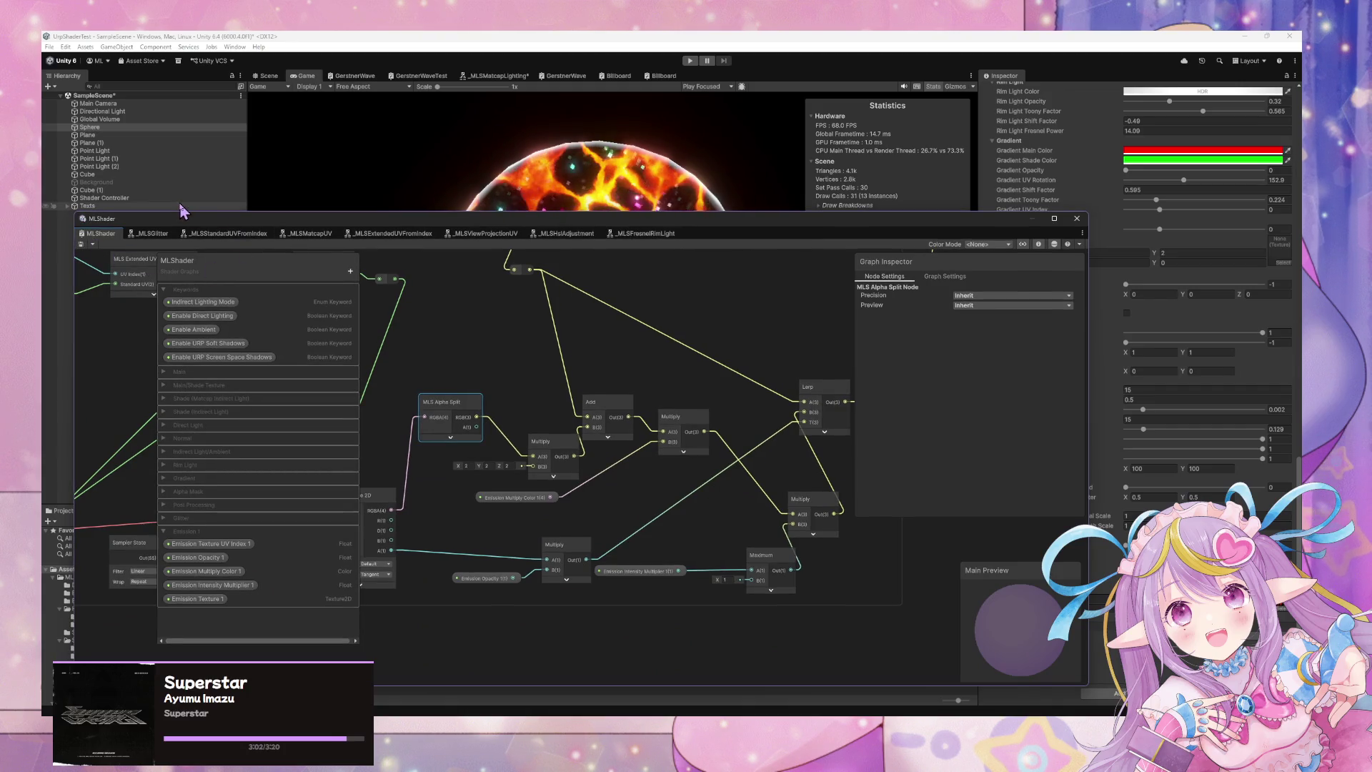
pyautogui.click(164, 289)
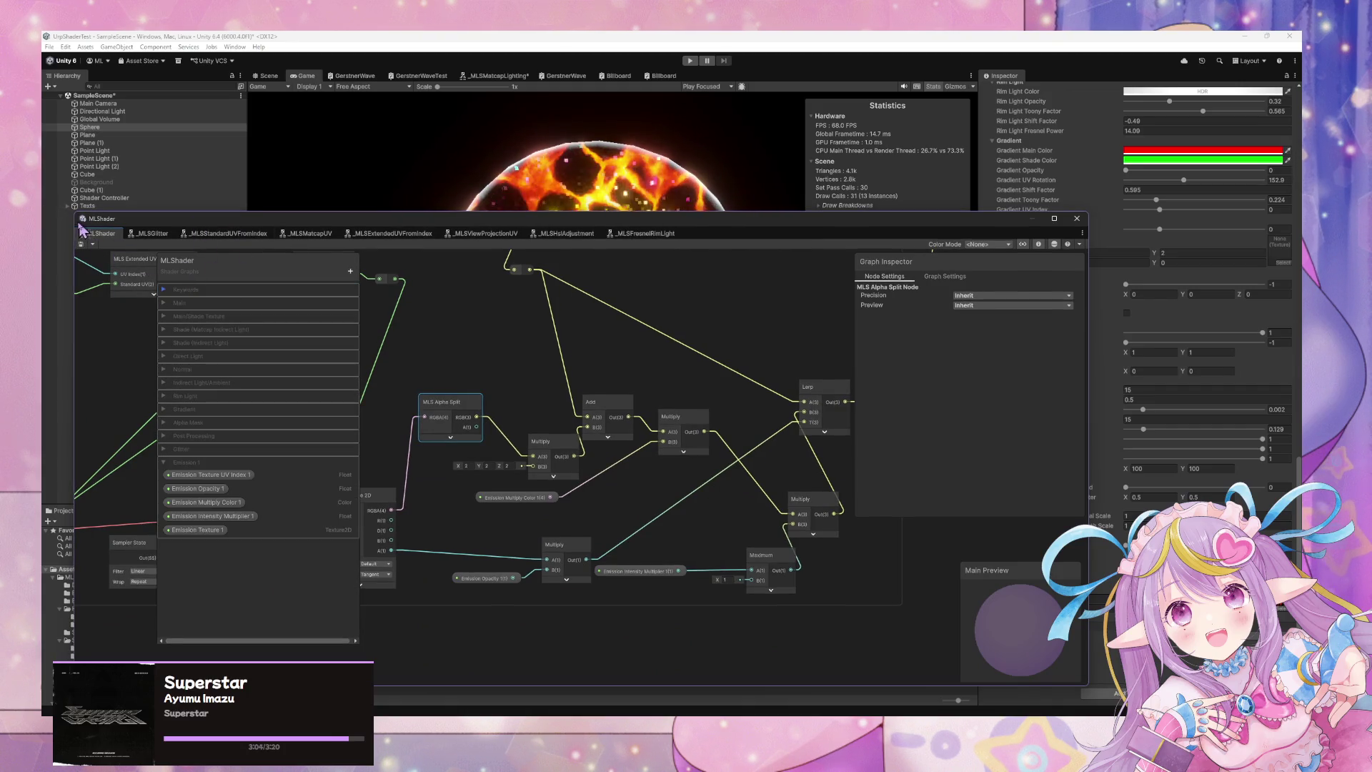
pyautogui.moveTo(547, 223); pyautogui.dragTo(517, 448)
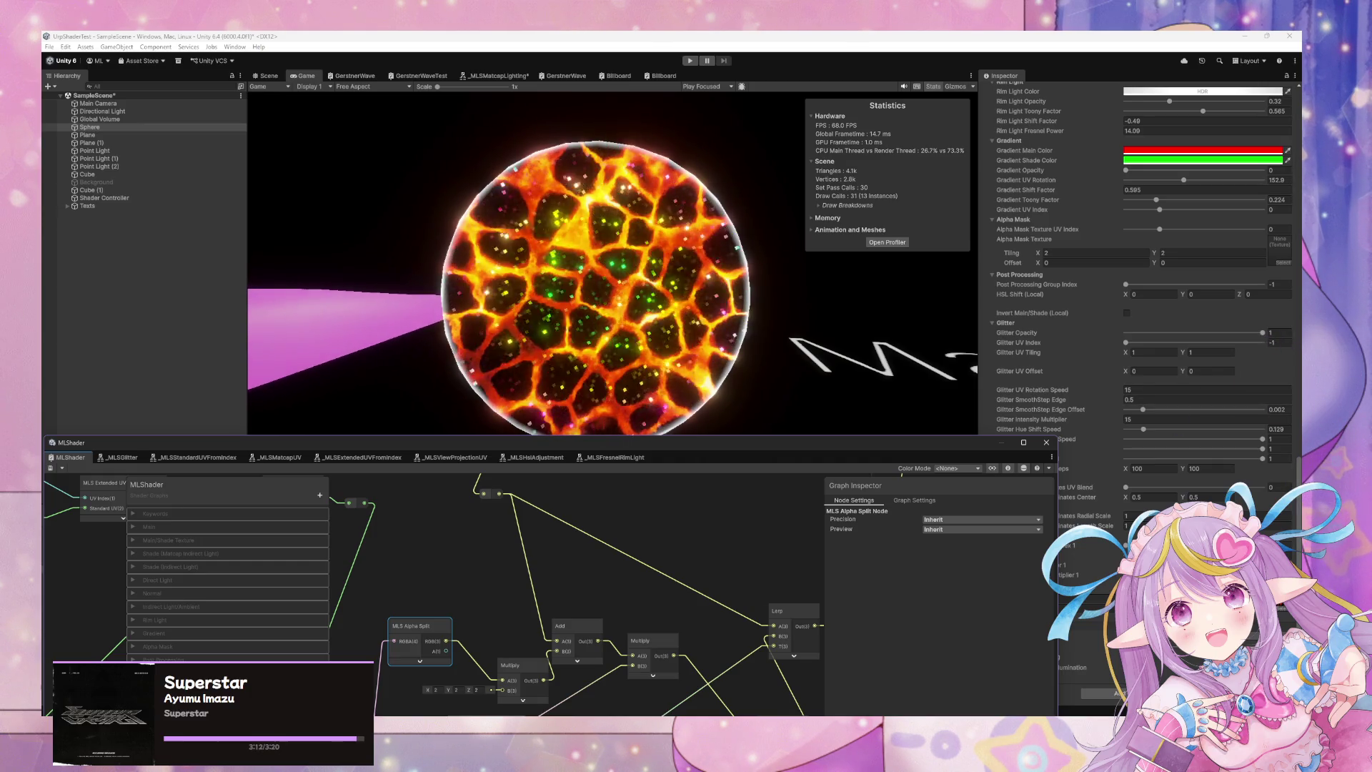
pyautogui.moveTo(941, 456); pyautogui.dragTo(748, 448)
# Zoom and pan to the MLS Add Texture node and open its _MLSAddTexture subgraph.
pyautogui.scroll(10, 1239, 390)
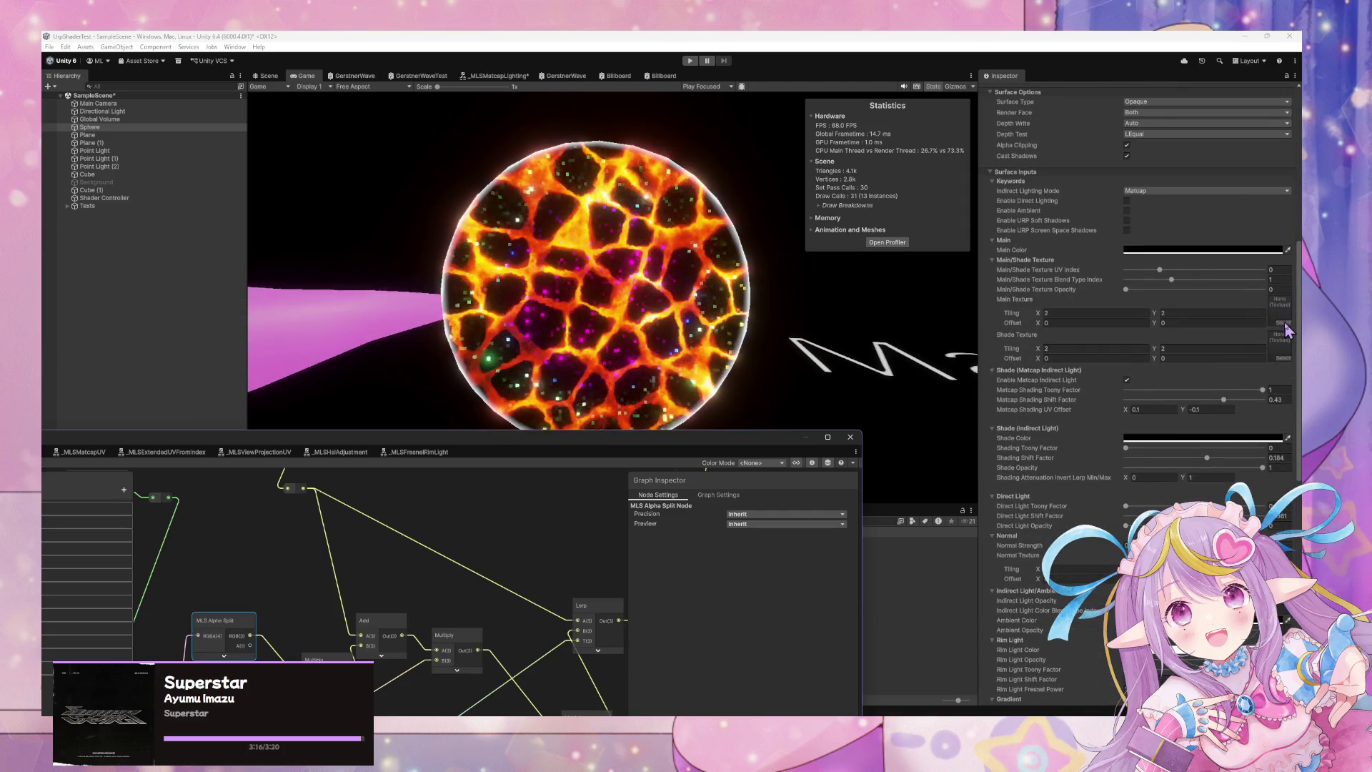
pyautogui.scroll(-10, 1286, 330)
pyautogui.scroll(6, 1286, 333)
pyautogui.scroll(2, 1287, 333)
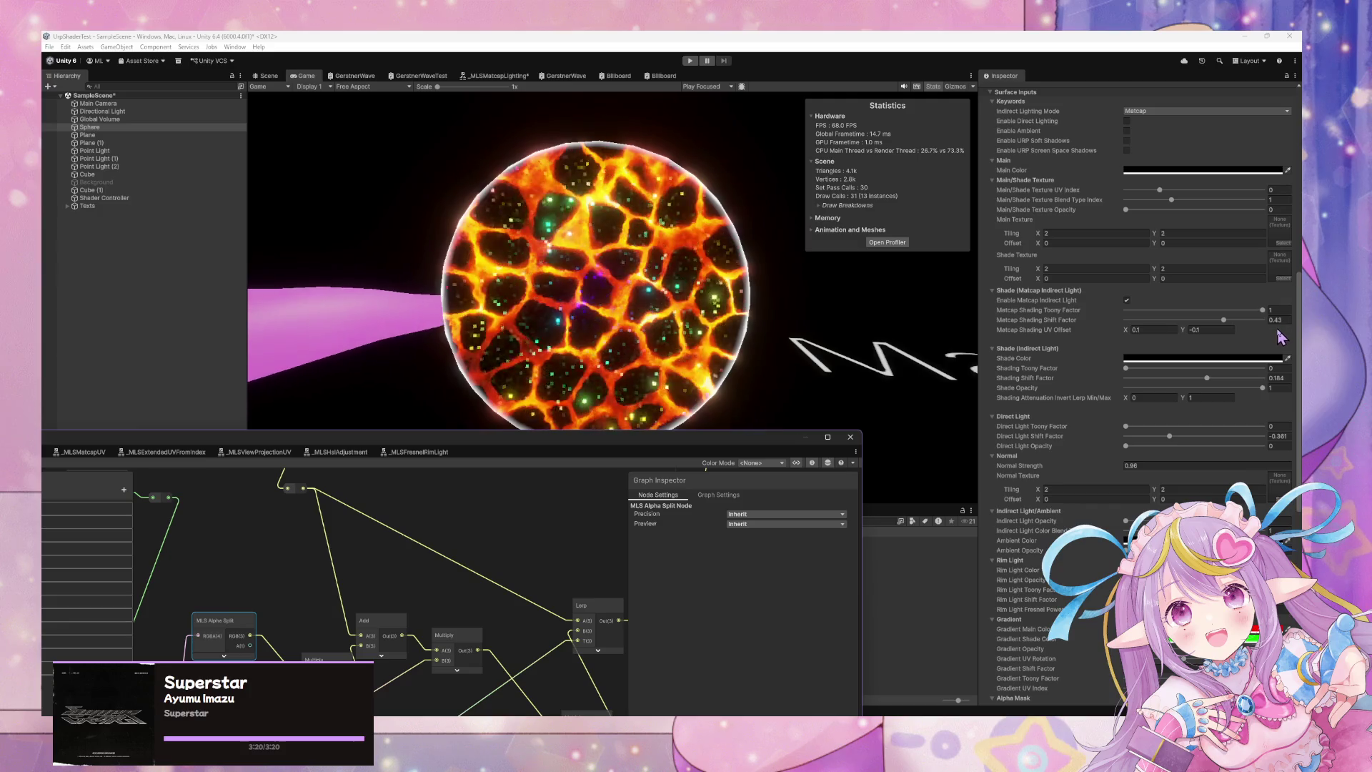
pyautogui.scroll(2, 1275, 332)
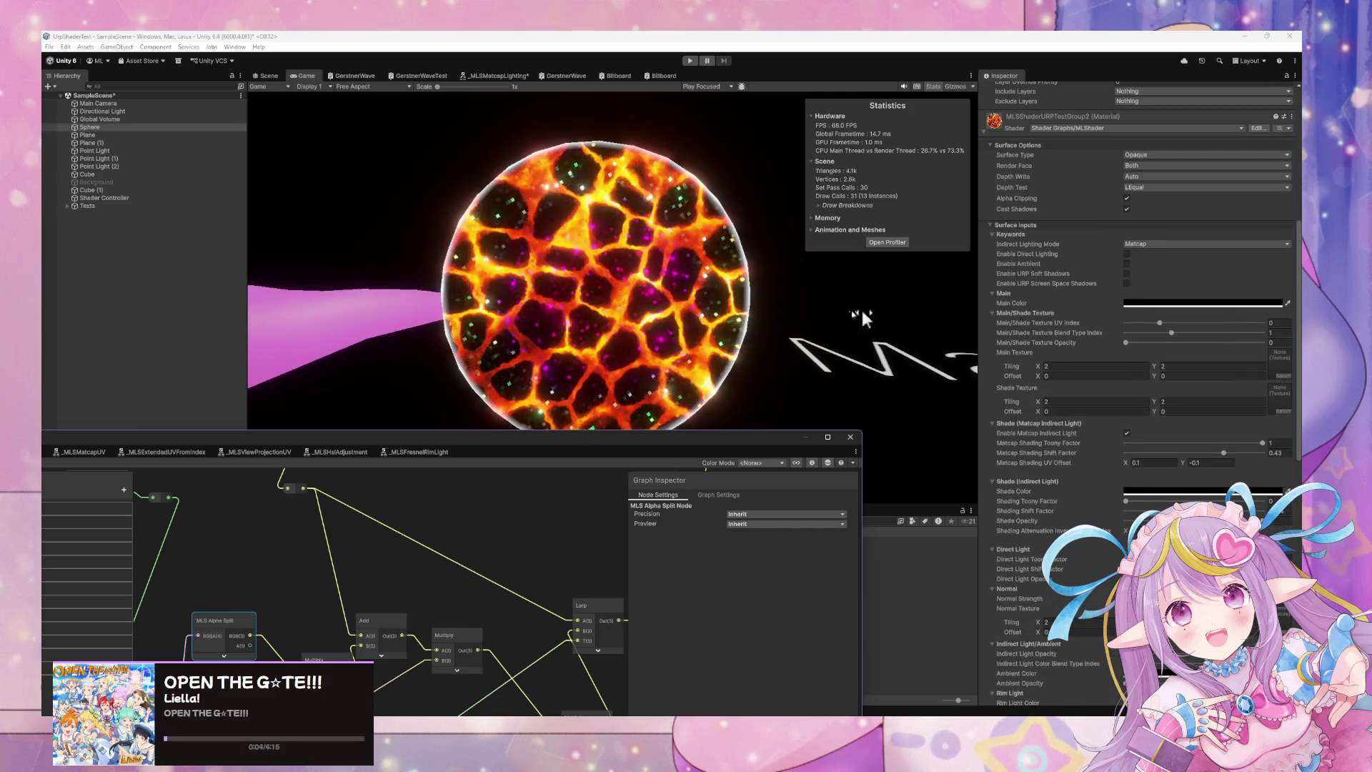
pyautogui.moveTo(520, 445); pyautogui.dragTo(769, 295)
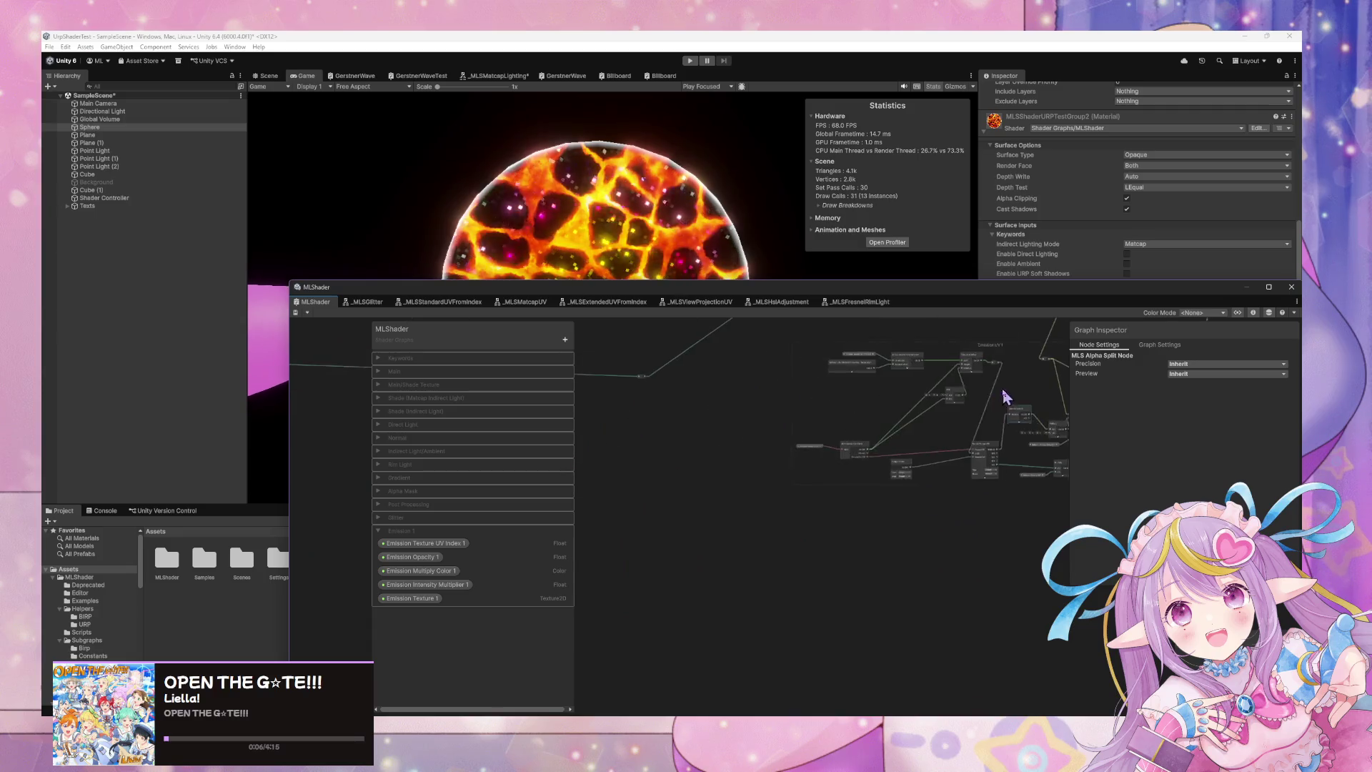
pyautogui.scroll(6, 995, 545)
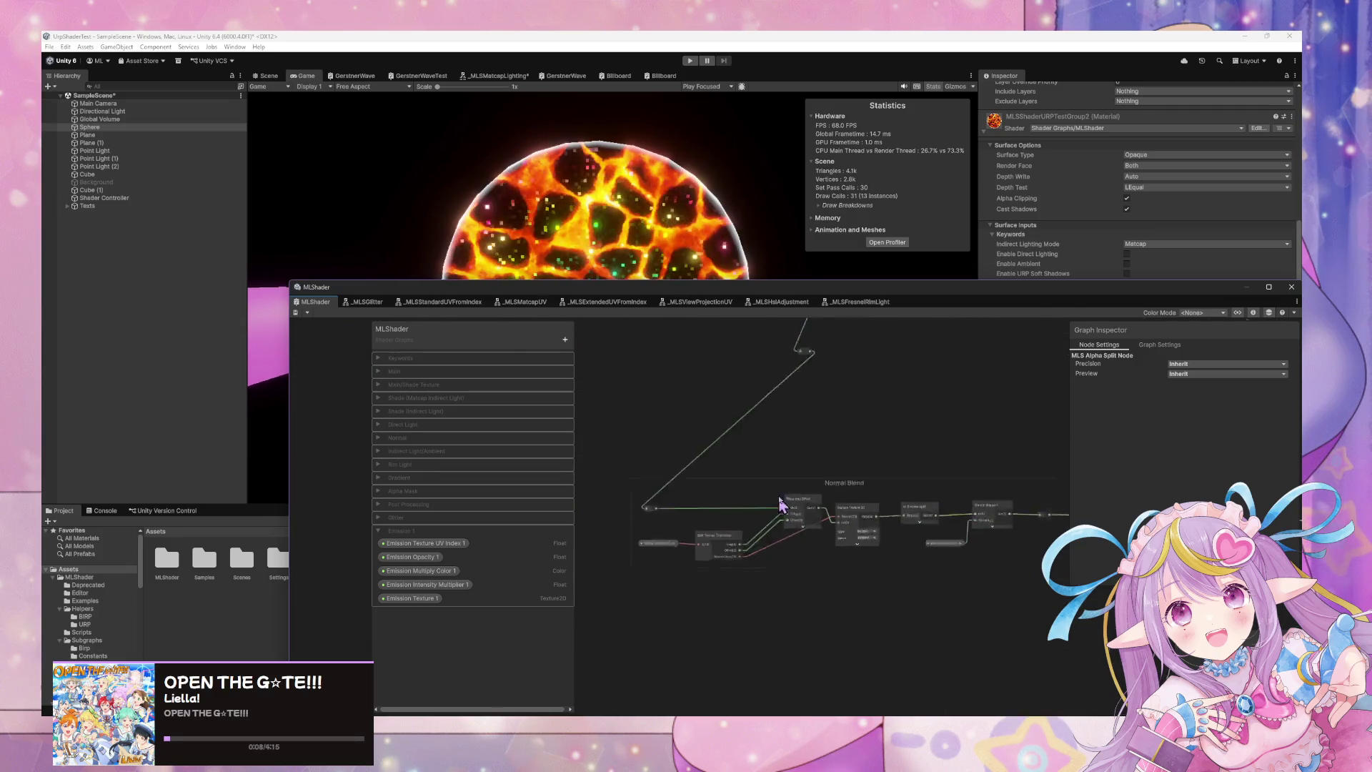
pyautogui.scroll(1, 834, 511)
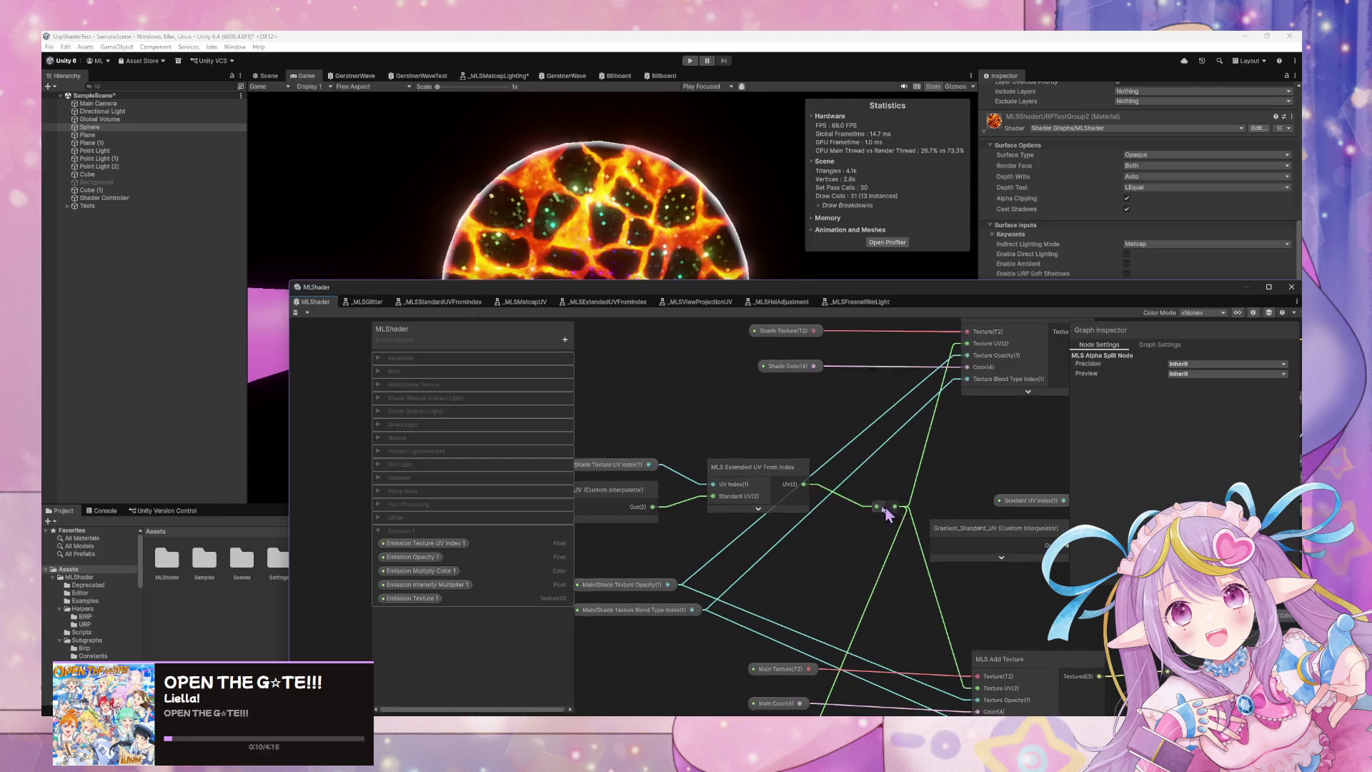
pyautogui.scroll(2, 789, 475)
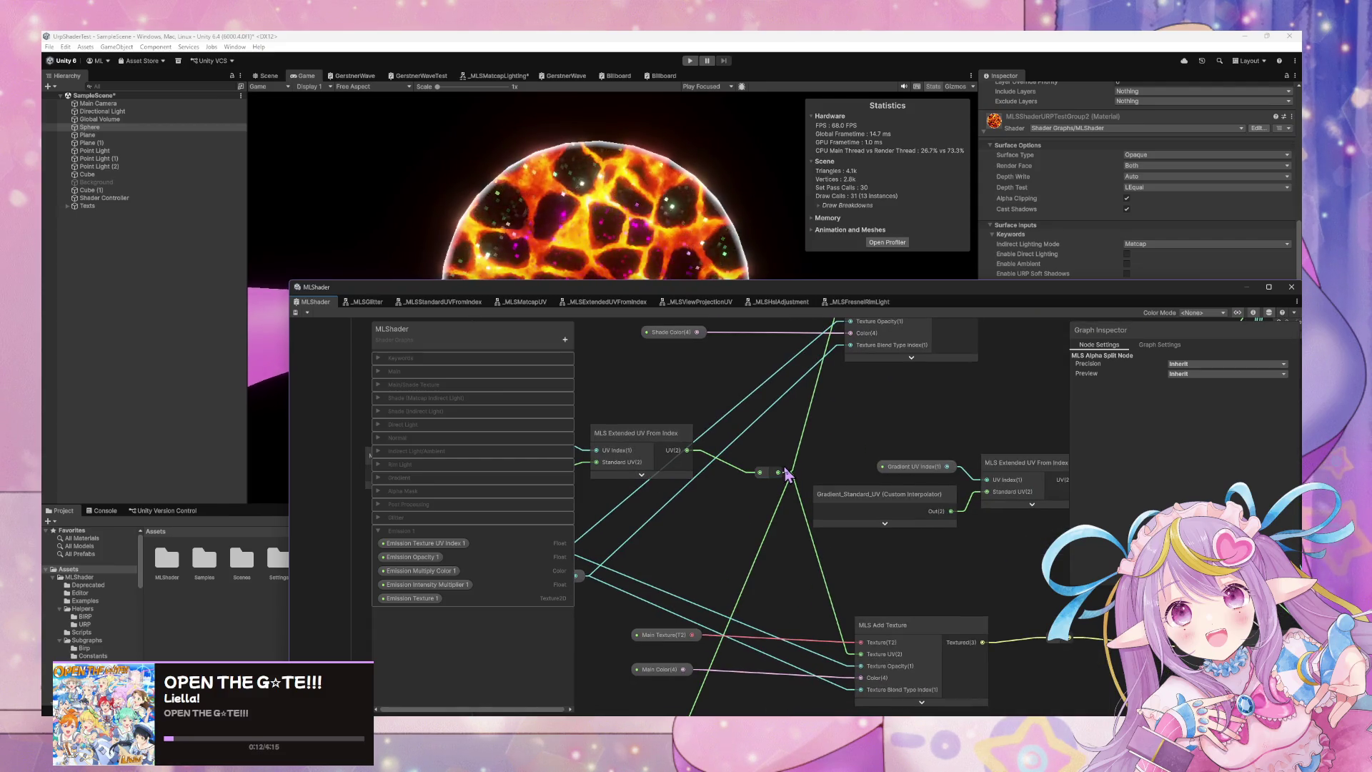
pyautogui.moveTo(786, 474); pyautogui.dragTo(872, 381)
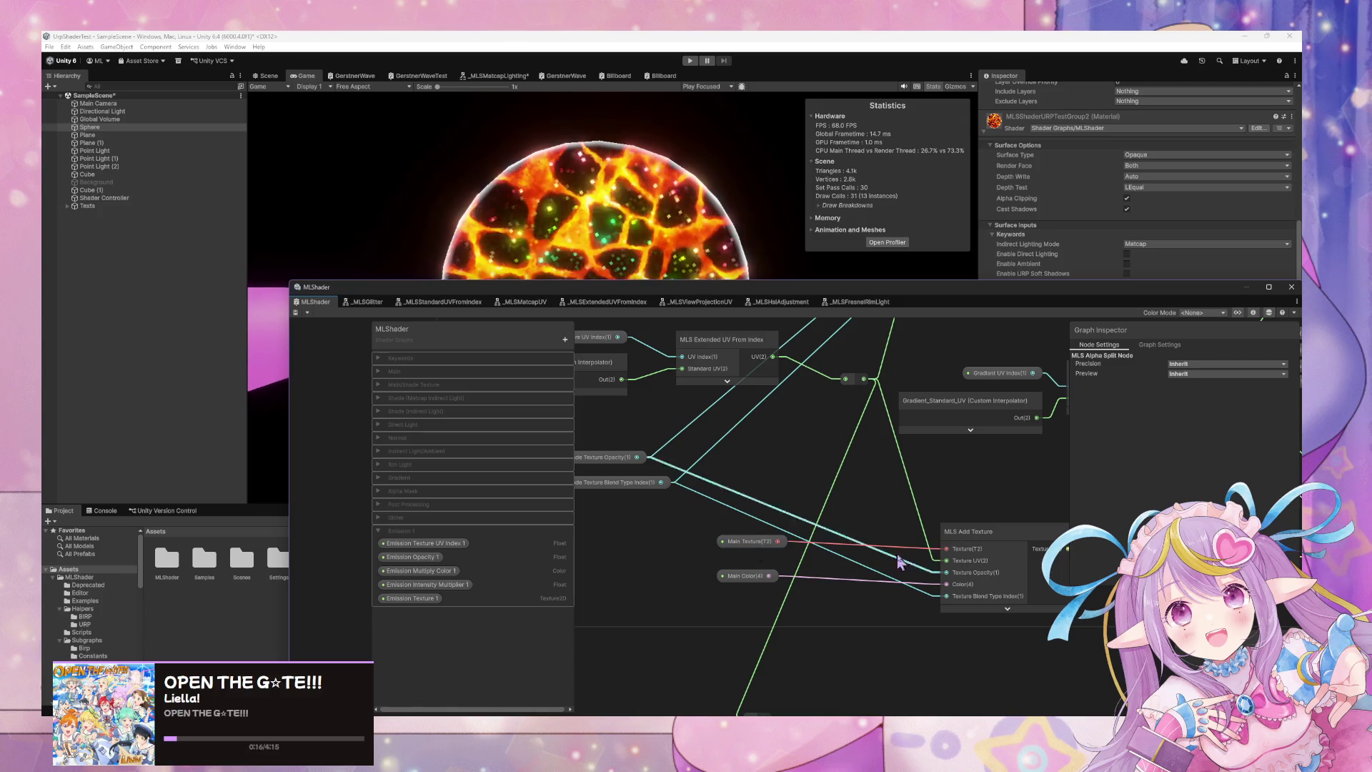
pyautogui.doubleClick(1006, 547)
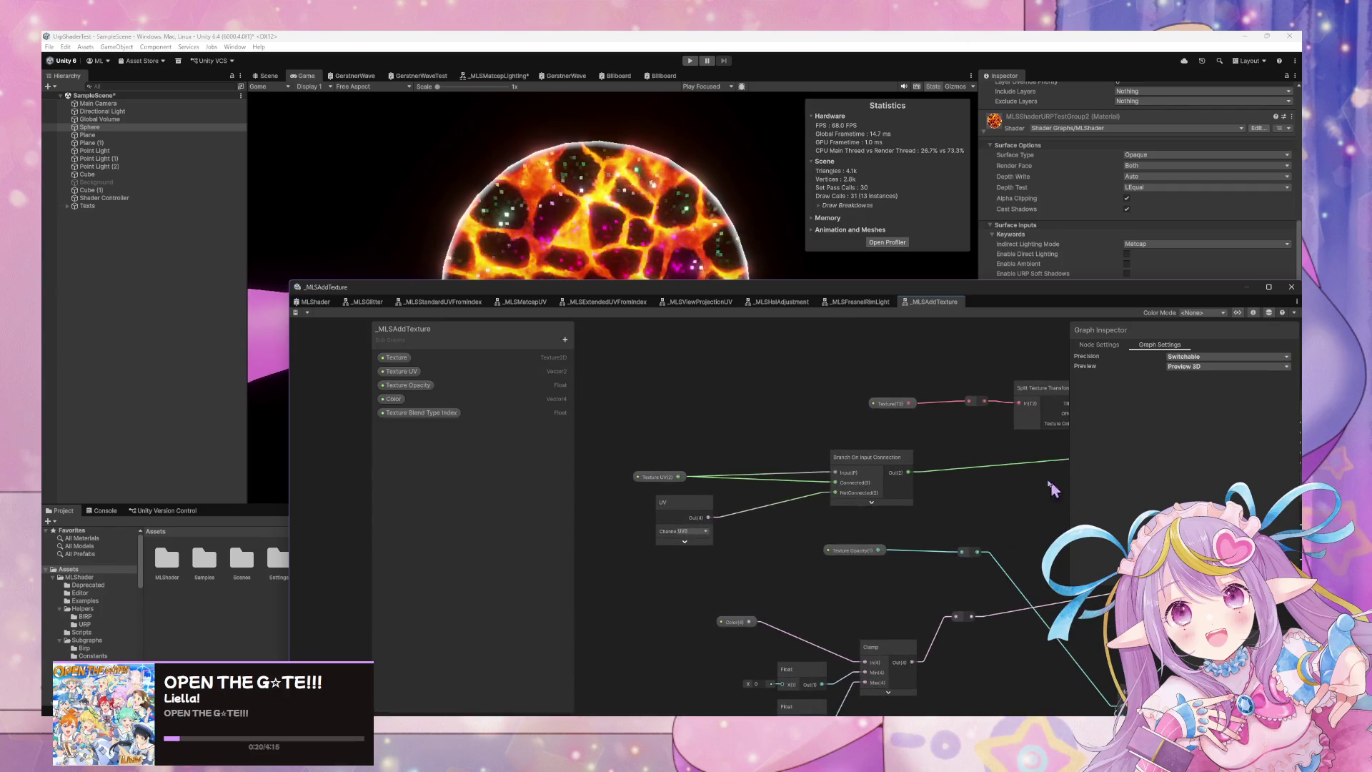
pyautogui.moveTo(863, 289)
pyautogui.mouseDown()
pyautogui.moveTo(519, 434)
pyautogui.moveTo(400, 452)
pyautogui.mouseUp()
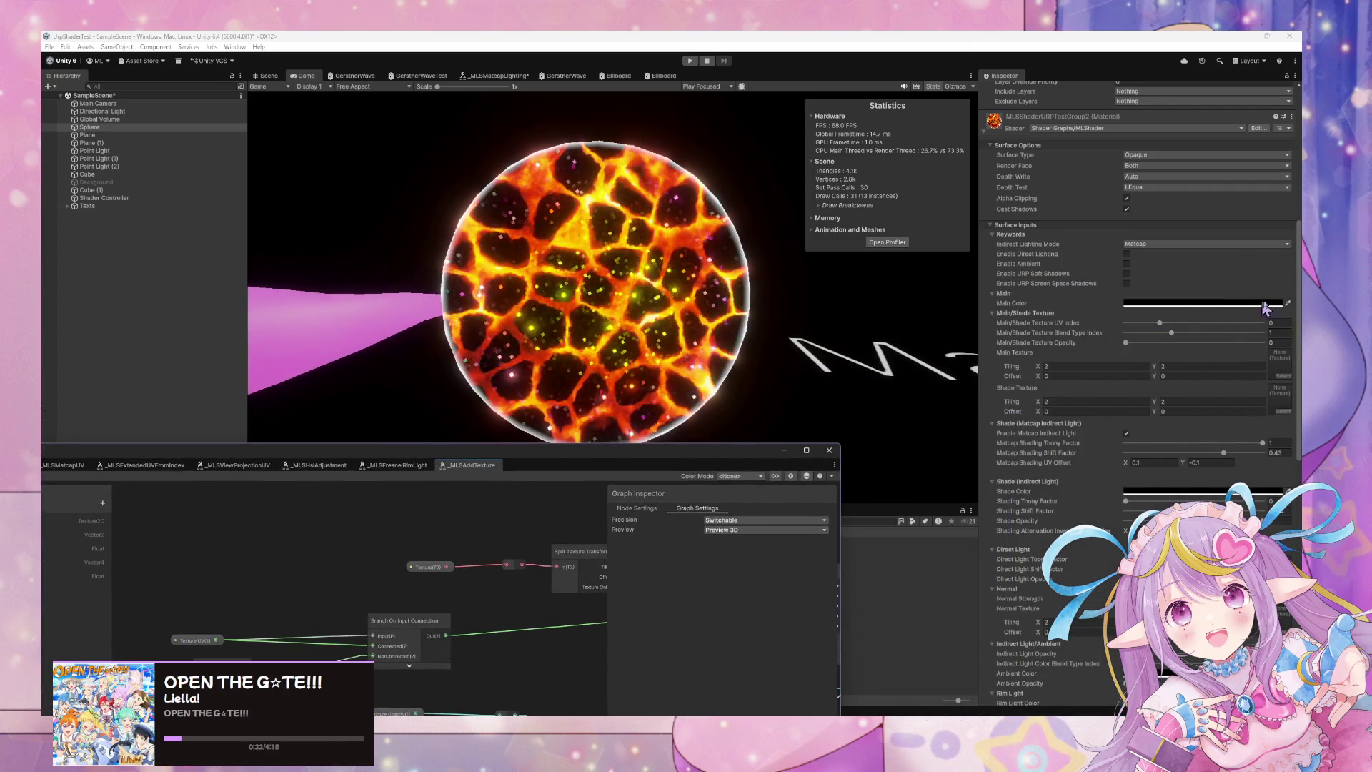
# Assign the lava cobblestone texture to Main Texture and Shade Texture, and set their opacity to 1.
pyautogui.click(1285, 377)
pyautogui.click(1194, 418)
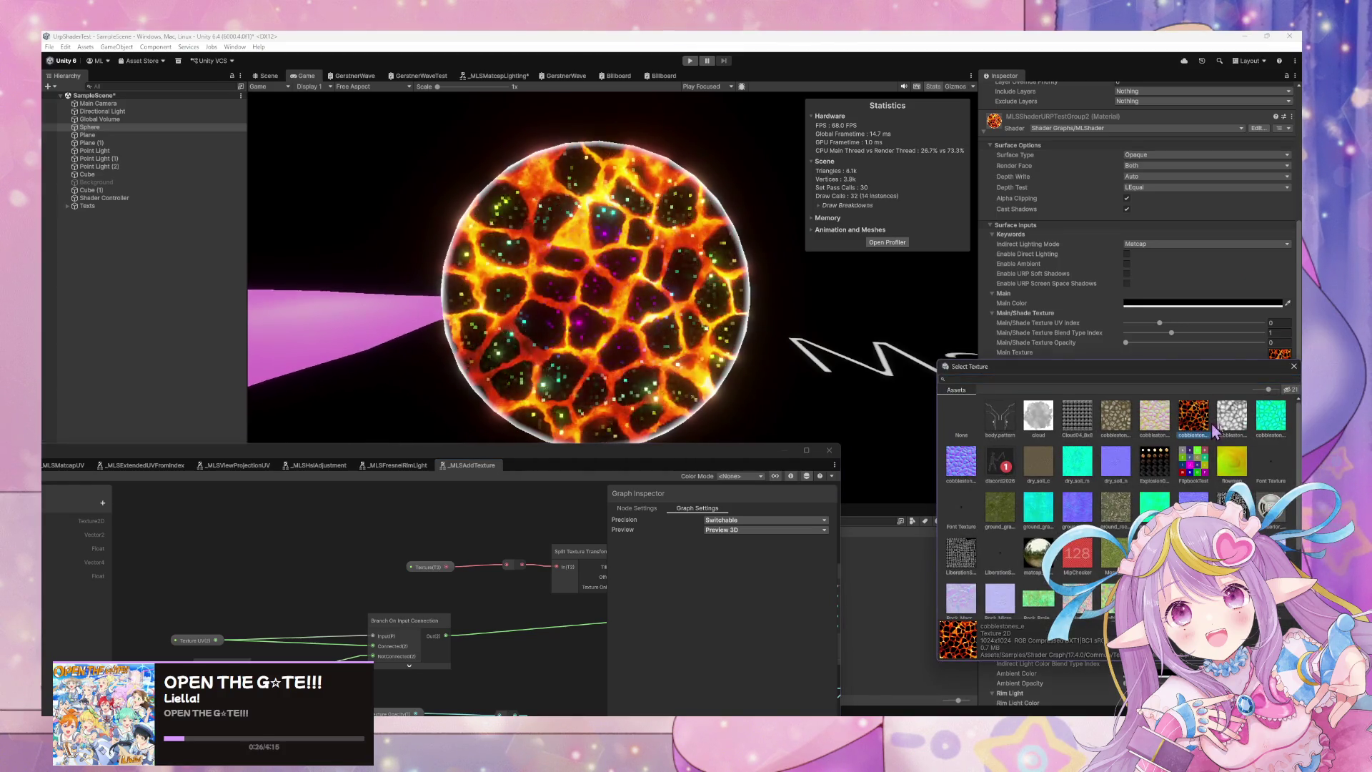
pyautogui.doubleClick(1203, 429)
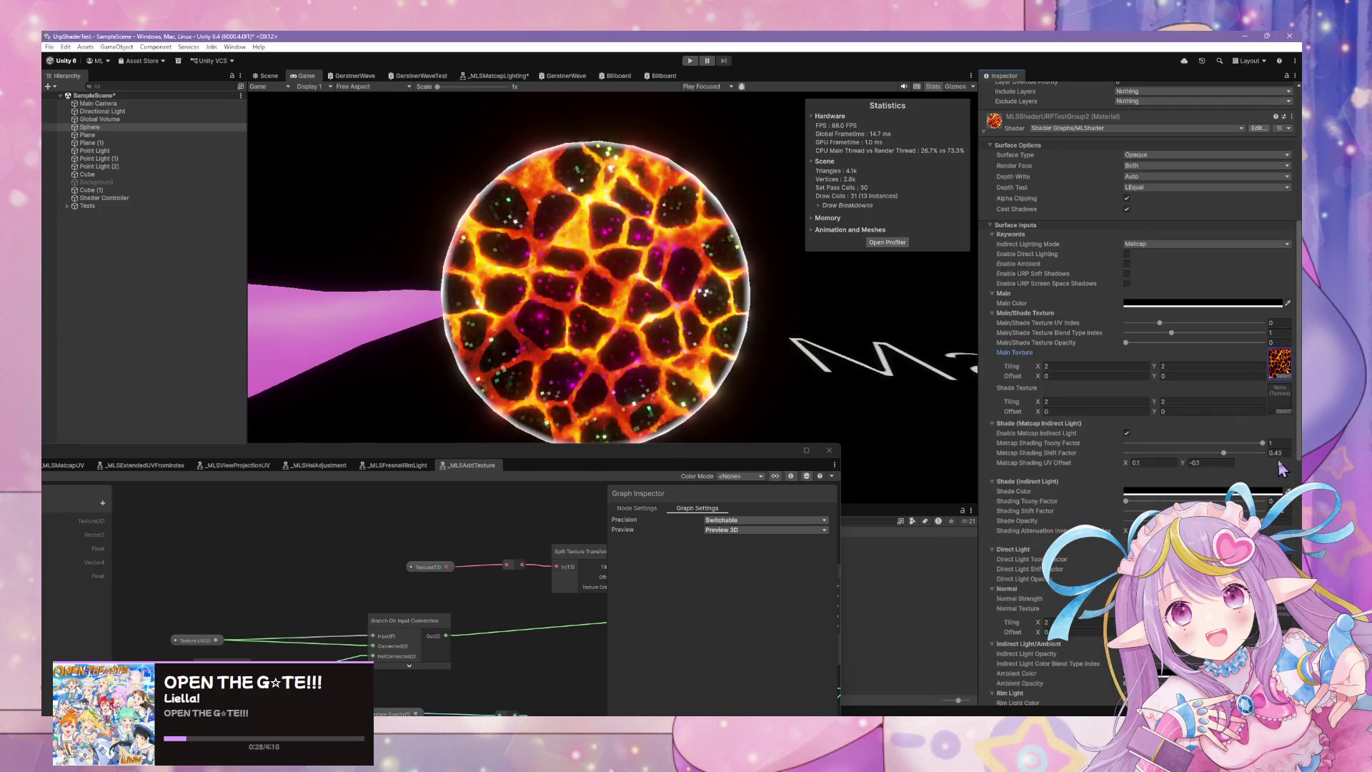
pyautogui.click(1287, 417)
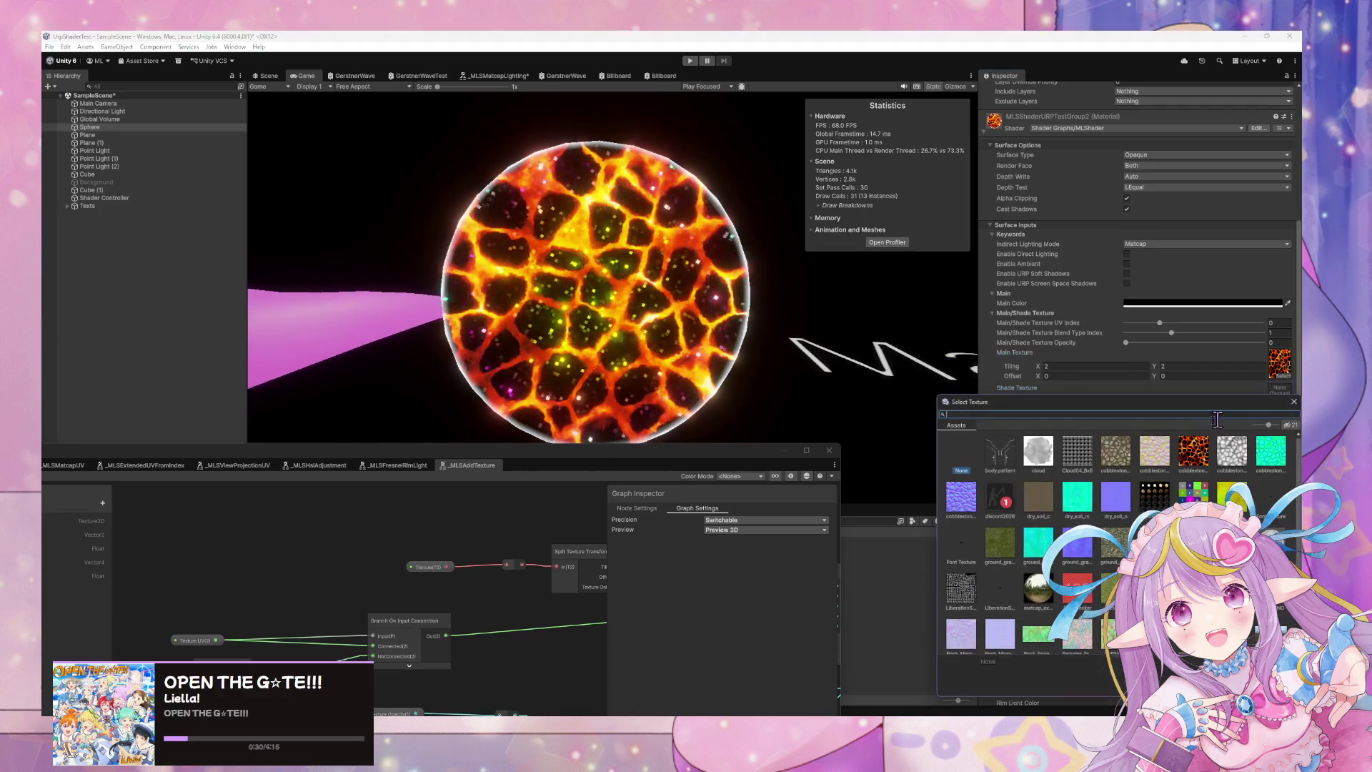
pyautogui.doubleClick(1203, 437)
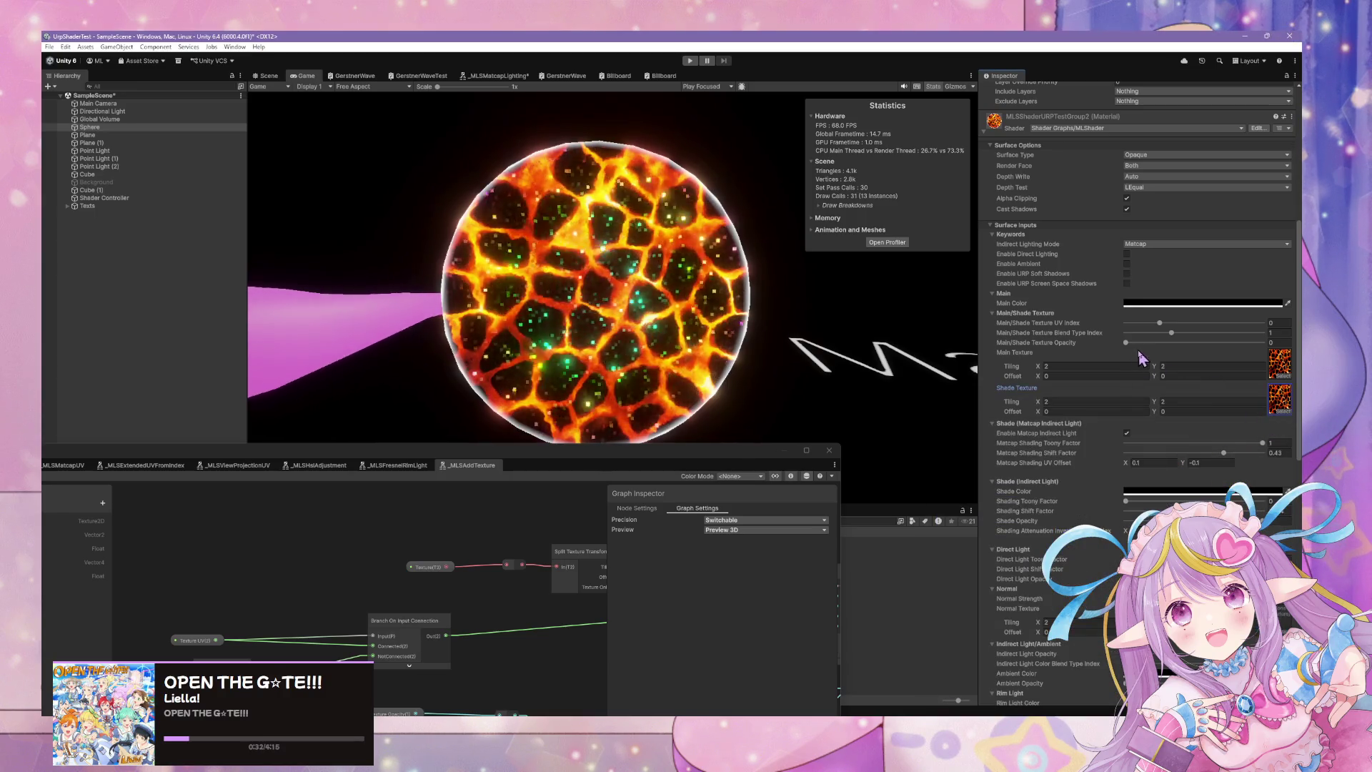
pyautogui.click(1039, 345)
pyautogui.moveTo(1041, 351)
pyautogui.mouseDown()
pyautogui.moveTo(1165, 339)
pyautogui.moveTo(1097, 326)
pyautogui.mouseUp()
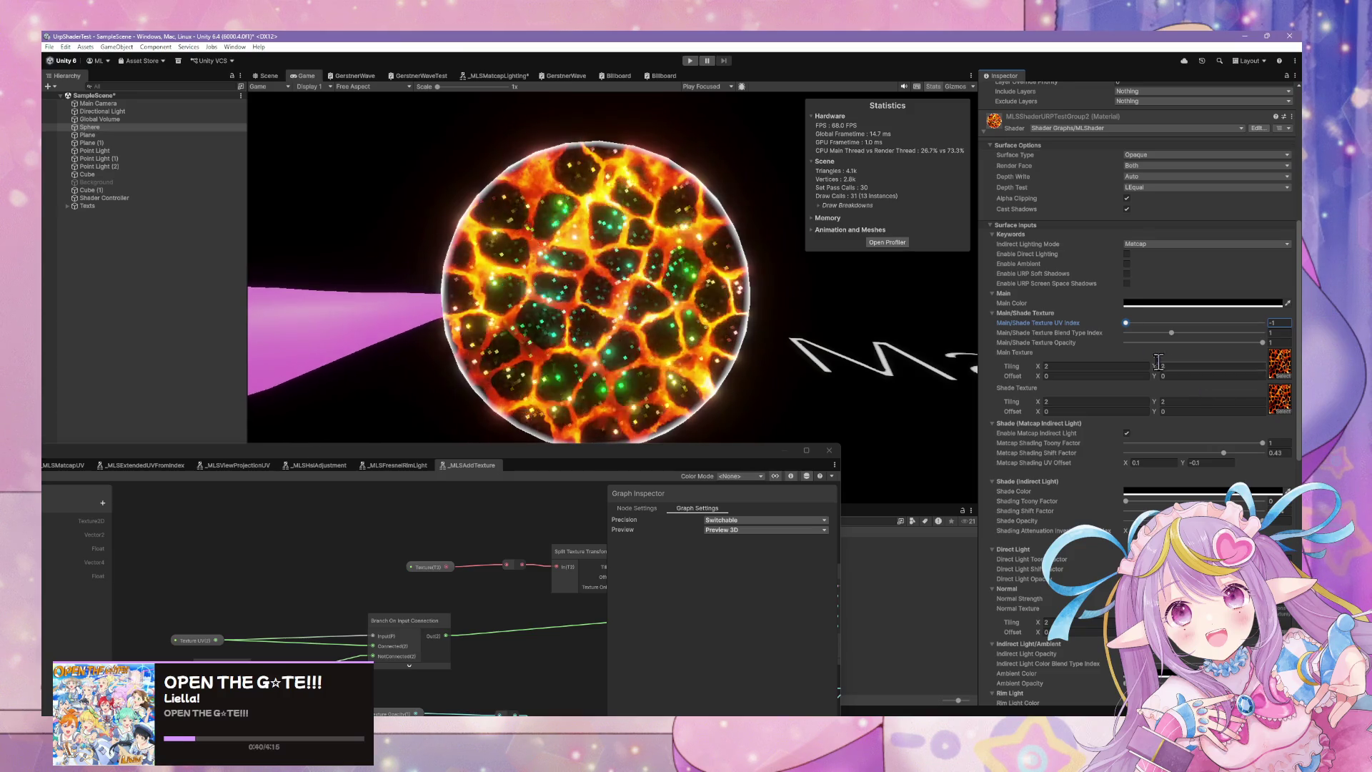
# Try Blend Type Index 2, then set the Main/Shade Texture Blend Type Index back to 0.
pyautogui.click(1262, 343)
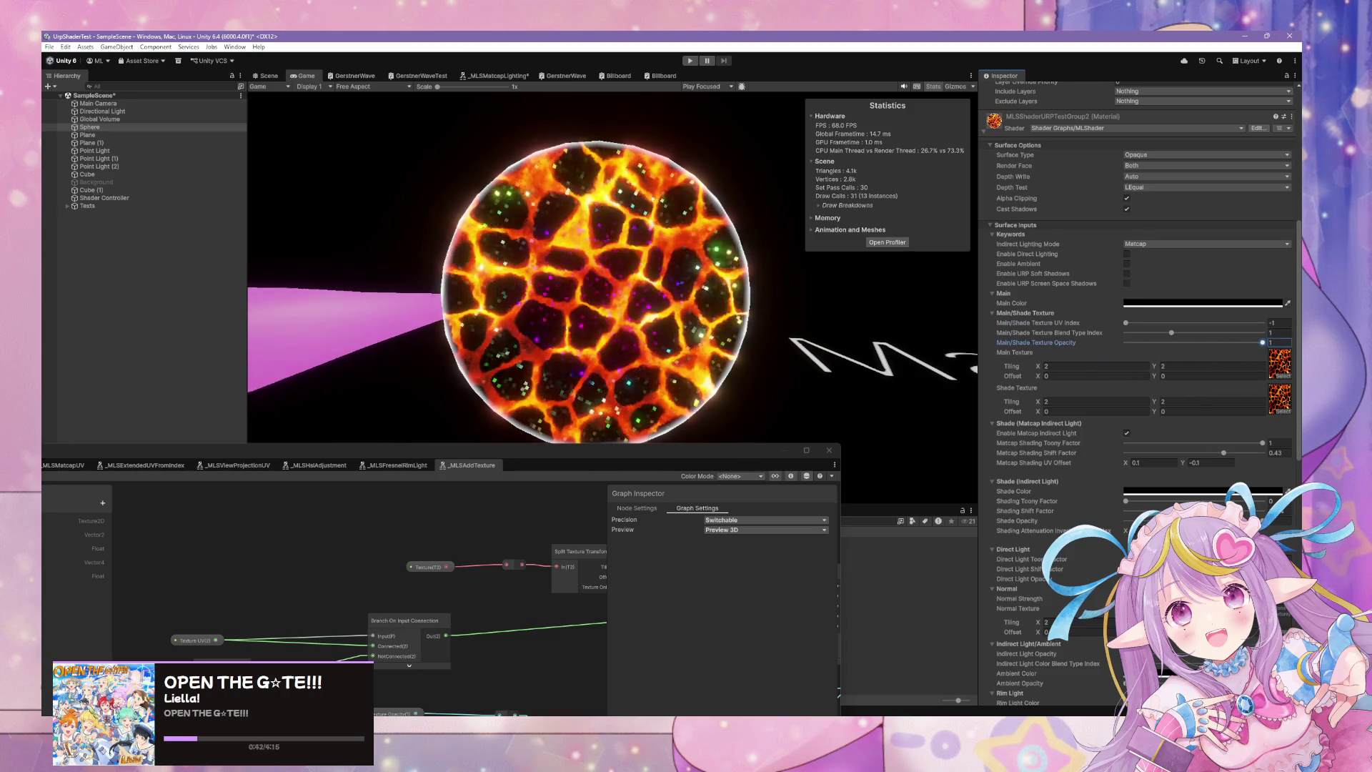
pyautogui.click(1174, 333)
pyautogui.press('Left')
pyautogui.press('Right')
pyautogui.press('Right')
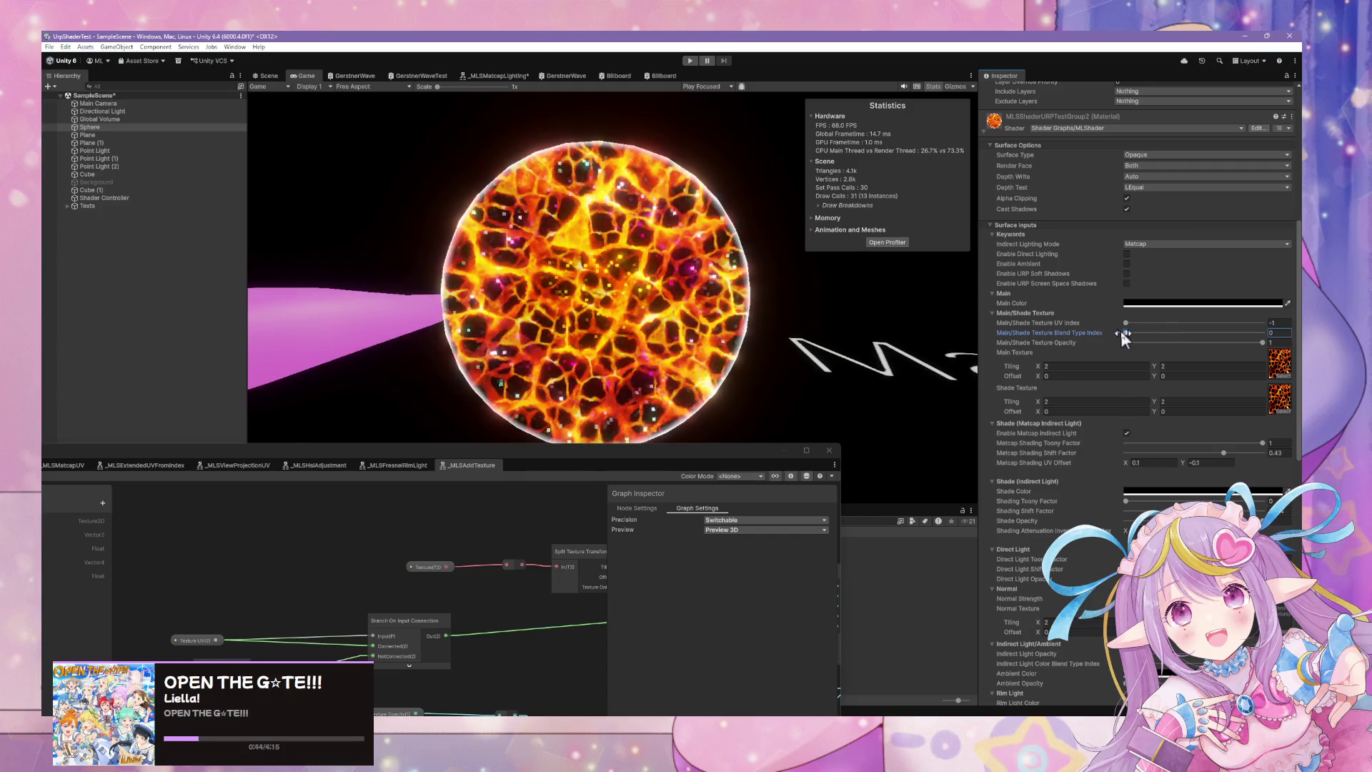
pyautogui.click(1128, 333)
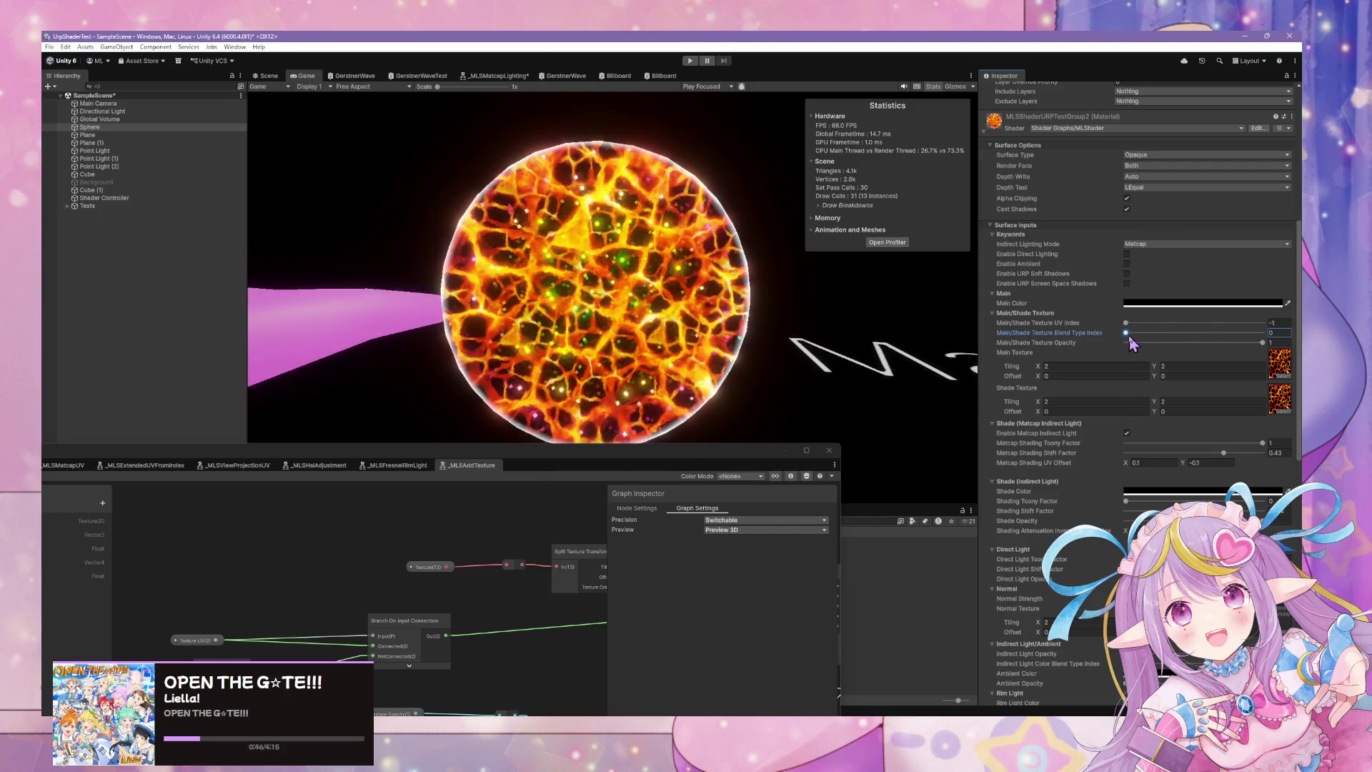
pyautogui.scroll(-15, 1204, 443)
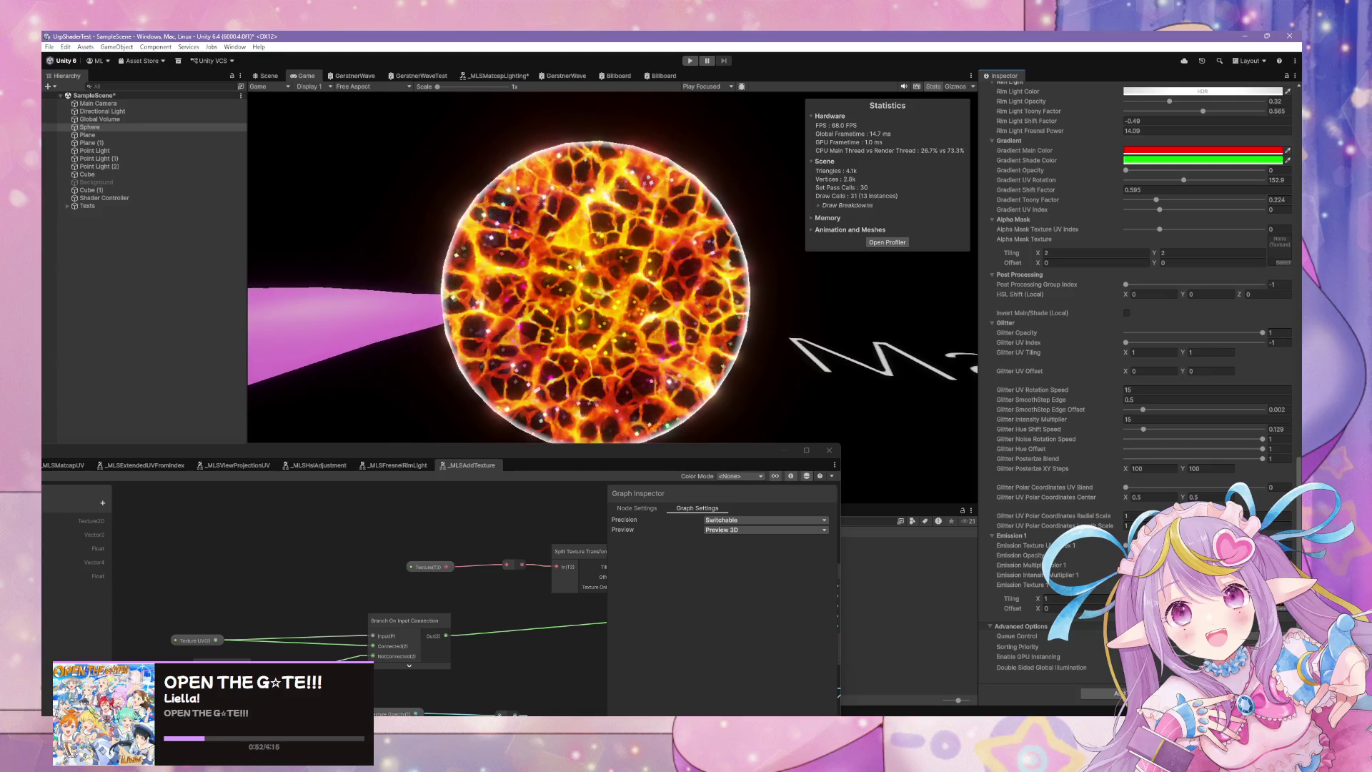
pyautogui.scroll(20, 1186, 468)
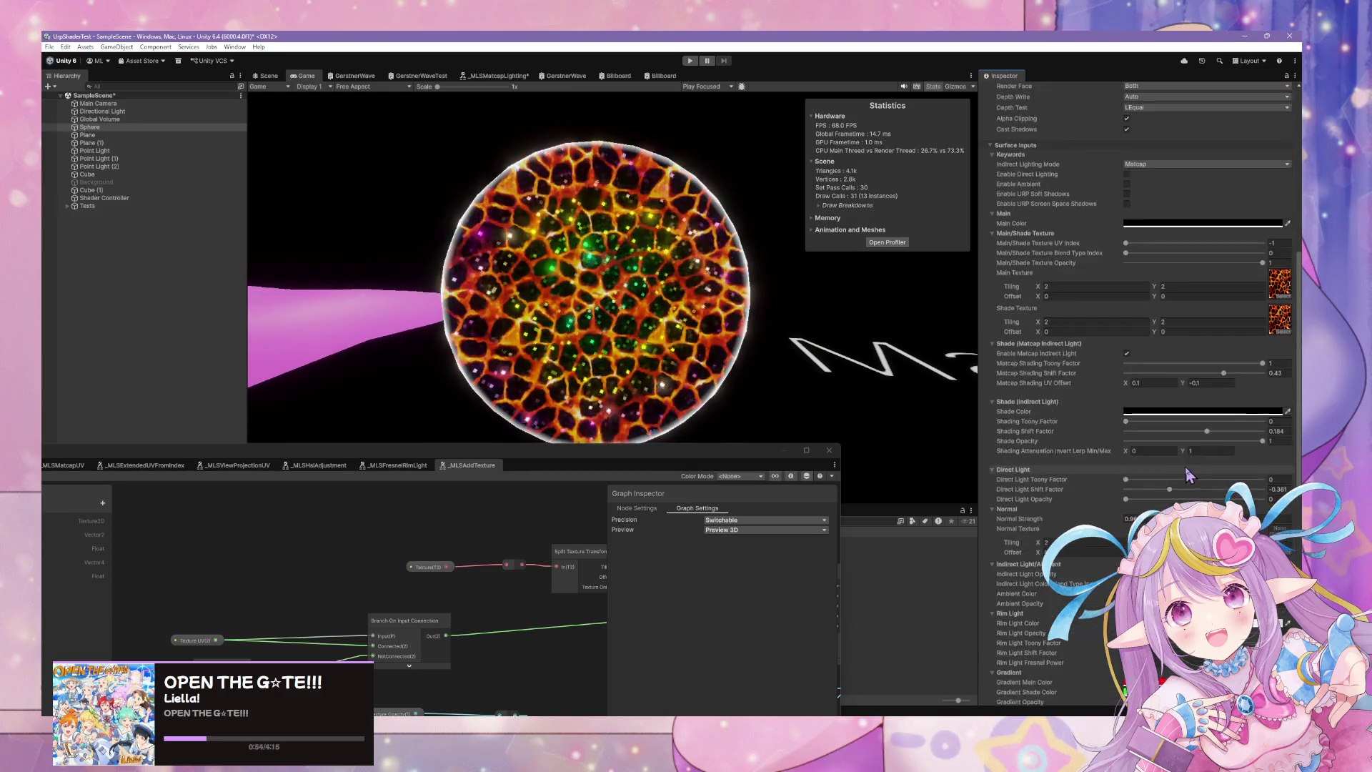
pyautogui.scroll(-2, 1192, 475)
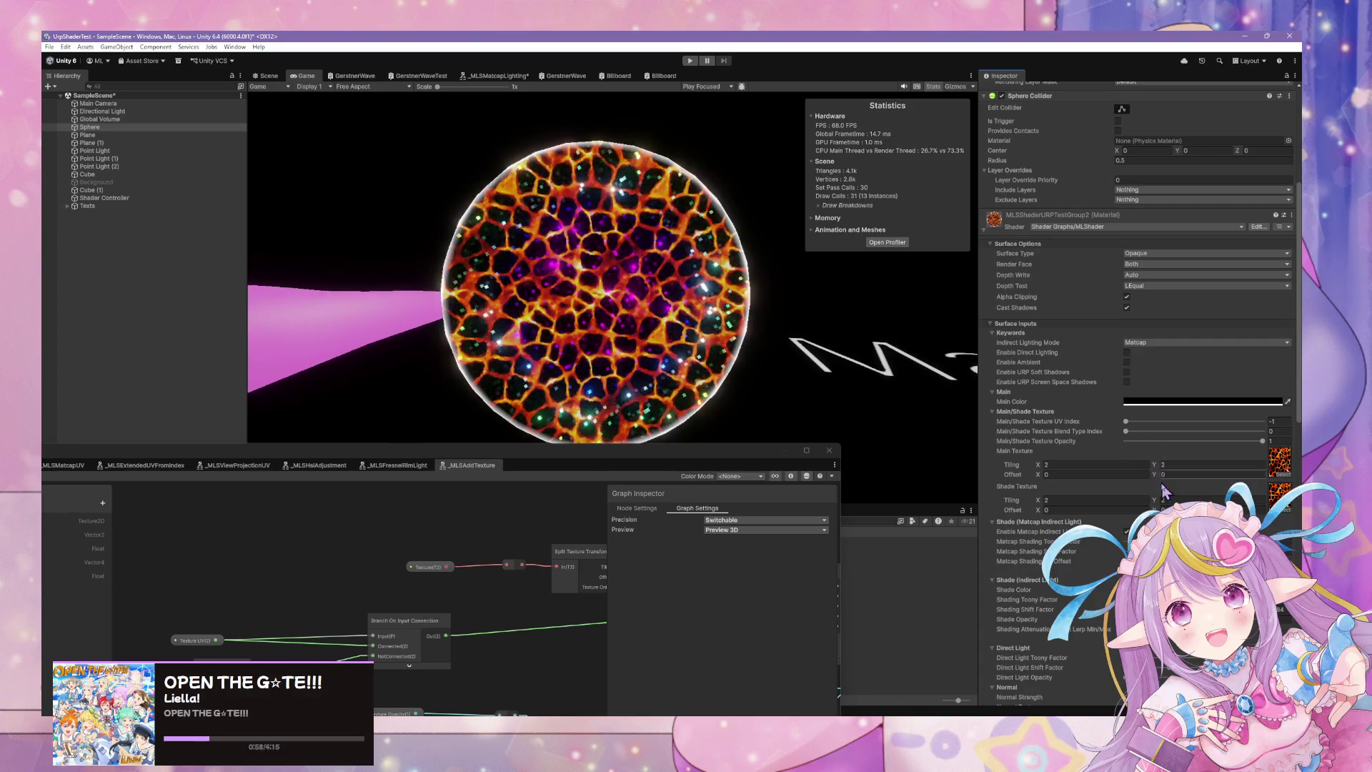
pyautogui.scroll(-5, 1167, 490)
# Set the Main Texture and Shade Texture Tiling X and Y fields all to 1.
pyautogui.click(1094, 386)
pyautogui.write('1')
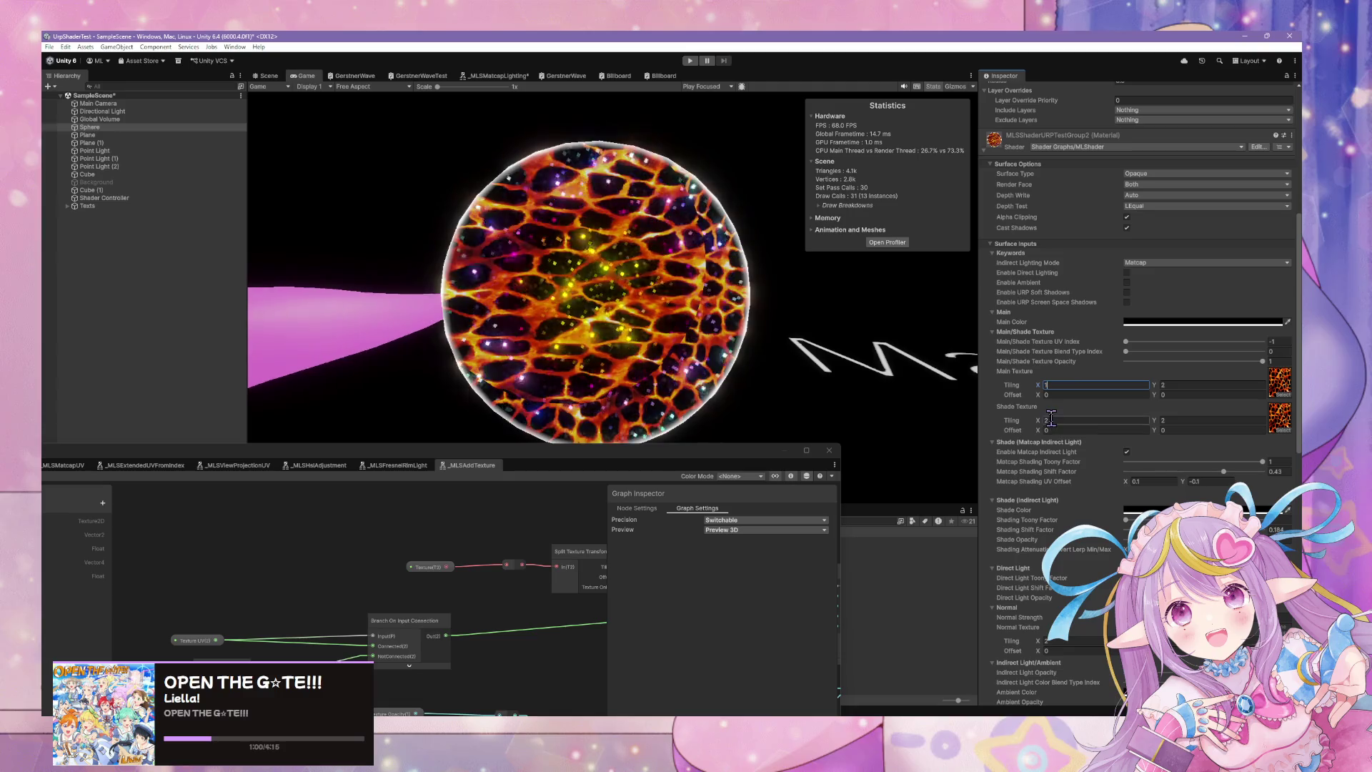
pyautogui.click(1060, 420)
pyautogui.write('1')
pyautogui.click(1186, 384)
pyautogui.write('1')
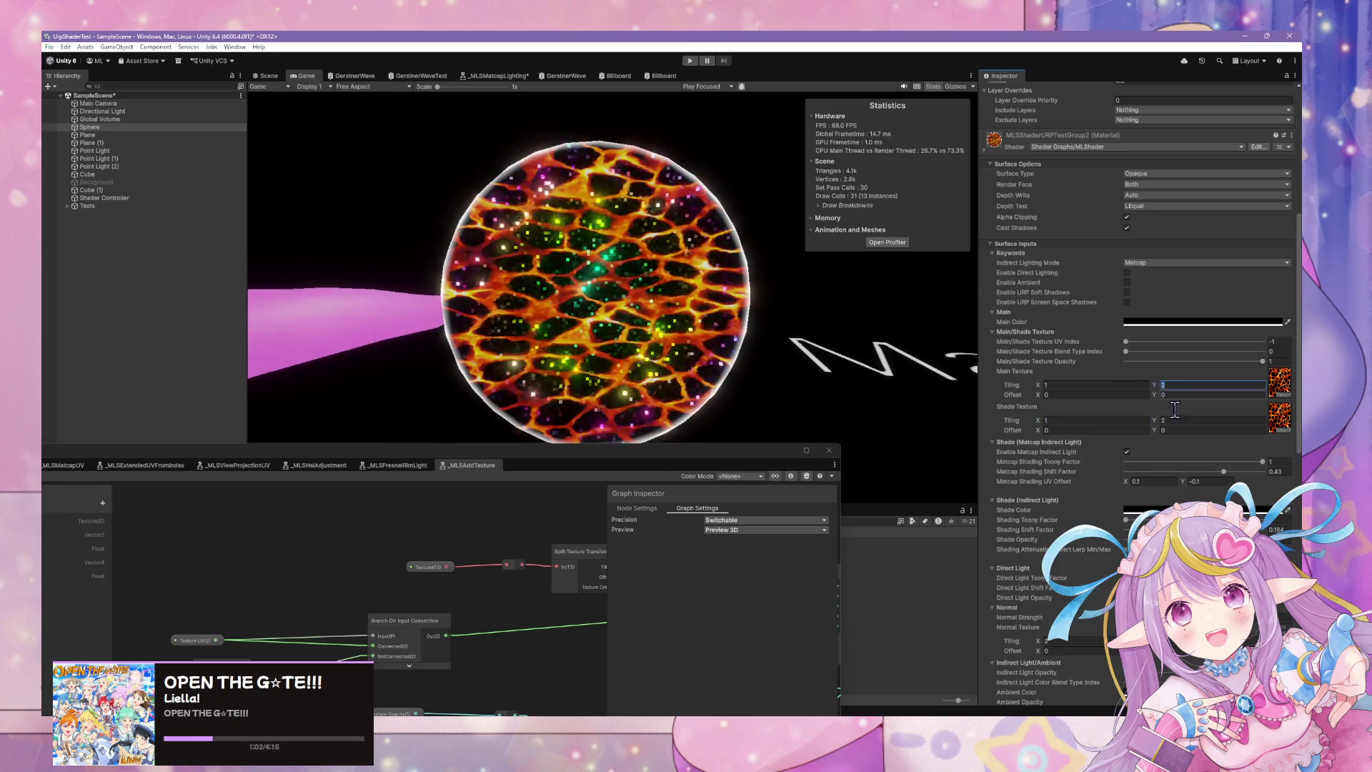
pyautogui.click(1168, 420)
pyautogui.write('1')
# Try Shade Texture Tiling Y values such as 2 and 2.71, and preview other Blend Type Index values.
pyautogui.click(1177, 384)
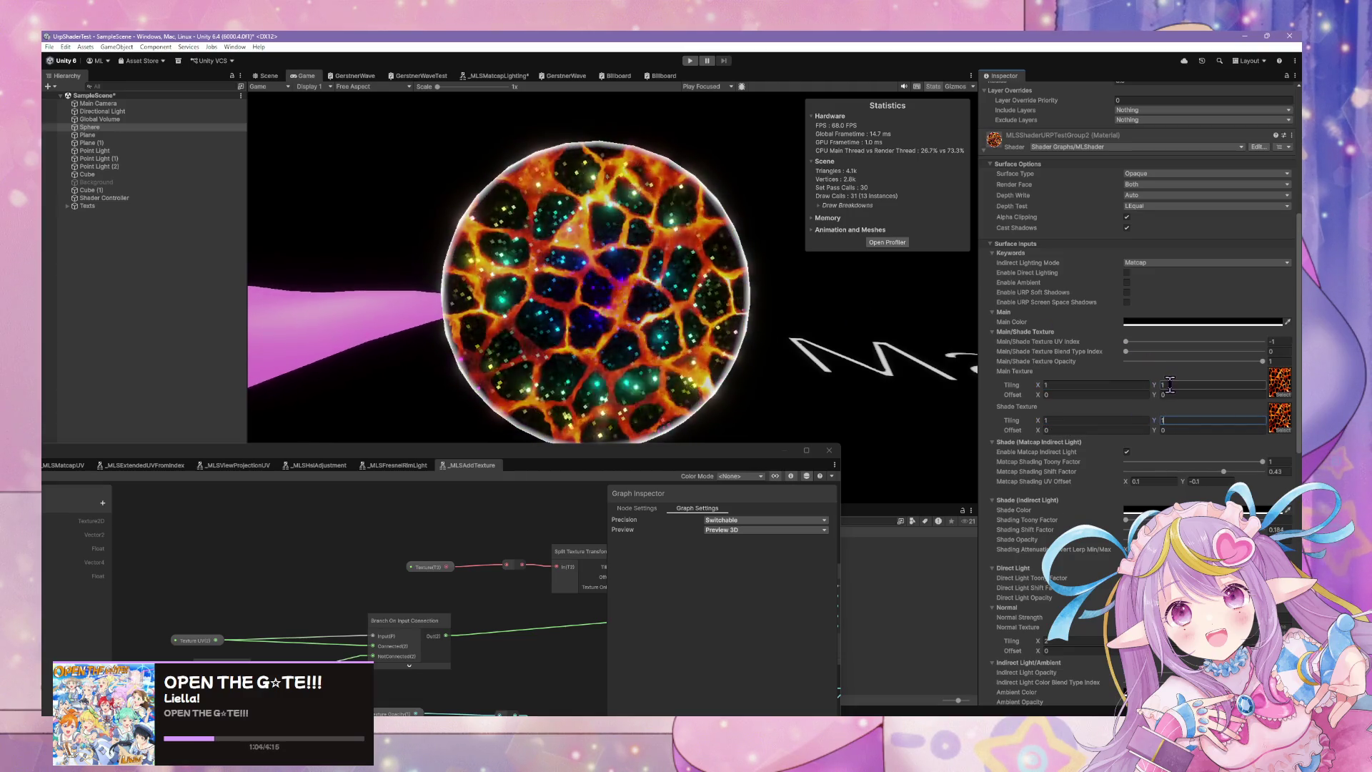
pyautogui.click(1185, 422)
pyautogui.write('2')
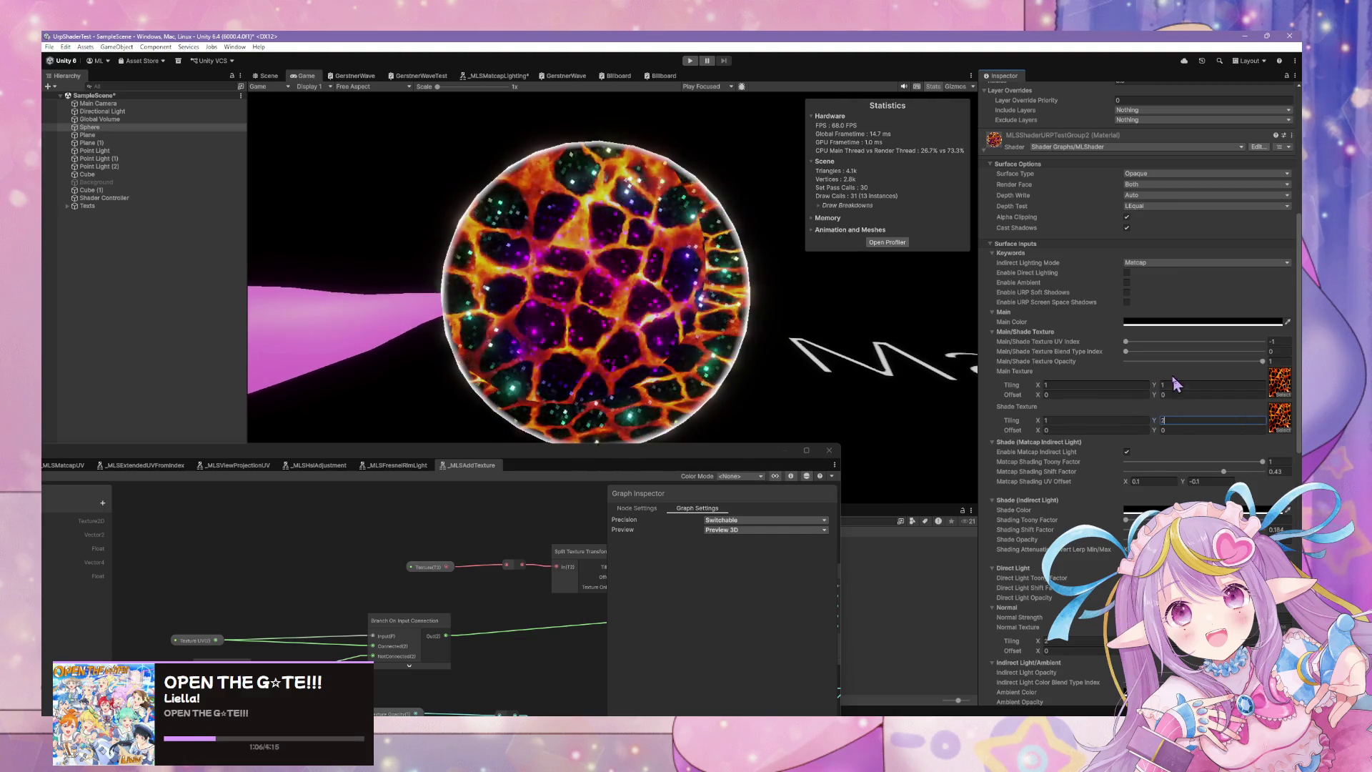
pyautogui.press('BackSpace')
pyautogui.write('1')
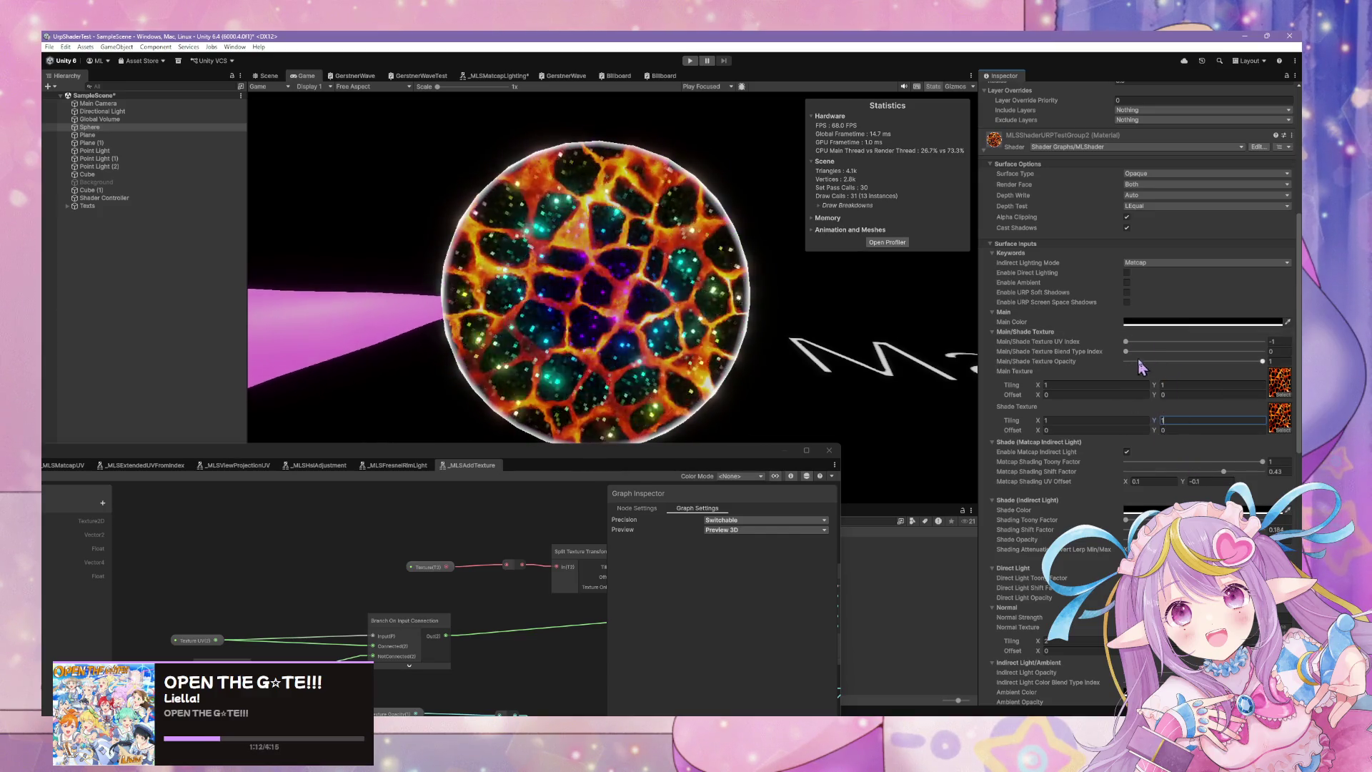
pyautogui.moveTo(1135, 357)
pyautogui.mouseDown()
pyautogui.moveTo(1165, 363)
pyautogui.moveTo(1120, 359)
pyautogui.moveTo(1242, 361)
pyautogui.moveTo(1088, 356)
pyautogui.mouseUp()
pyautogui.moveTo(1156, 420)
pyautogui.mouseDown()
pyautogui.moveTo(1203, 426)
pyautogui.moveTo(1162, 425)
pyautogui.mouseUp()
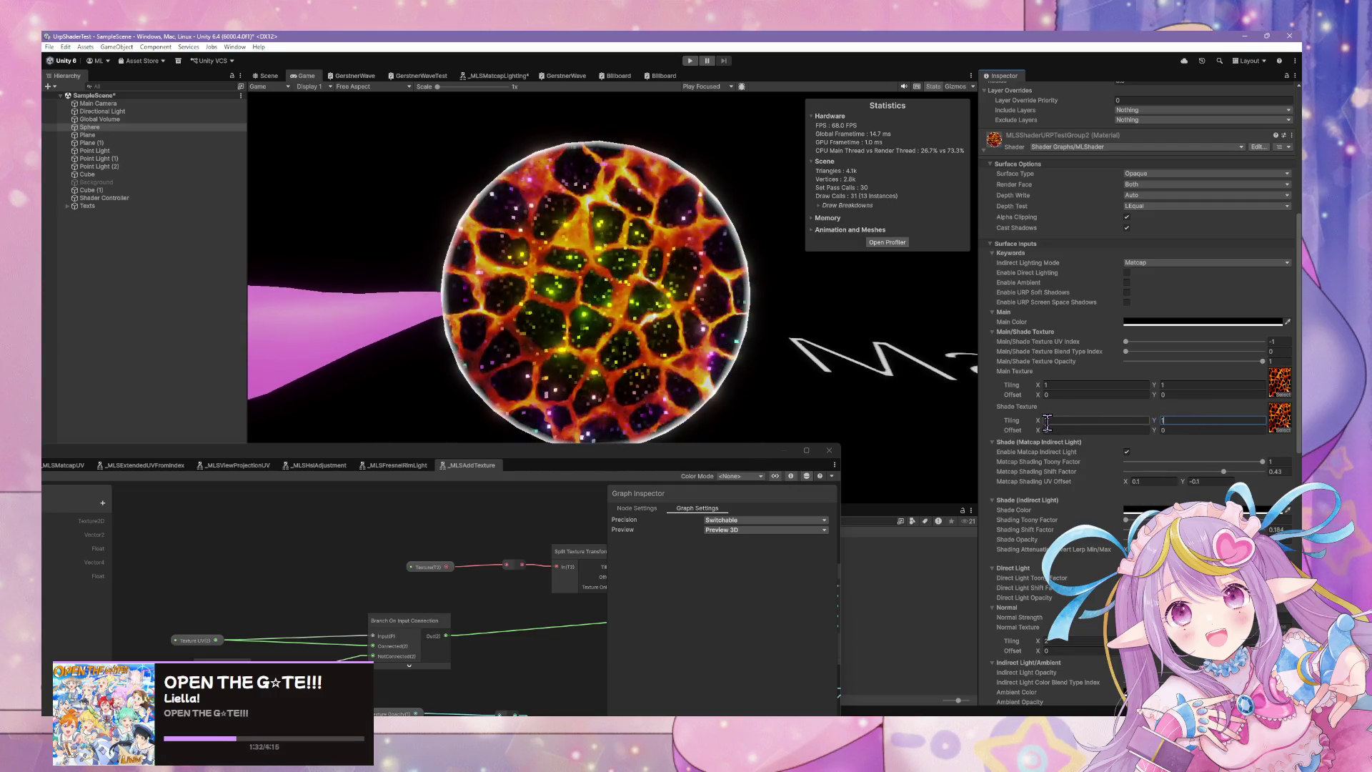
# Enlarge and reposition the Shader Graph window.
pyautogui.moveTo(491, 452); pyautogui.dragTo(715, 241)
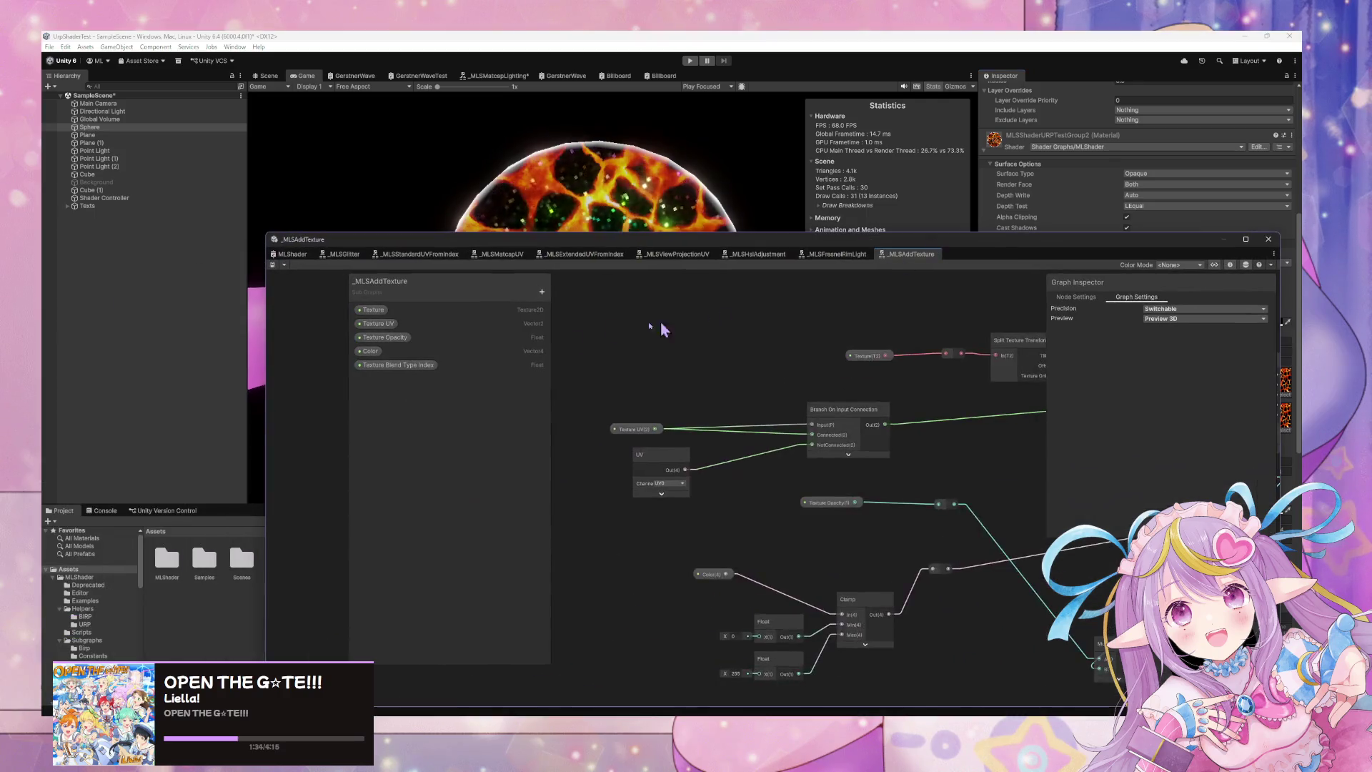
pyautogui.scroll(-5, 941, 425)
pyautogui.scroll(8, 736, 422)
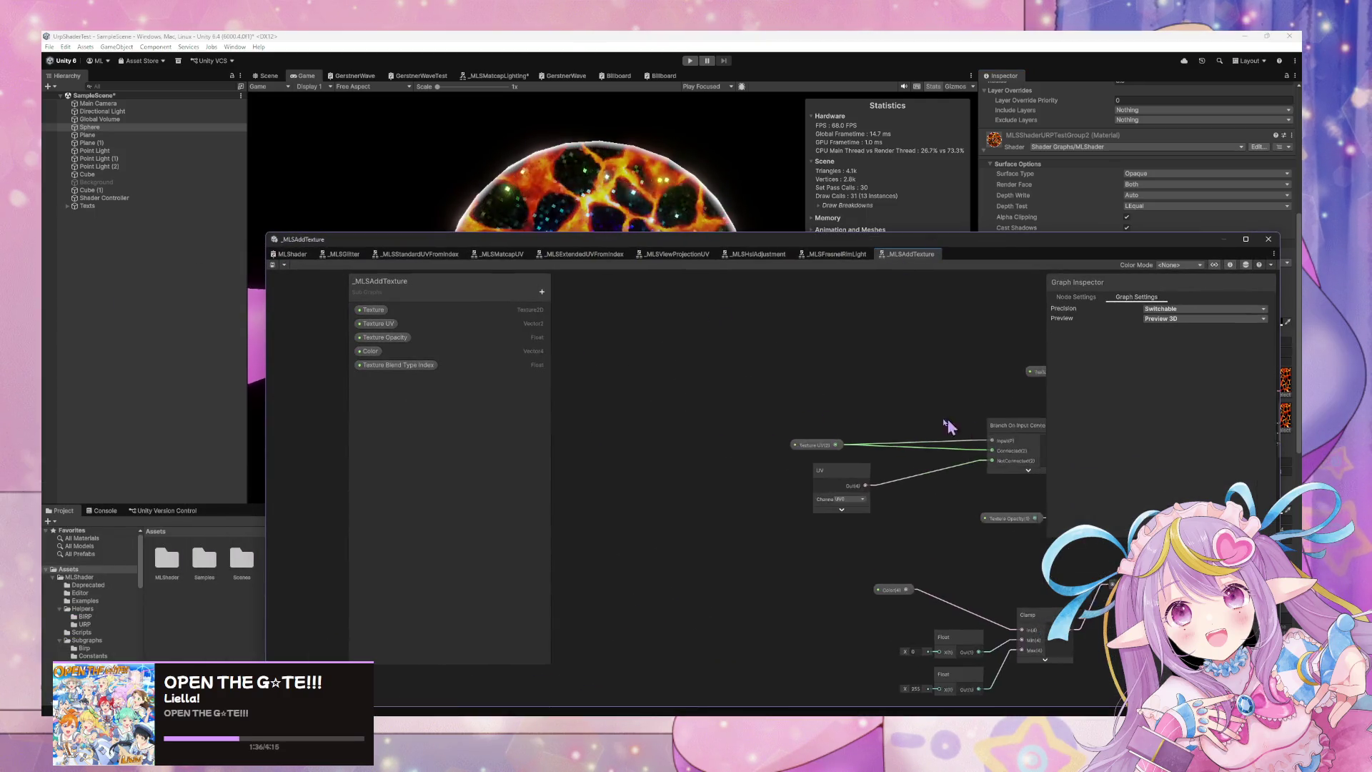
pyautogui.scroll(-10, 934, 401)
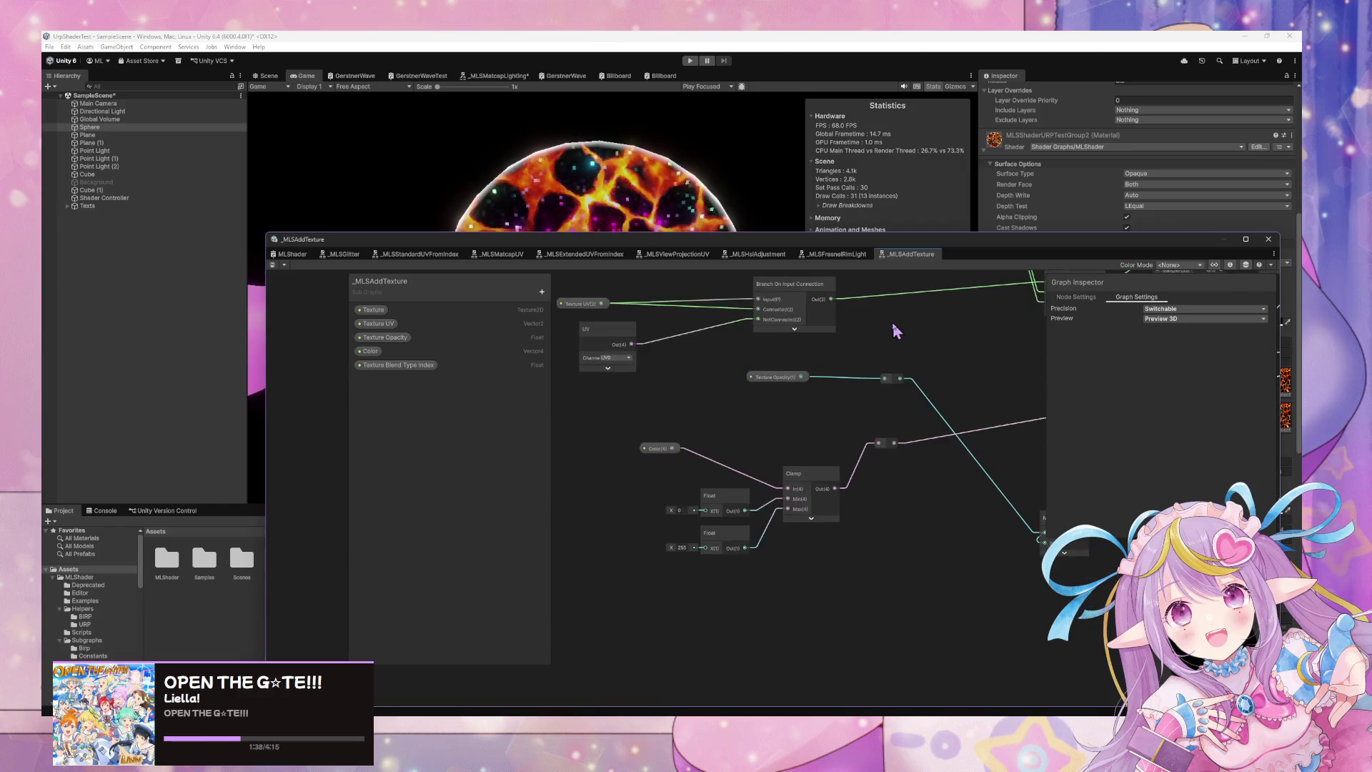
pyautogui.scroll(5, 758, 514)
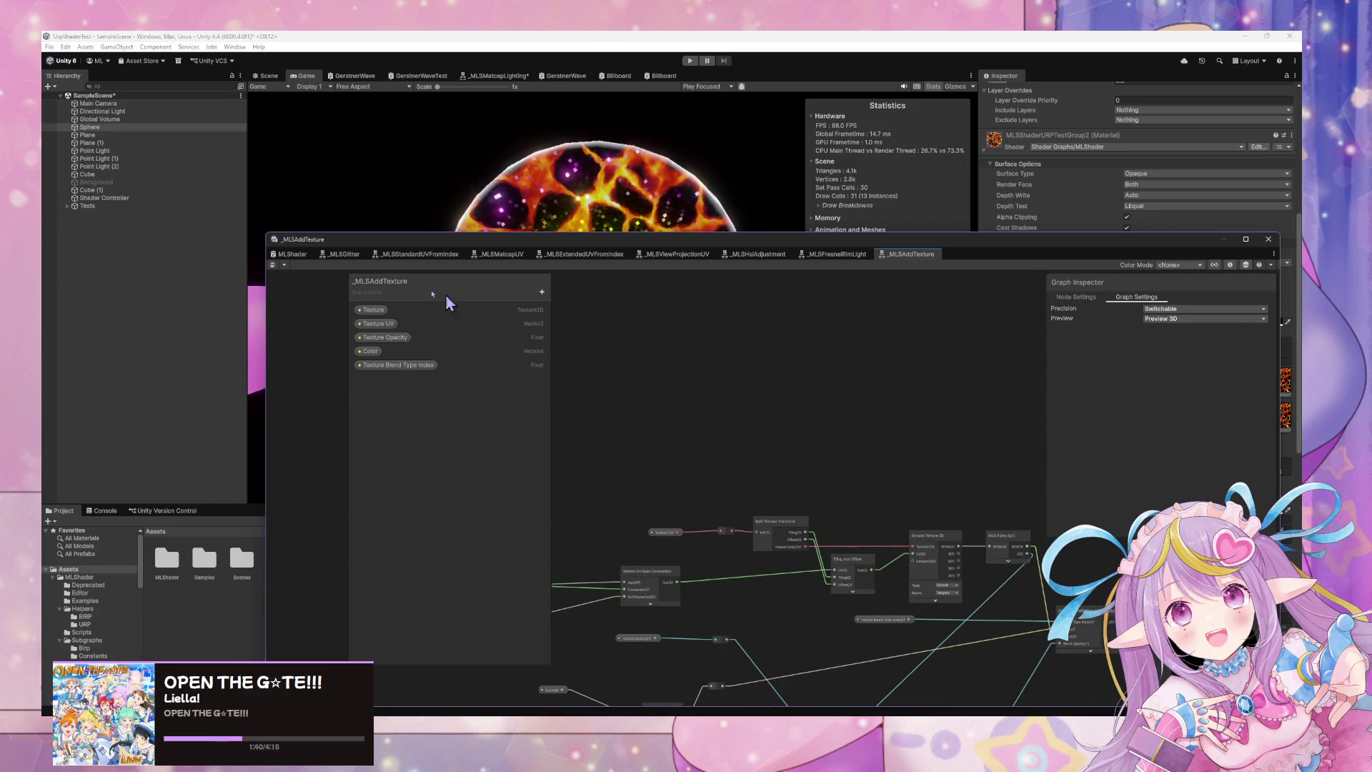
# Switch to the MLShader graph and open the MLS Add Texture subgraph, framing its sampling and blend nodes.
pyautogui.click(288, 255)
pyautogui.scroll(3, 634, 398)
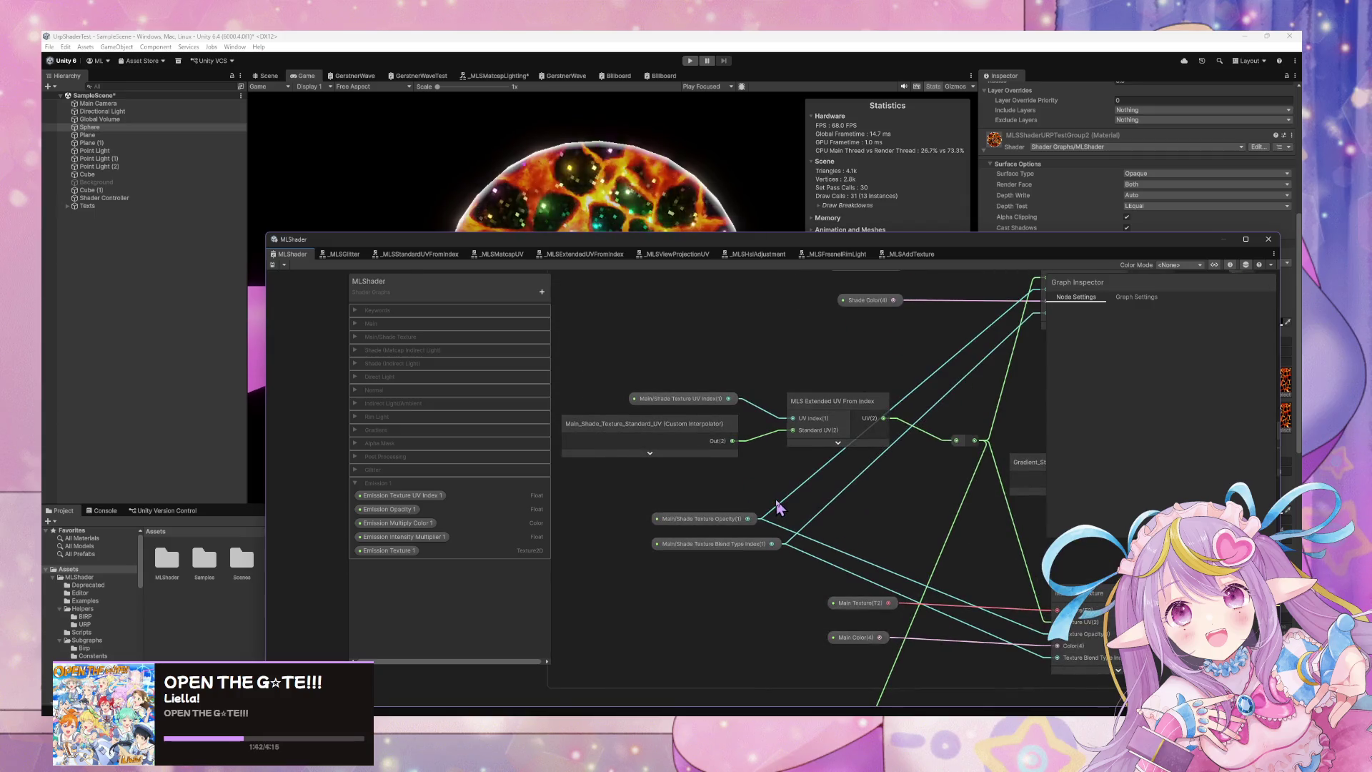
pyautogui.scroll(2, 835, 509)
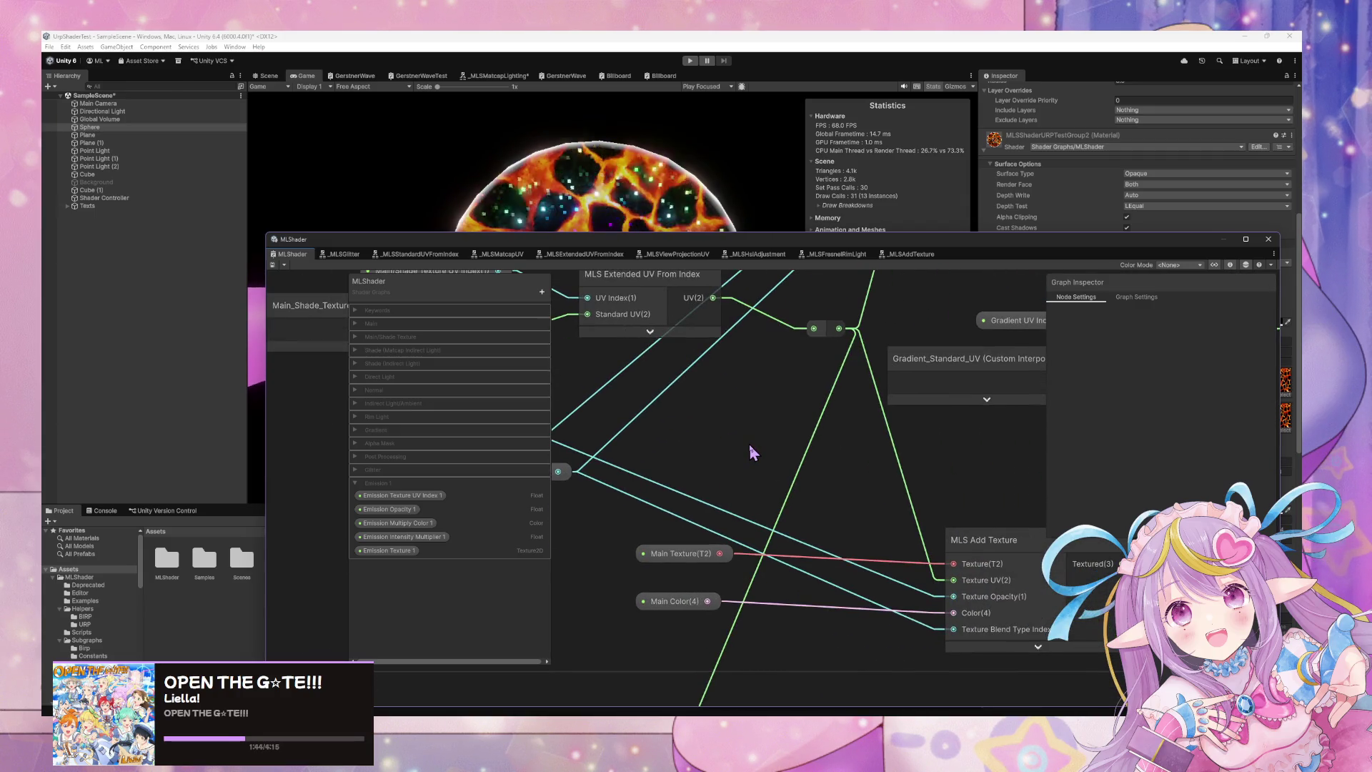
pyautogui.scroll(-4, 749, 444)
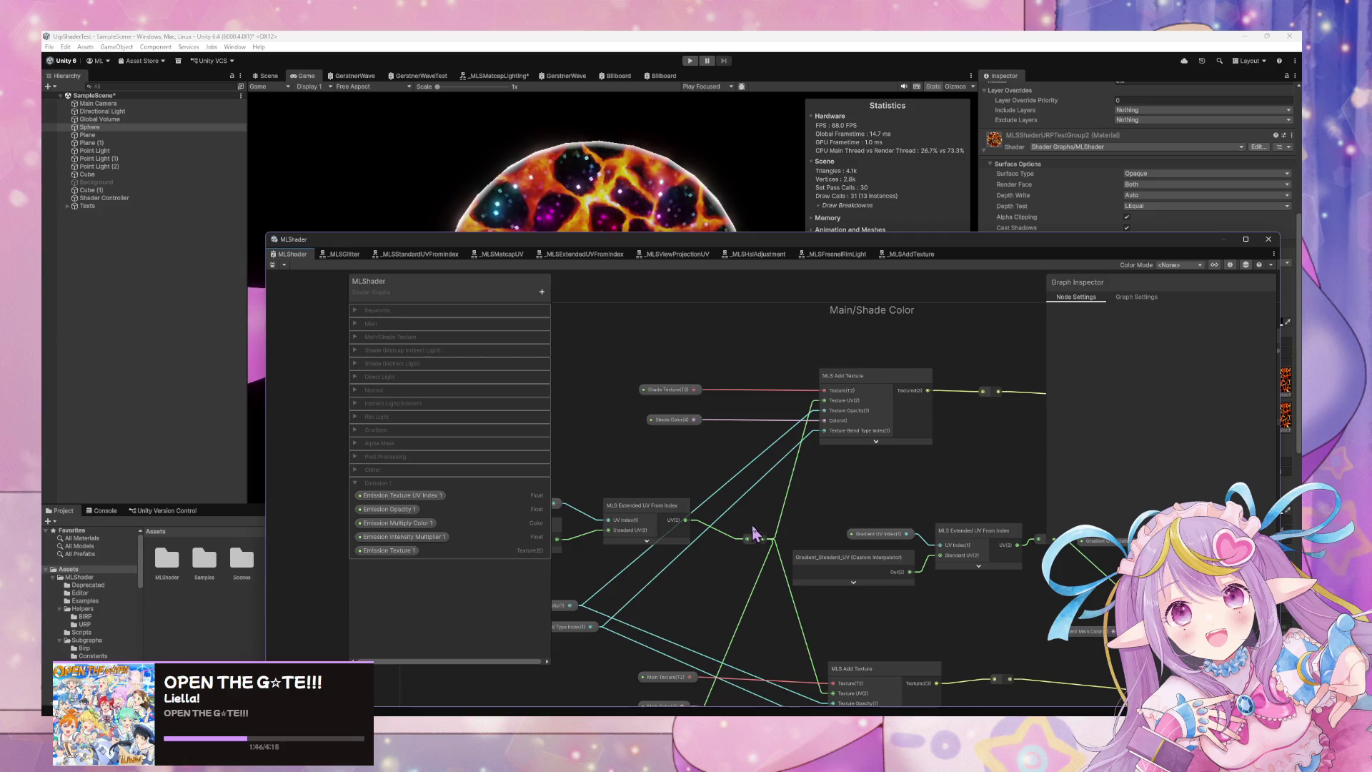
pyautogui.doubleClick(873, 380)
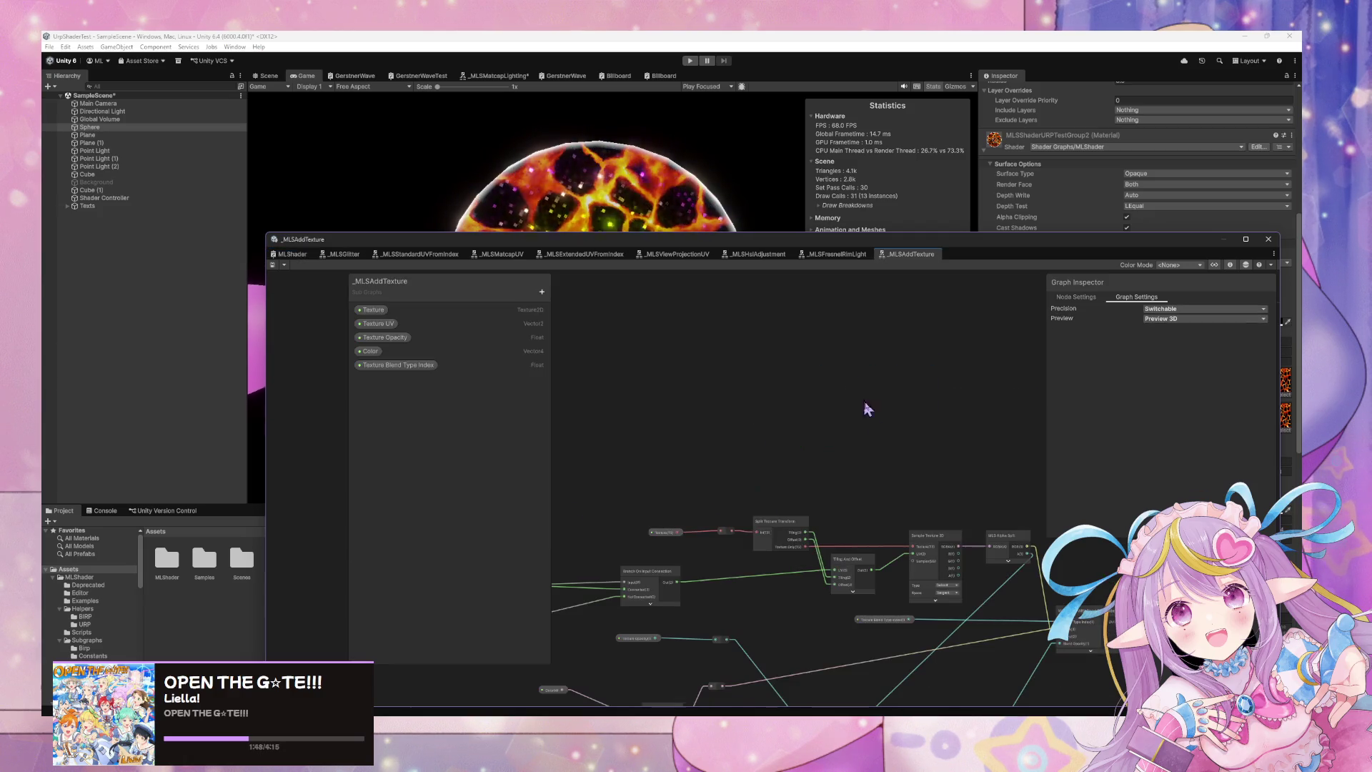
pyautogui.scroll(5, 812, 374)
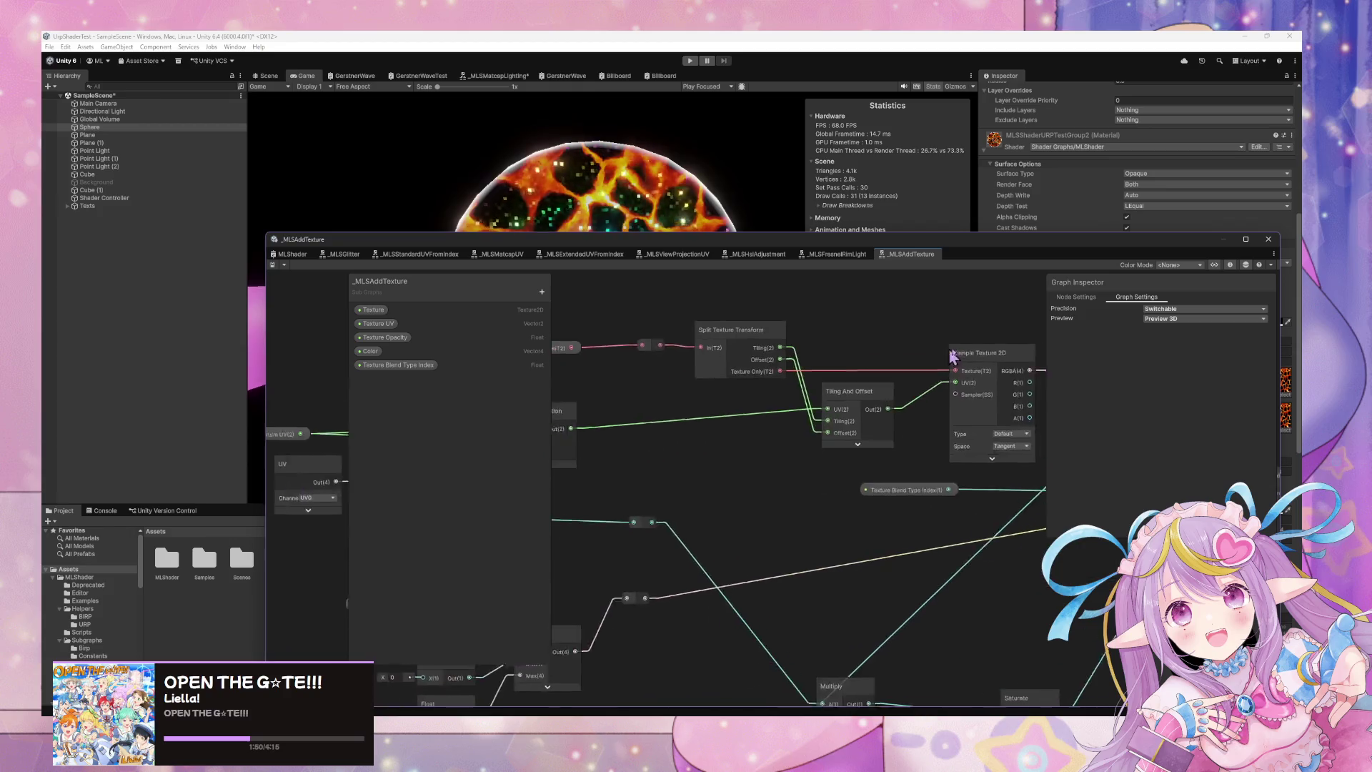
pyautogui.moveTo(1000, 429)
pyautogui.mouseDown()
pyautogui.moveTo(695, 386)
pyautogui.moveTo(786, 414)
pyautogui.moveTo(649, 442)
pyautogui.mouseUp()
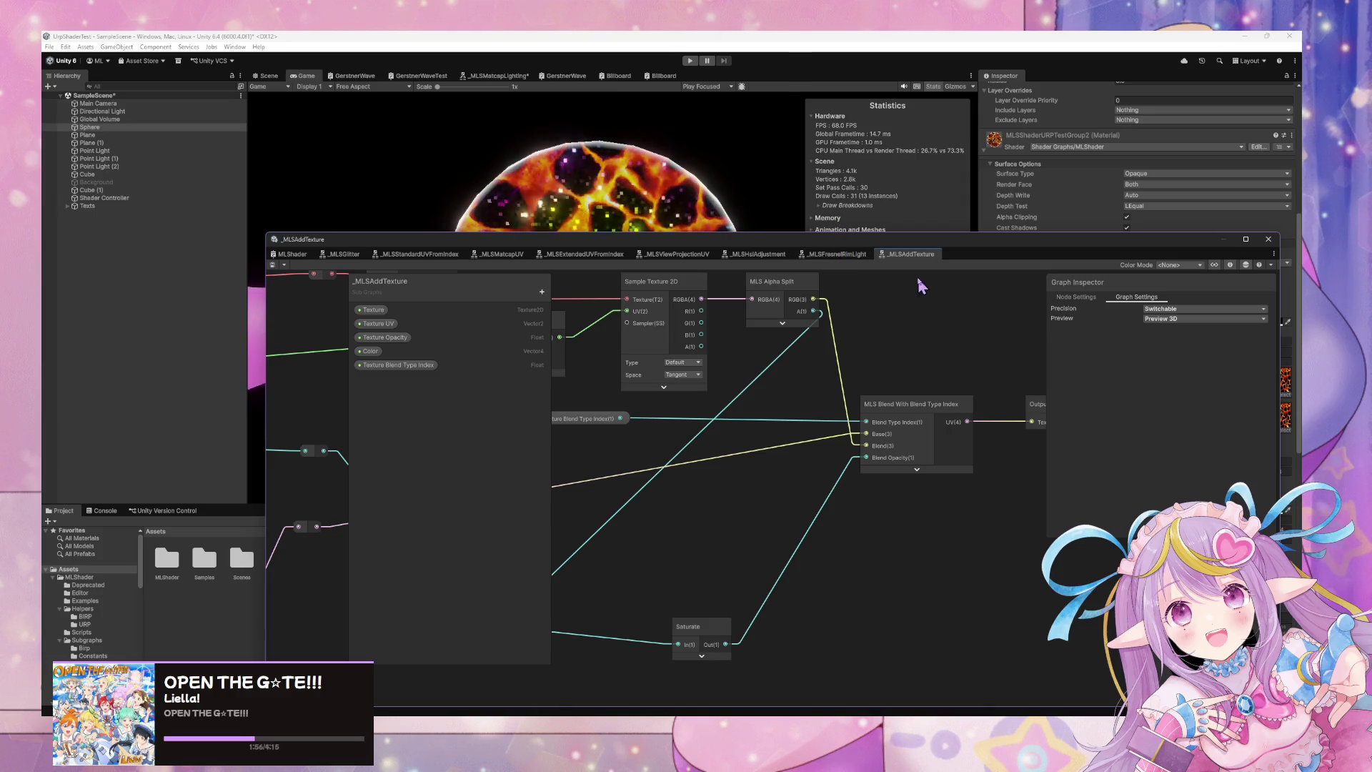
# Open the MLS Blend With Blend Type Index subgraph and inspect its Comparison and Branch nodes.
pyautogui.doubleClick(906, 406)
pyautogui.scroll(2, 932, 346)
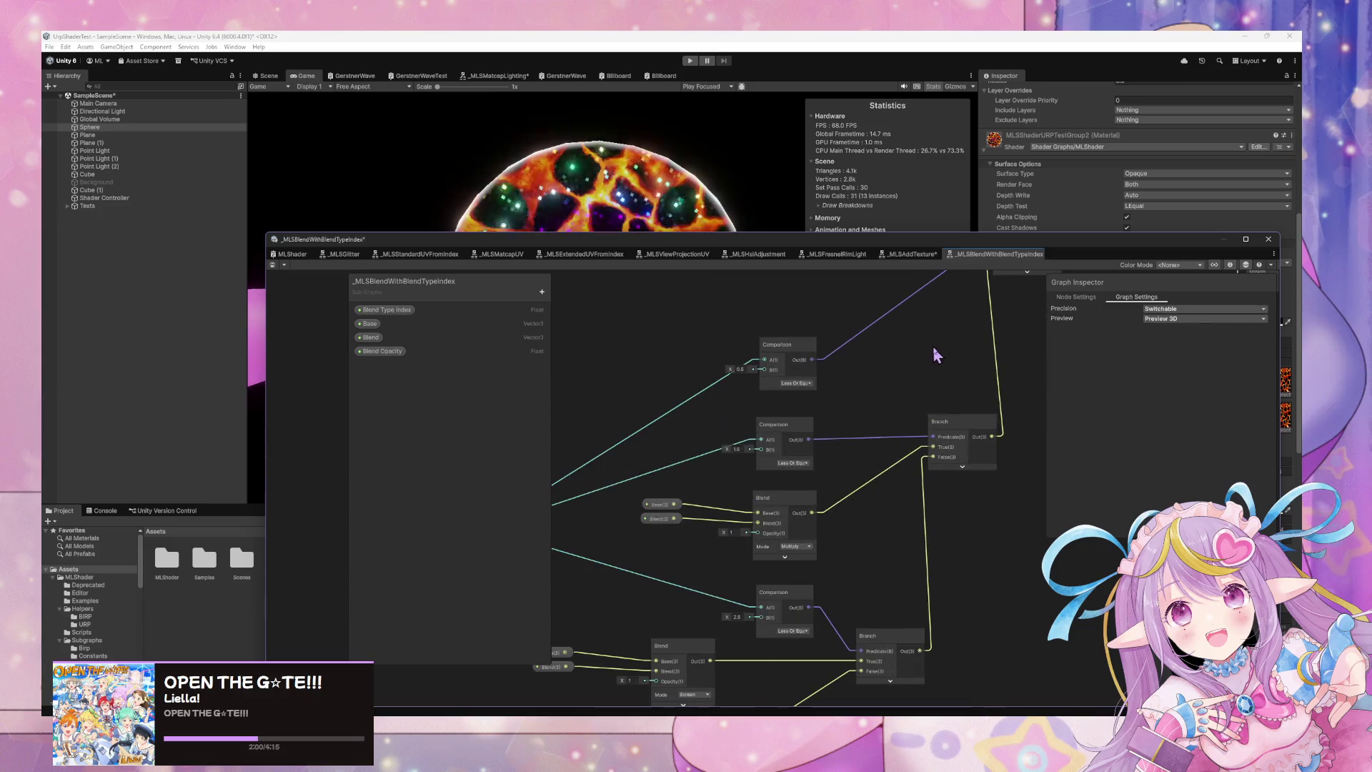
pyautogui.moveTo(940, 348)
pyautogui.mouseDown()
pyautogui.moveTo(1053, 371)
pyautogui.moveTo(989, 367)
pyautogui.moveTo(925, 341)
pyautogui.moveTo(912, 293)
pyautogui.moveTo(905, 374)
pyautogui.mouseUp()
pyautogui.scroll(2, 925, 340)
pyautogui.scroll(2, 912, 294)
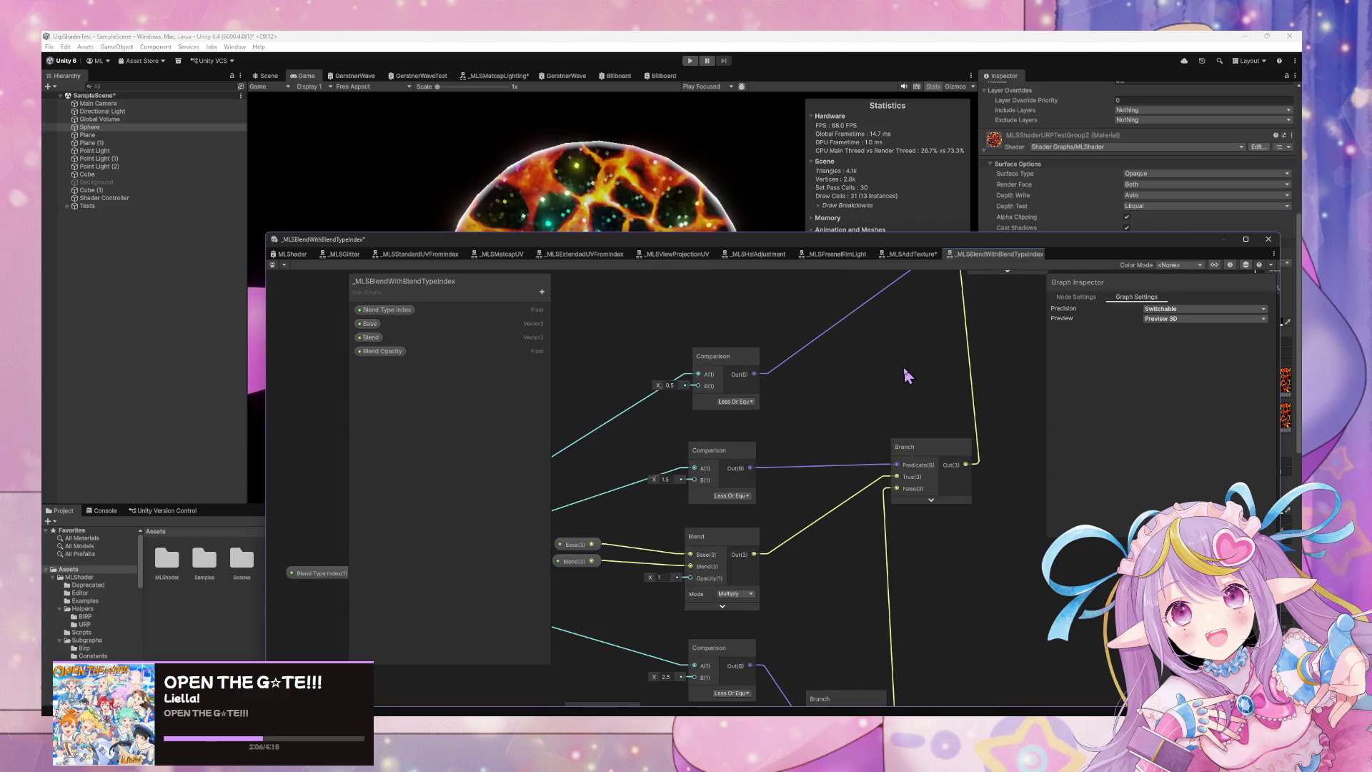
pyautogui.scroll(-3, 906, 371)
pyautogui.scroll(-1, 800, 538)
pyautogui.scroll(2, 817, 510)
pyautogui.scroll(1, 760, 464)
# Inspect the Saturate, Branch, Lerp and Blend nodes, then move the graph window aside to reveal the Game view.
pyautogui.moveTo(761, 468); pyautogui.dragTo(694, 451)
pyautogui.scroll(-1, 841, 477)
pyautogui.scroll(1, 791, 486)
pyautogui.scroll(-4, 781, 477)
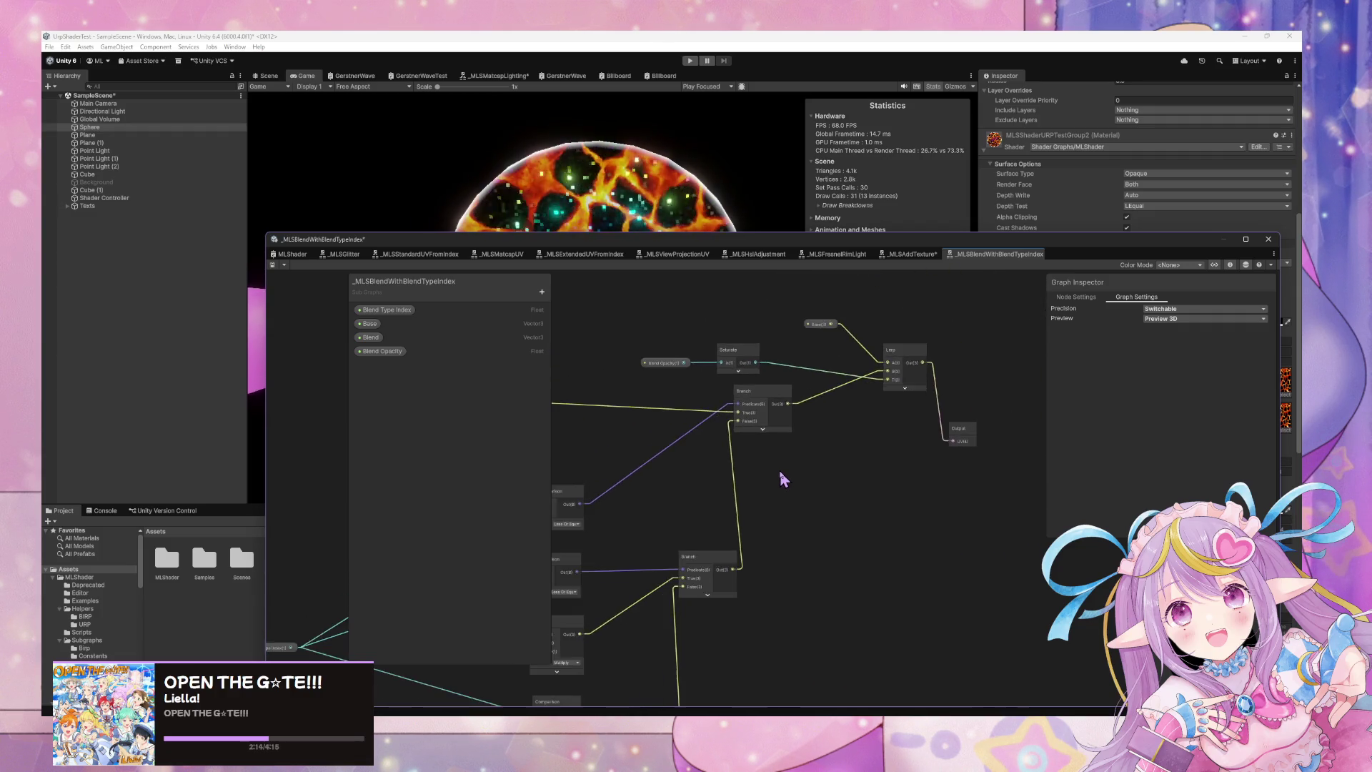
pyautogui.scroll(1, 857, 412)
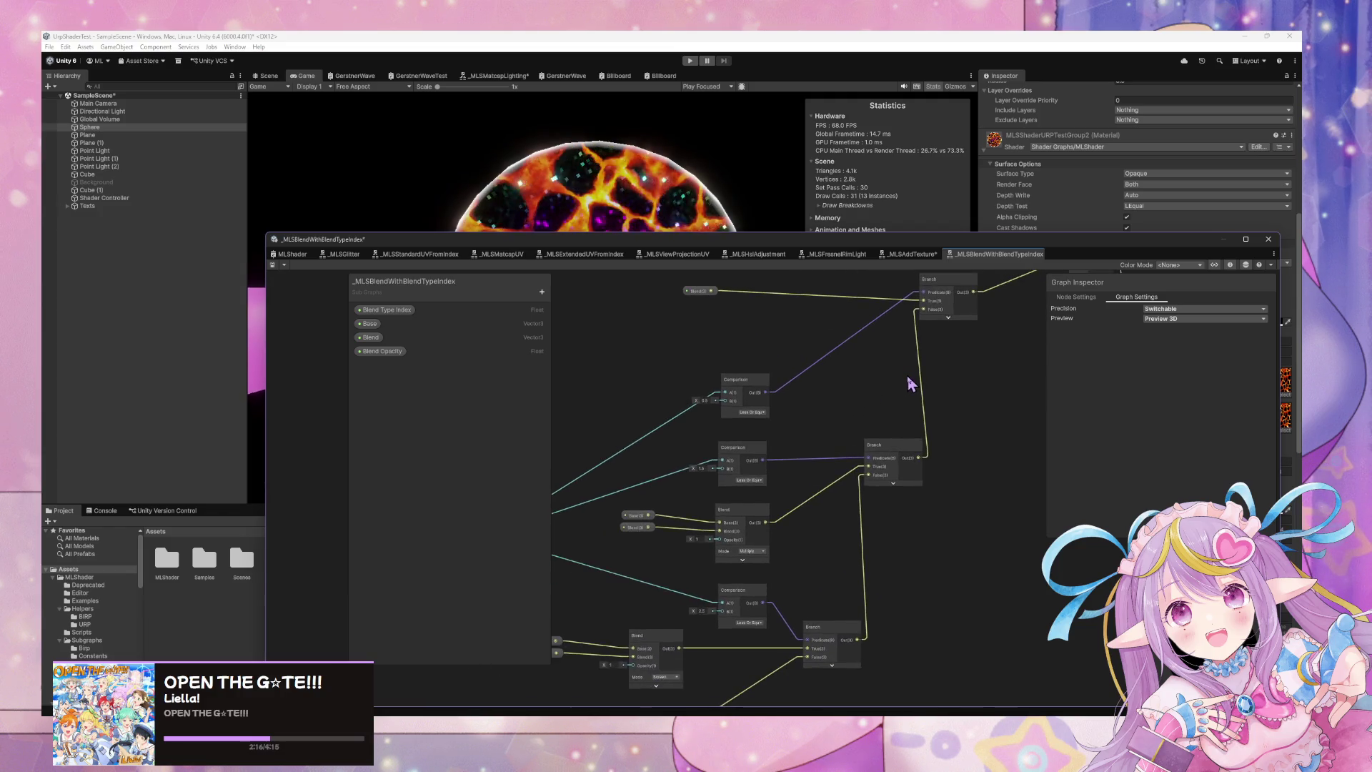
pyautogui.scroll(1, 907, 374)
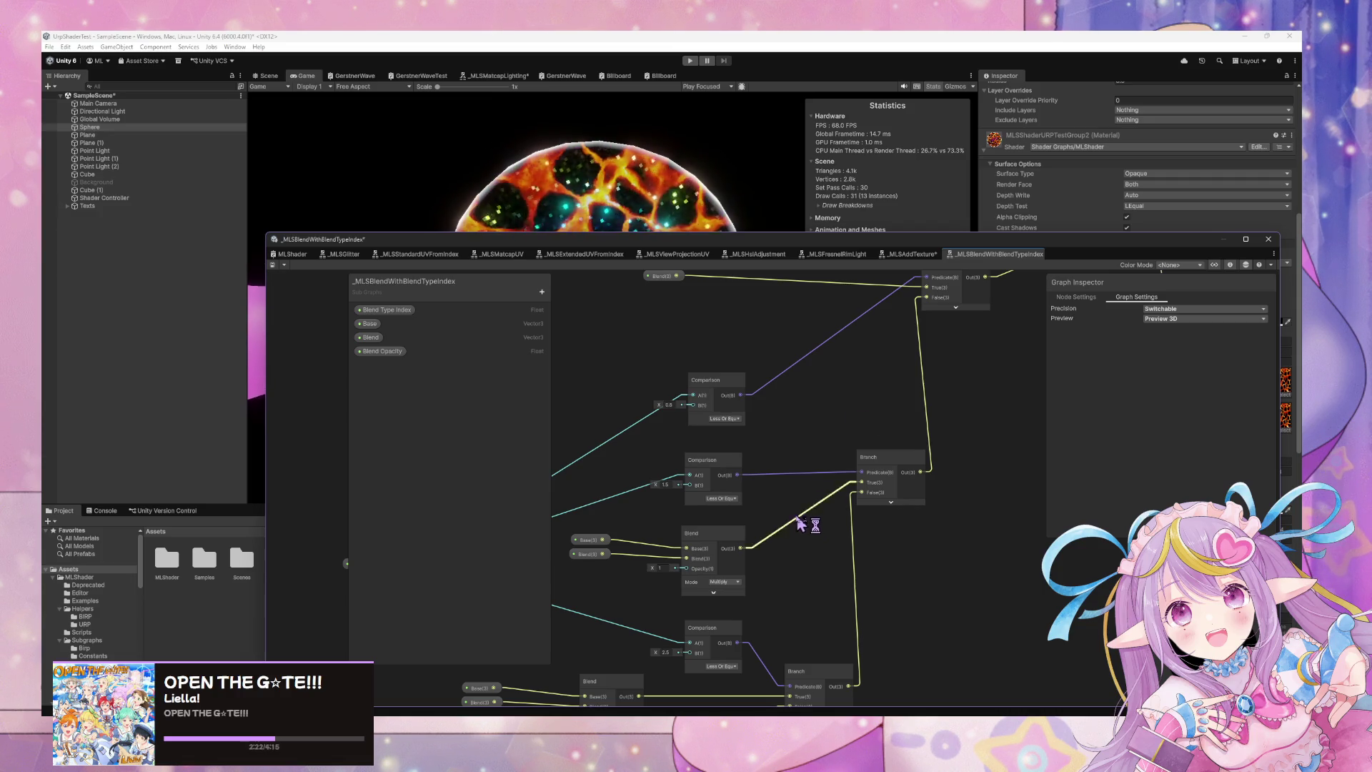
pyautogui.moveTo(803, 496)
pyautogui.mouseDown()
pyautogui.moveTo(885, 398)
pyautogui.moveTo(897, 465)
pyautogui.moveTo(916, 360)
pyautogui.mouseUp()
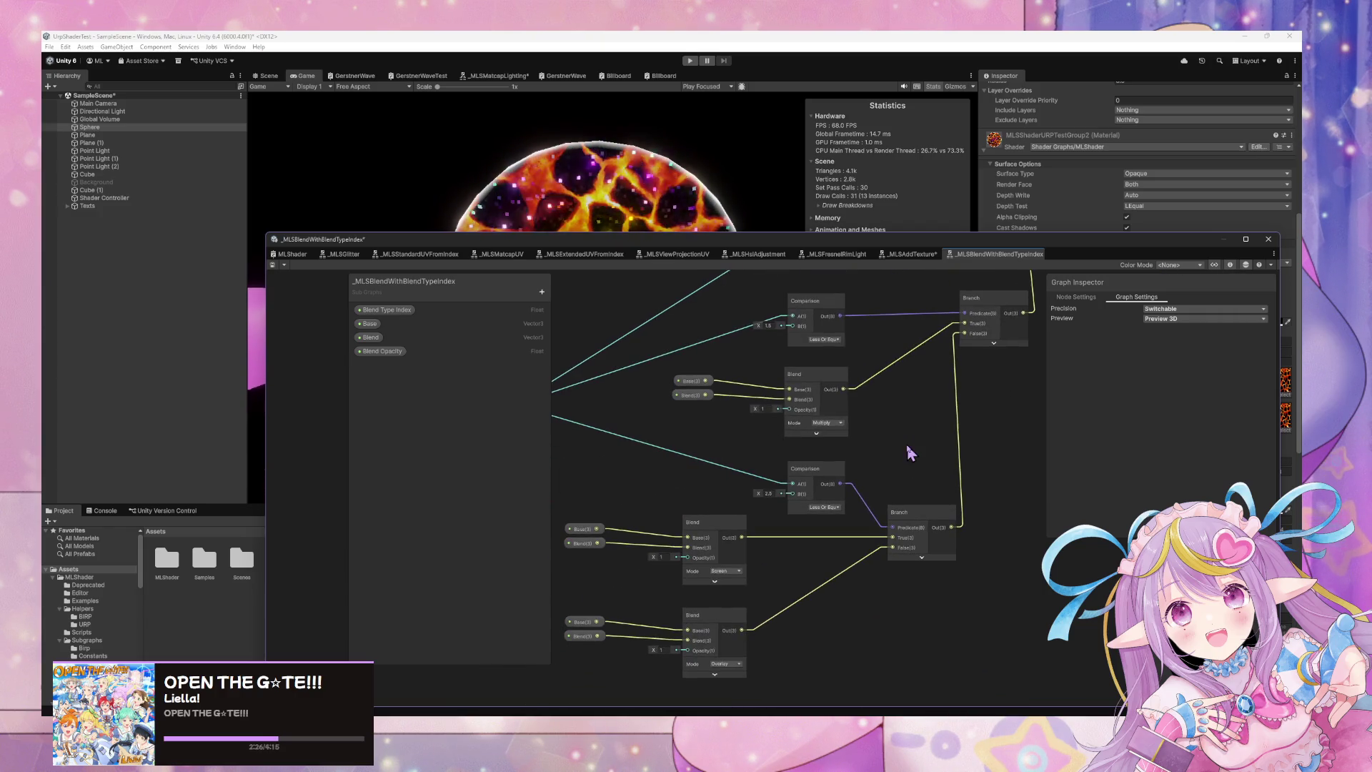
pyautogui.moveTo(896, 241)
pyautogui.mouseDown()
pyautogui.moveTo(536, 348)
pyautogui.moveTo(537, 415)
pyautogui.mouseUp()
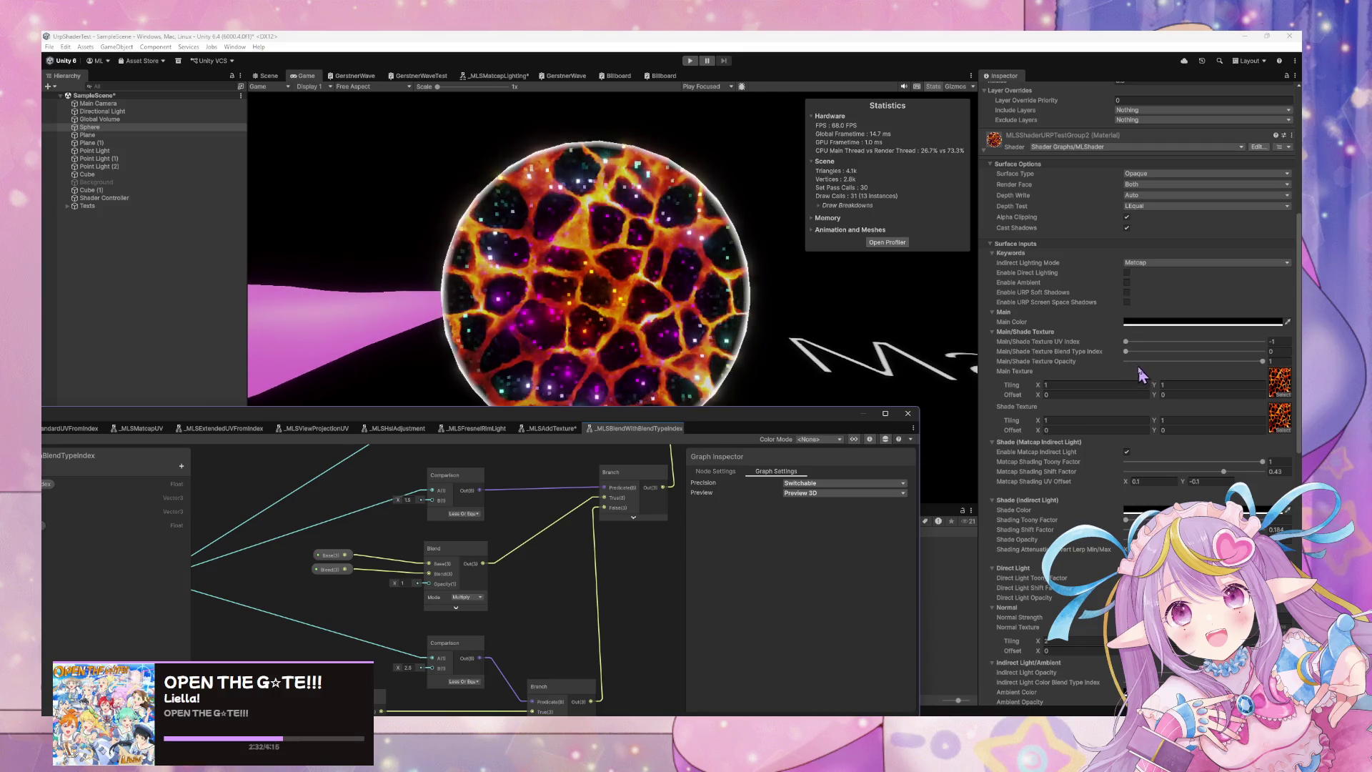
pyautogui.moveTo(1129, 354); pyautogui.dragTo(1226, 361)
pyautogui.moveTo(1100, 346)
pyautogui.mouseDown()
pyautogui.moveTo(1177, 355)
pyautogui.moveTo(1107, 346)
pyautogui.mouseUp()
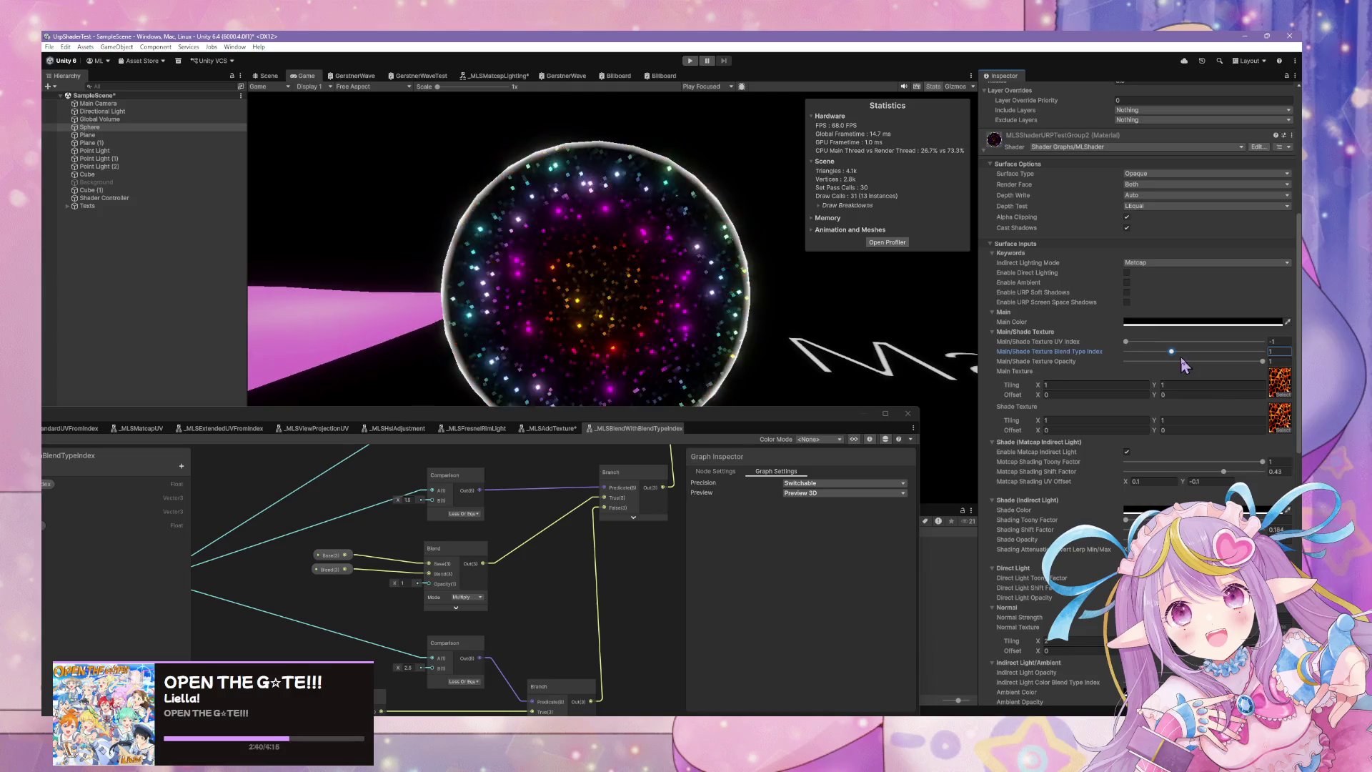
pyautogui.moveTo(1141, 362); pyautogui.dragTo(1172, 364)
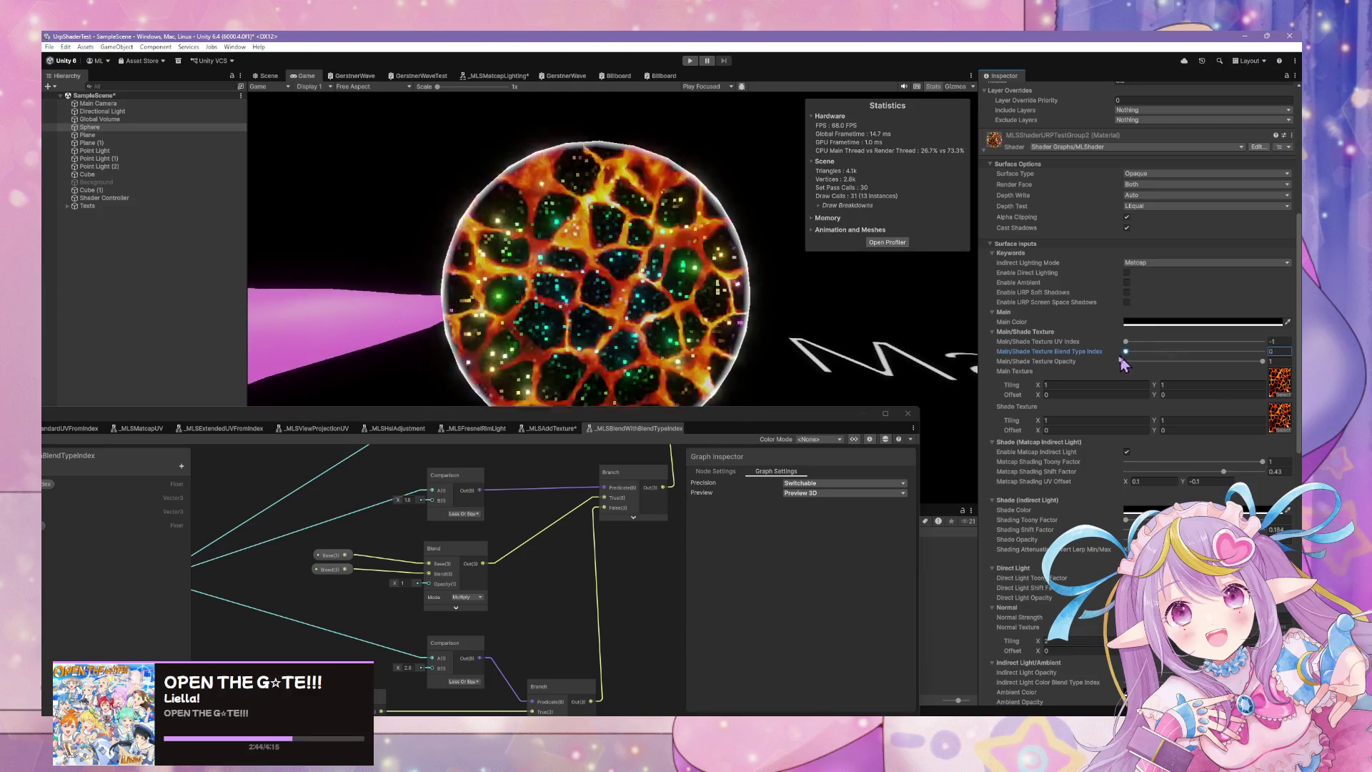
# Enlarge the graph window and return to the MLShader main graph, framing both MLS Add Texture nodes.
pyautogui.doubleClick(799, 413)
pyautogui.scroll(3, 911, 346)
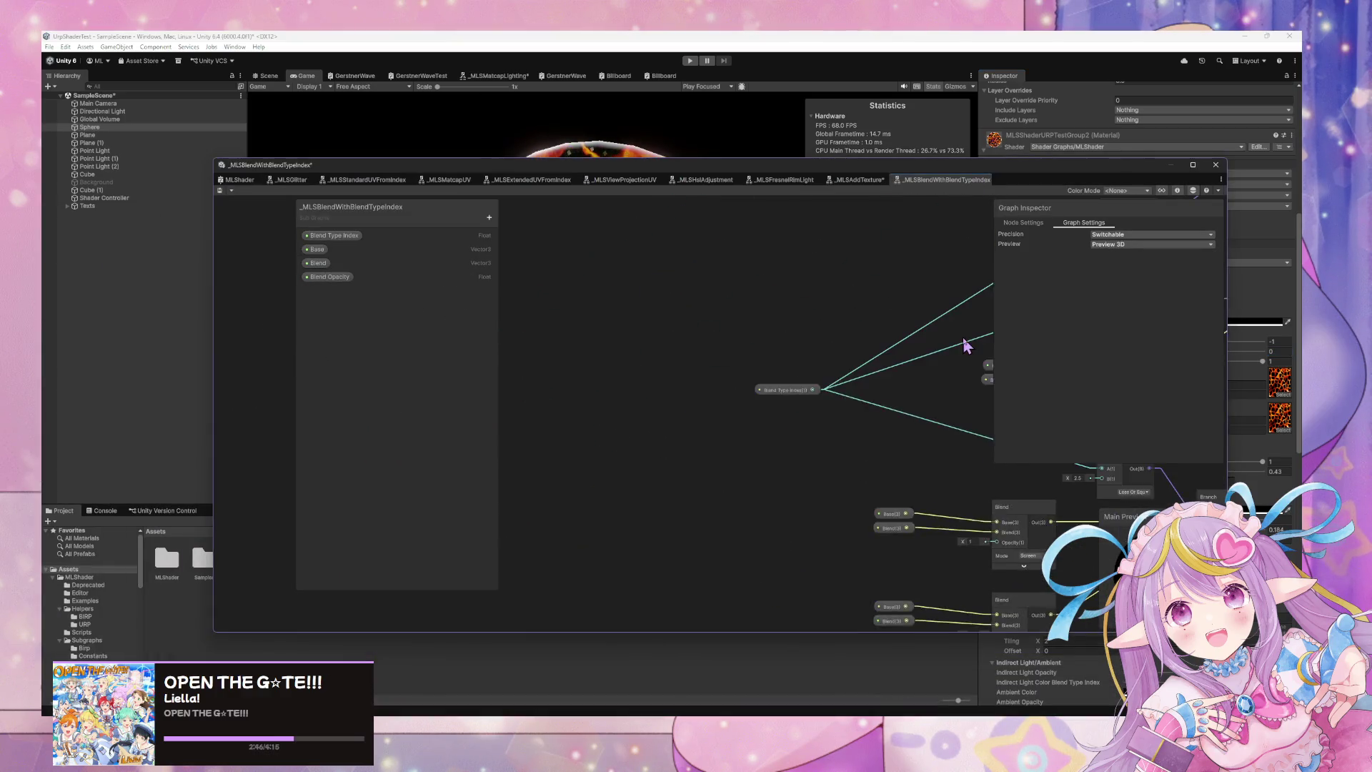
pyautogui.moveTo(911, 345); pyautogui.dragTo(545, 481)
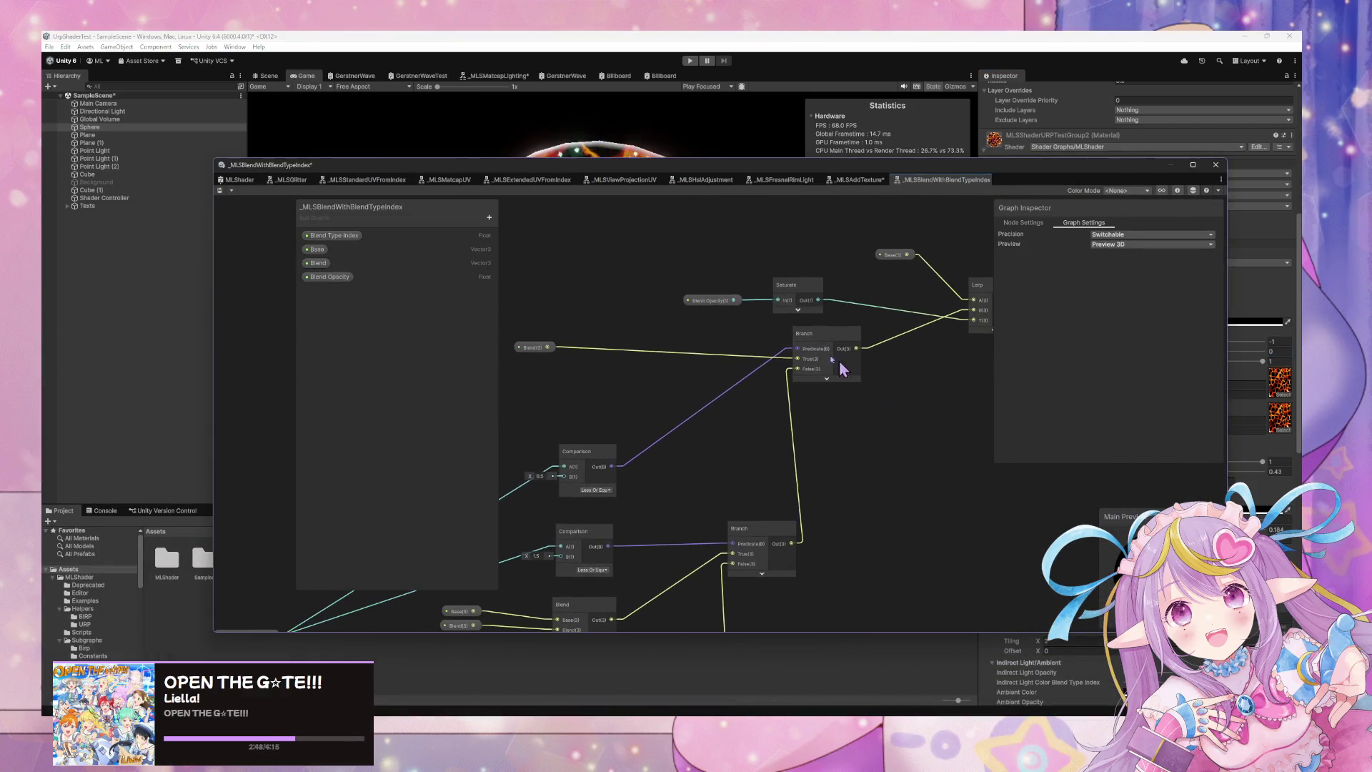
pyautogui.click(243, 181)
pyautogui.moveTo(659, 352)
pyautogui.mouseDown()
pyautogui.moveTo(729, 286)
pyautogui.moveTo(736, 254)
pyautogui.moveTo(821, 393)
pyautogui.moveTo(867, 377)
pyautogui.moveTo(778, 319)
pyautogui.moveTo(717, 313)
pyautogui.mouseUp()
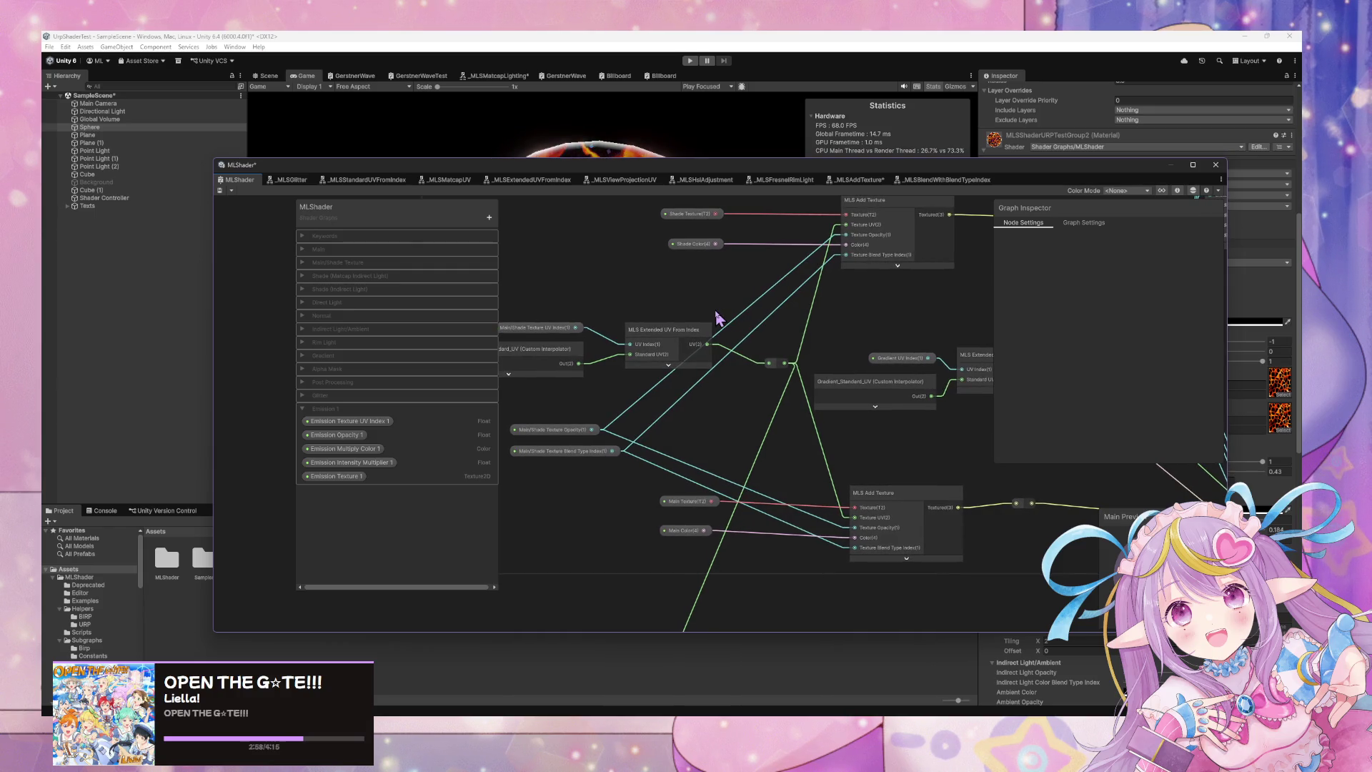
# Open the MLS Add Texture subgraph and frame its Sample Texture 2D, blend, Clamp and Float nodes.
pyautogui.doubleClick(897, 508)
pyautogui.scroll(3, 861, 490)
pyautogui.moveTo(874, 483); pyautogui.dragTo(665, 475)
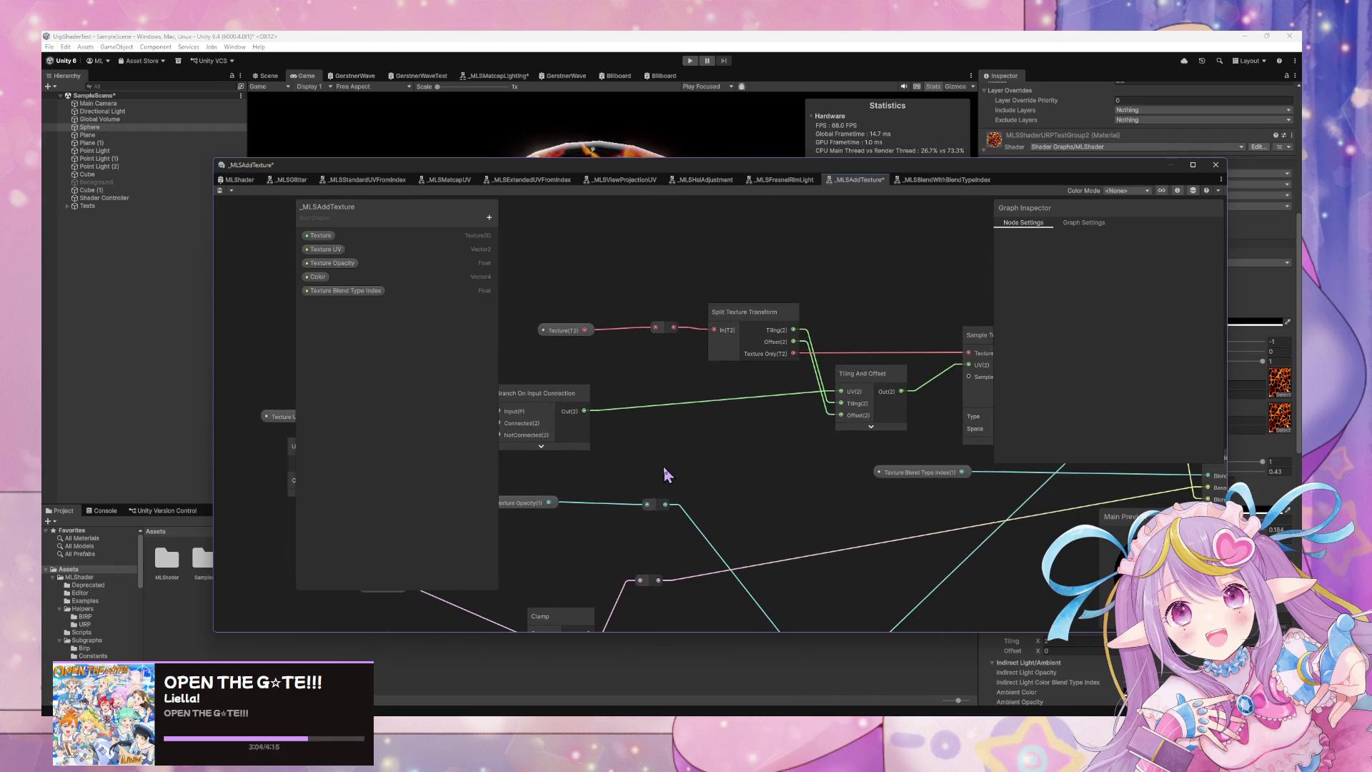
pyautogui.scroll(1, 808, 467)
pyautogui.moveTo(808, 466); pyautogui.dragTo(736, 436)
pyautogui.scroll(-1, 736, 436)
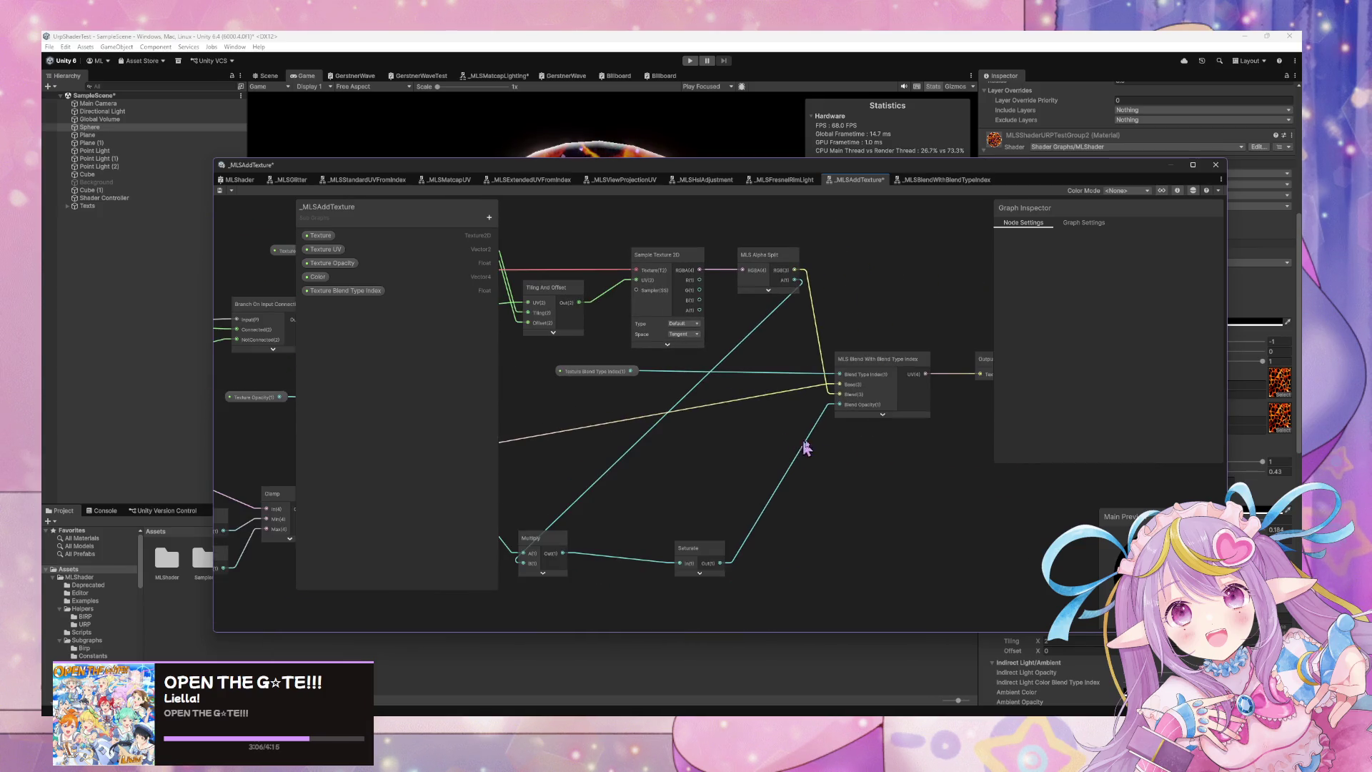
pyautogui.moveTo(822, 460); pyautogui.dragTo(1058, 431)
pyautogui.moveTo(679, 458)
pyautogui.mouseDown()
pyautogui.moveTo(879, 436)
pyautogui.moveTo(624, 453)
pyautogui.moveTo(687, 457)
pyautogui.moveTo(567, 453)
pyautogui.moveTo(729, 450)
pyautogui.moveTo(897, 420)
pyautogui.moveTo(1067, 425)
pyautogui.moveTo(705, 454)
pyautogui.moveTo(793, 453)
pyautogui.moveTo(604, 453)
pyautogui.moveTo(765, 406)
pyautogui.moveTo(586, 429)
pyautogui.mouseUp()
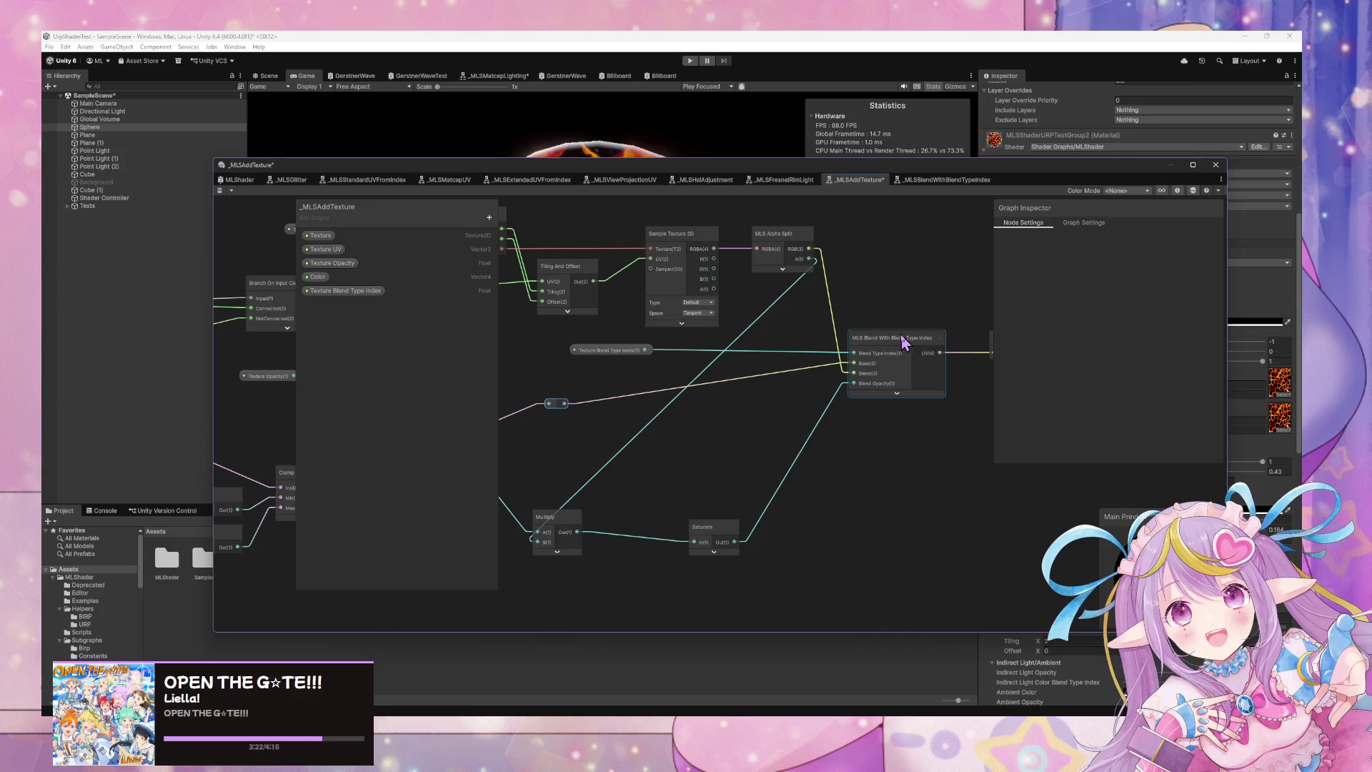
# Wire the reroute node into the MLS Blend With Blend Type Index node's Blend(3) input.
pyautogui.moveTo(812, 255); pyautogui.dragTo(854, 363)
pyautogui.moveTo(565, 404); pyautogui.dragTo(850, 373)
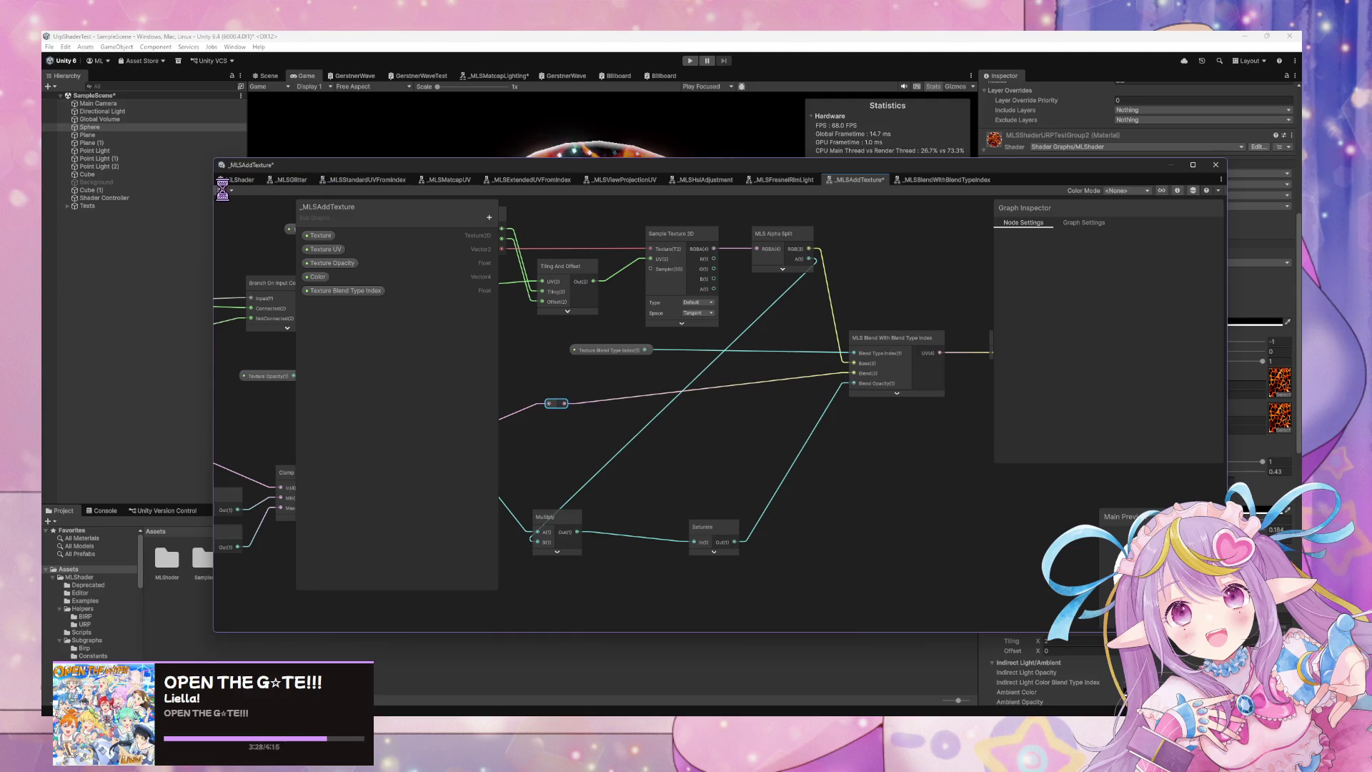
pyautogui.click(889, 341)
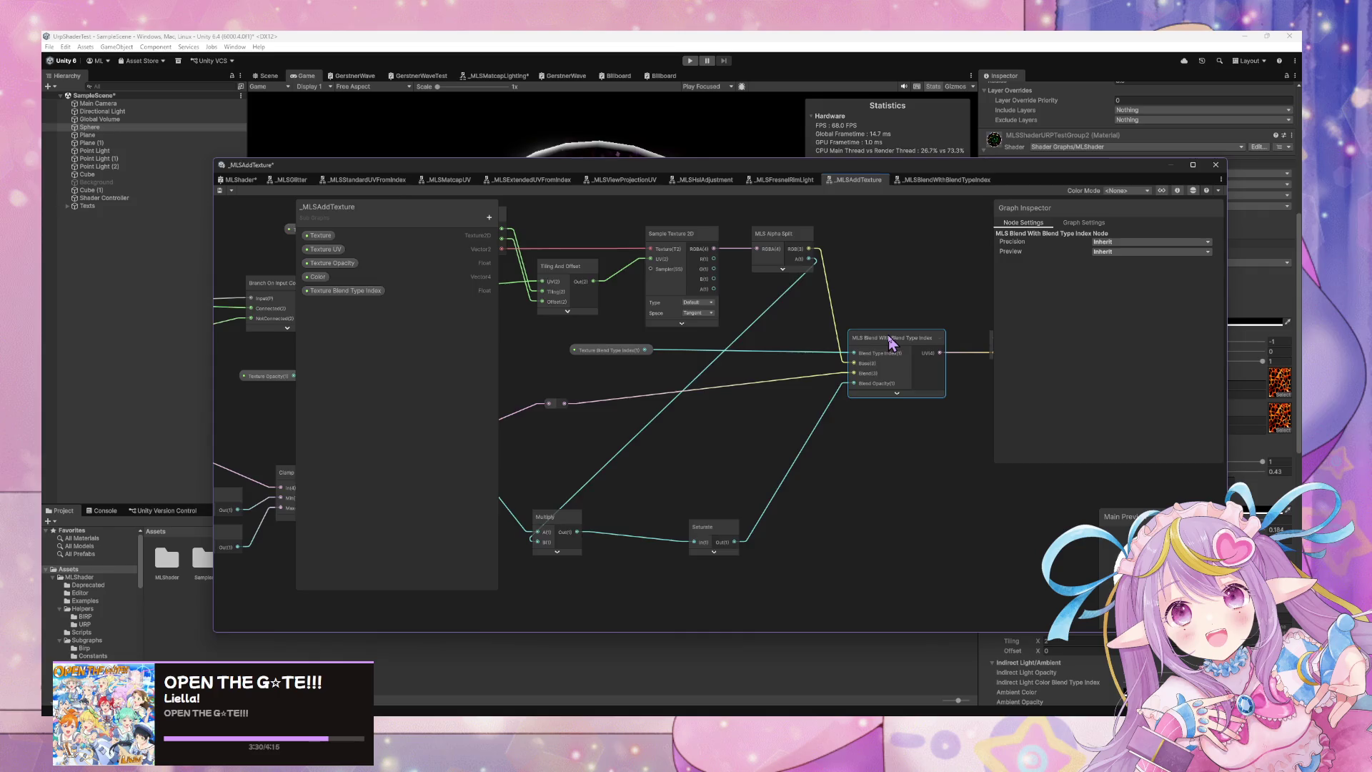
# Open the _MLSBlendWithBlendTypeIndex subgraph and frame its Comparison, Blend and Branch nodes.
pyautogui.doubleClick(890, 342)
pyautogui.scroll(3, 840, 285)
pyautogui.moveTo(846, 297)
pyautogui.mouseDown()
pyautogui.moveTo(889, 270)
pyautogui.moveTo(845, 343)
pyautogui.moveTo(830, 310)
pyautogui.moveTo(767, 386)
pyautogui.moveTo(835, 326)
pyautogui.mouseUp()
pyautogui.scroll(3, 836, 329)
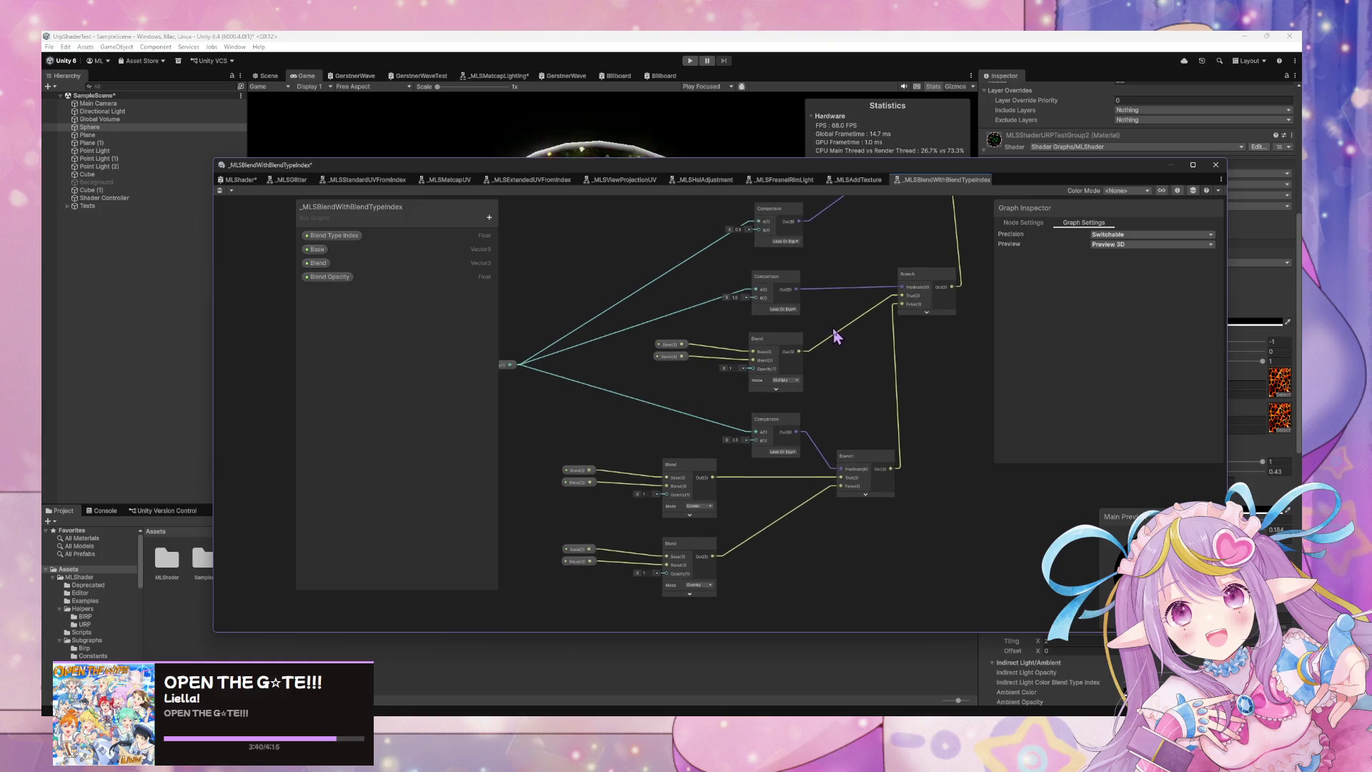
# Add a Blend Opacity property node wired to the Multiply, Screen and Overlay Blend nodes' Opacity inputs.
pyautogui.moveTo(328, 277)
pyautogui.mouseDown()
pyautogui.moveTo(582, 392)
pyautogui.moveTo(554, 442)
pyautogui.moveTo(632, 449)
pyautogui.moveTo(582, 451)
pyautogui.moveTo(569, 446)
pyautogui.moveTo(649, 398)
pyautogui.moveTo(727, 379)
pyautogui.mouseUp()
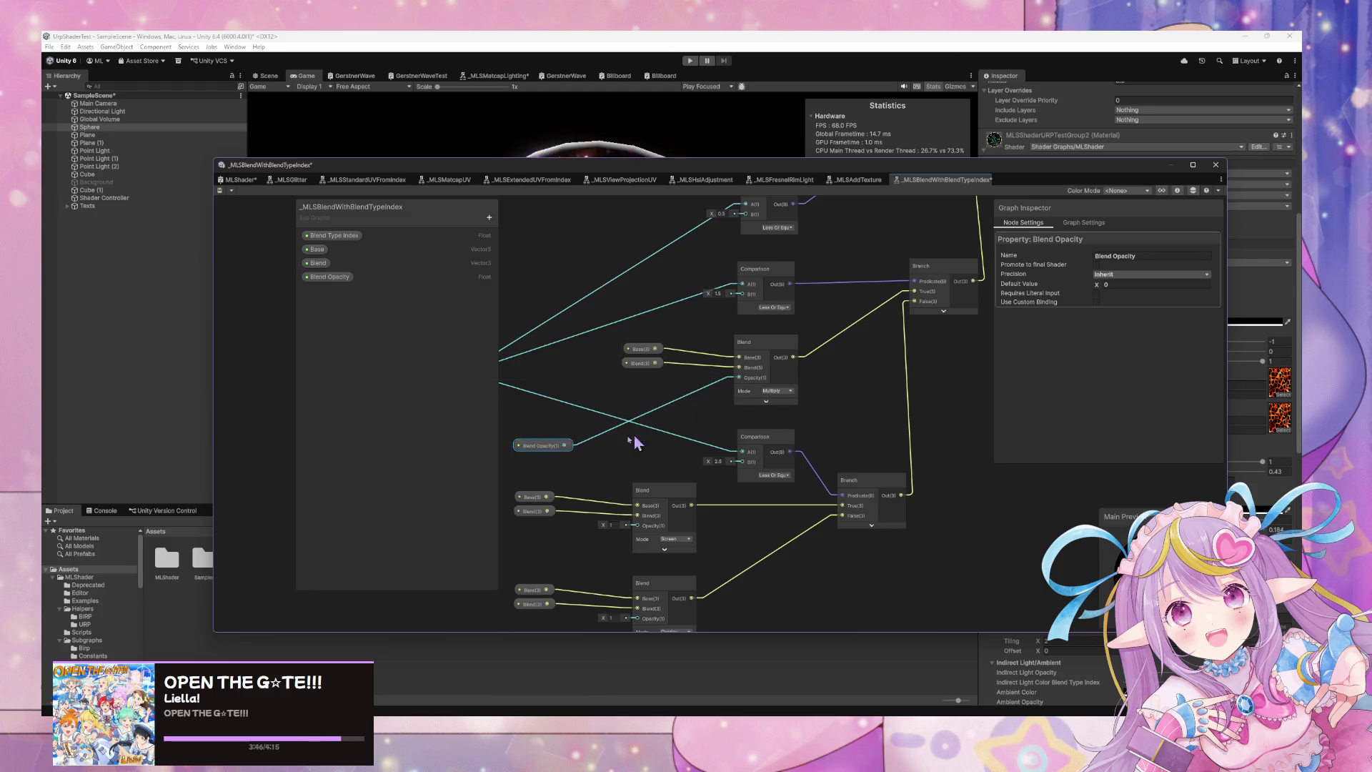
pyautogui.moveTo(568, 446); pyautogui.dragTo(726, 469)
pyautogui.moveTo(569, 459)
pyautogui.mouseDown()
pyautogui.moveTo(619, 391)
pyautogui.moveTo(687, 458)
pyautogui.mouseUp()
pyautogui.moveTo(614, 378); pyautogui.dragTo(686, 551)
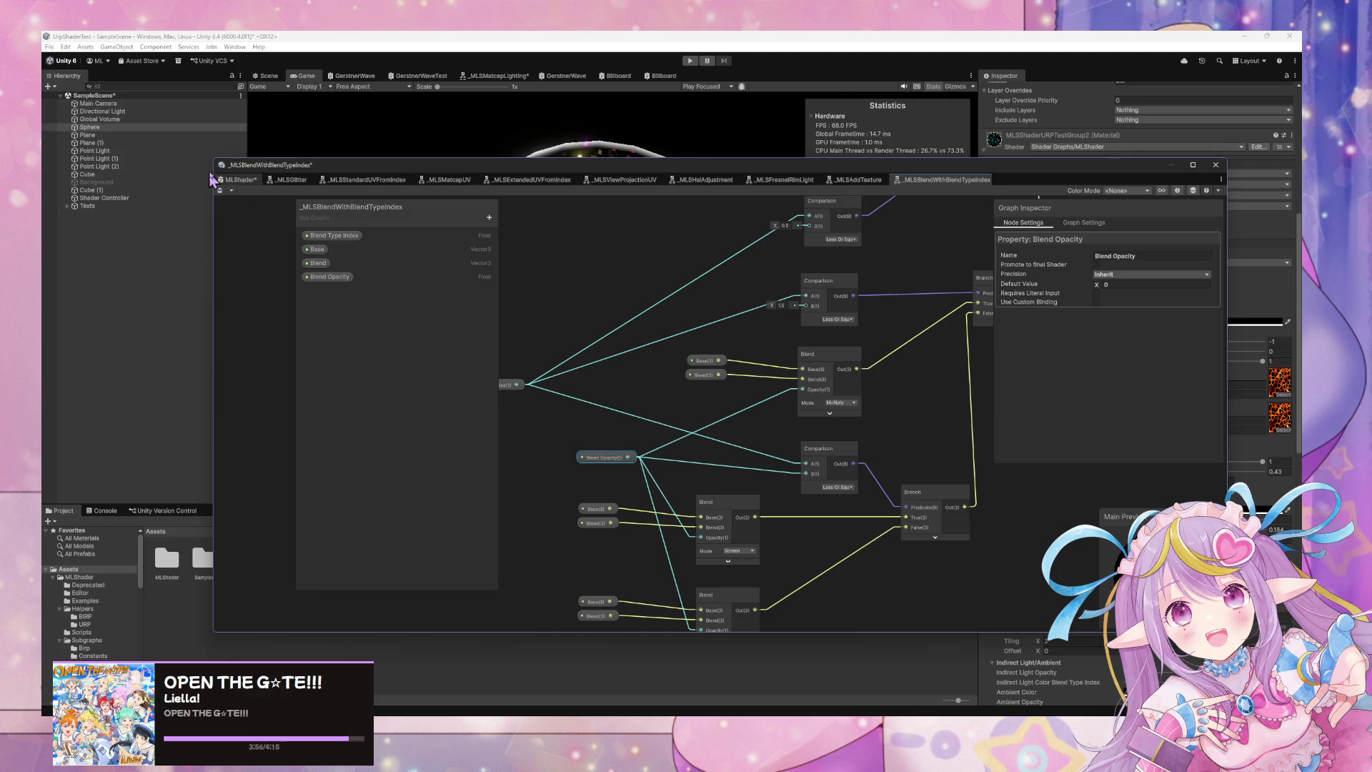
pyautogui.click(240, 183)
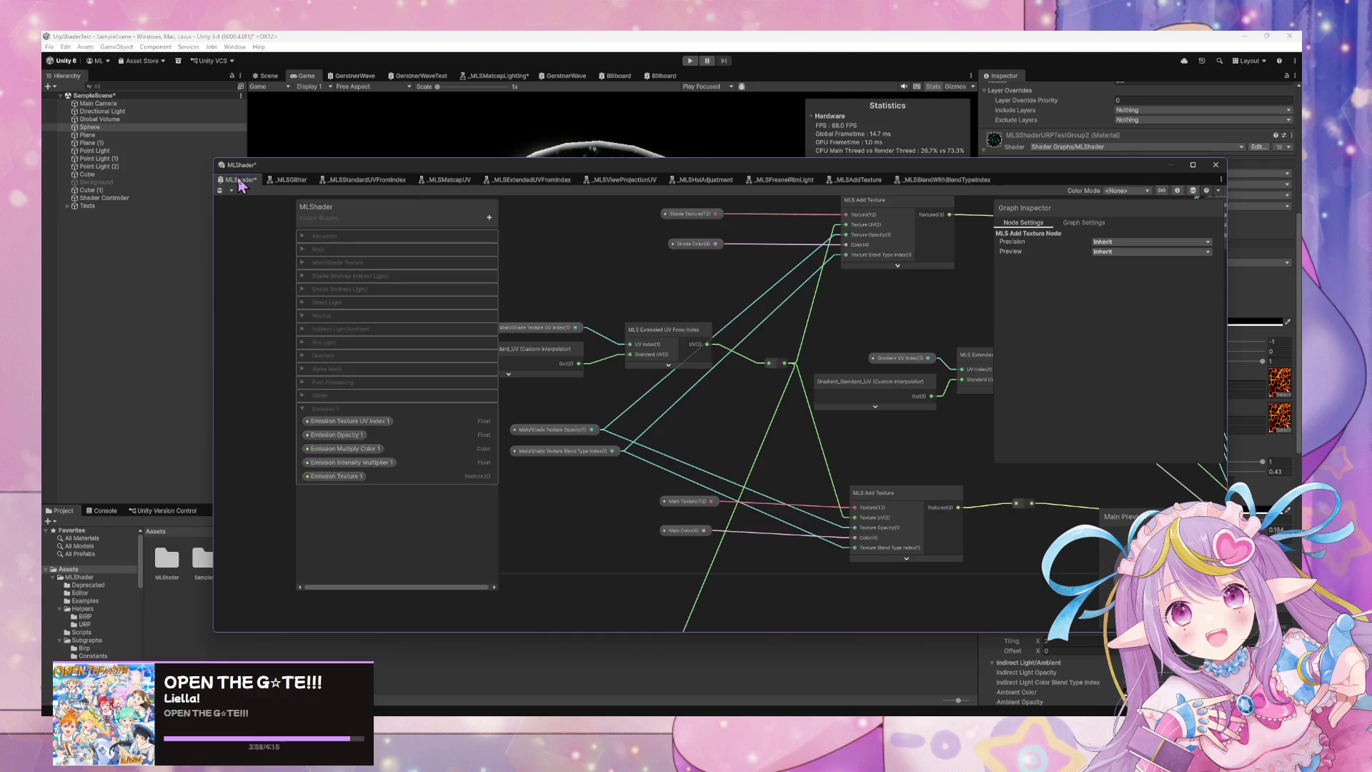
# Open the lower MLS Add Texture node's subgraph and look over its nodes, including Split Texture Transform and Clamp.
pyautogui.moveTo(674, 361)
pyautogui.mouseDown()
pyautogui.moveTo(628, 394)
pyautogui.moveTo(703, 375)
pyautogui.moveTo(558, 376)
pyautogui.mouseUp()
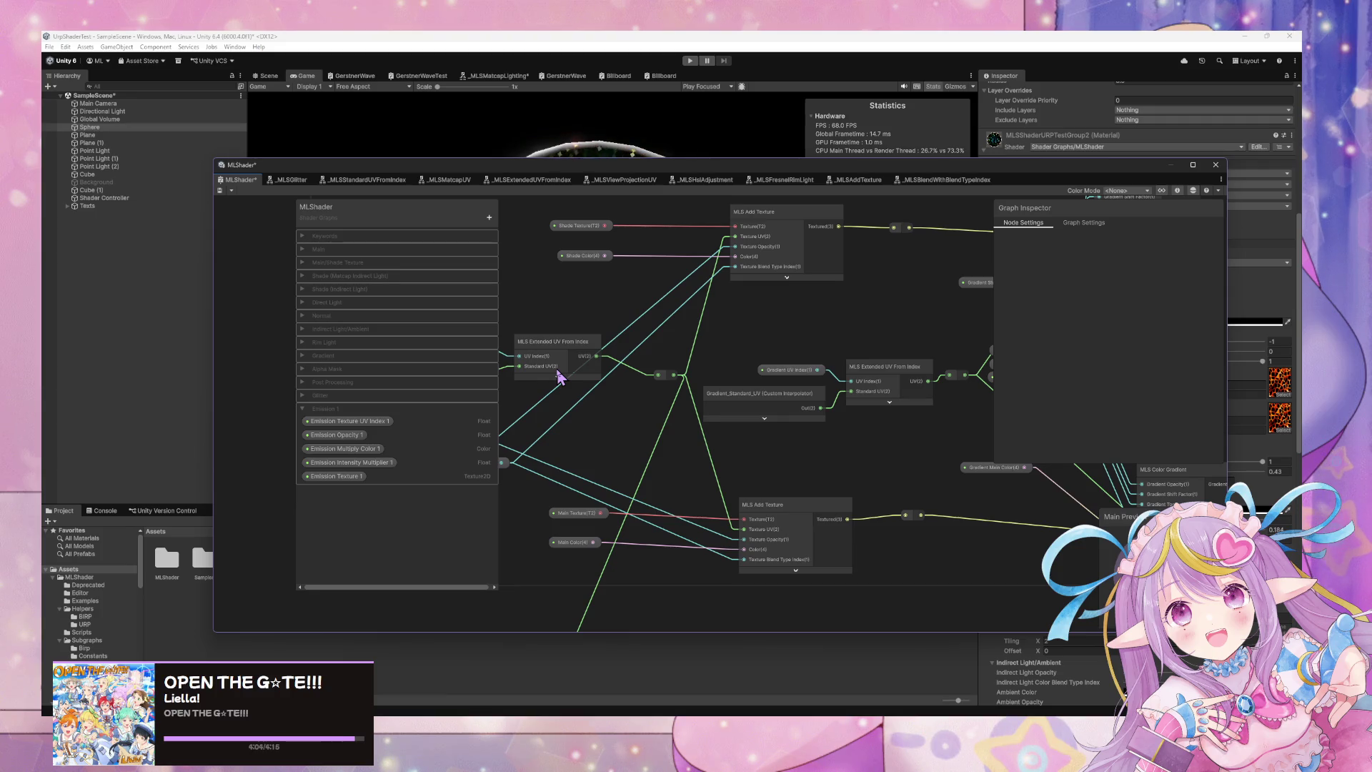
pyautogui.moveTo(558, 377); pyautogui.dragTo(593, 388)
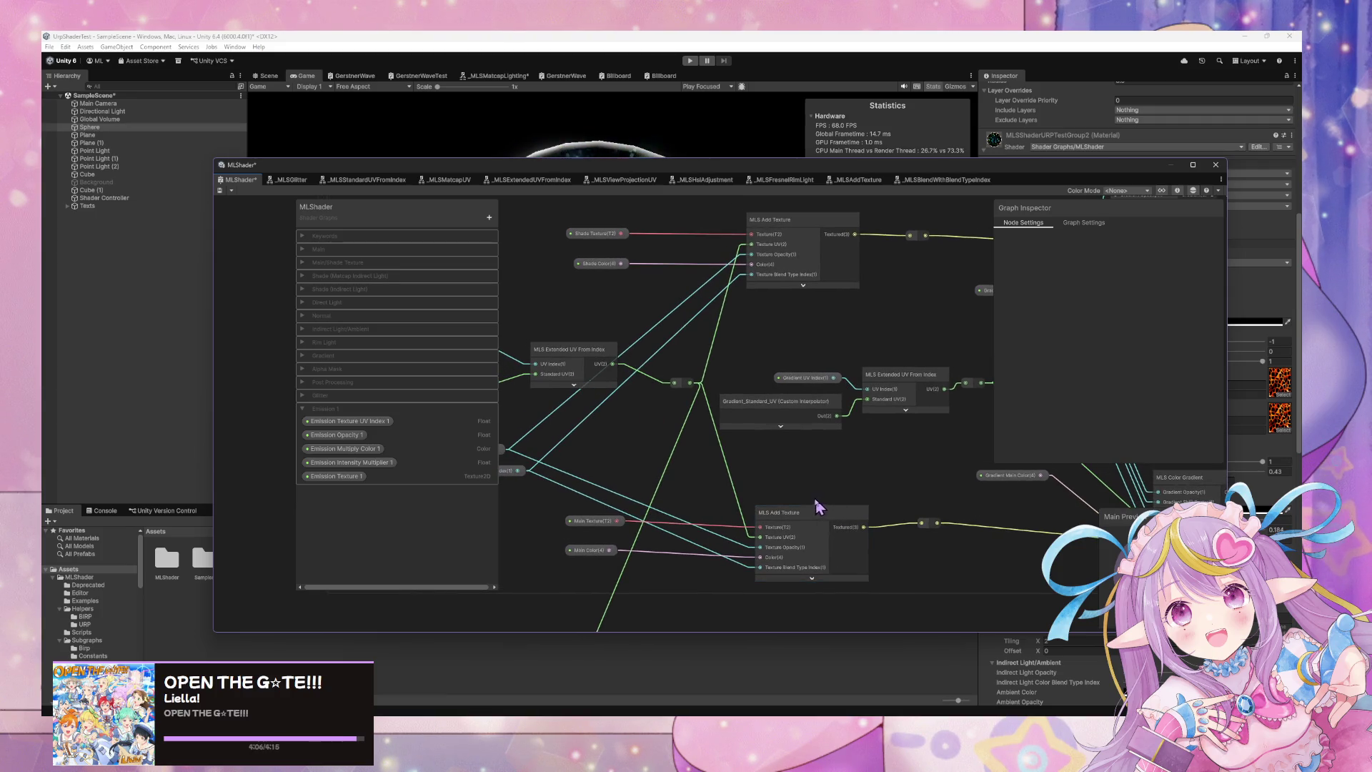
pyautogui.doubleClick(800, 524)
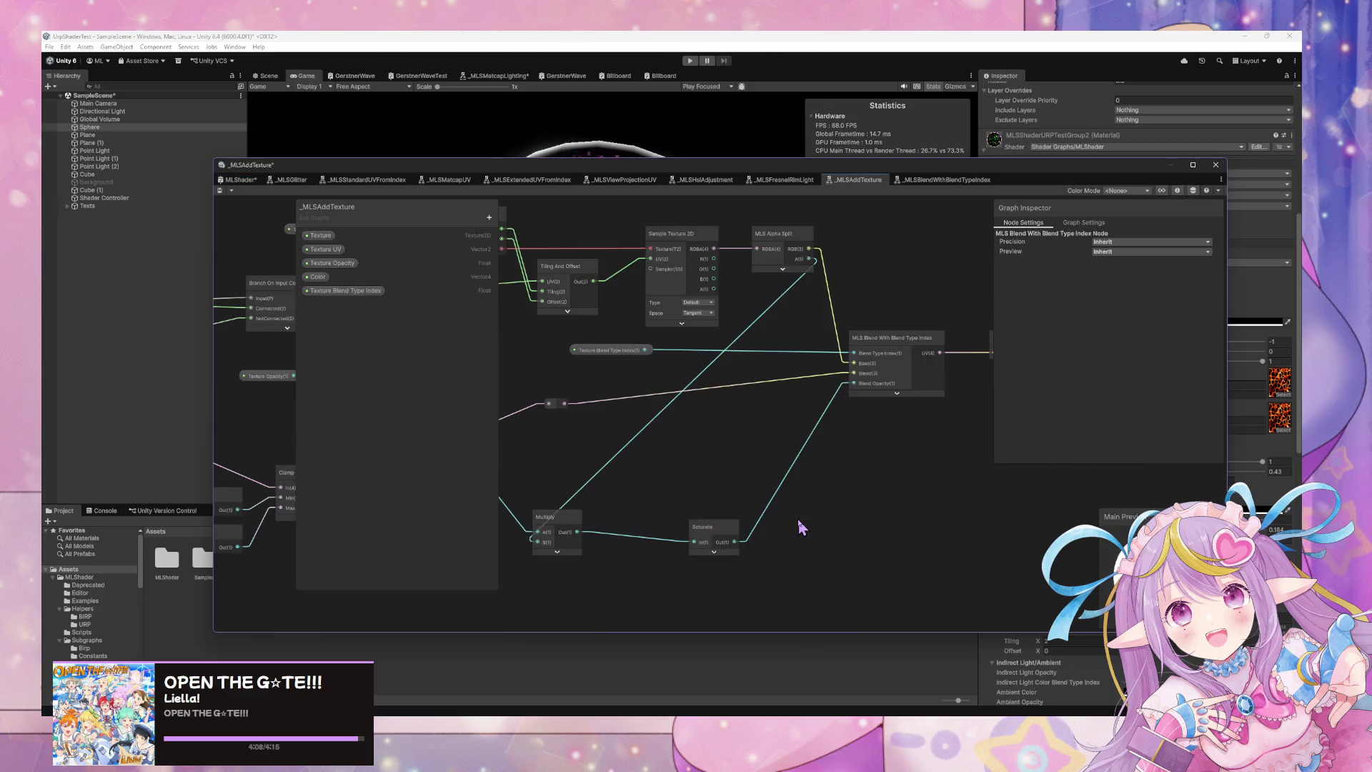
pyautogui.moveTo(736, 479); pyautogui.dragTo(408, 486)
pyautogui.moveTo(802, 490); pyautogui.dragTo(725, 499)
pyautogui.moveTo(883, 498)
pyautogui.mouseDown()
pyautogui.moveTo(717, 481)
pyautogui.moveTo(790, 474)
pyautogui.mouseUp()
pyautogui.moveTo(700, 473)
pyautogui.mouseDown()
pyautogui.moveTo(966, 423)
pyautogui.moveTo(688, 506)
pyautogui.moveTo(561, 500)
pyautogui.moveTo(721, 490)
pyautogui.moveTo(757, 561)
pyautogui.moveTo(902, 524)
pyautogui.moveTo(913, 560)
pyautogui.moveTo(955, 560)
pyautogui.moveTo(816, 521)
pyautogui.mouseUp()
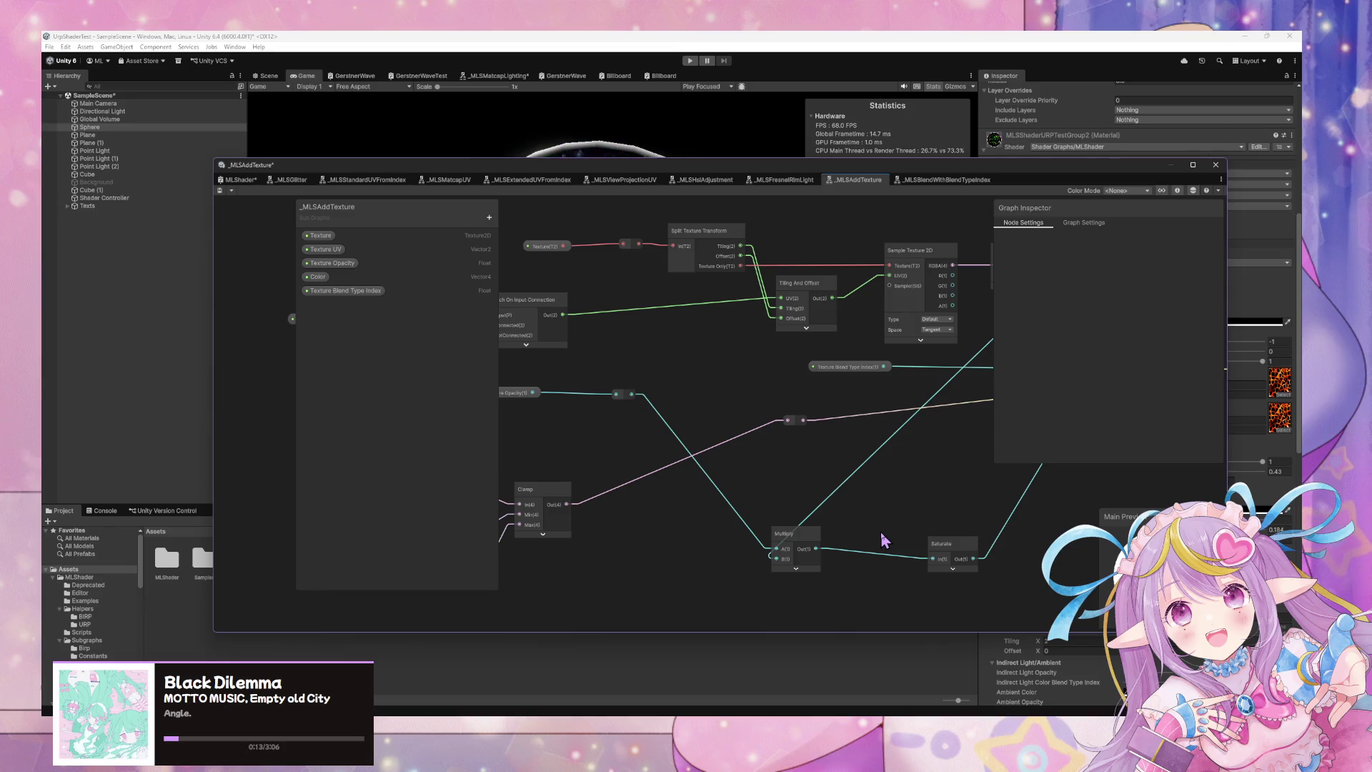
# Check the Blackboard's property type list twice without adding anything, then frame the blend and Alpha Split nodes.
pyautogui.click(489, 218)
pyautogui.click(408, 341)
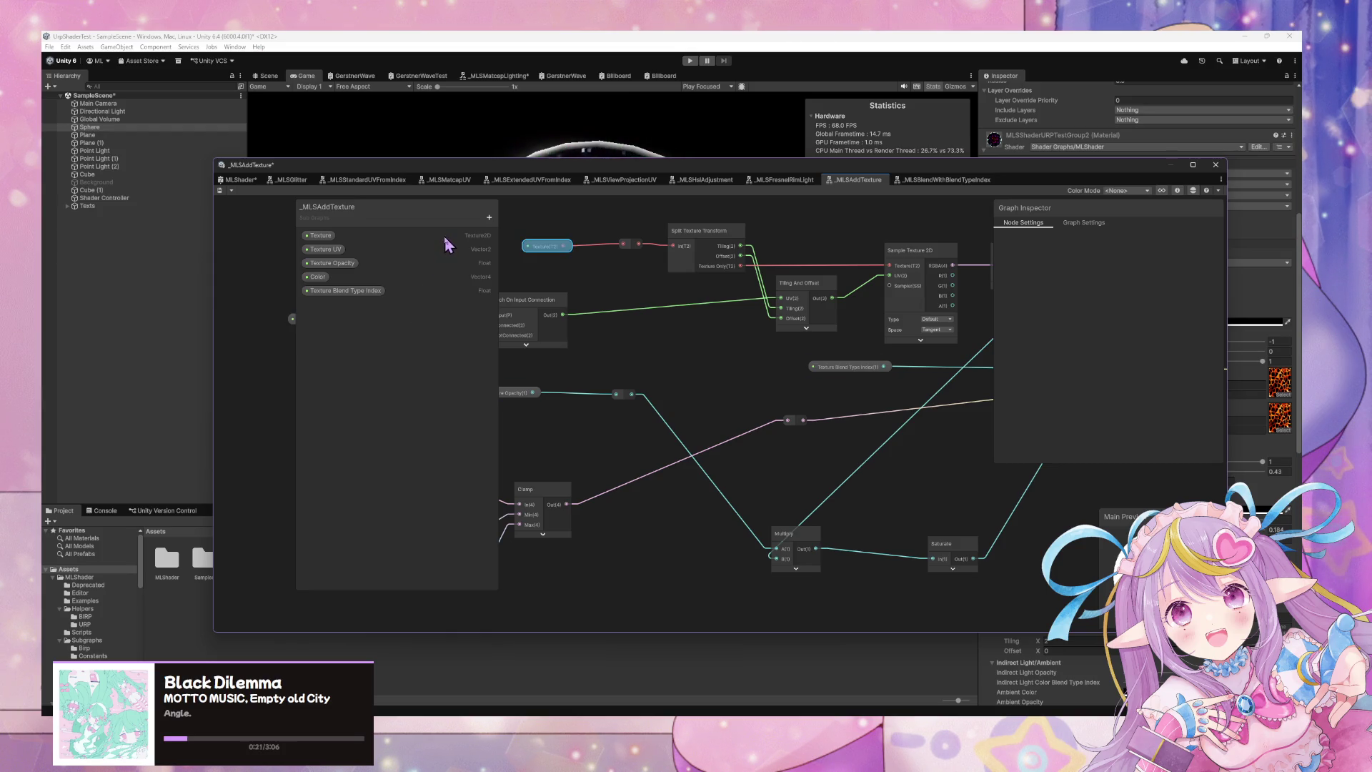
pyautogui.click(489, 217)
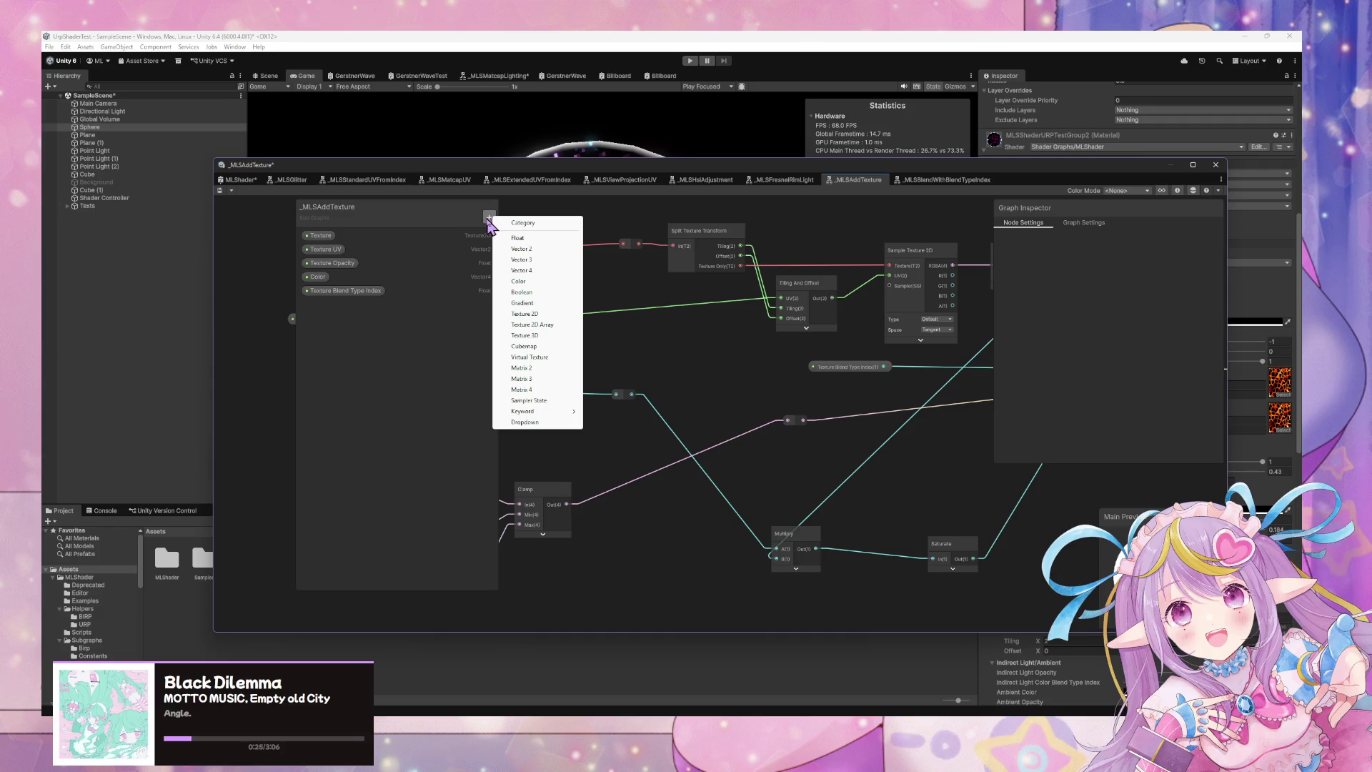
pyautogui.click(353, 318)
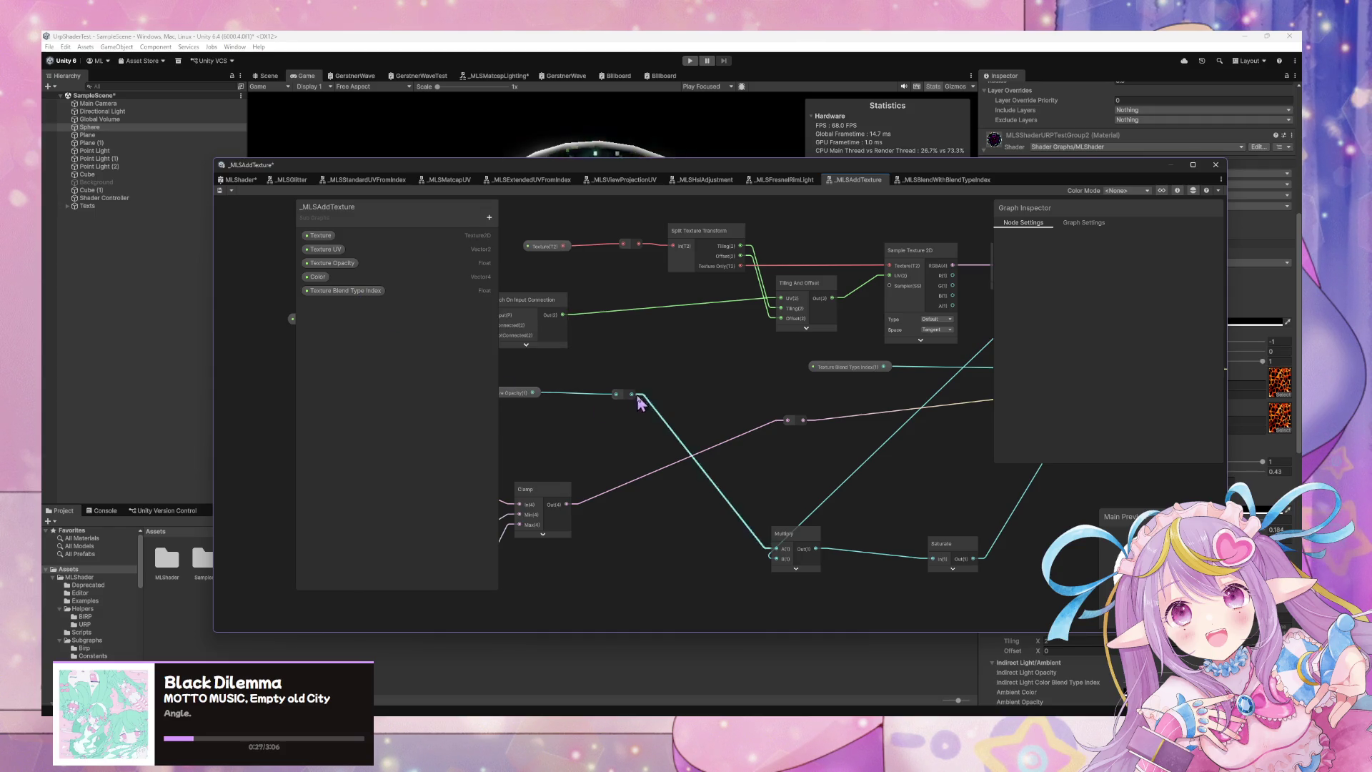
pyautogui.moveTo(622, 407); pyautogui.dragTo(592, 381)
pyautogui.moveTo(787, 393)
pyautogui.mouseDown()
pyautogui.moveTo(616, 498)
pyautogui.moveTo(729, 389)
pyautogui.moveTo(635, 432)
pyautogui.mouseUp()
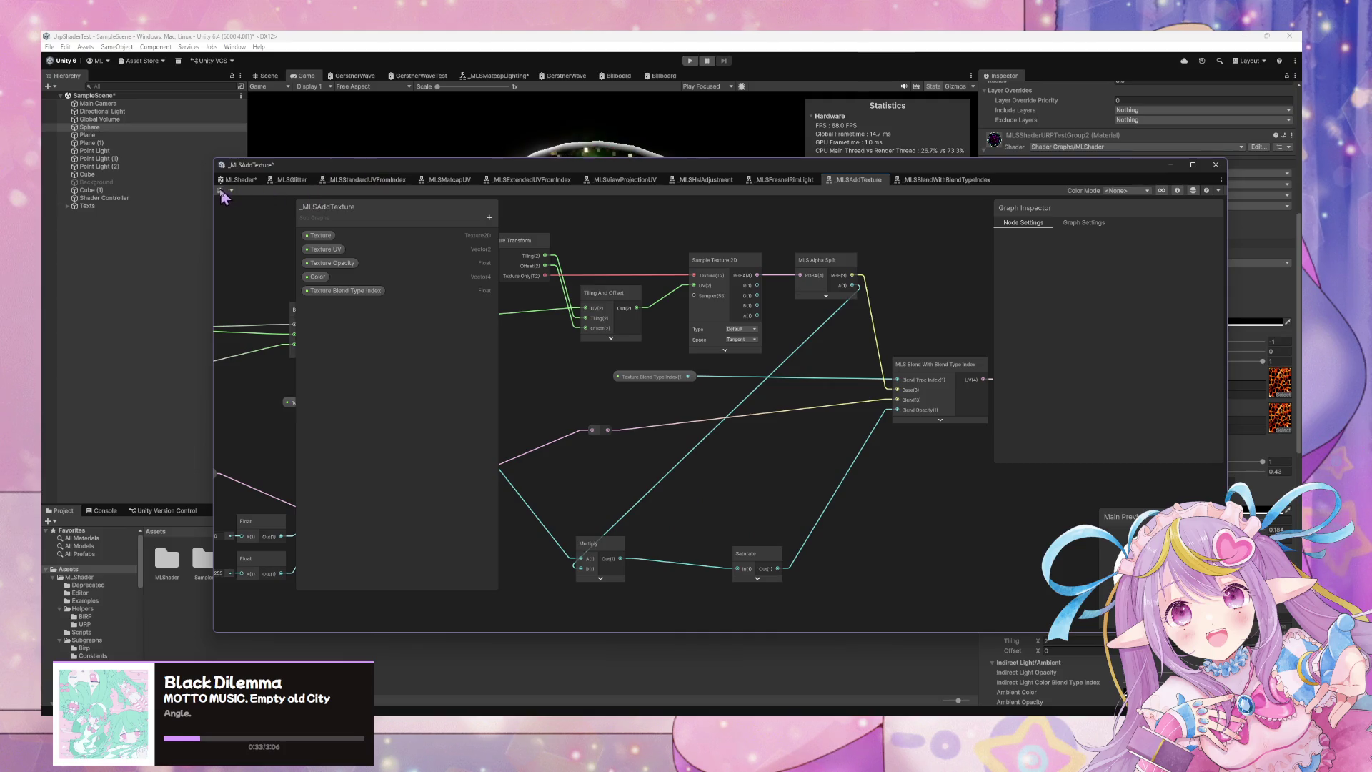
# Set the material's Main Color to white and Main/Shade Texture Blend Type Index to 1.
pyautogui.moveTo(561, 162)
pyautogui.mouseDown()
pyautogui.moveTo(466, 393)
pyautogui.moveTo(408, 415)
pyautogui.mouseUp()
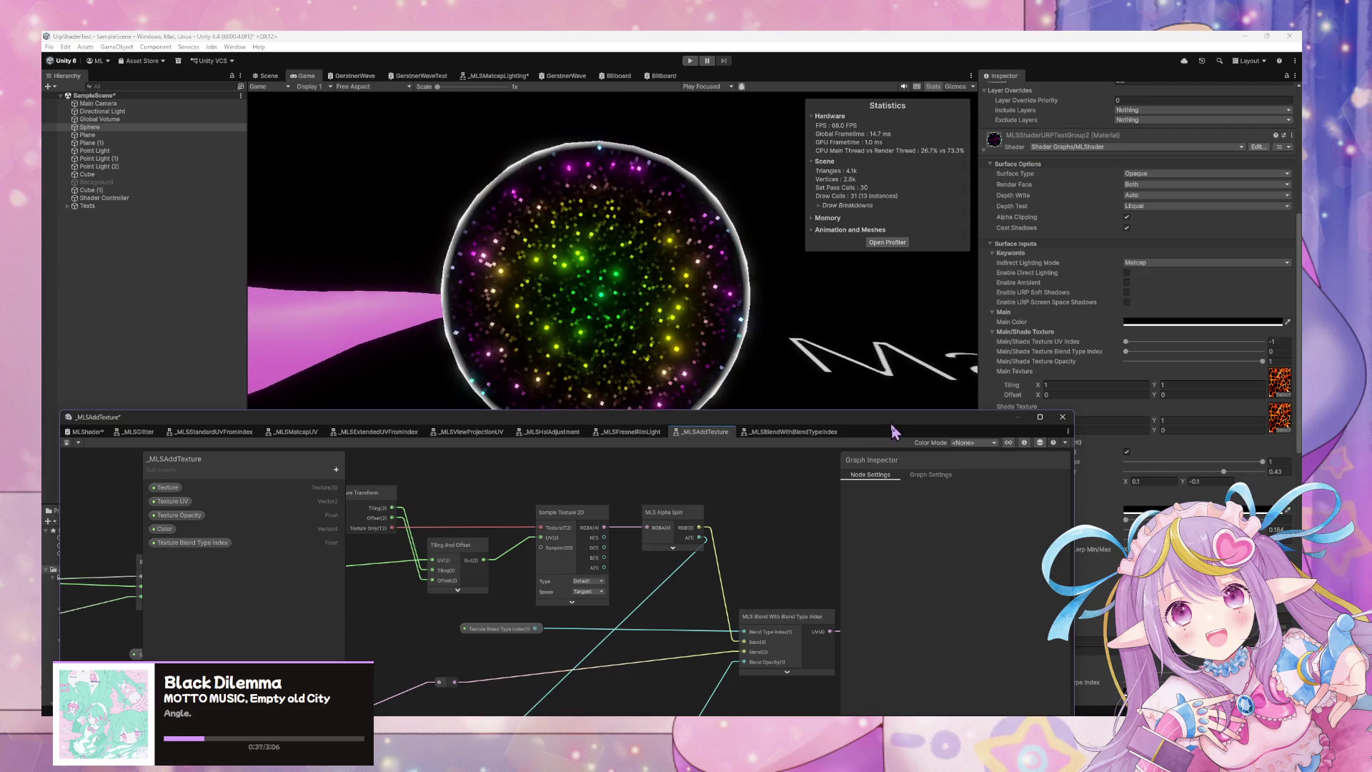
pyautogui.moveTo(891, 423); pyautogui.dragTo(760, 439)
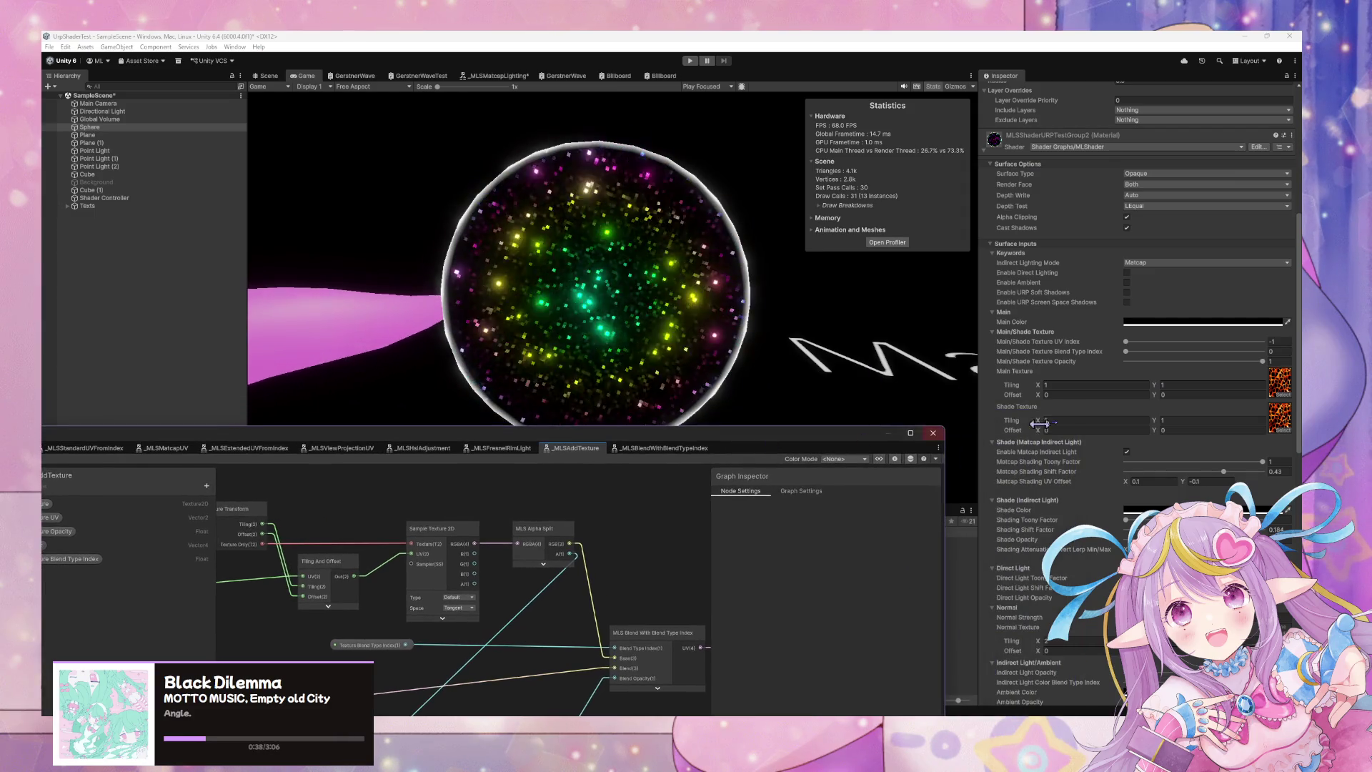
pyautogui.click(1262, 361)
pyautogui.moveTo(1125, 351); pyautogui.dragTo(1231, 359)
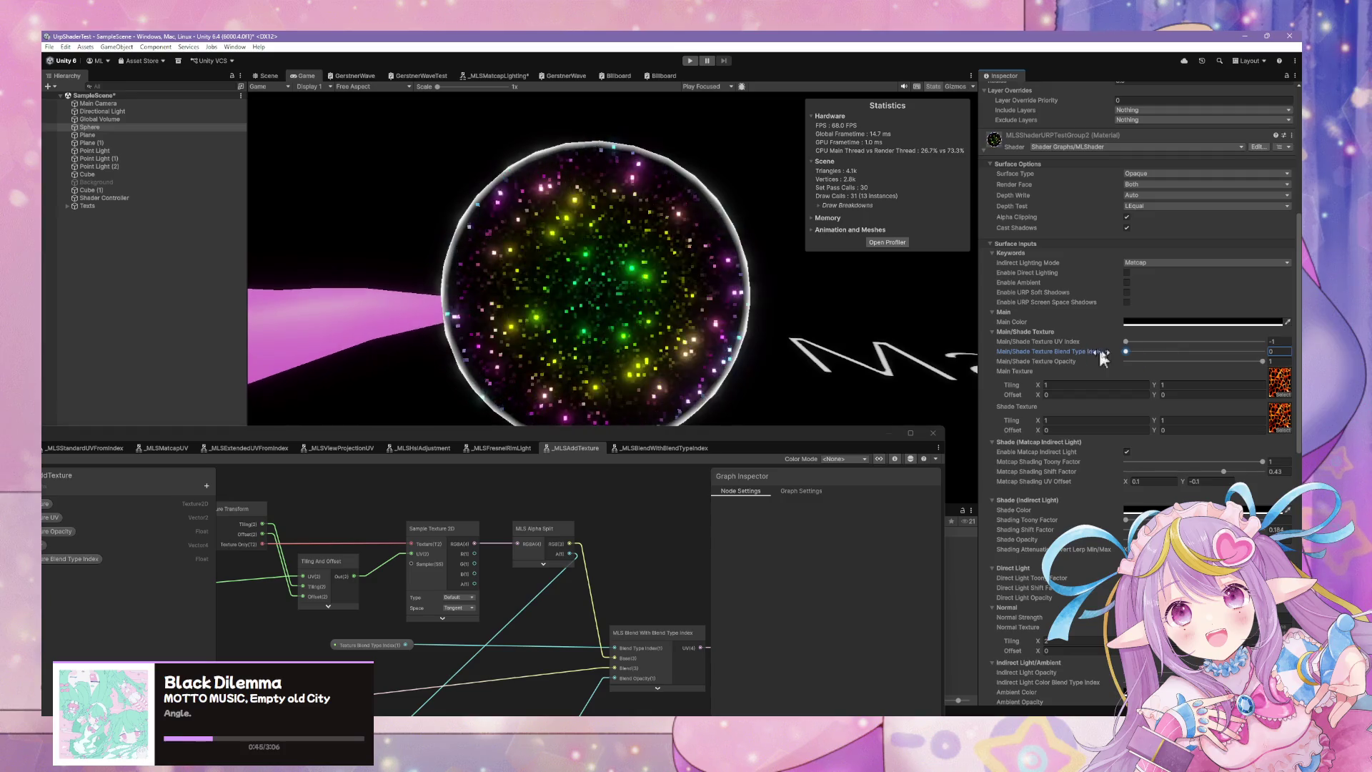
pyautogui.click(1144, 323)
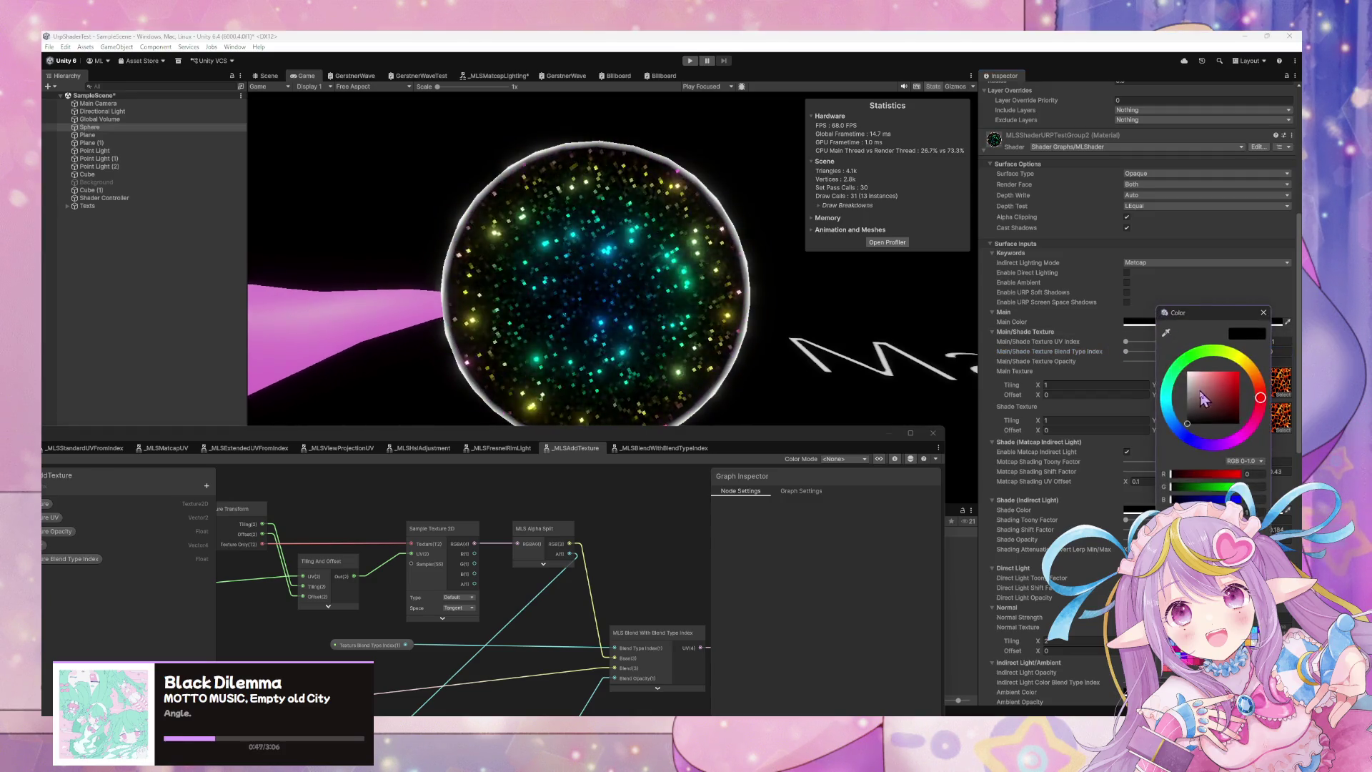
pyautogui.click(1263, 313)
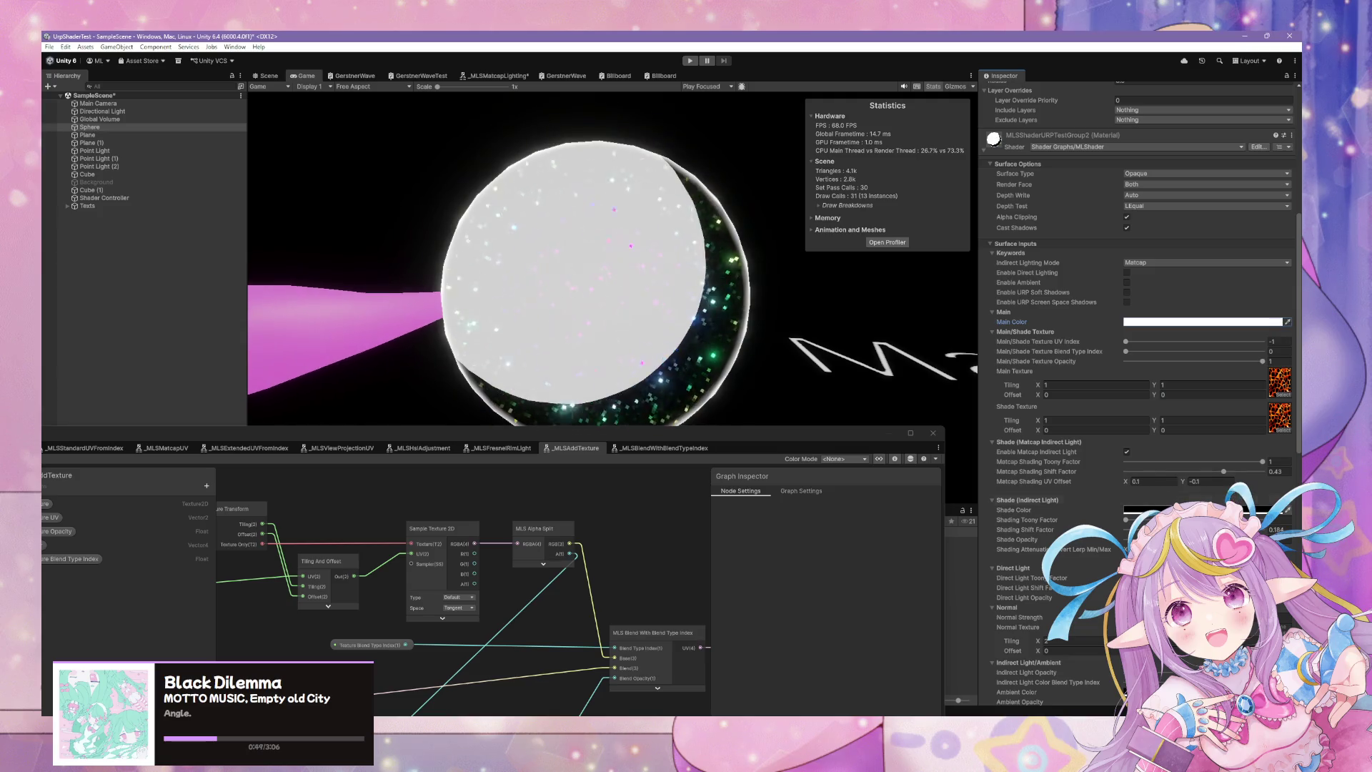
pyautogui.click(1208, 322)
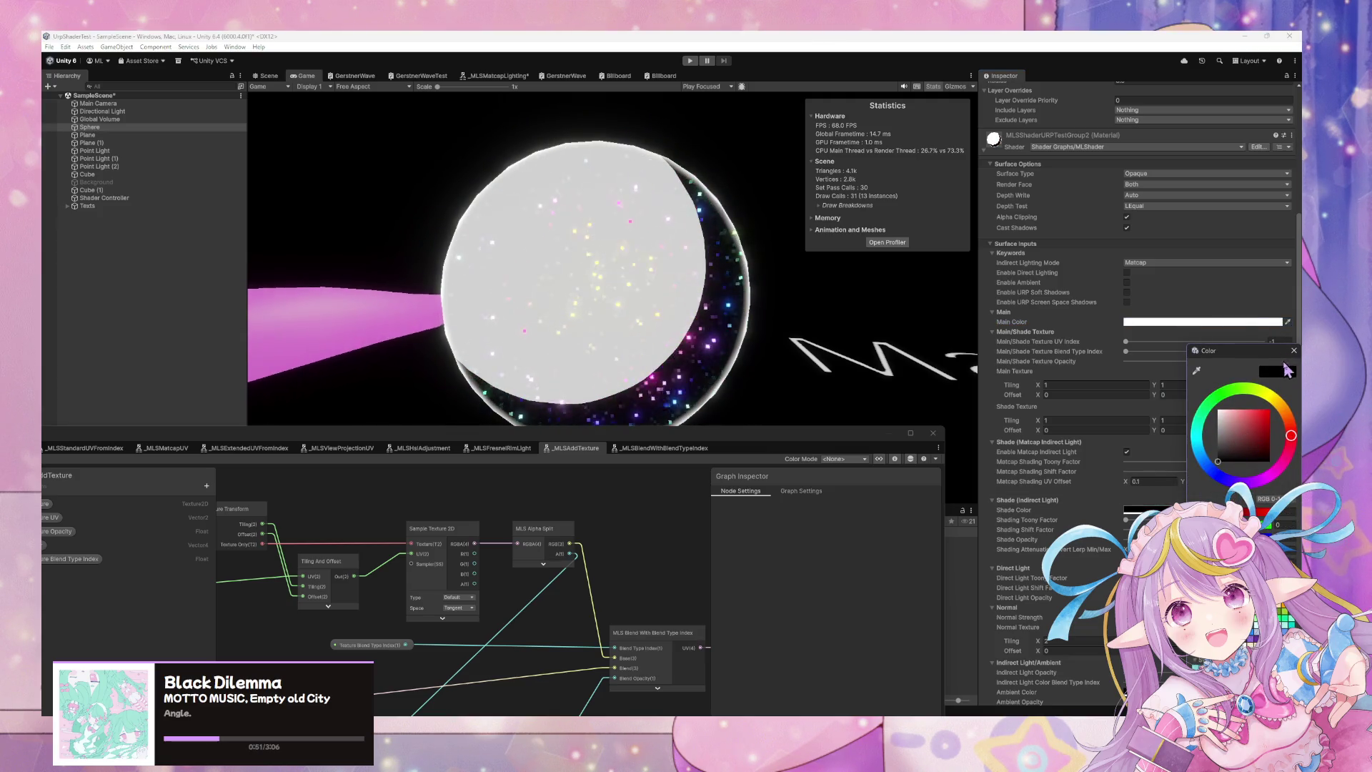
pyautogui.click(1129, 357)
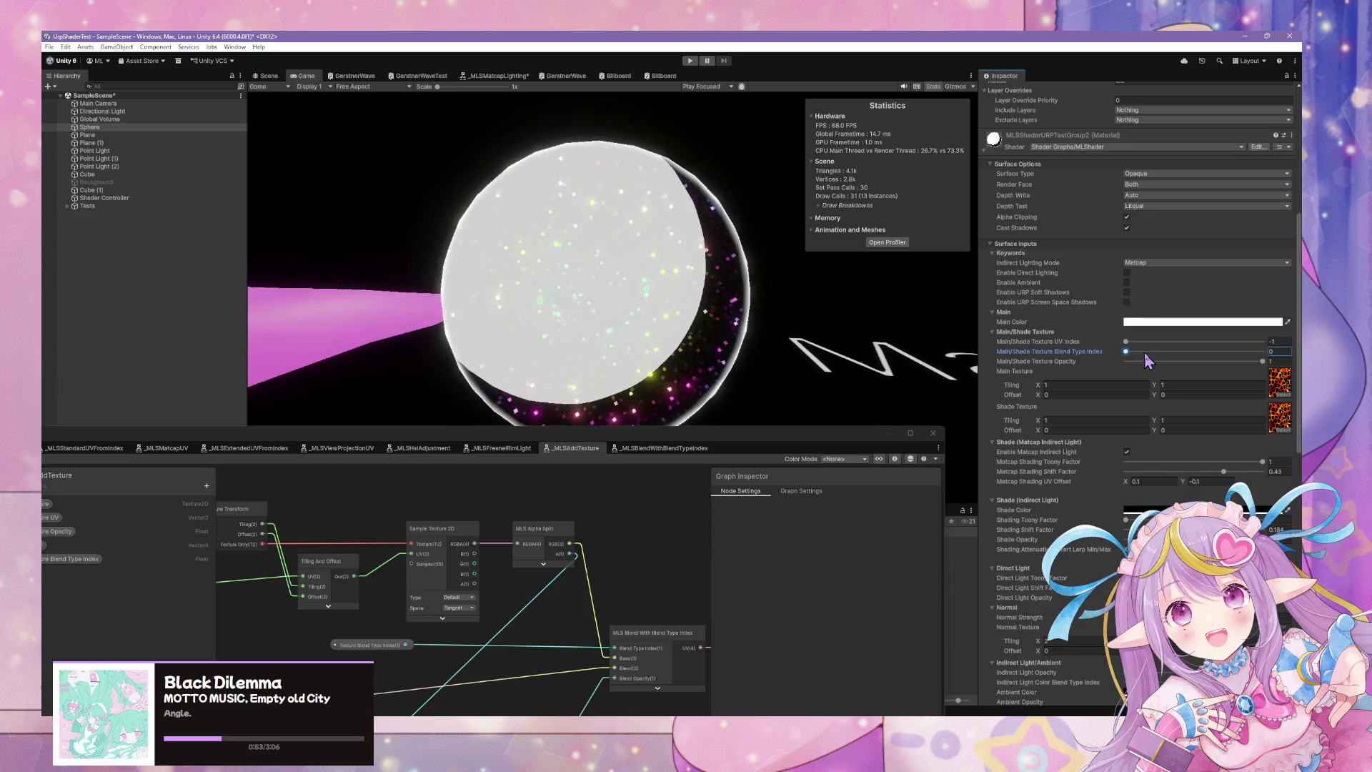
pyautogui.moveTo(1127, 356); pyautogui.dragTo(1176, 360)
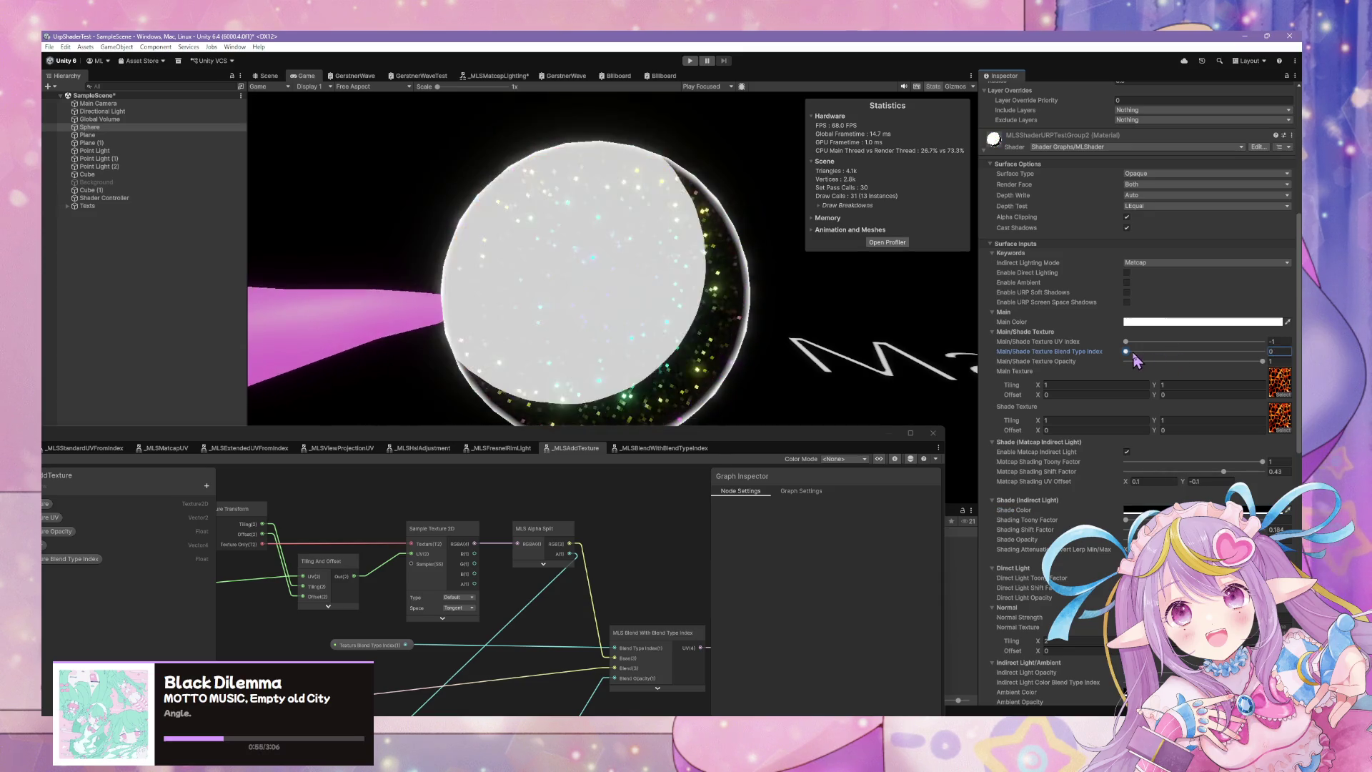
pyautogui.click(1217, 354)
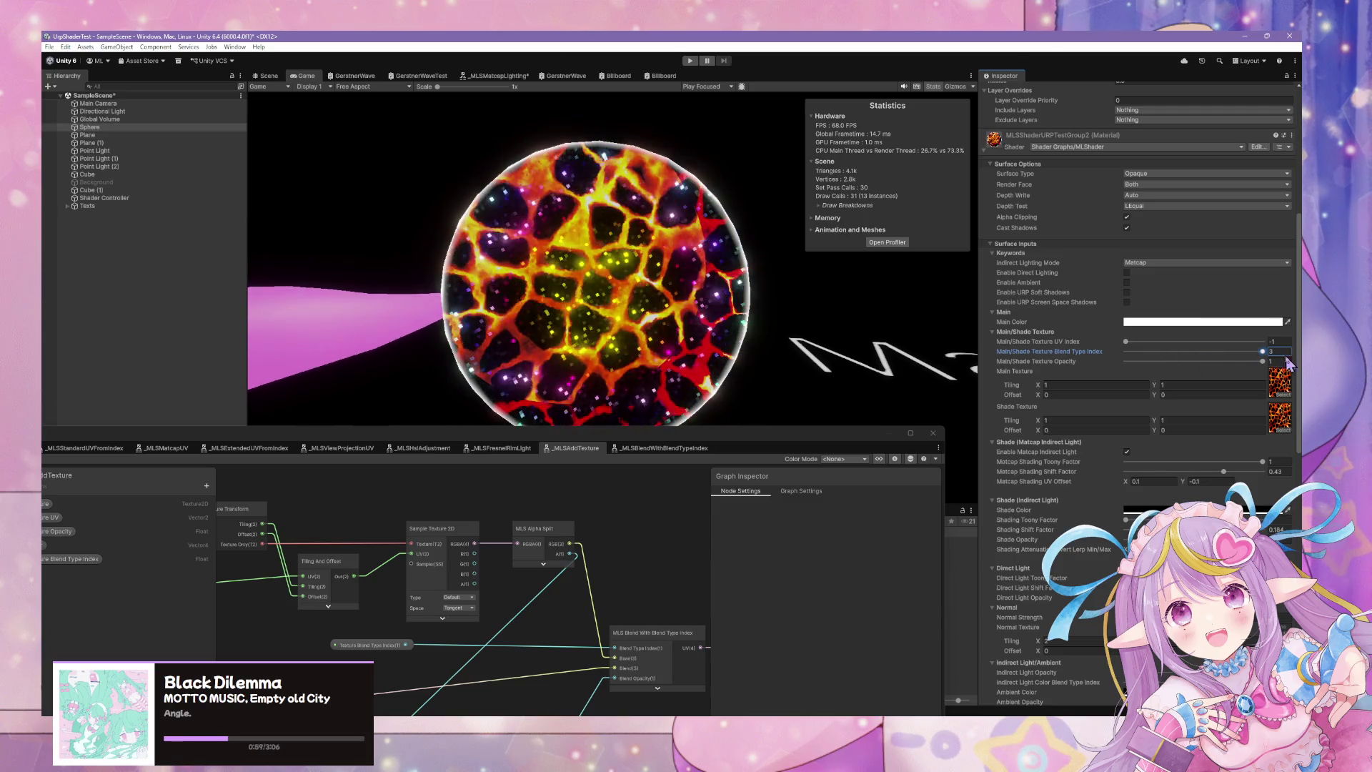
pyautogui.click(1172, 354)
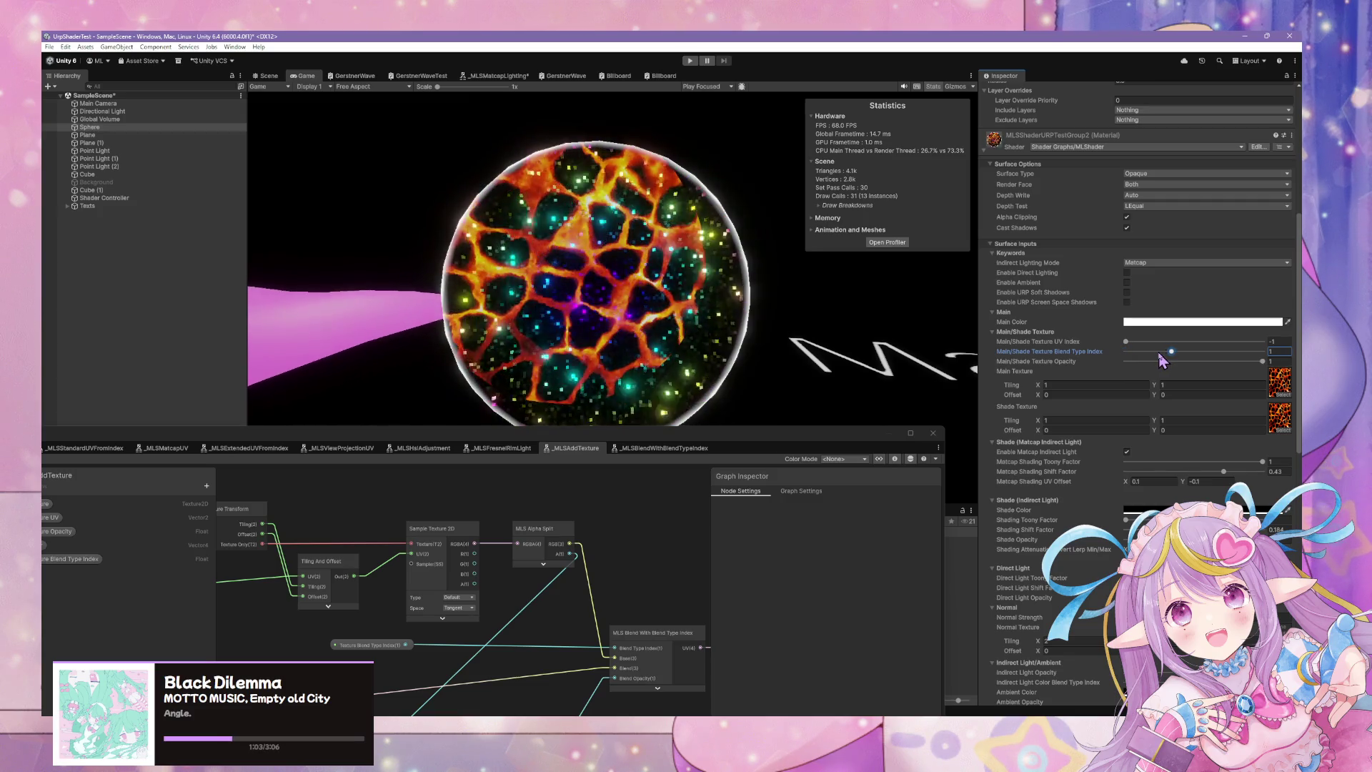
# Bring the Shader Graph window forward, enlarge it, and switch to the _MLSAddTexture tab.
pyautogui.moveTo(667, 433)
pyautogui.mouseDown()
pyautogui.moveTo(730, 354)
pyautogui.moveTo(740, 230)
pyautogui.mouseUp()
pyautogui.click(762, 246)
pyautogui.scroll(4, 724, 377)
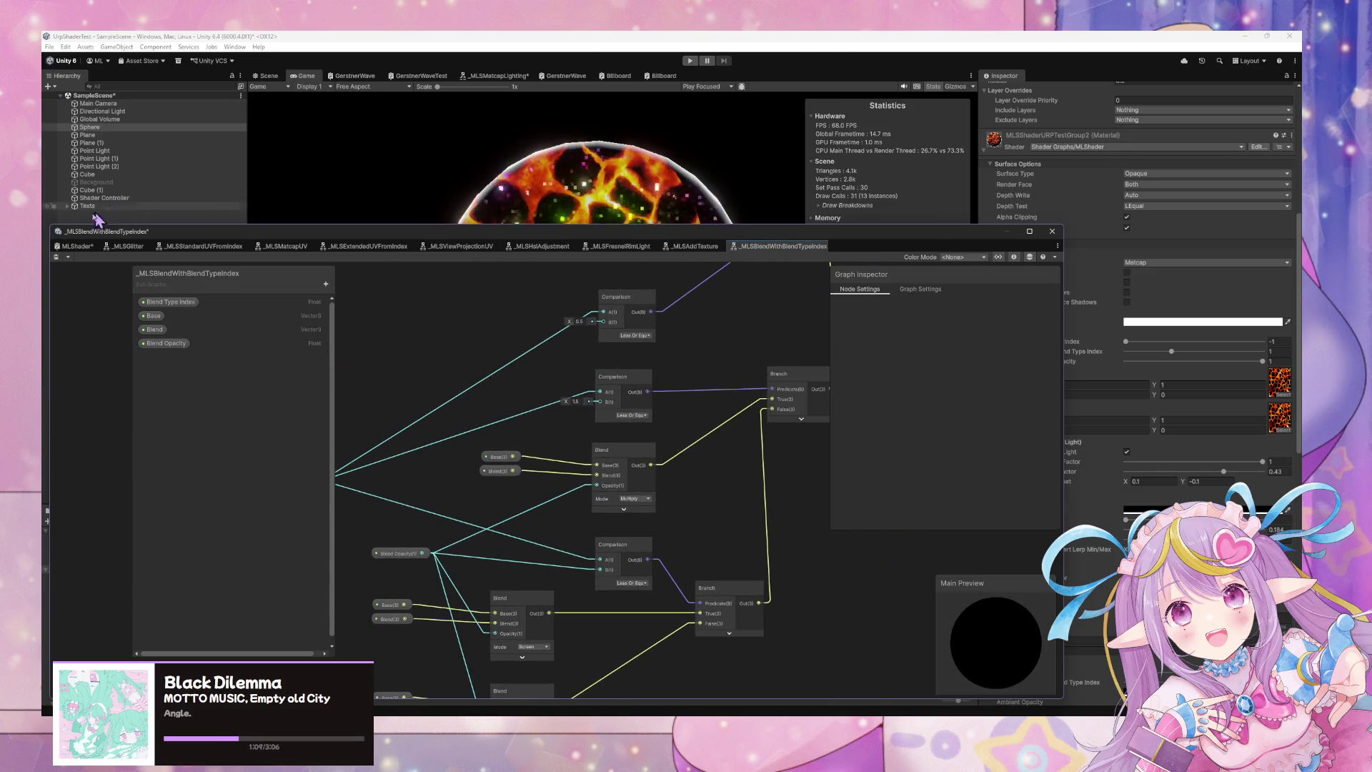
pyautogui.click(688, 249)
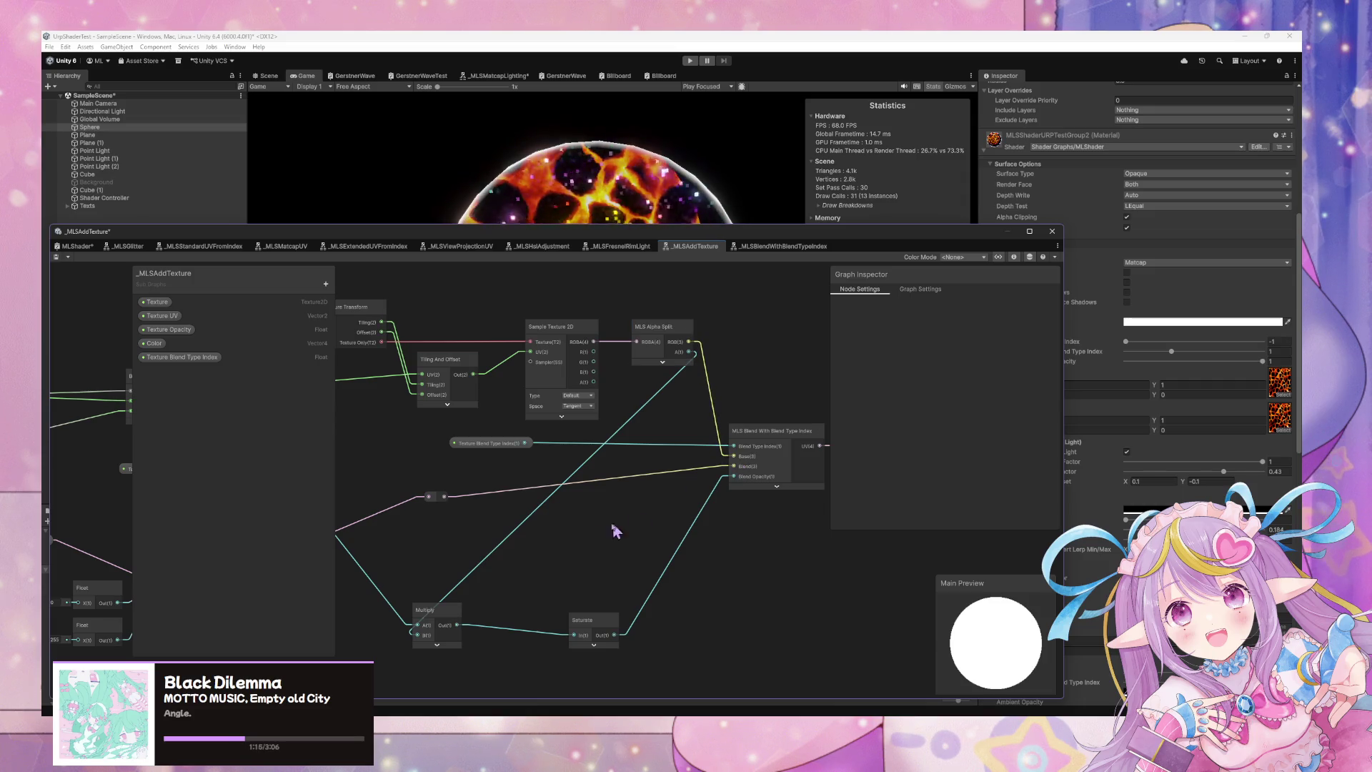
# Rewire the MLS Blend node: reroute into Base, texture colour into Blend, Saturate Out into Blend Opacity.
pyautogui.moveTo(690, 349)
pyautogui.mouseDown()
pyautogui.moveTo(732, 463)
pyautogui.moveTo(643, 503)
pyautogui.mouseUp()
pyautogui.moveTo(624, 625)
pyautogui.mouseDown()
pyautogui.moveTo(649, 593)
pyautogui.moveTo(897, 470)
pyautogui.mouseUp()
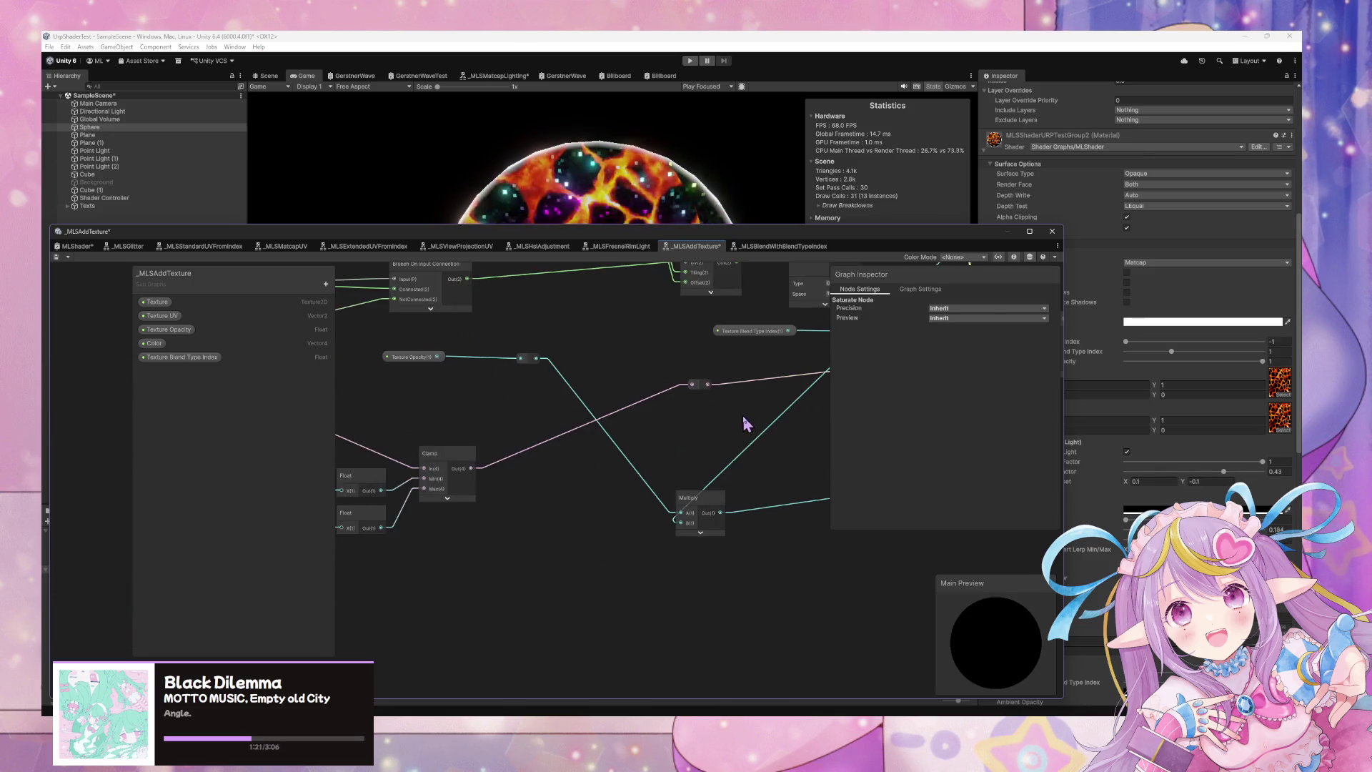
pyautogui.moveTo(743, 417); pyautogui.dragTo(500, 469)
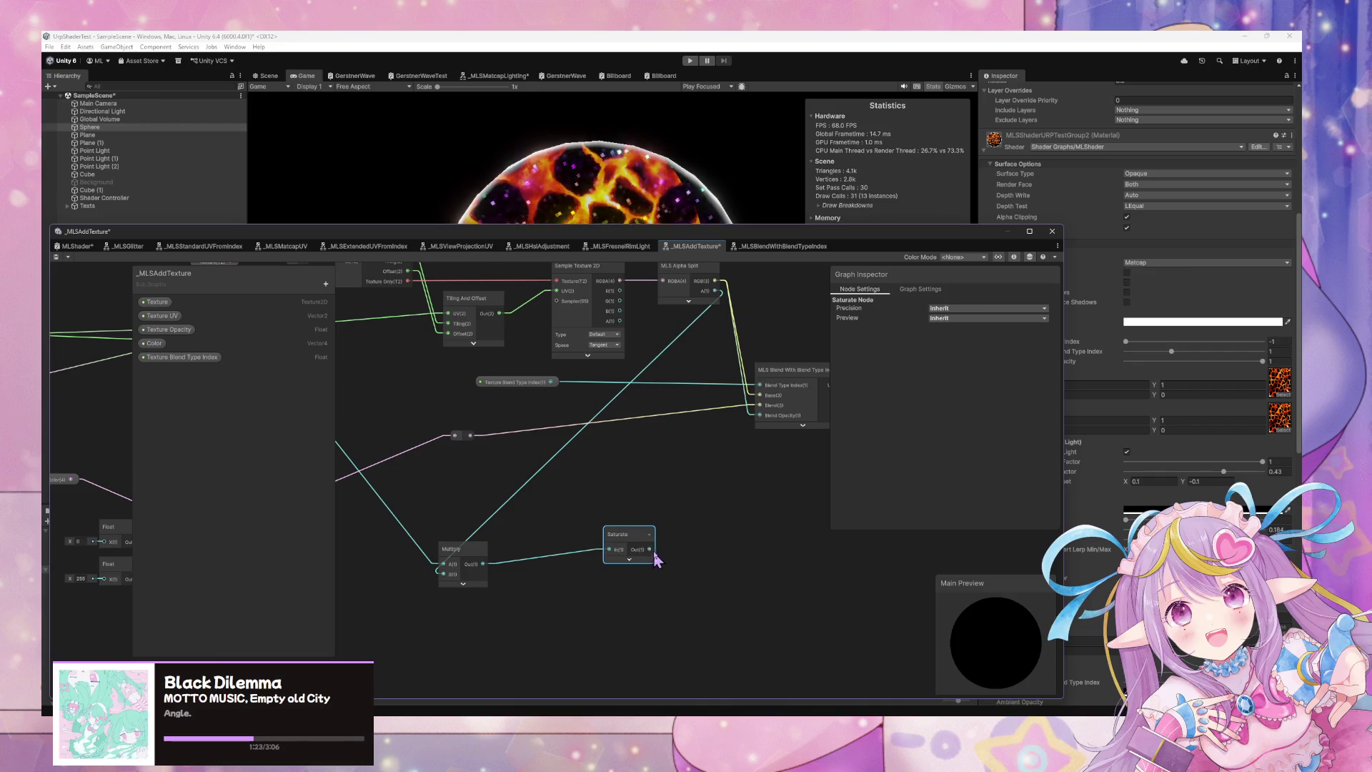
pyautogui.moveTo(744, 432); pyautogui.dragTo(760, 427)
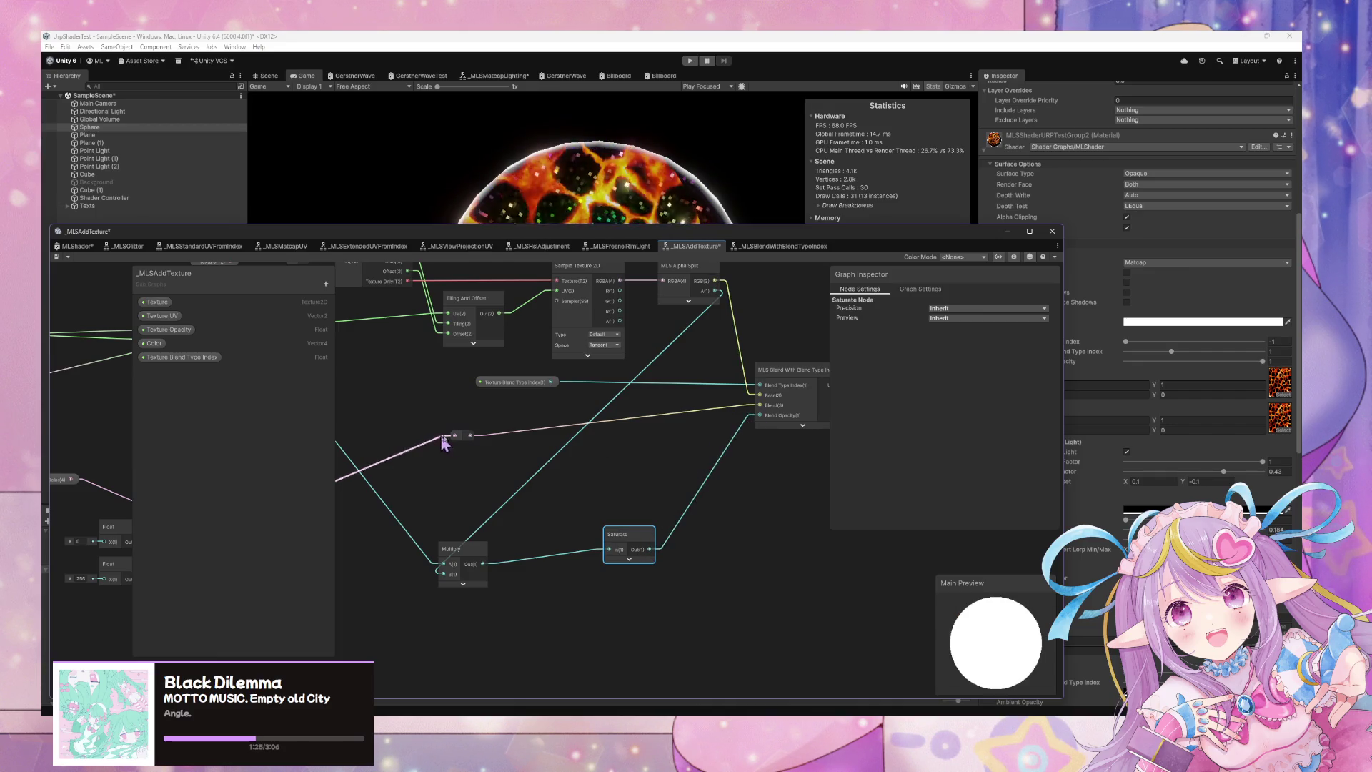
pyautogui.moveTo(470, 435)
pyautogui.mouseDown()
pyautogui.moveTo(720, 423)
pyautogui.moveTo(760, 406)
pyautogui.mouseUp()
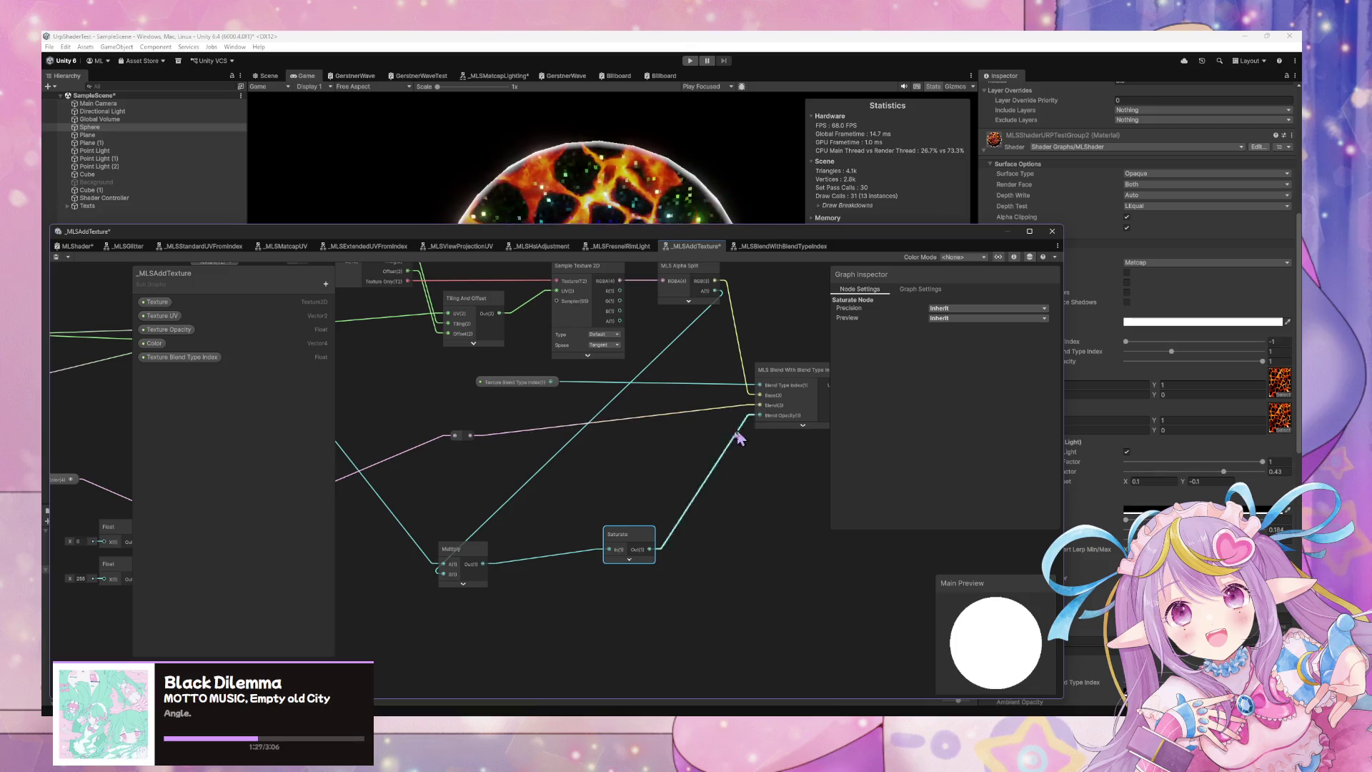
pyautogui.moveTo(470, 436); pyautogui.dragTo(759, 401)
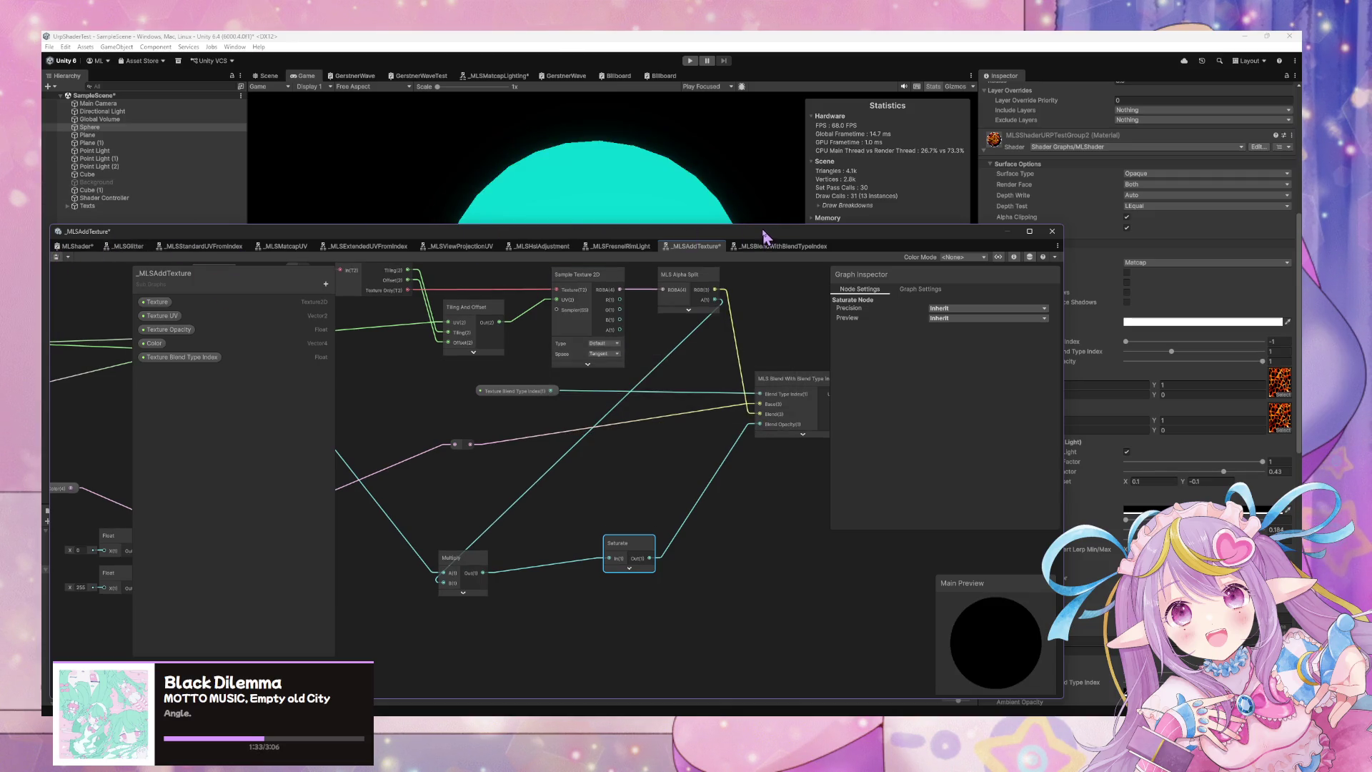
pyautogui.moveTo(765, 236); pyautogui.dragTo(664, 493)
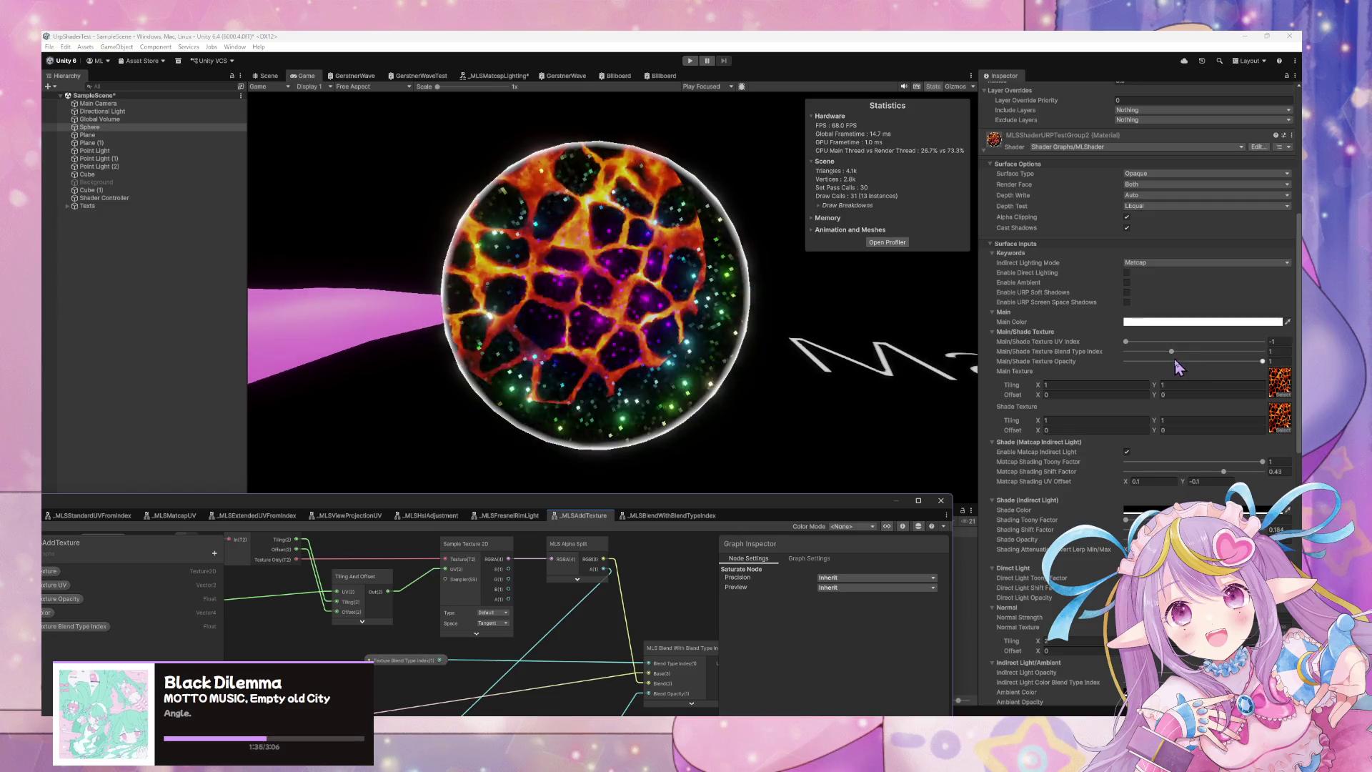
# Try Main/Shade Texture Opacity values of 0 and about 0.737, and Blend Type Index 2, on the sphere.
pyautogui.moveTo(1261, 368)
pyautogui.mouseDown()
pyautogui.moveTo(1107, 365)
pyautogui.moveTo(1276, 372)
pyautogui.mouseUp()
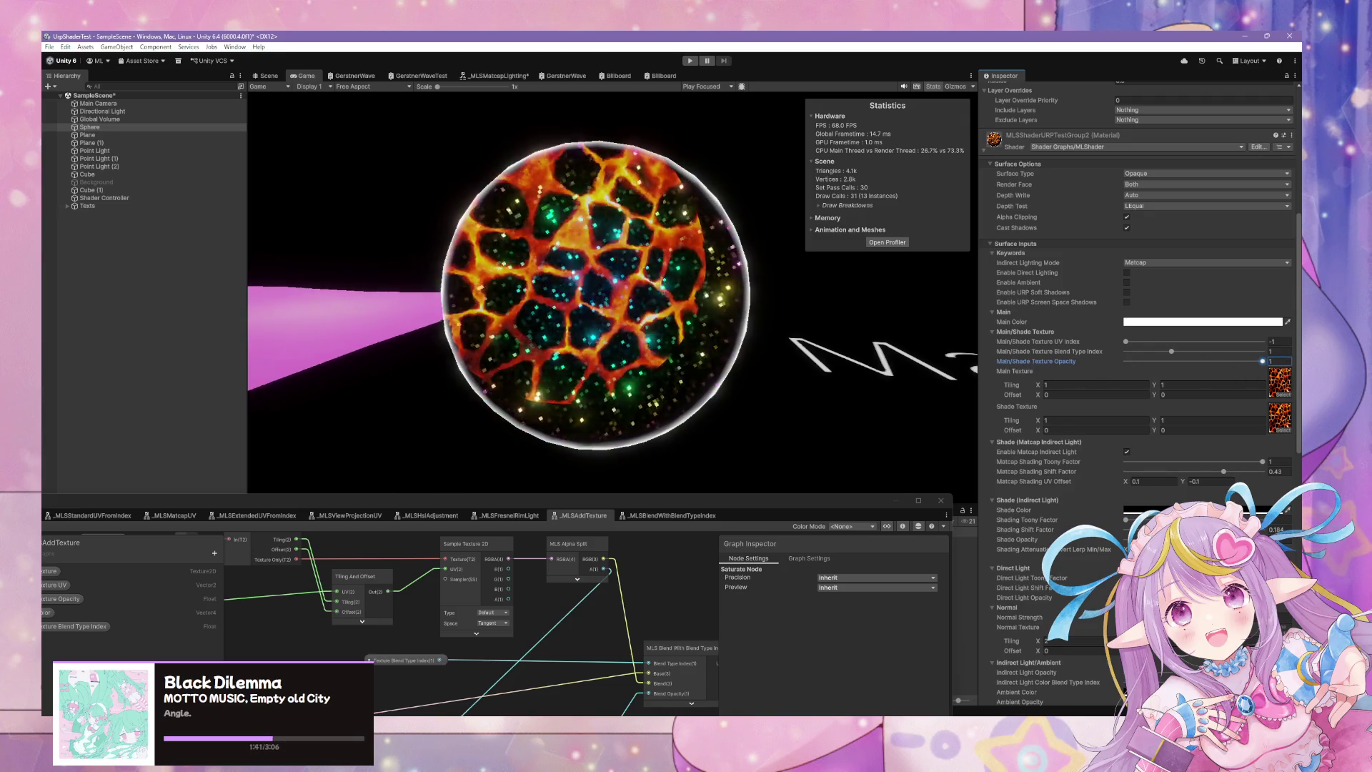
pyautogui.moveTo(1262, 362)
pyautogui.mouseDown()
pyautogui.moveTo(1103, 365)
pyautogui.moveTo(1226, 363)
pyautogui.mouseUp()
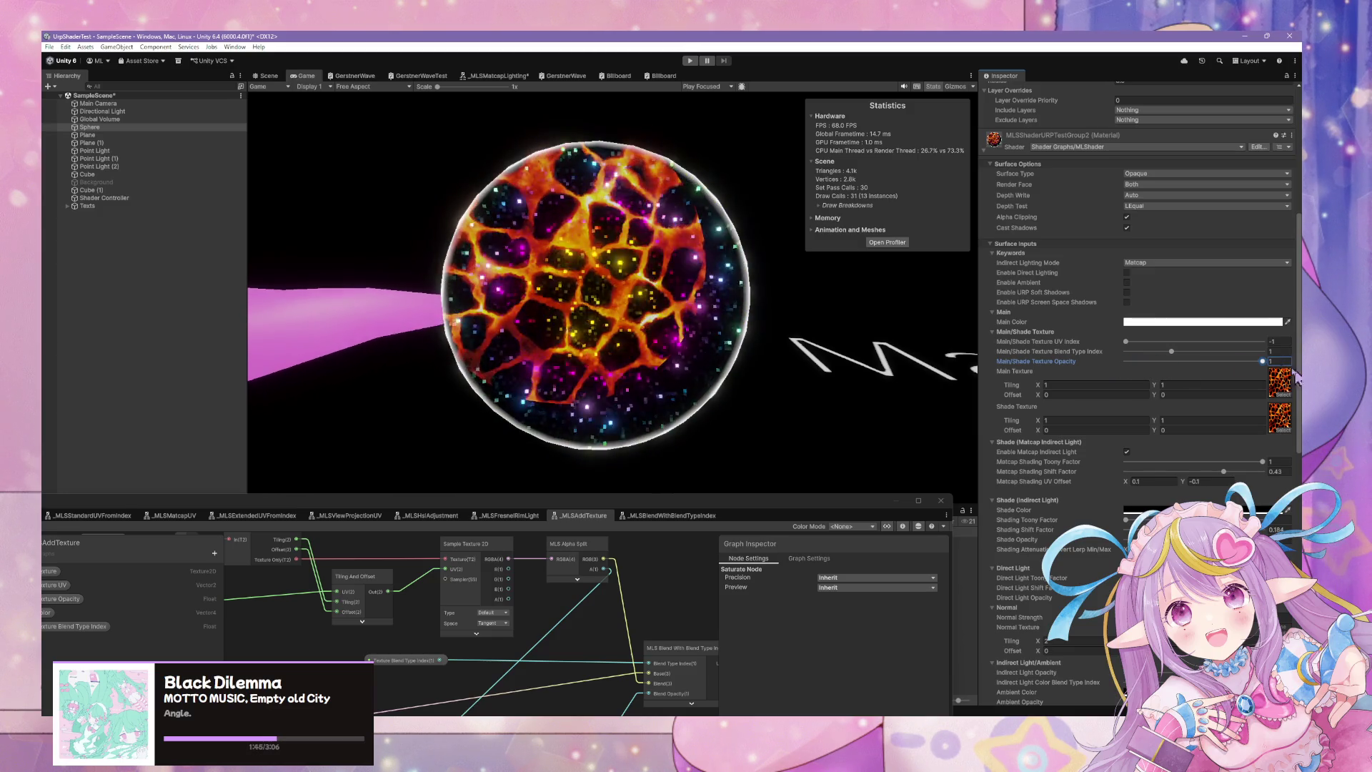
pyautogui.click(1173, 353)
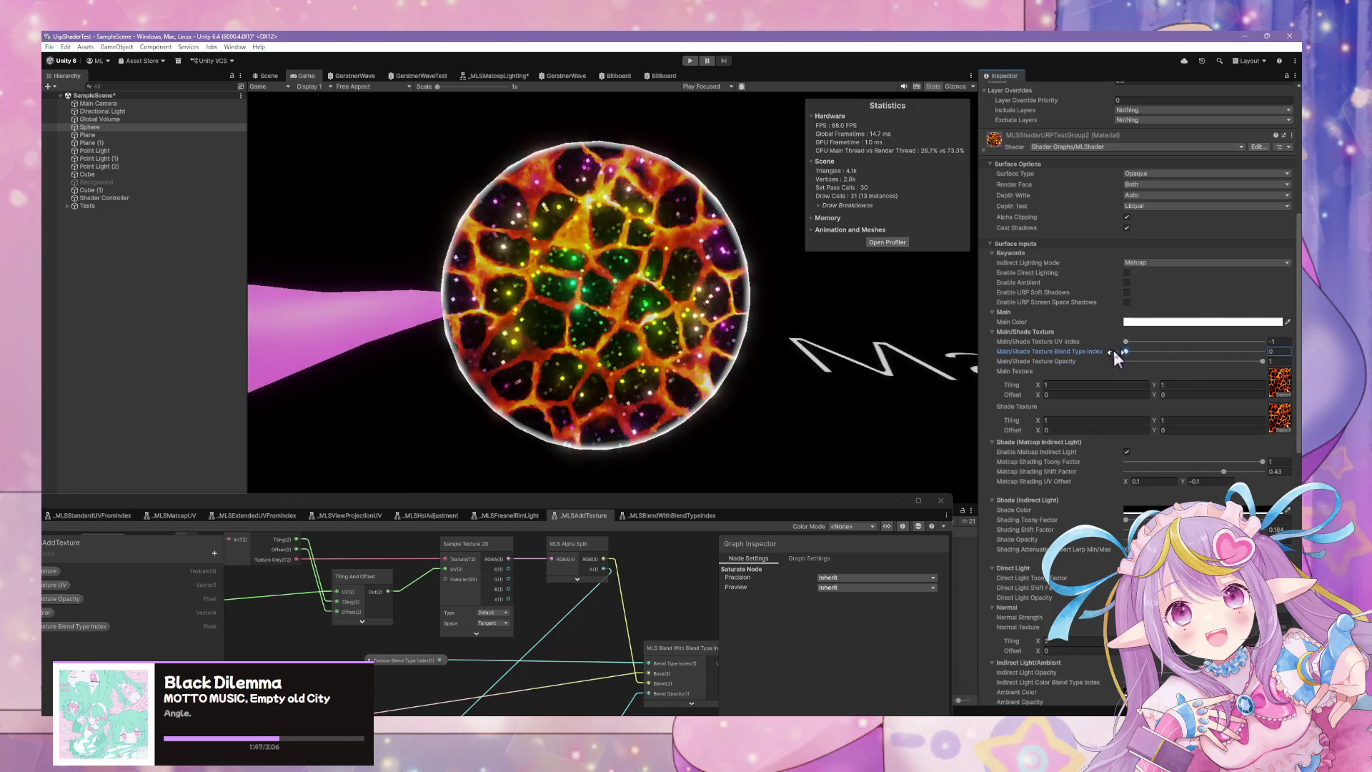
pyautogui.moveTo(1184, 358)
pyautogui.mouseDown()
pyautogui.moveTo(1235, 360)
pyautogui.moveTo(1140, 360)
pyautogui.mouseUp()
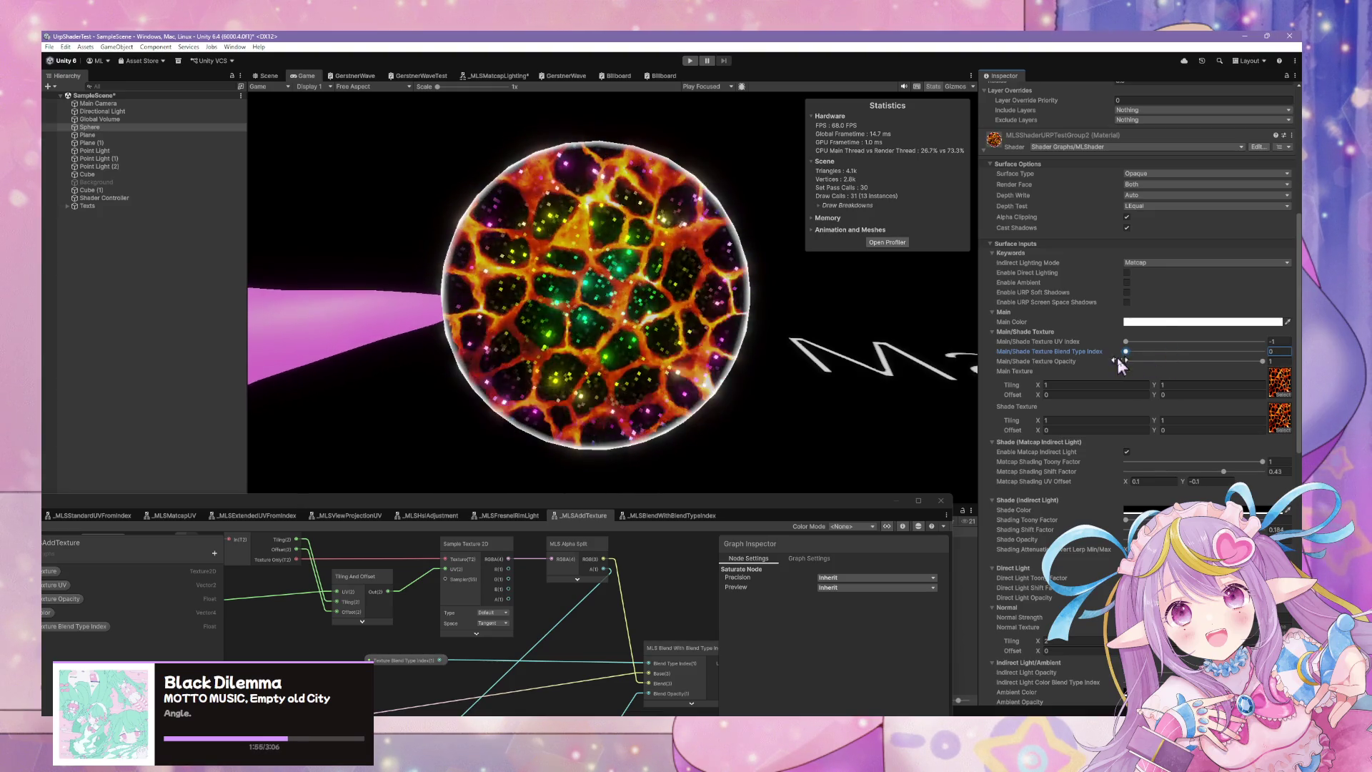
pyautogui.click(1165, 323)
pyautogui.moveTo(1231, 407); pyautogui.dragTo(1260, 370)
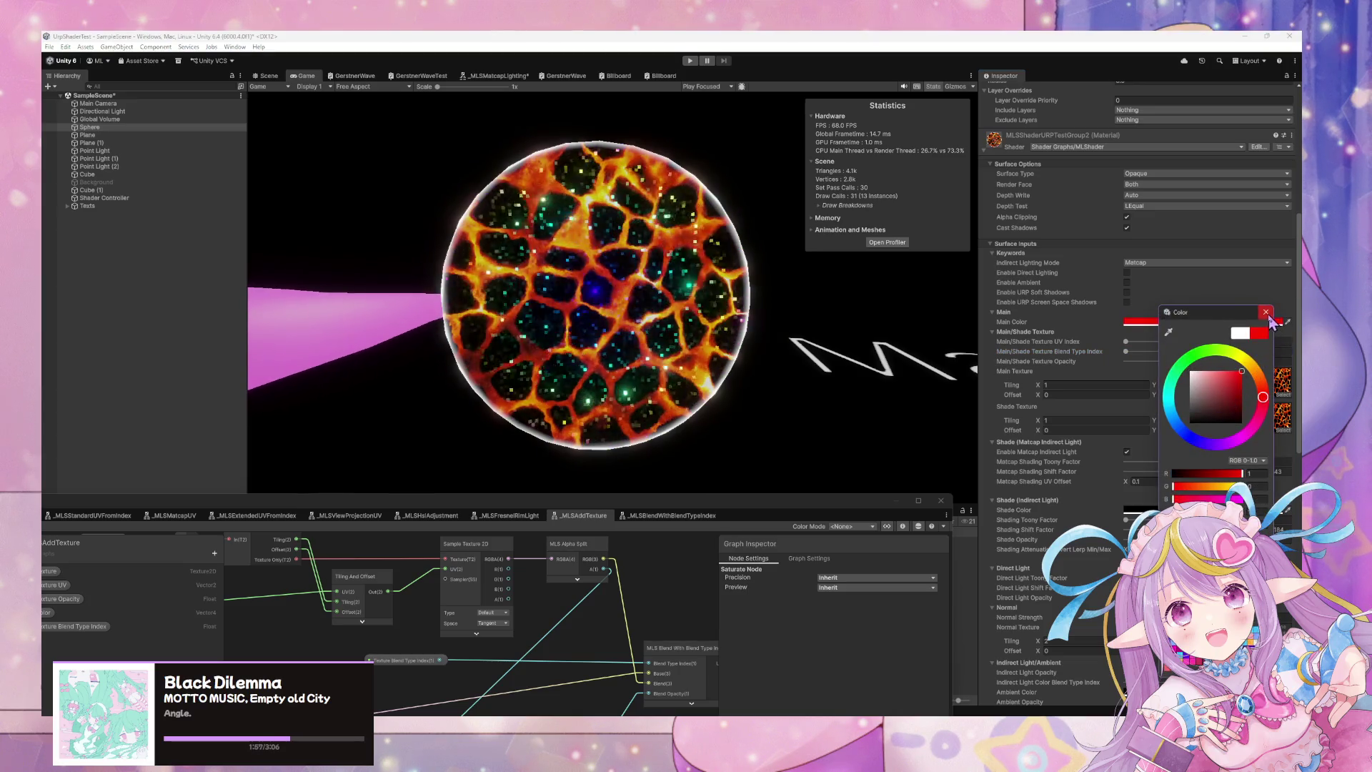
pyautogui.click(1265, 312)
pyautogui.moveTo(1132, 352); pyautogui.dragTo(1172, 352)
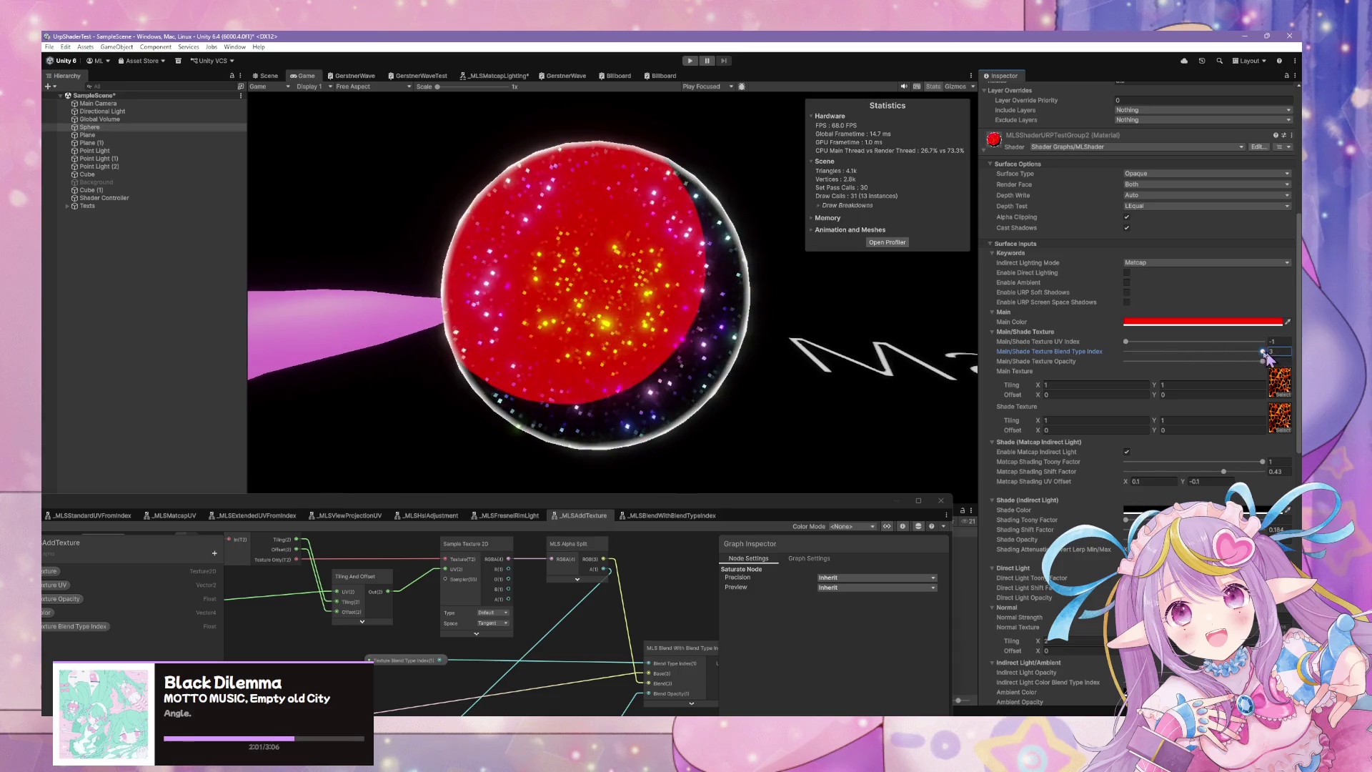
pyautogui.moveTo(1272, 354); pyautogui.dragTo(1164, 353)
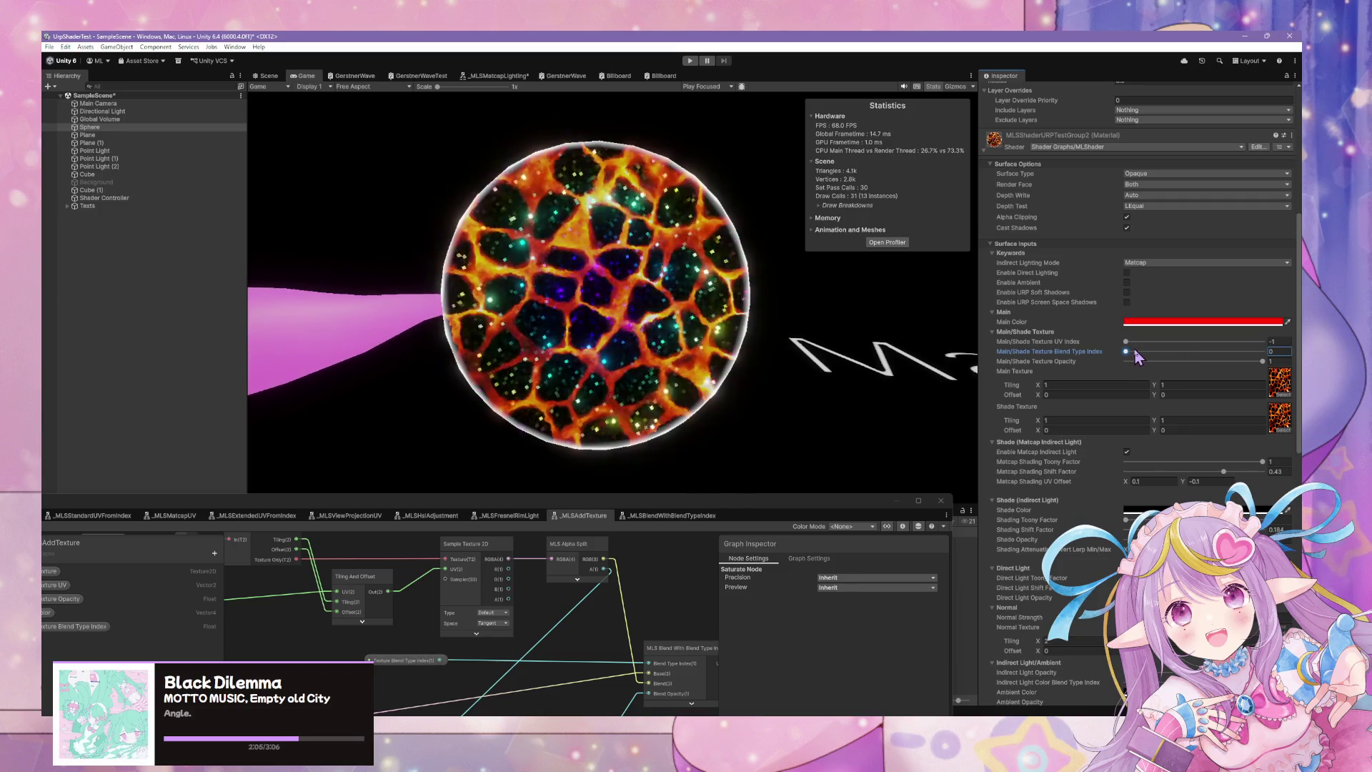
pyautogui.moveTo(1135, 352); pyautogui.dragTo(1169, 353)
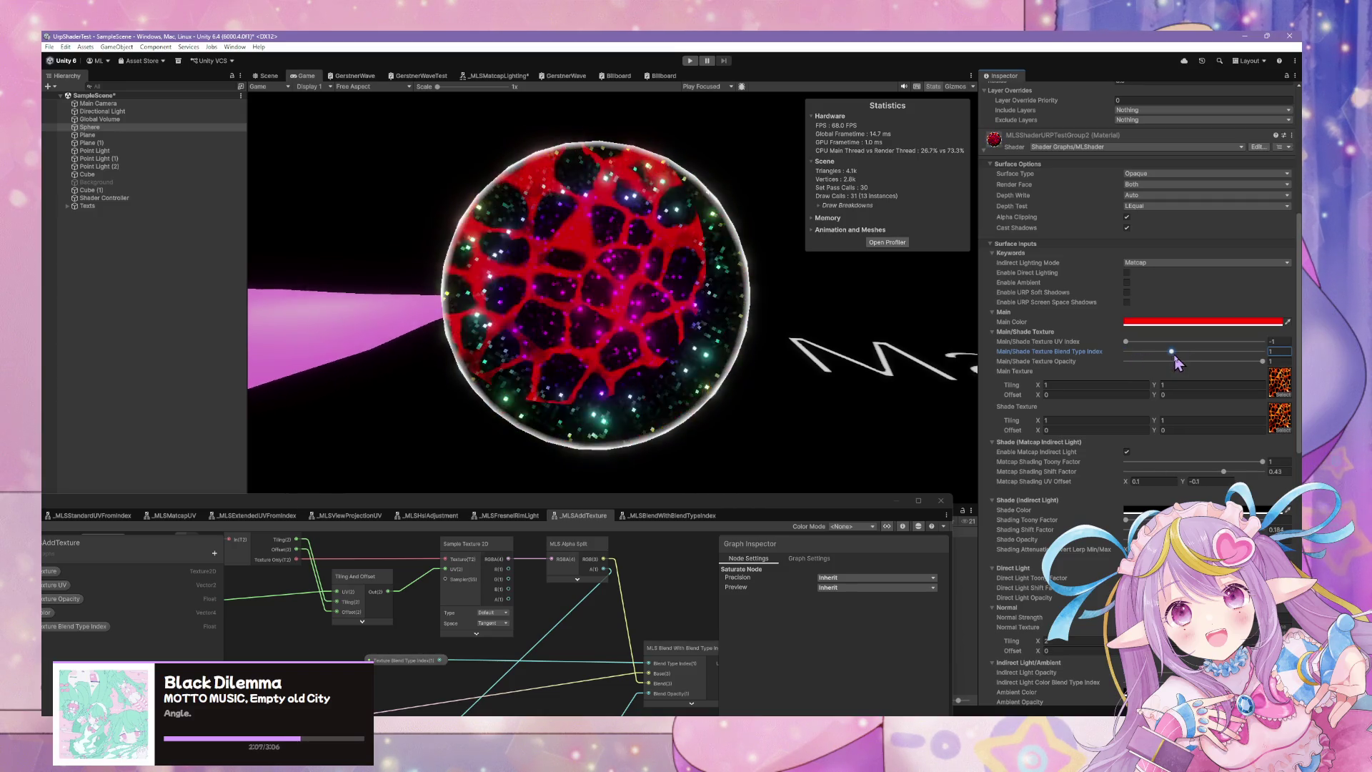
pyautogui.moveTo(1207, 362); pyautogui.dragTo(1172, 352)
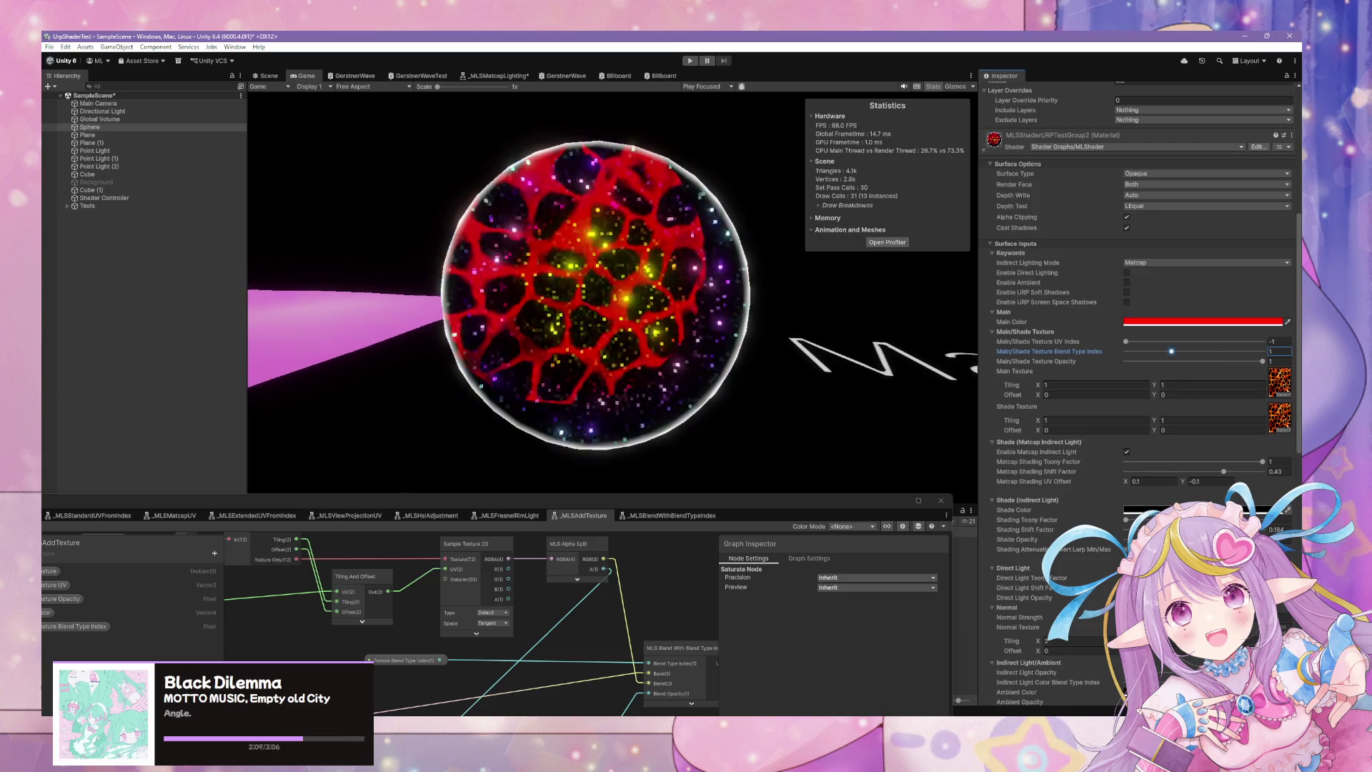
pyautogui.click(1143, 509)
pyautogui.click(1249, 421)
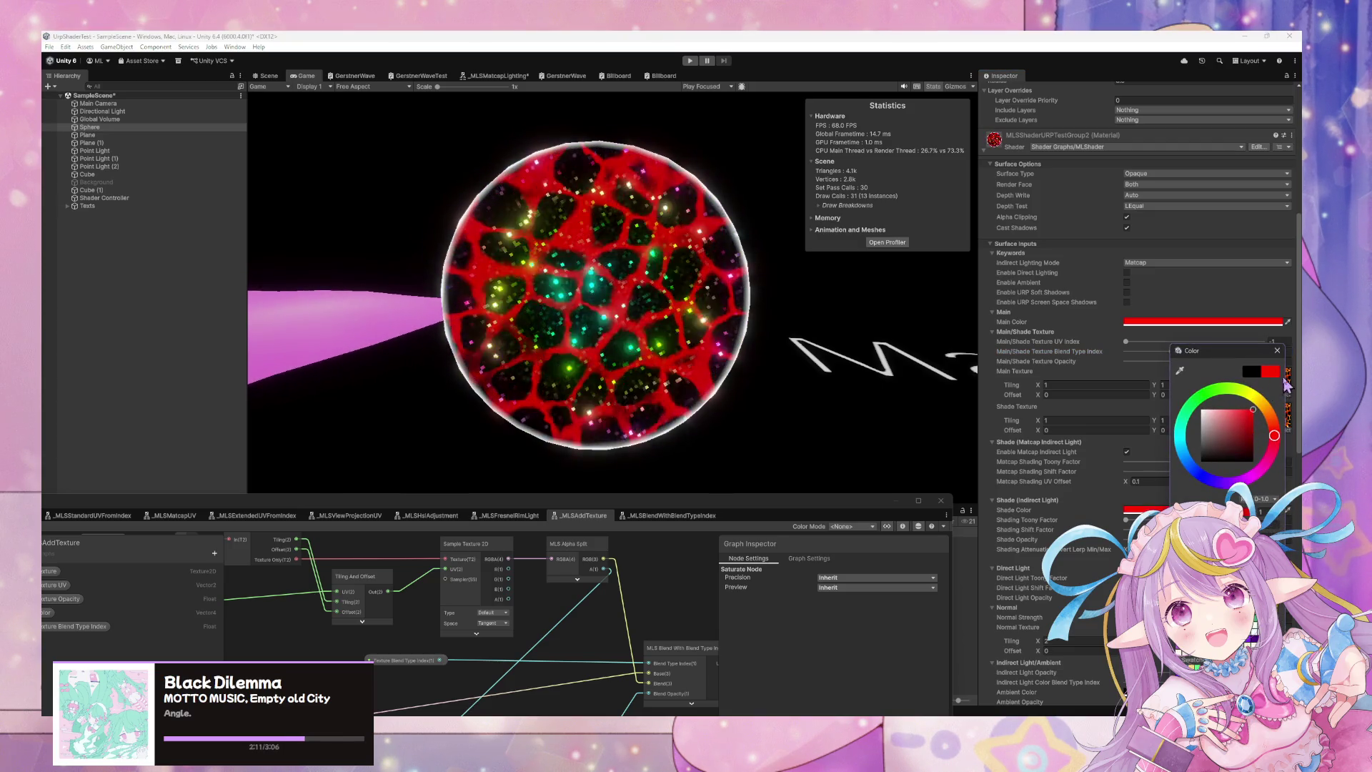
pyautogui.click(1277, 350)
pyautogui.click(1240, 321)
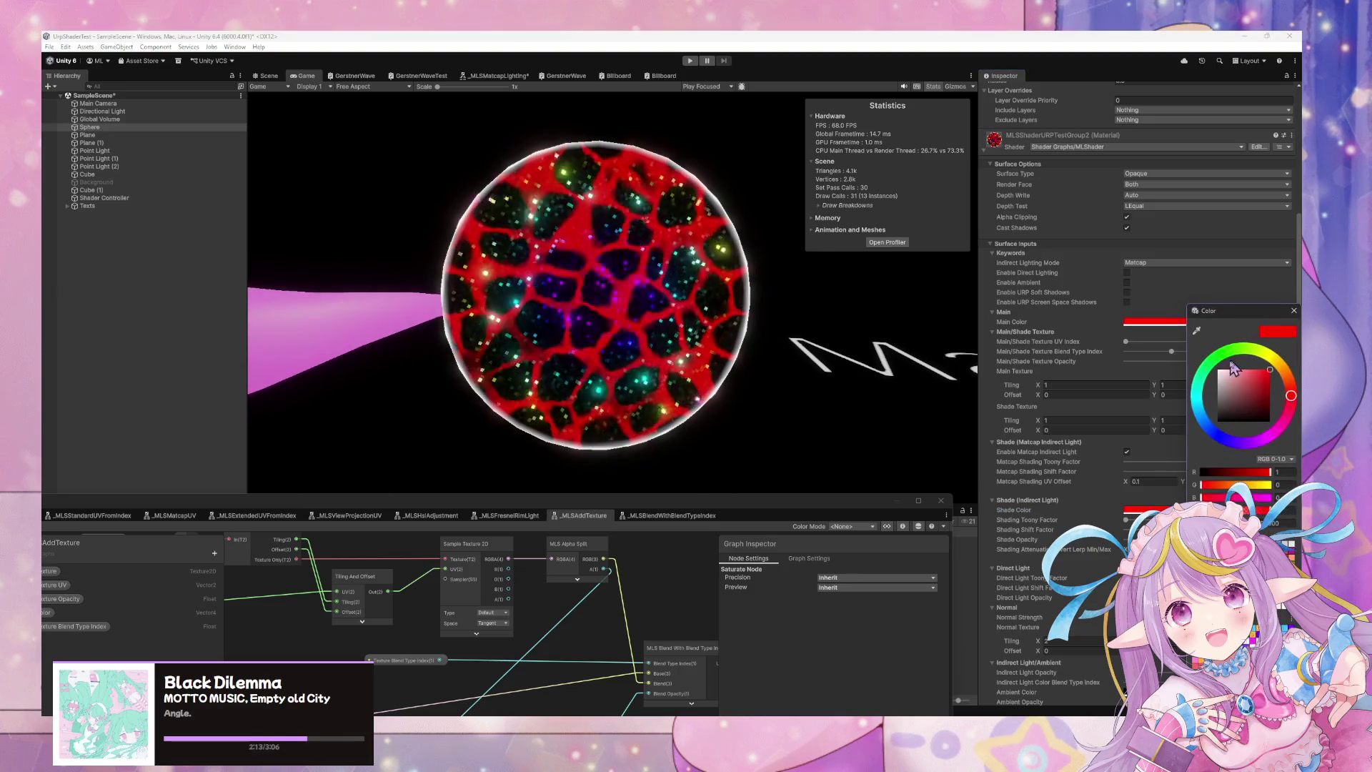
pyautogui.moveTo(1239, 390); pyautogui.dragTo(1172, 339)
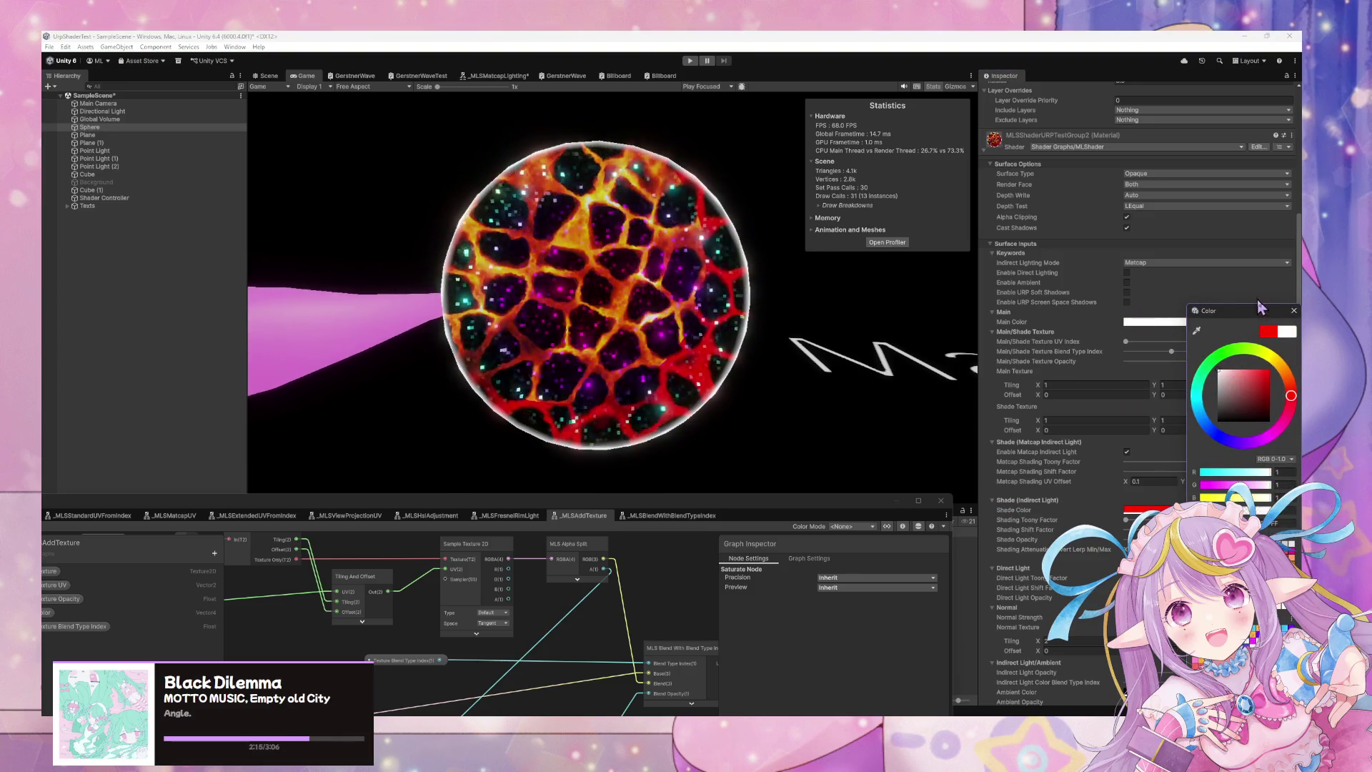
pyautogui.click(1295, 312)
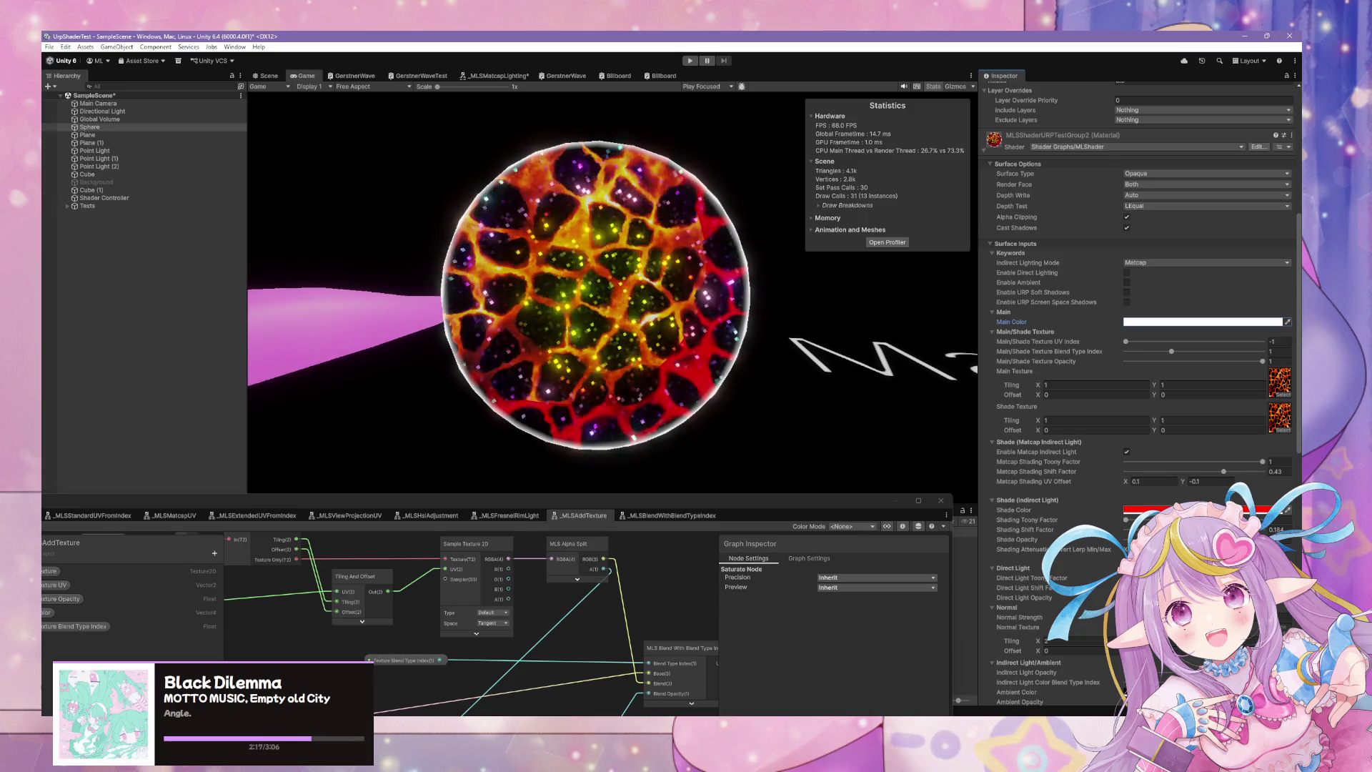
pyautogui.click(1208, 510)
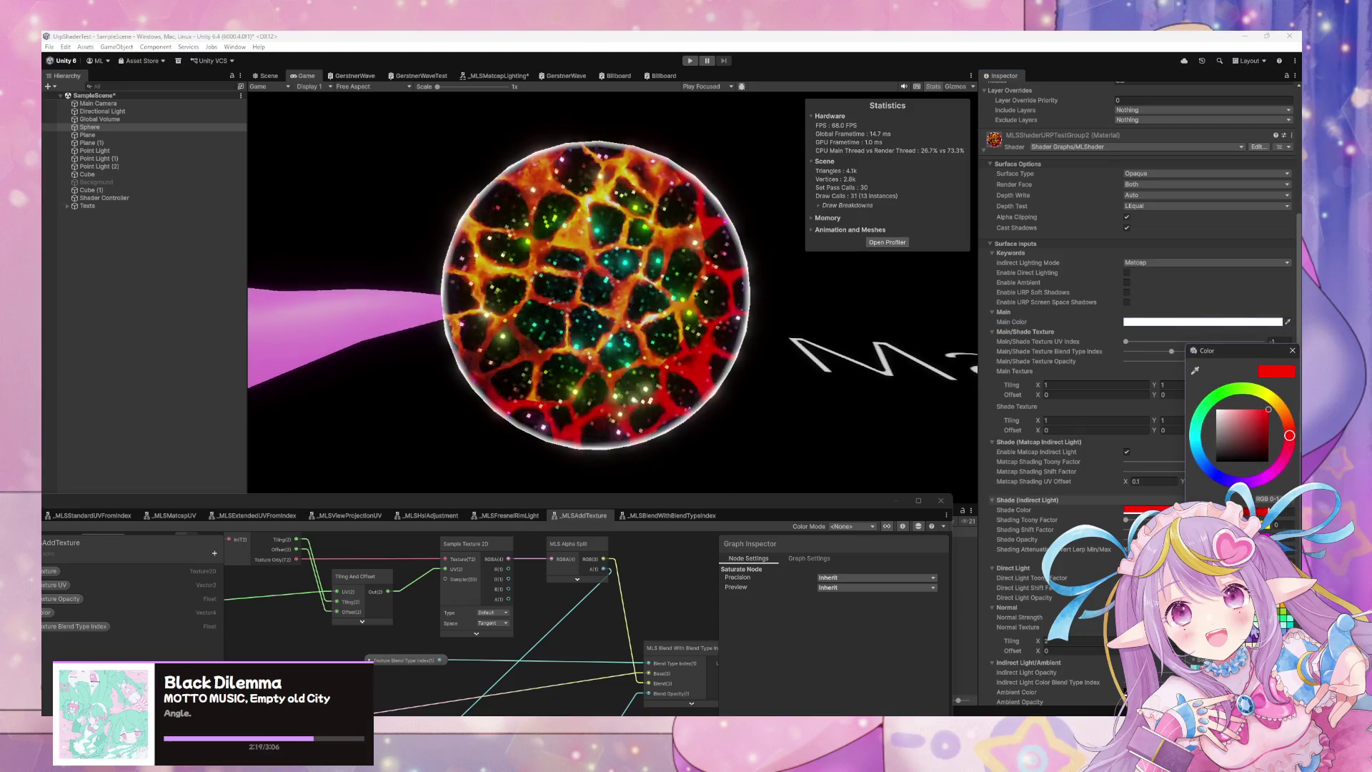
# Try orange, pink and cyan-green shade colours, then settle on bright blue and close the picker.
pyautogui.moveTo(1289, 435)
pyautogui.mouseDown()
pyautogui.moveTo(1288, 422)
pyautogui.moveTo(1289, 438)
pyautogui.moveTo(1237, 478)
pyautogui.moveTo(1195, 429)
pyautogui.moveTo(1280, 406)
pyautogui.mouseUp()
pyautogui.click(1231, 412)
pyautogui.click(1223, 423)
pyautogui.click(1256, 422)
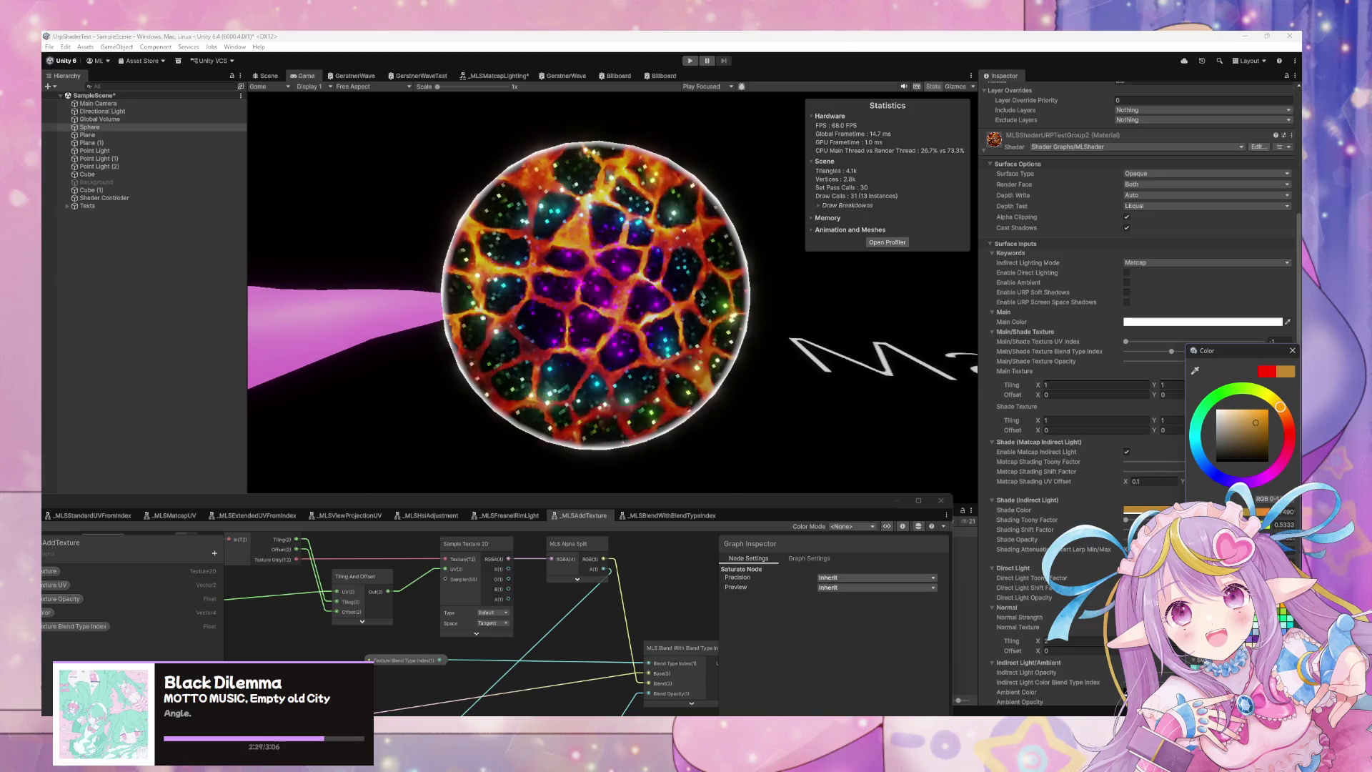
pyautogui.moveTo(1280, 406); pyautogui.dragTo(1230, 480)
pyautogui.click(1268, 410)
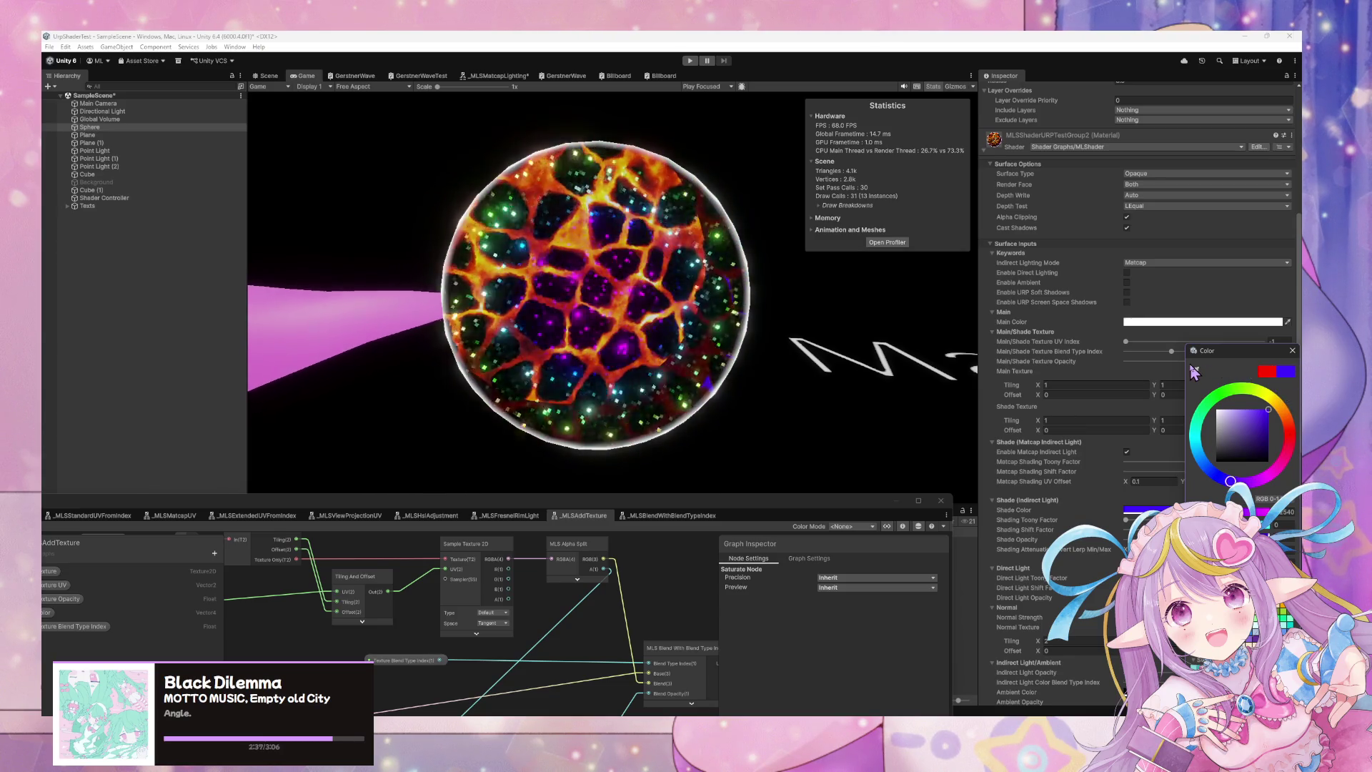
pyautogui.click(1292, 350)
pyautogui.scroll(-10, 1137, 381)
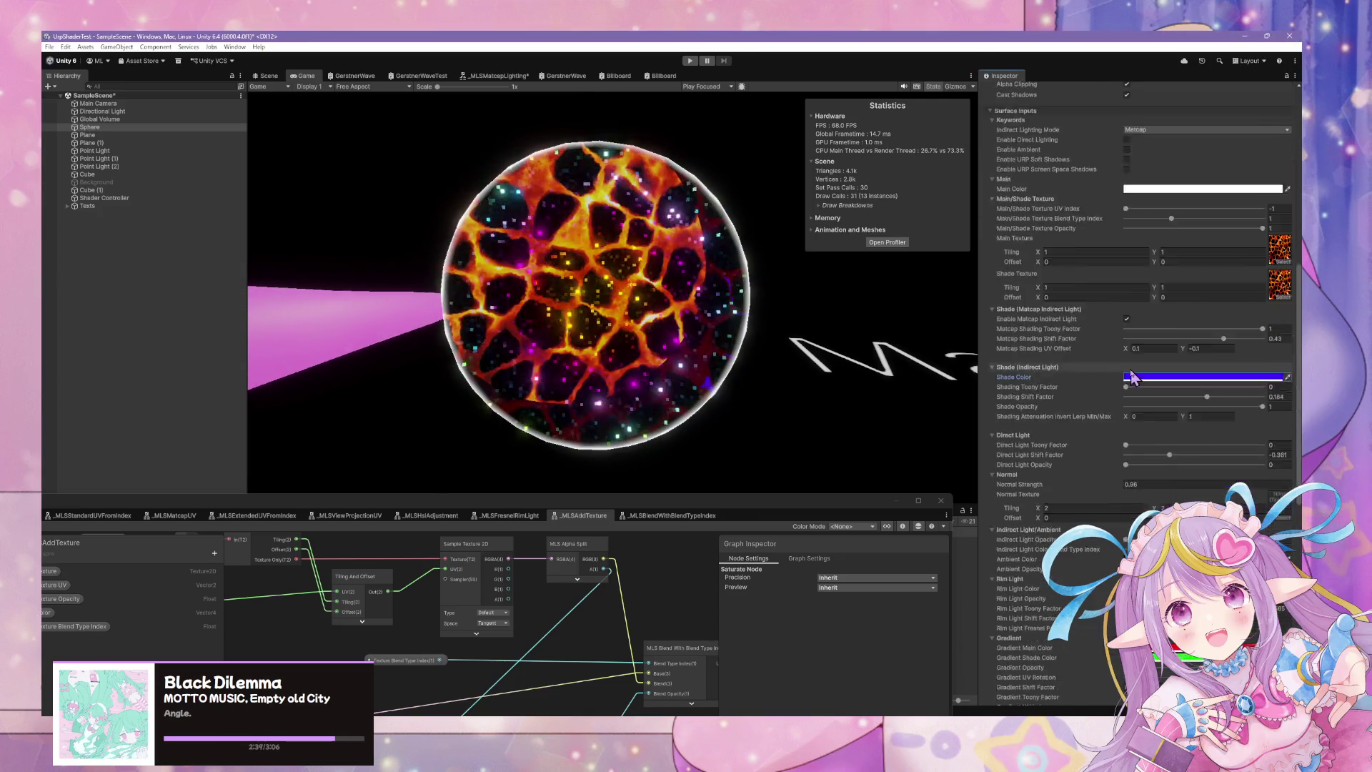
# Assign body.pattern as the Emission Texture after briefly trying the face decal.
pyautogui.scroll(-10, 1137, 381)
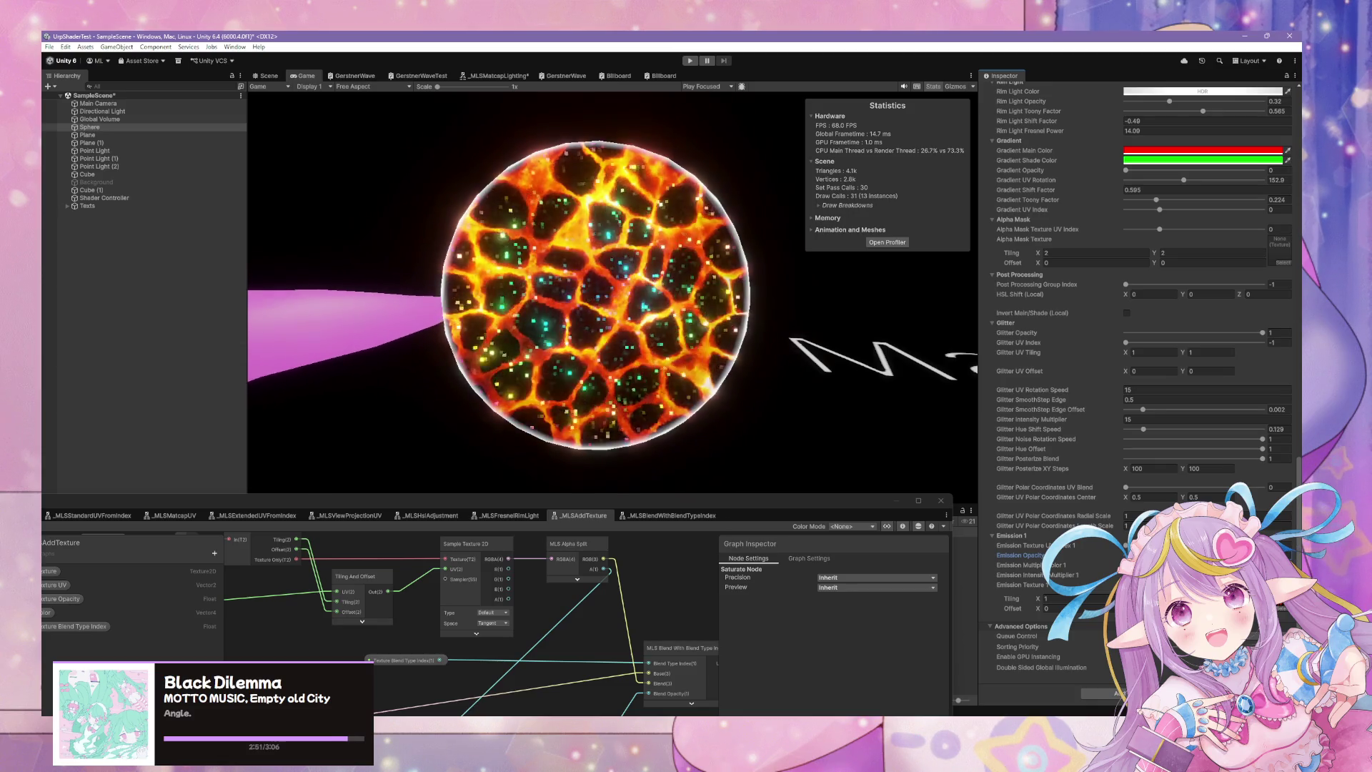
pyautogui.click(1283, 616)
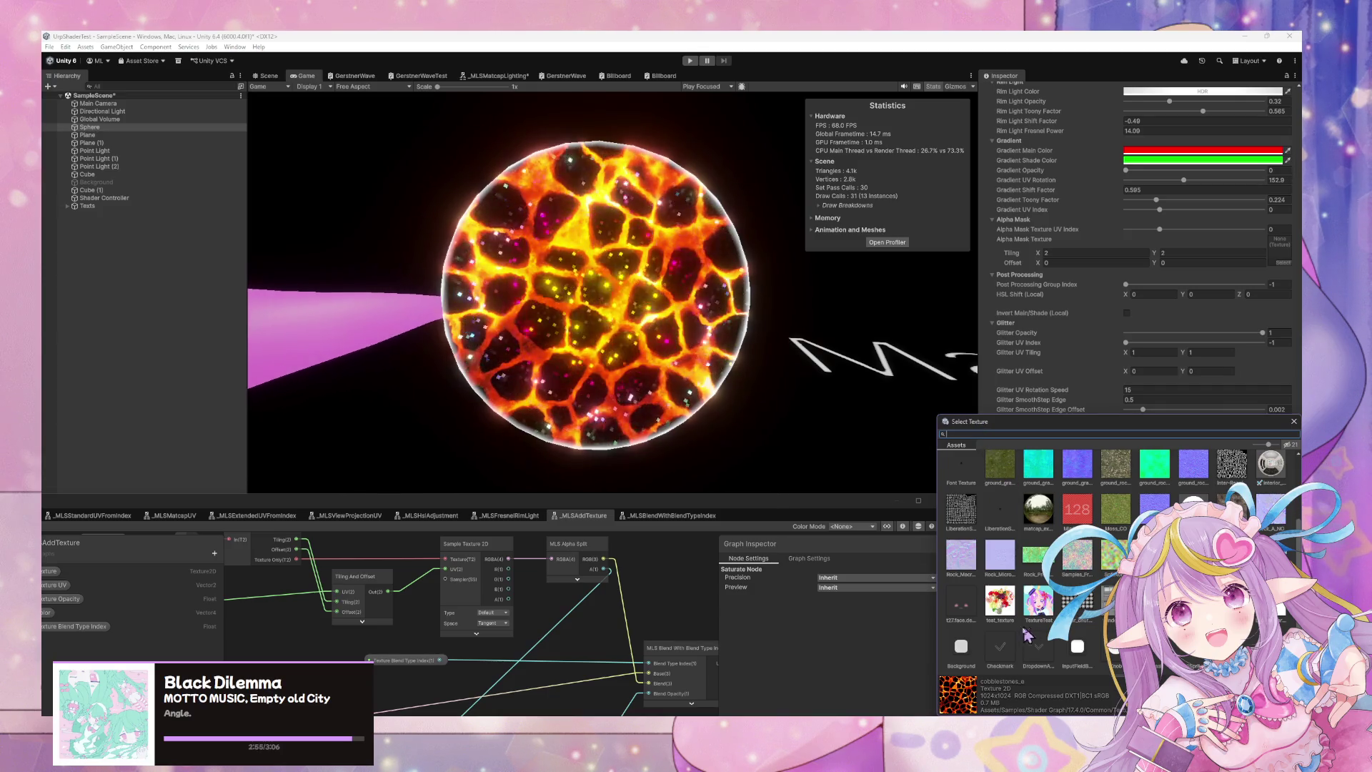
pyautogui.click(965, 615)
pyautogui.scroll(2, 1022, 567)
pyautogui.click(1001, 489)
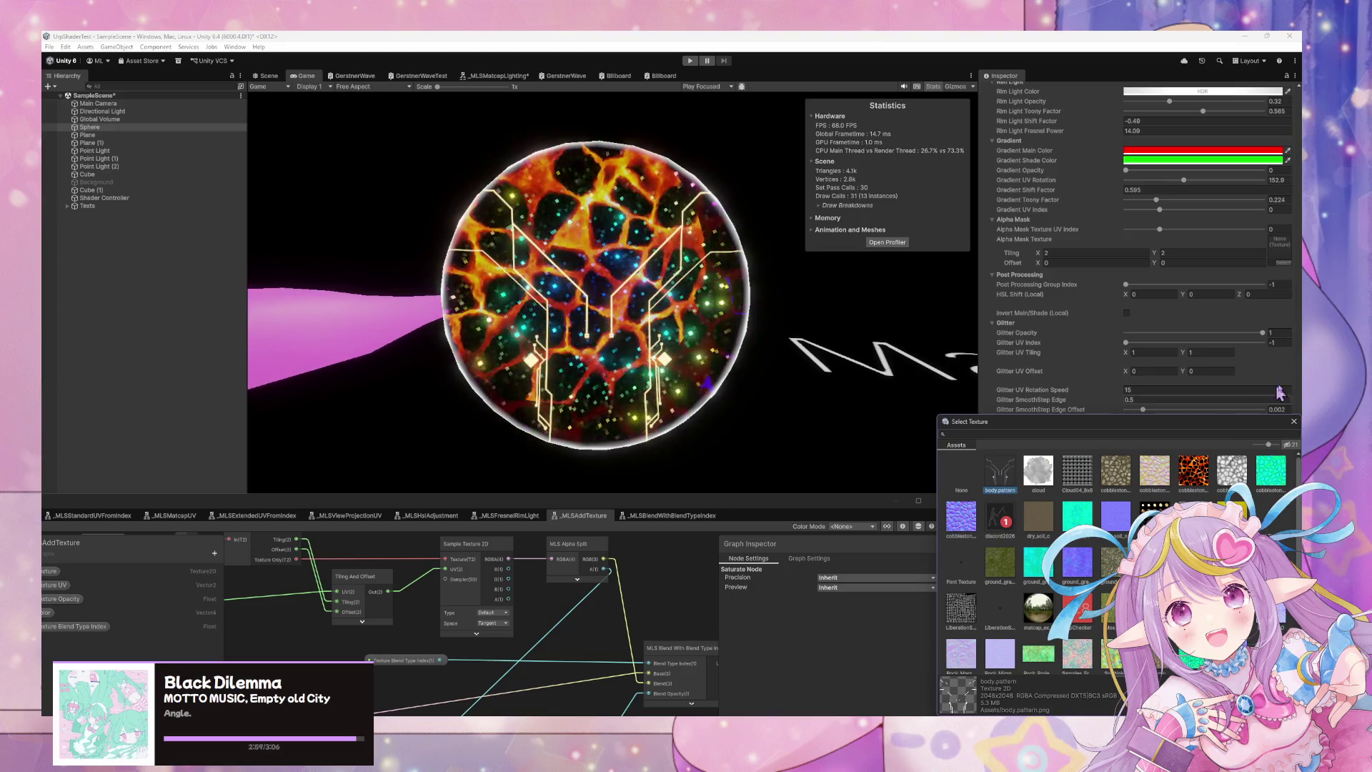
pyautogui.press('Return')
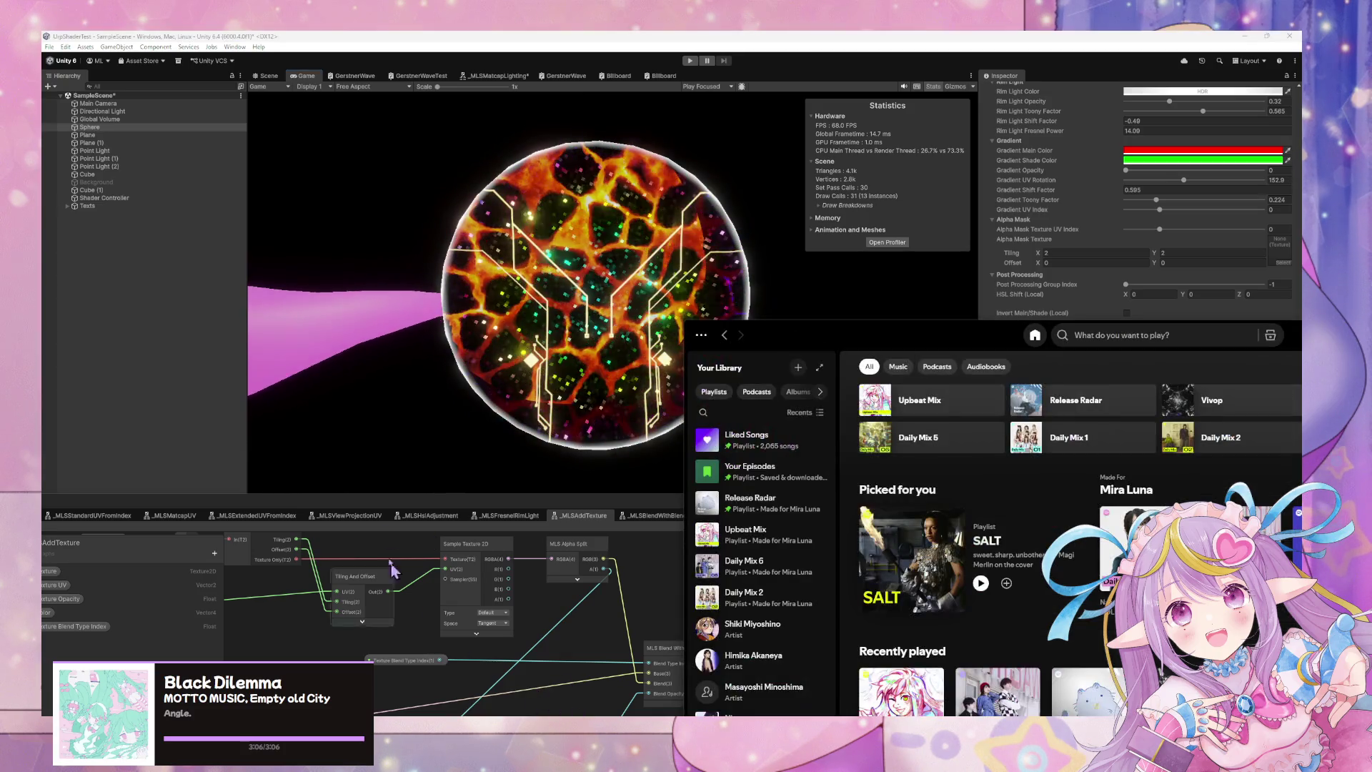
# Enlarge Spotify, scroll through the KMNZ artist page, then minimize it.
pyautogui.moveTo(980, 341)
pyautogui.mouseDown()
pyautogui.moveTo(607, 283)
pyautogui.moveTo(498, 229)
pyautogui.mouseUp()
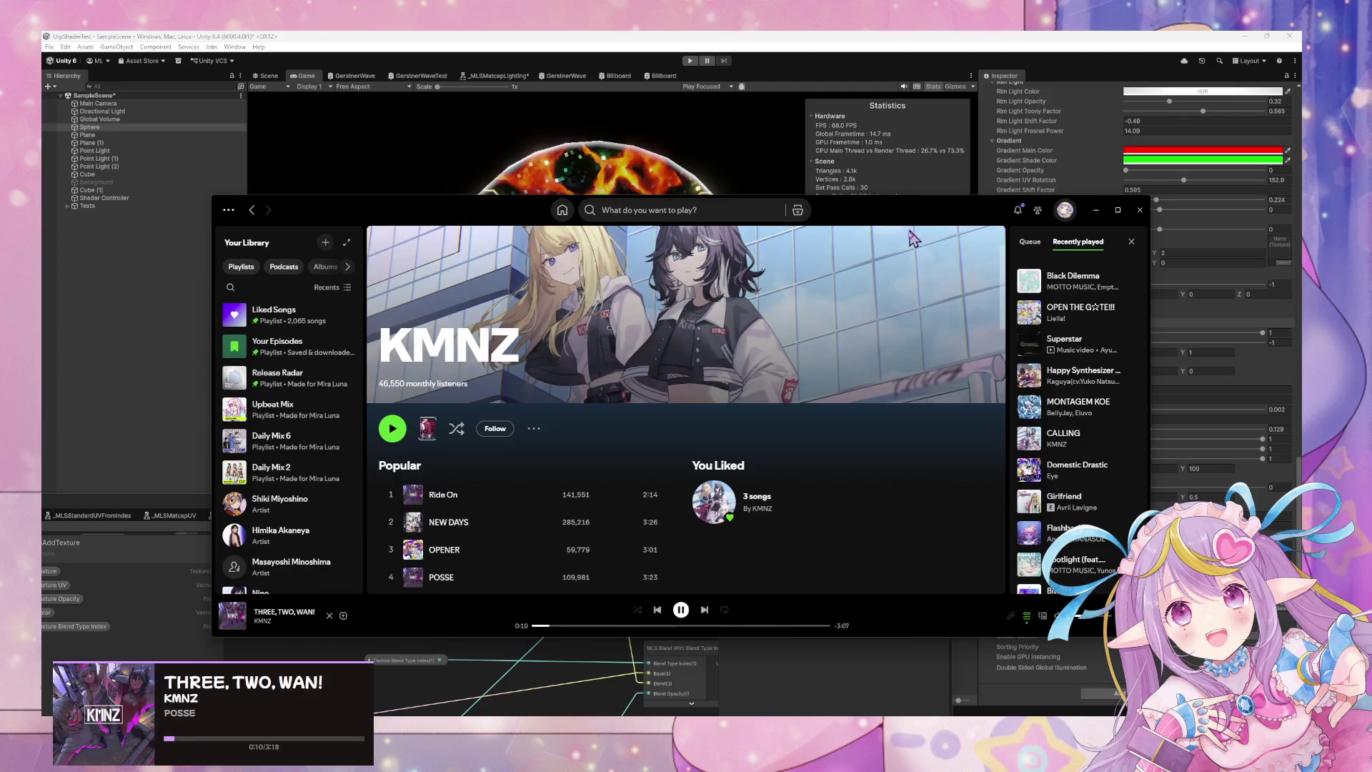
pyautogui.scroll(-2, 888, 326)
pyautogui.scroll(-3, 887, 323)
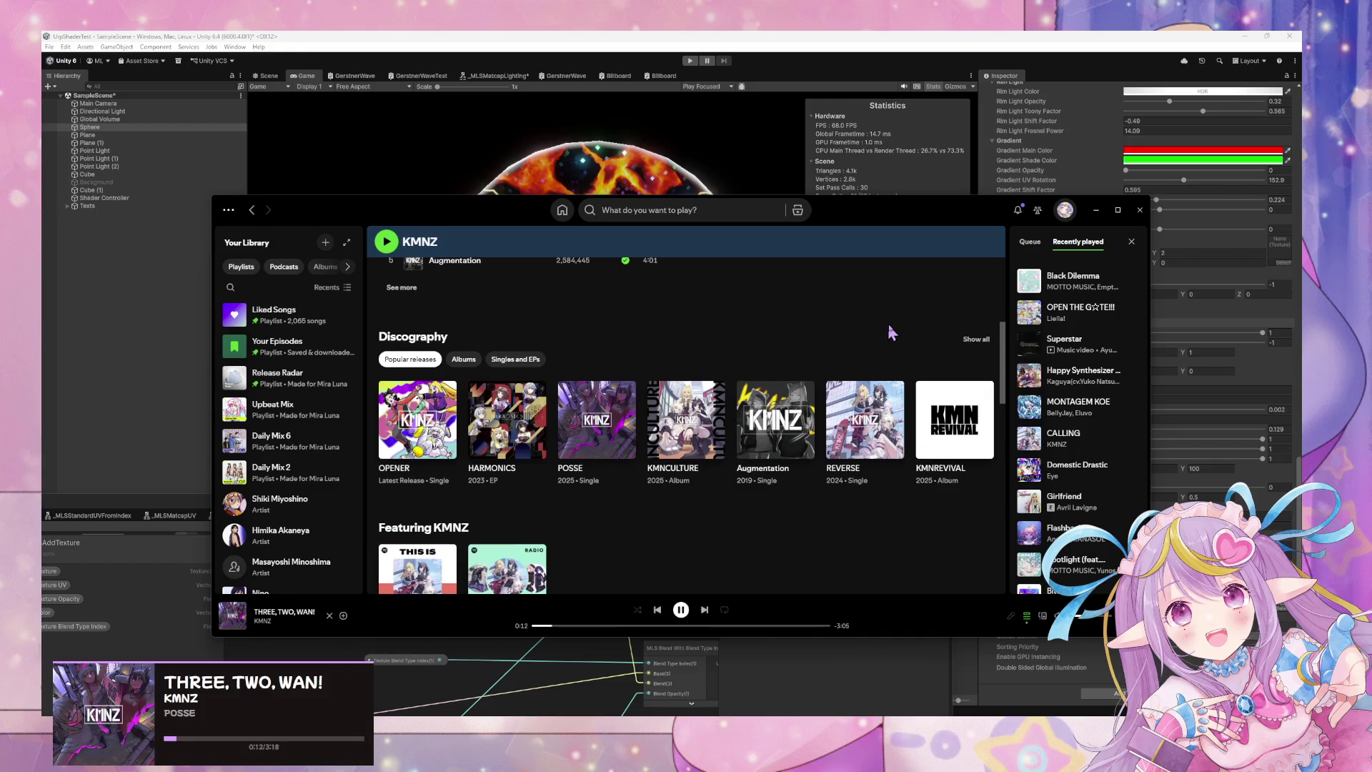
pyautogui.click(1096, 209)
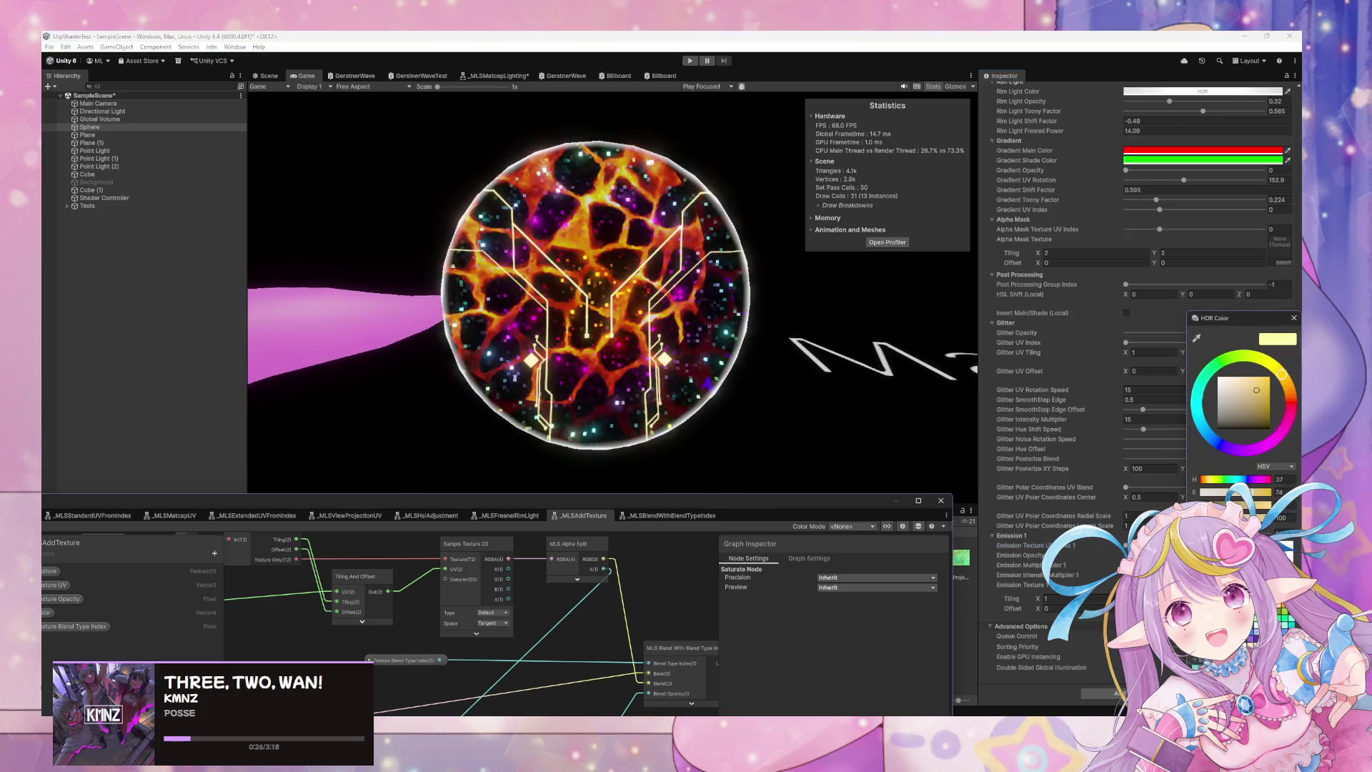
# Reset the HDR emission colour to white, then set it to cyan (H 196, S 75).
pyautogui.click(1219, 390)
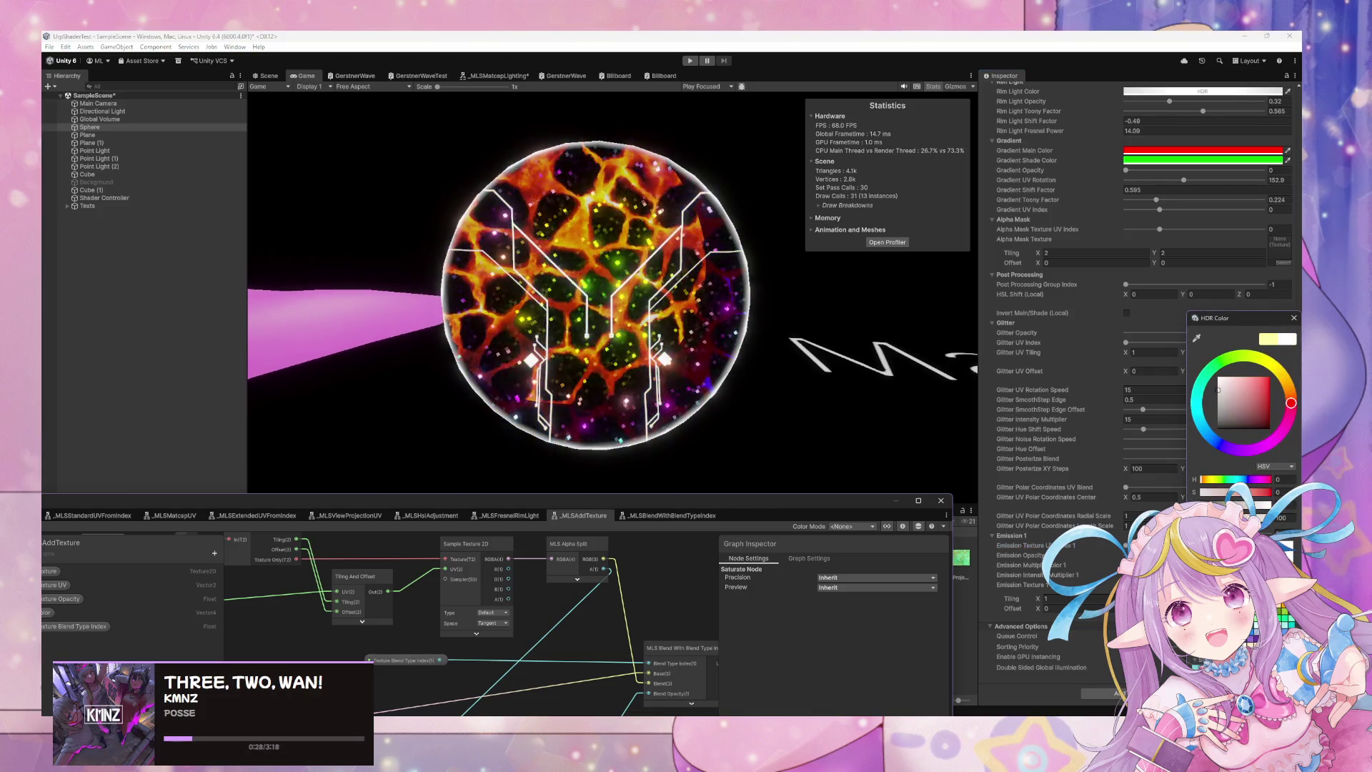
pyautogui.click(1199, 416)
pyautogui.click(1257, 389)
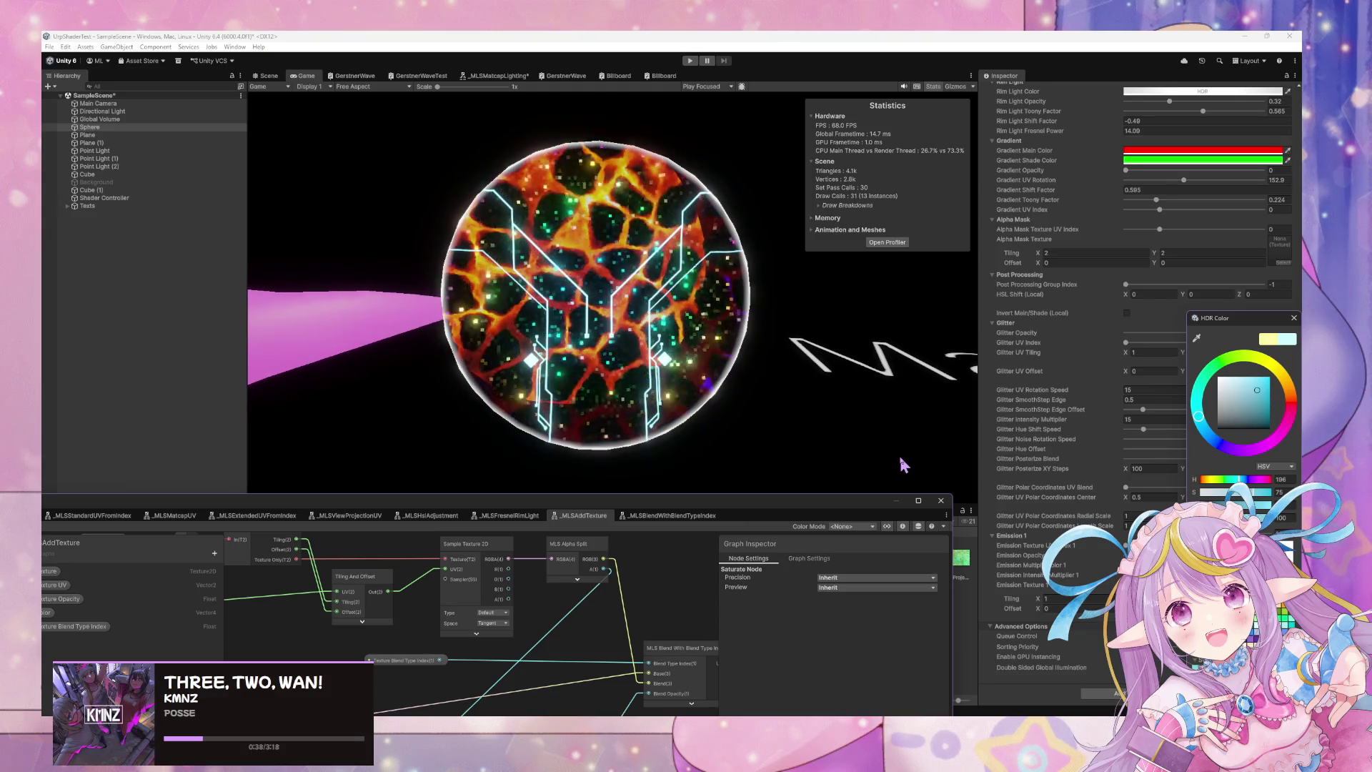
pyautogui.click(1294, 318)
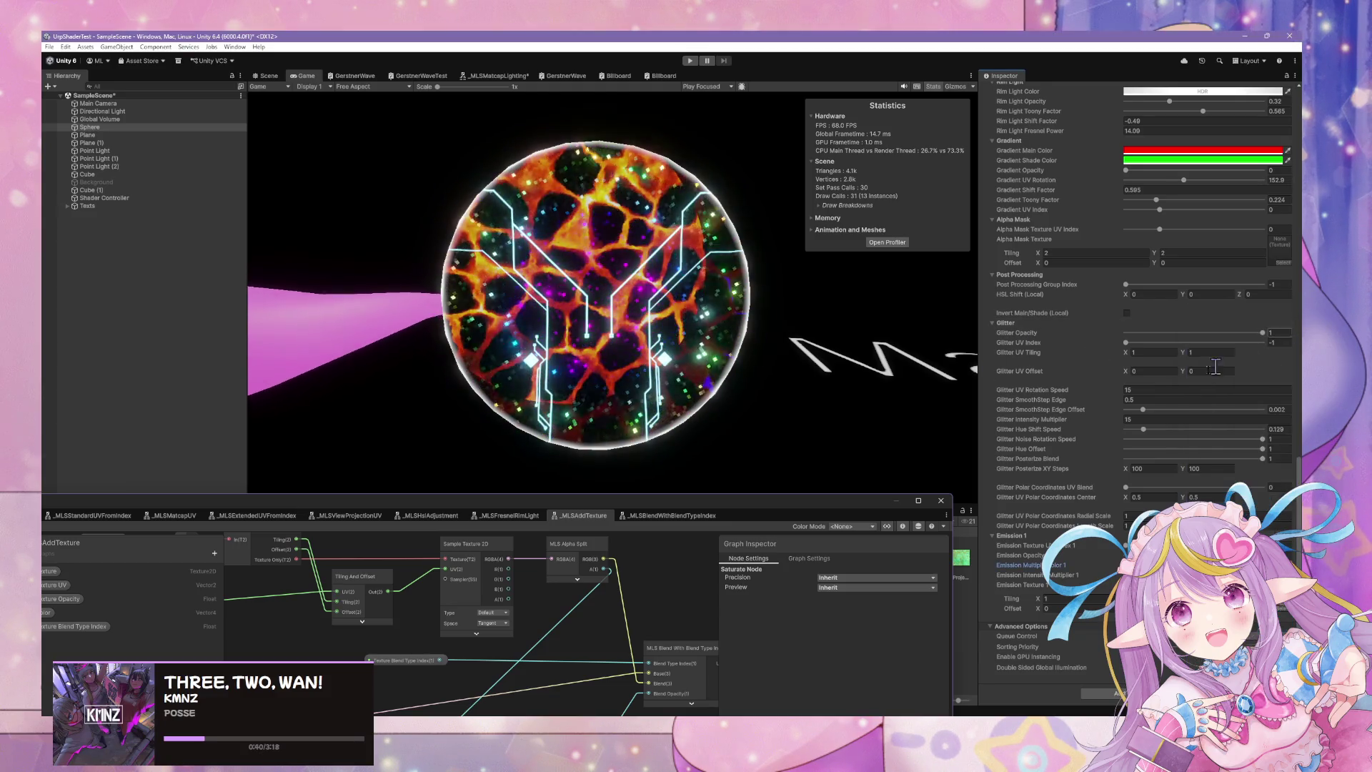
pyautogui.scroll(1, 1165, 443)
pyautogui.scroll(3, 1165, 443)
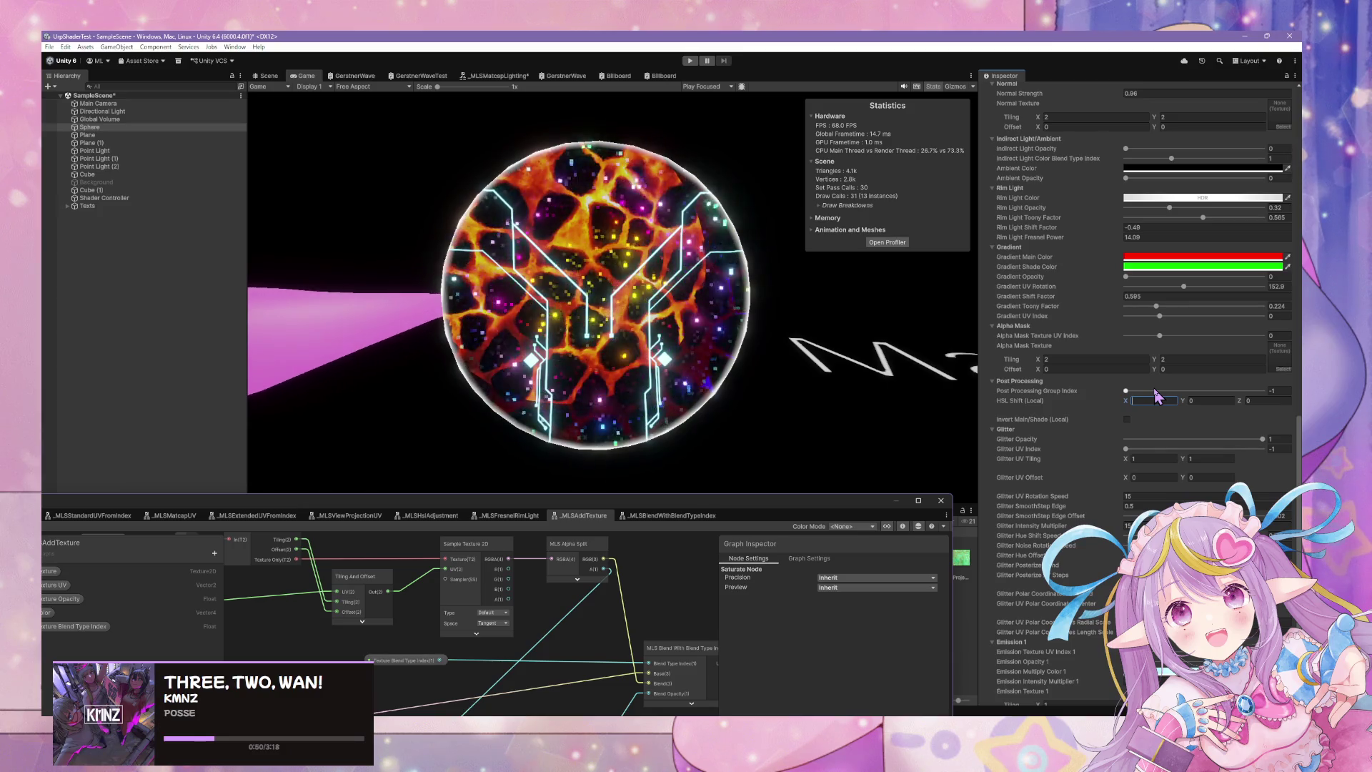
# Enter -1 for HSL Shift Y, return Post Processing Group Index to -1, and raise the graph window.
pyautogui.press('Tab')
pyautogui.write('-1')
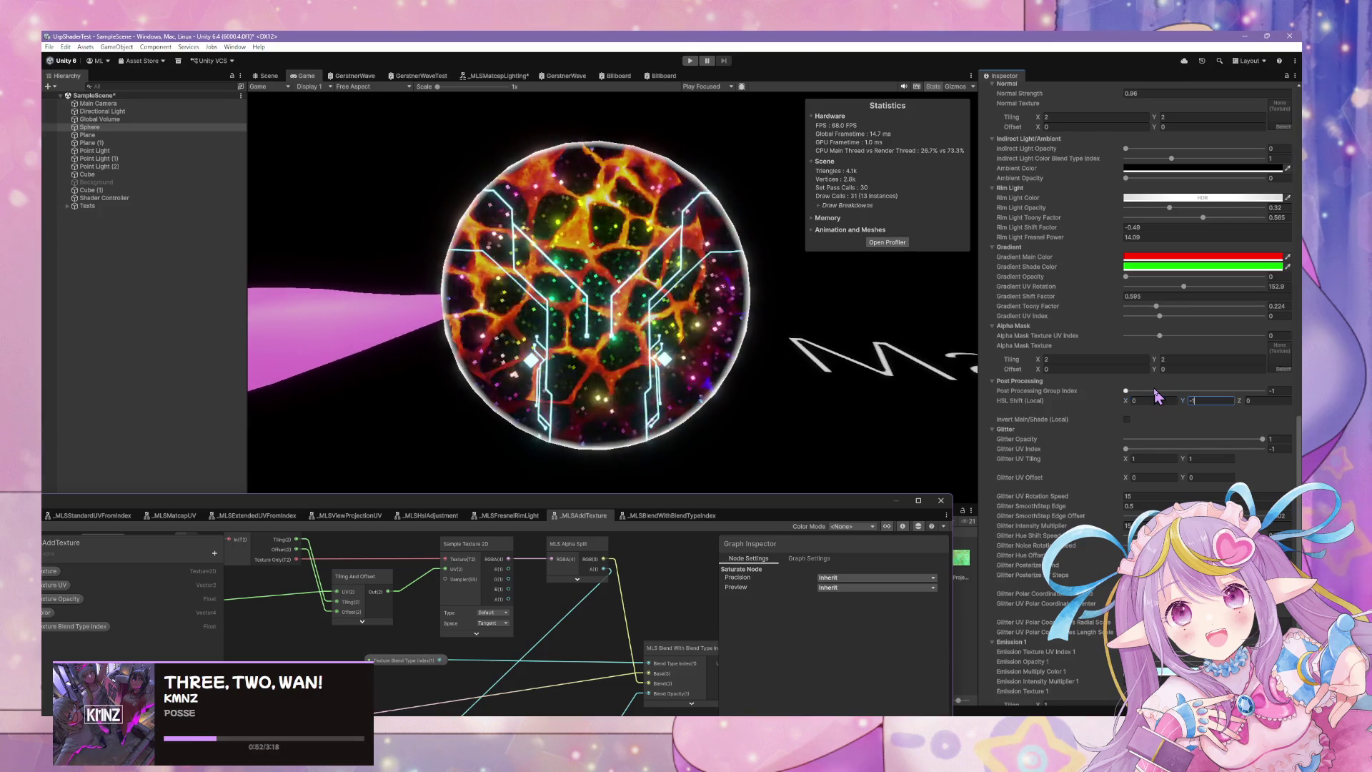
pyautogui.click(1154, 391)
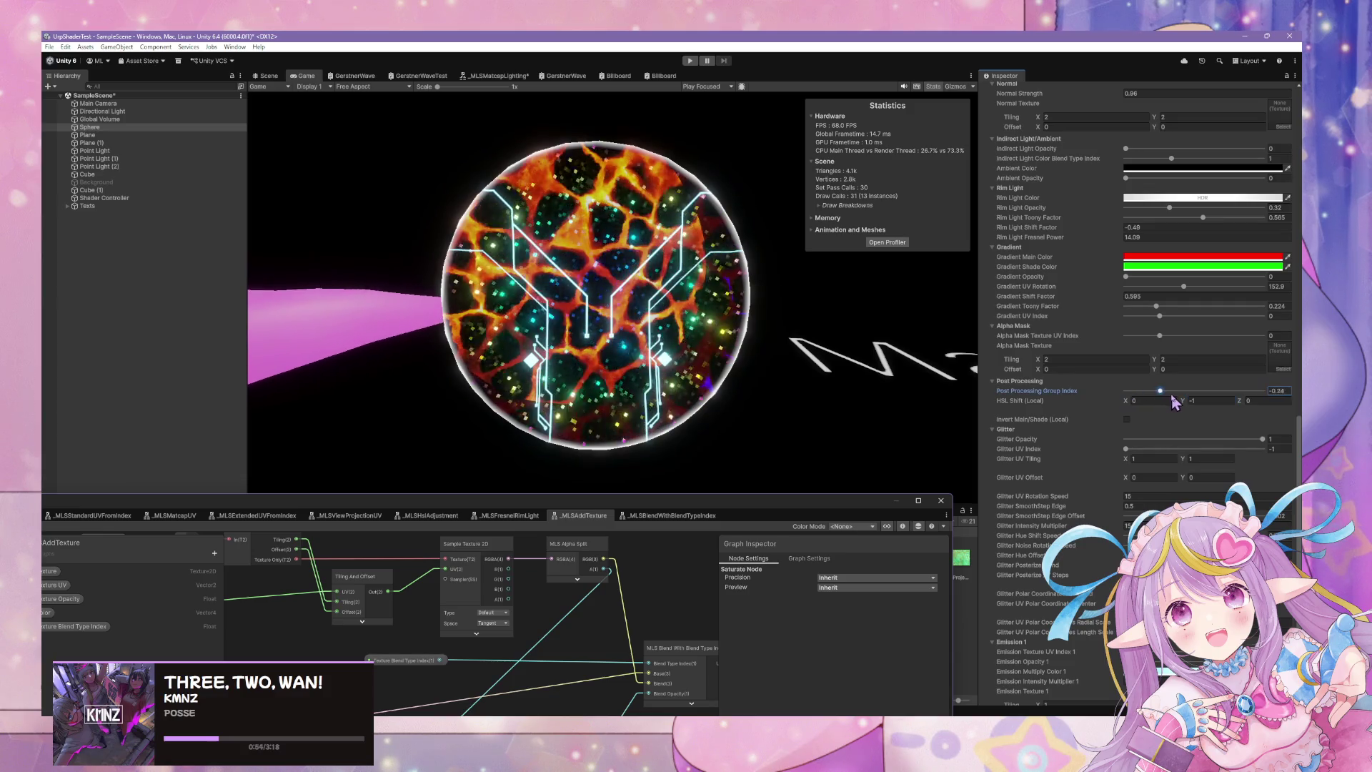
pyautogui.moveTo(1157, 404)
pyautogui.mouseDown()
pyautogui.moveTo(1210, 392)
pyautogui.moveTo(1125, 393)
pyautogui.mouseUp()
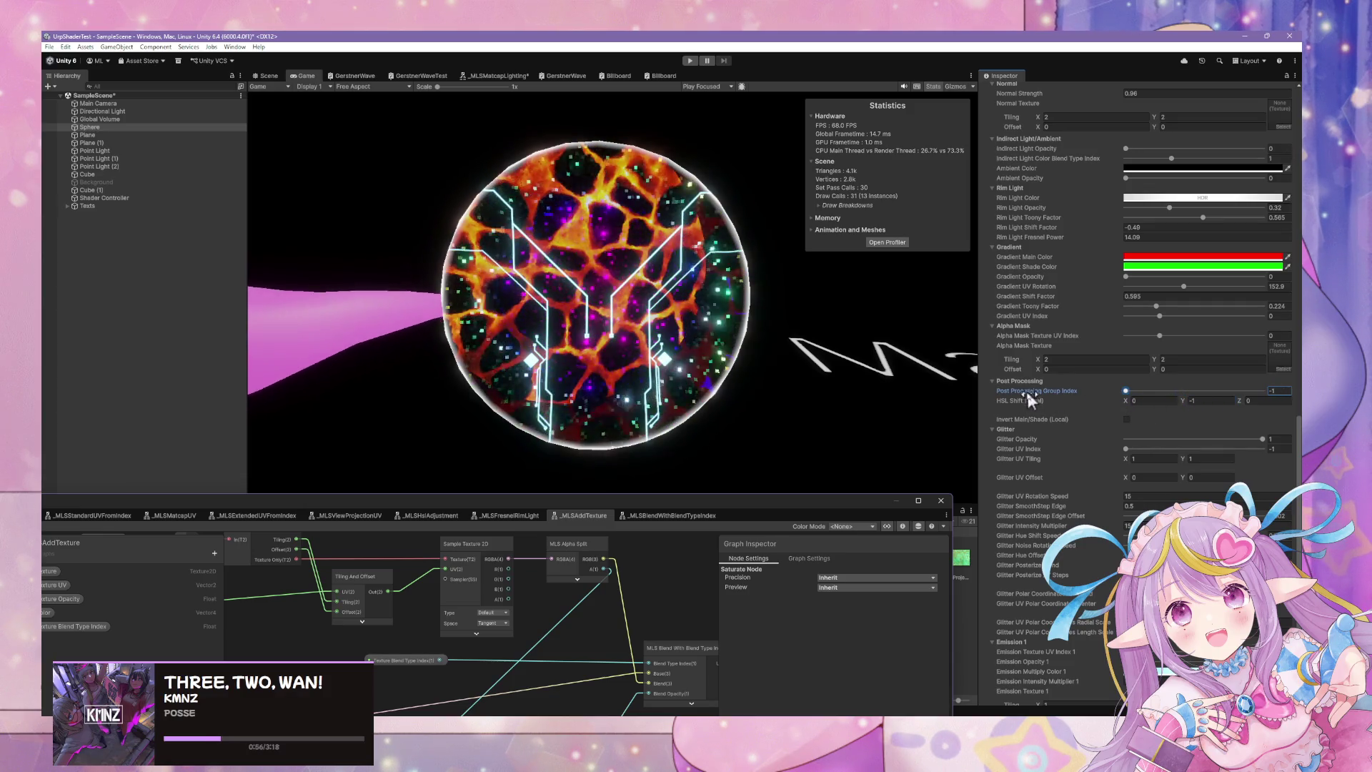
pyautogui.moveTo(636, 498); pyautogui.dragTo(665, 483)
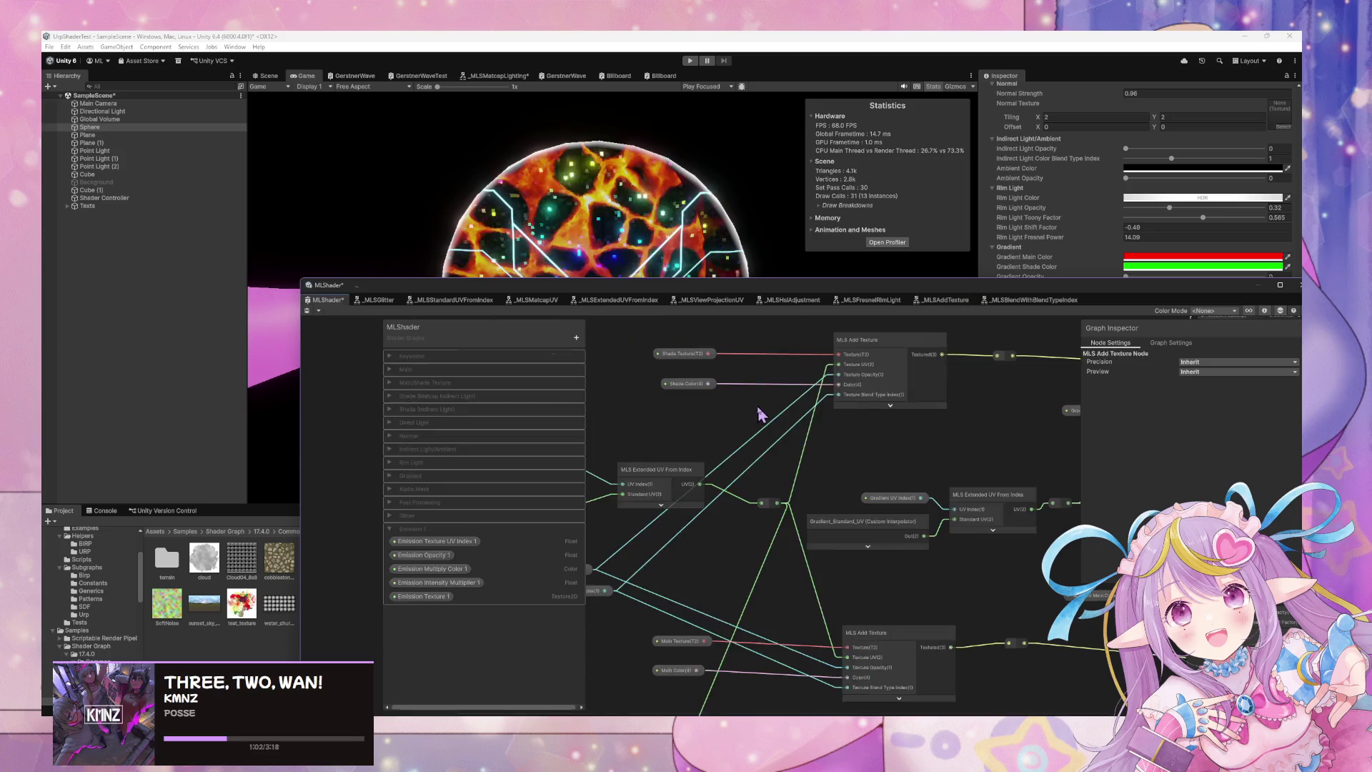
# Make Post Processing Group Index an Integer slider in Graph Inspector and save the asset.
pyautogui.click(394, 503)
pyautogui.click(438, 514)
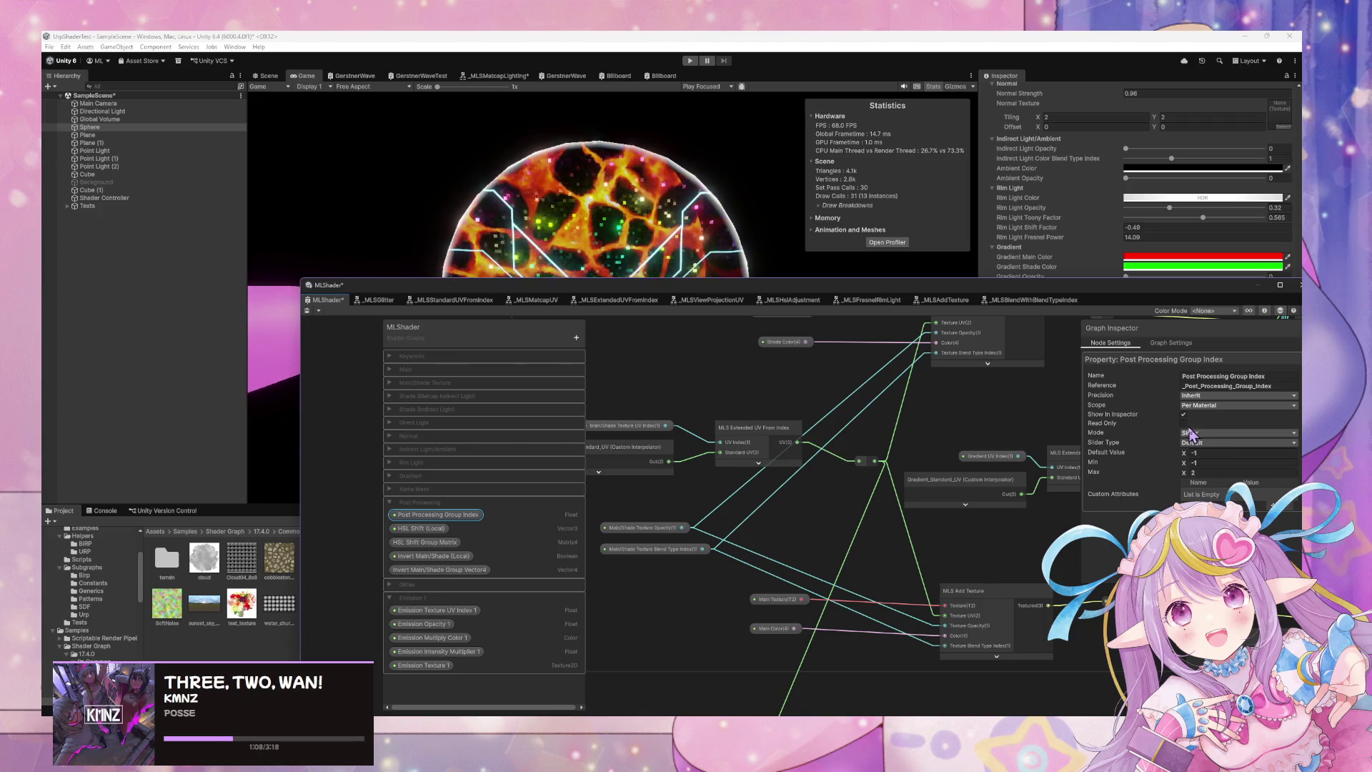
pyautogui.click(1213, 441)
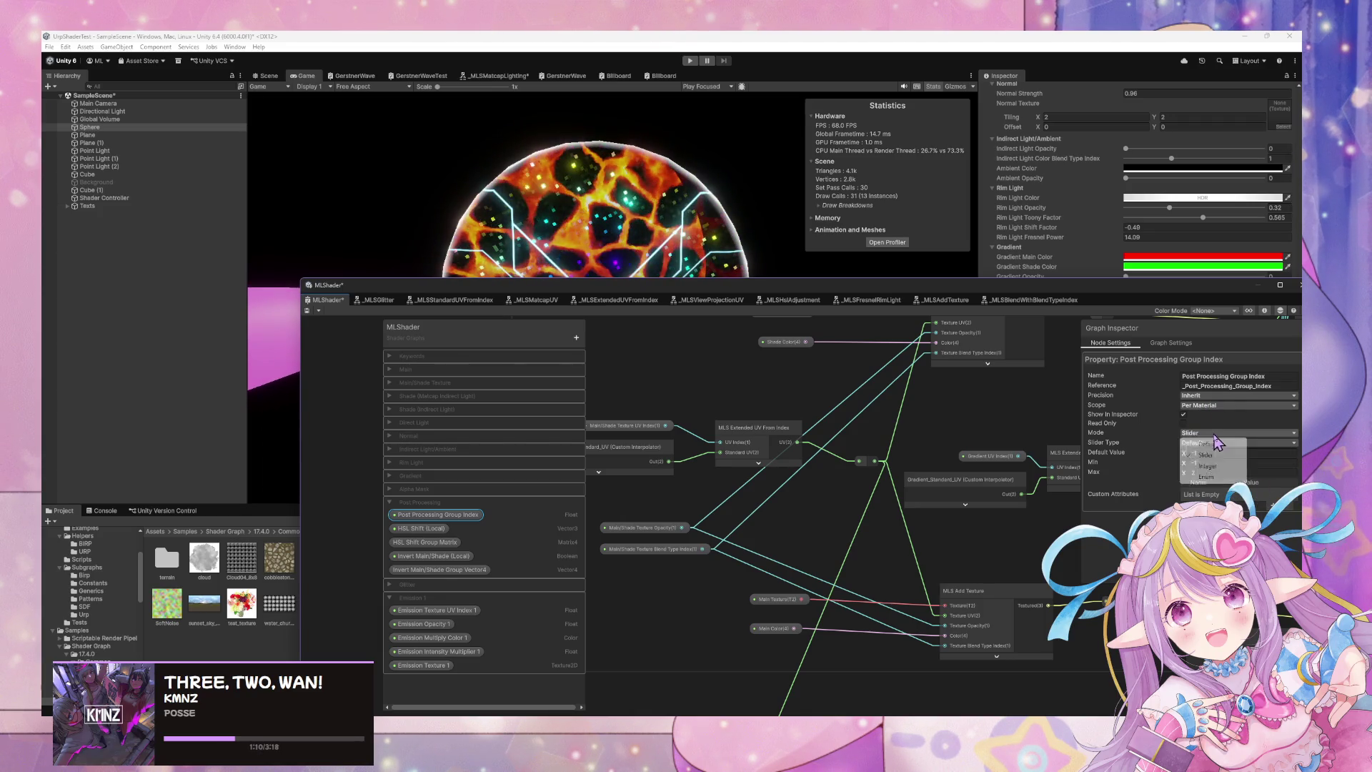
pyautogui.click(844, 454)
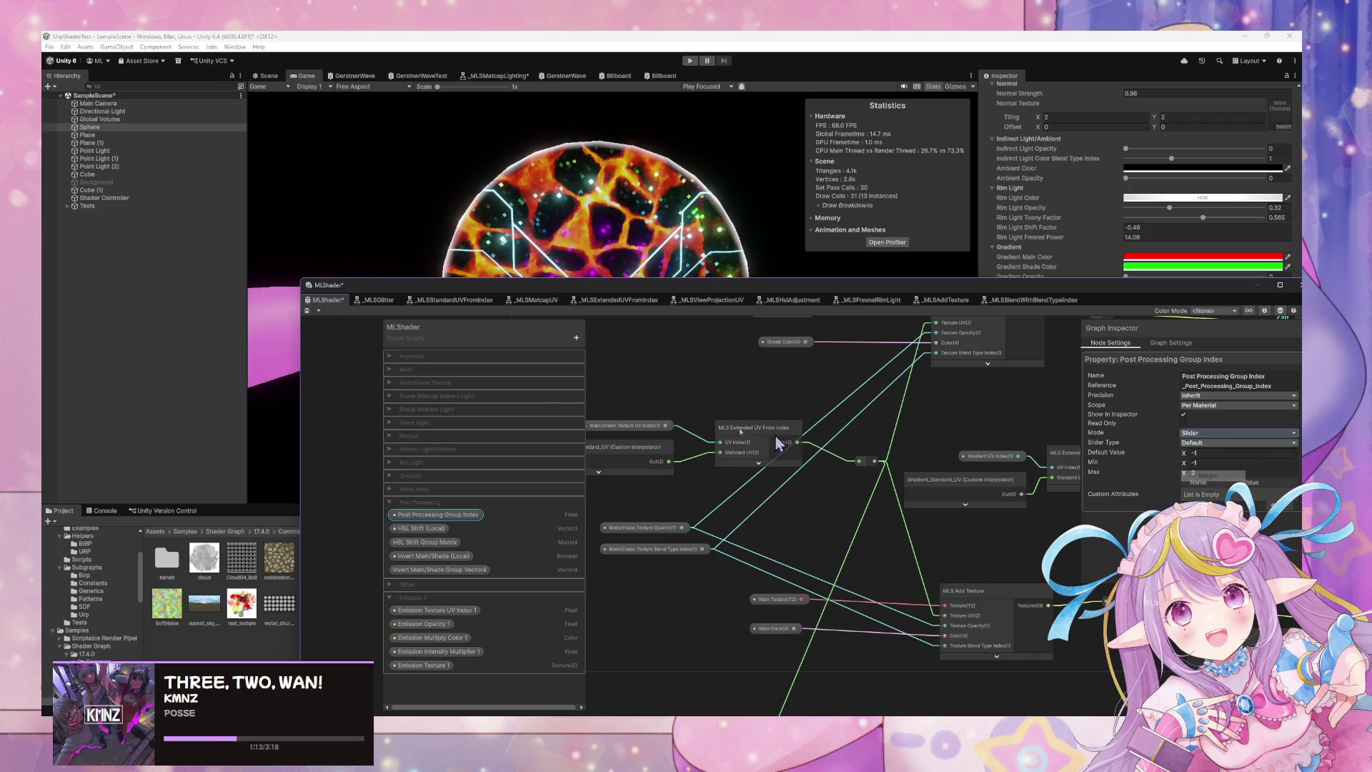
pyautogui.click(306, 312)
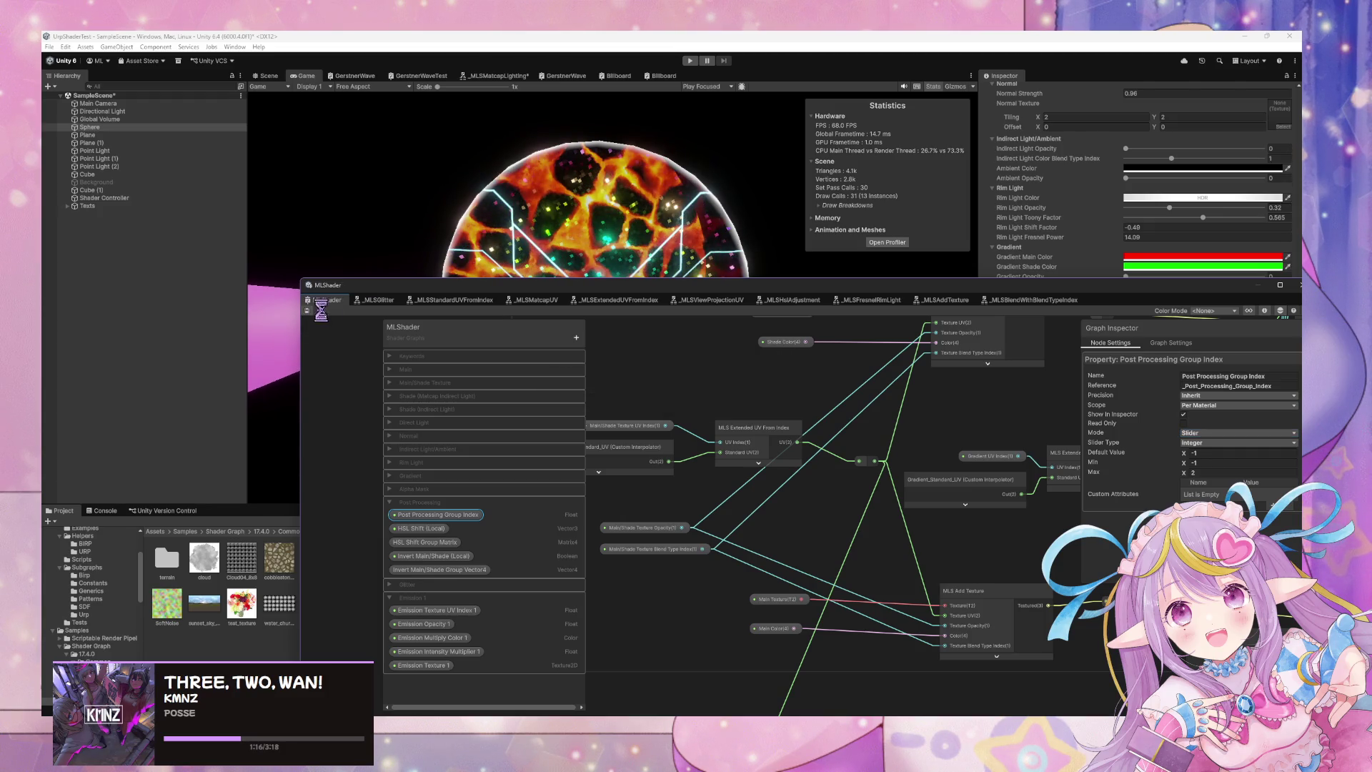
# Move the graph window aside and drag HSL Shift X to shift the sphere's hue.
pyautogui.moveTo(820, 285); pyautogui.dragTo(425, 438)
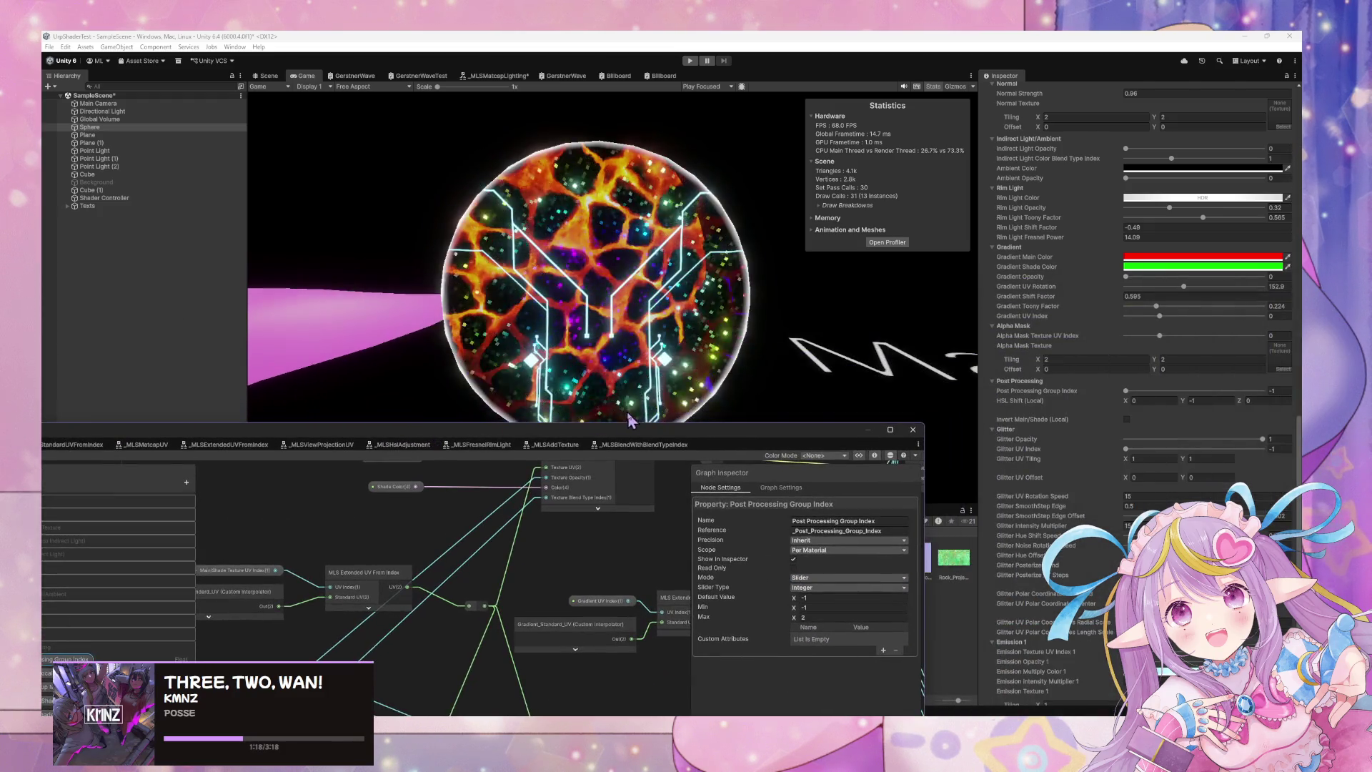
pyautogui.moveTo(1128, 404); pyautogui.dragTo(1182, 419)
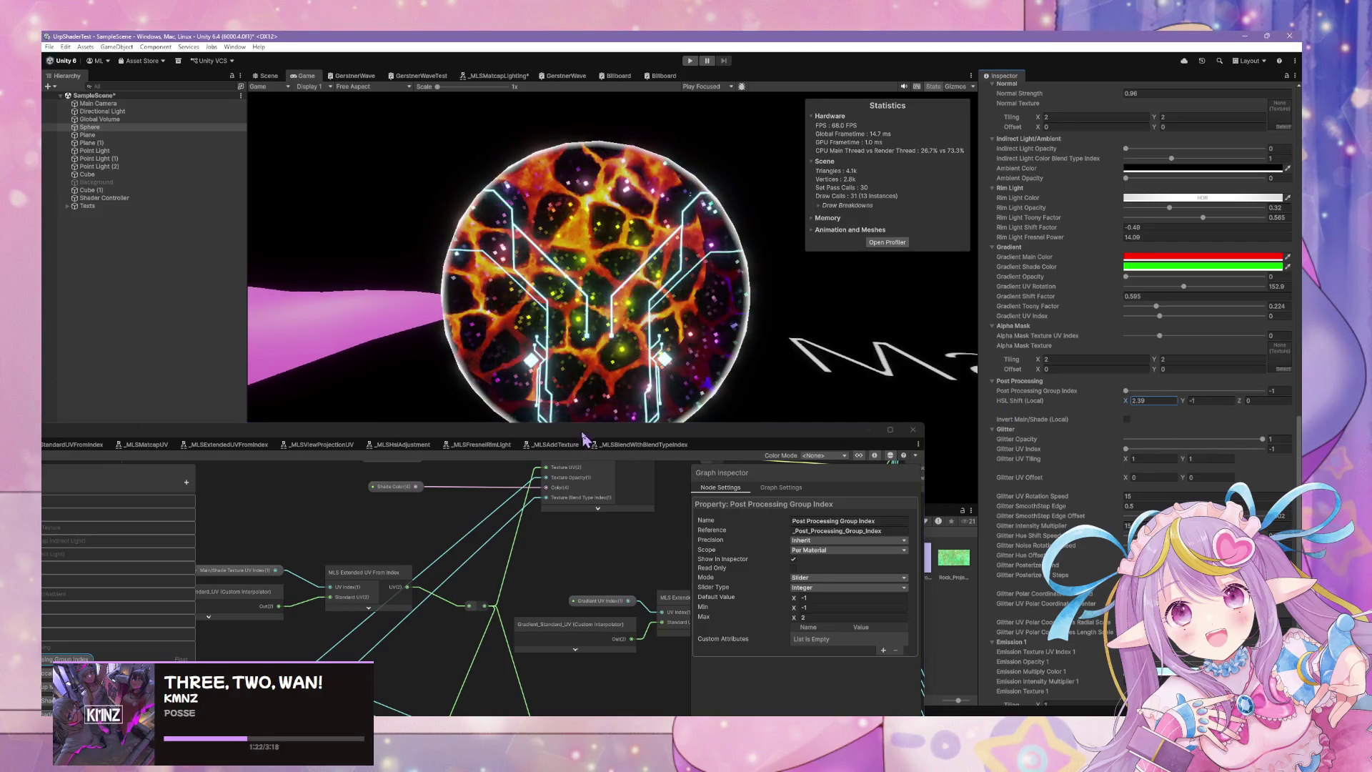
pyautogui.scroll(10, 919, 543)
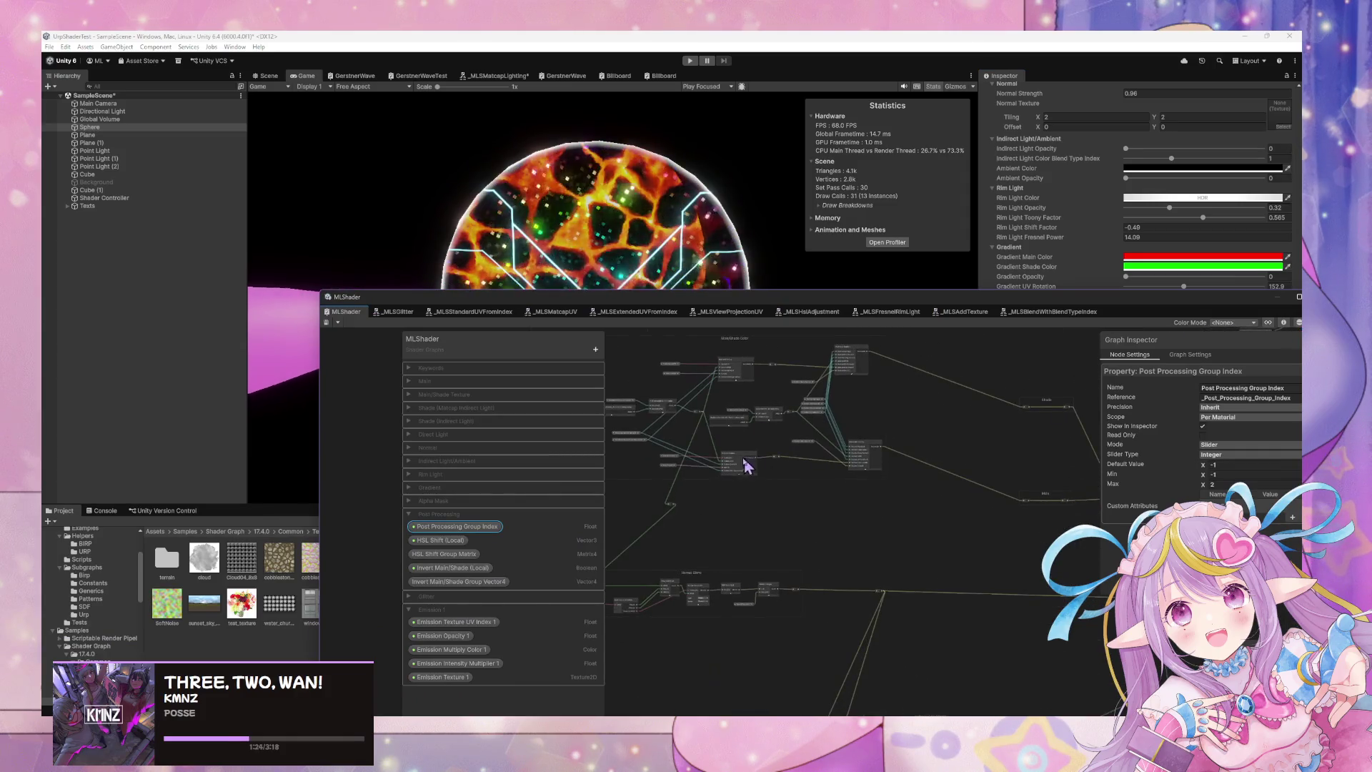
# Wire the HSL Shift group output into Adding Light and save MLShader with Ctrl+S.
pyautogui.scroll(5, 836, 524)
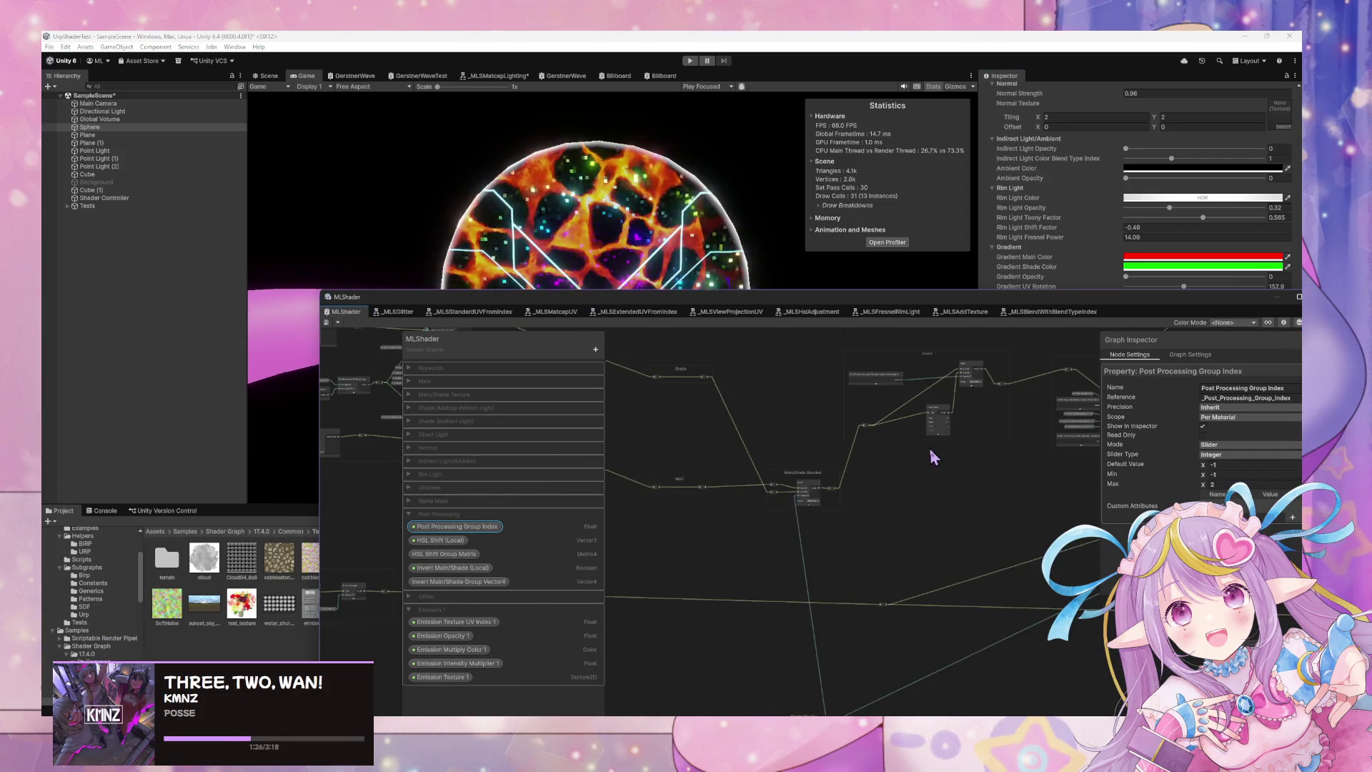
pyautogui.scroll(10, 857, 633)
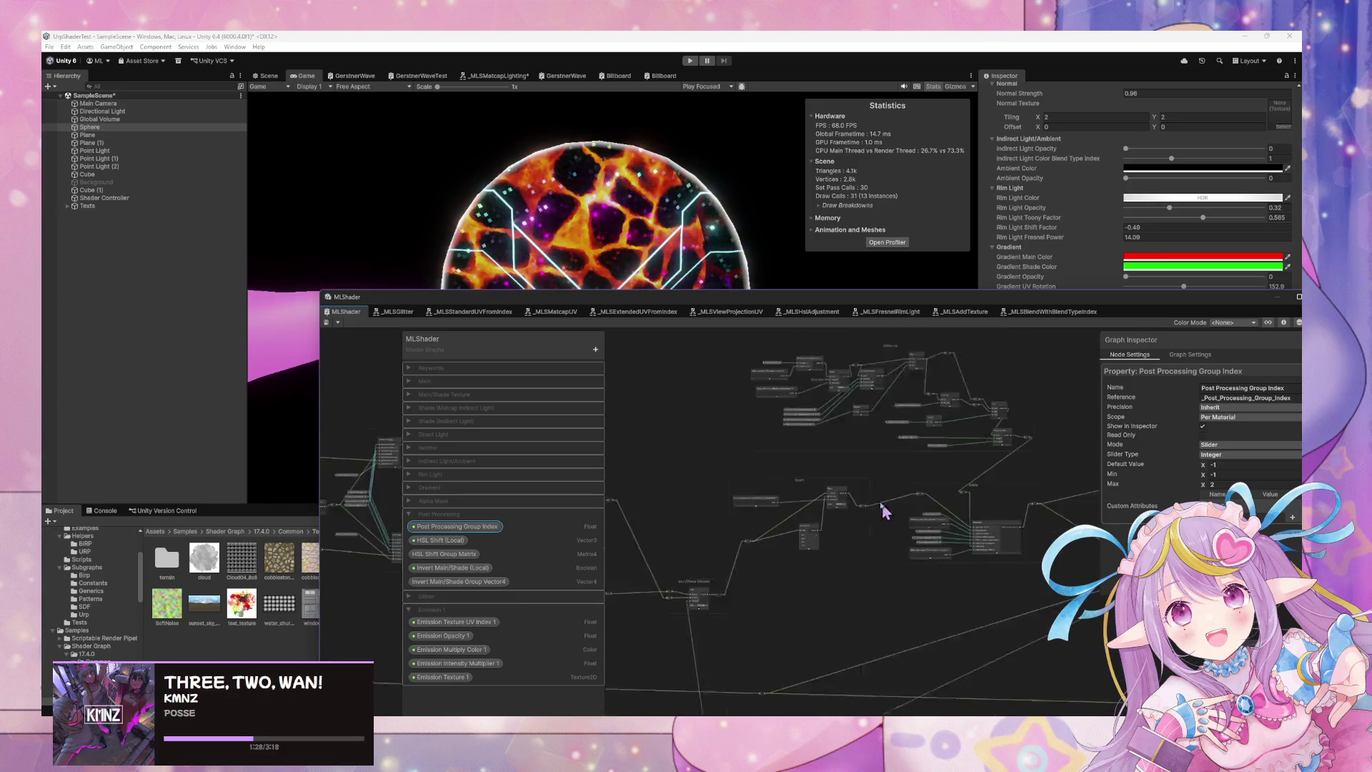
pyautogui.scroll(-5, 802, 380)
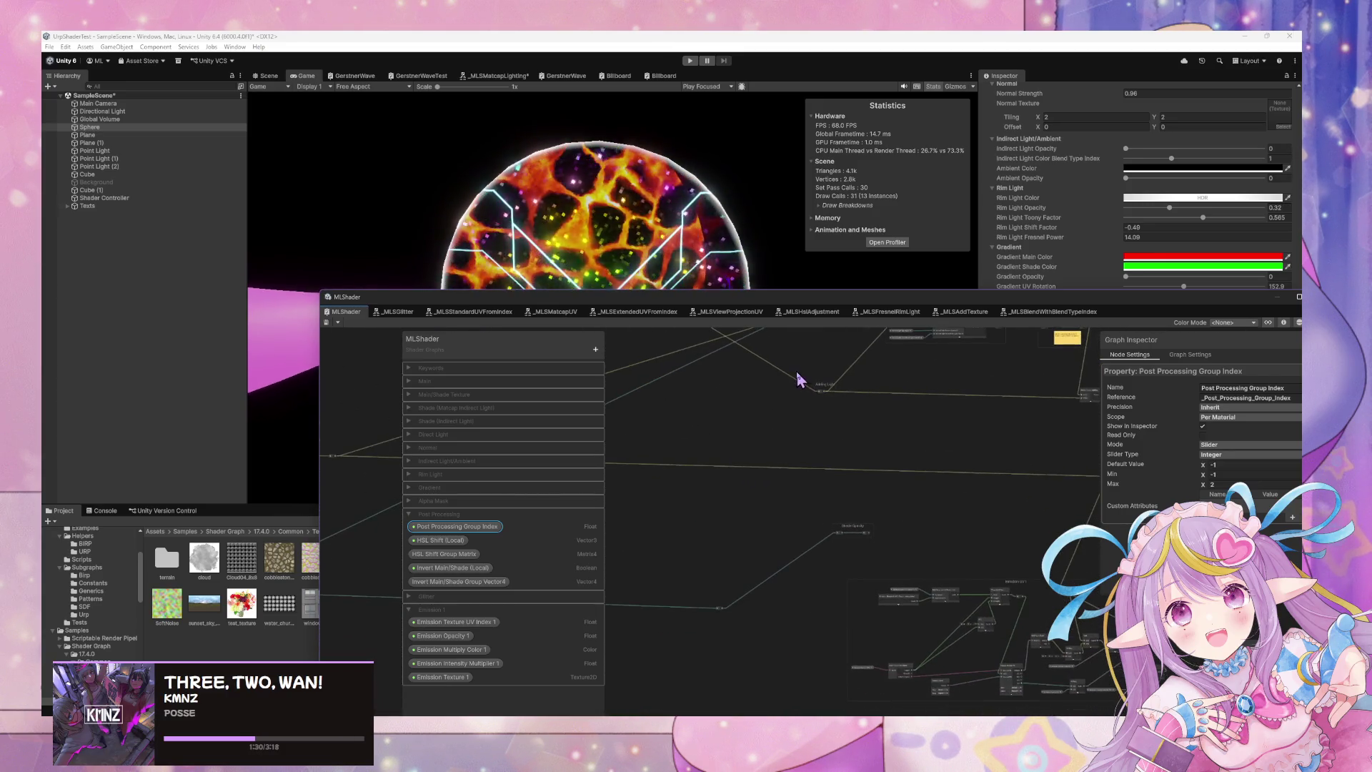
pyautogui.scroll(5, 913, 543)
pyautogui.scroll(-5, 894, 500)
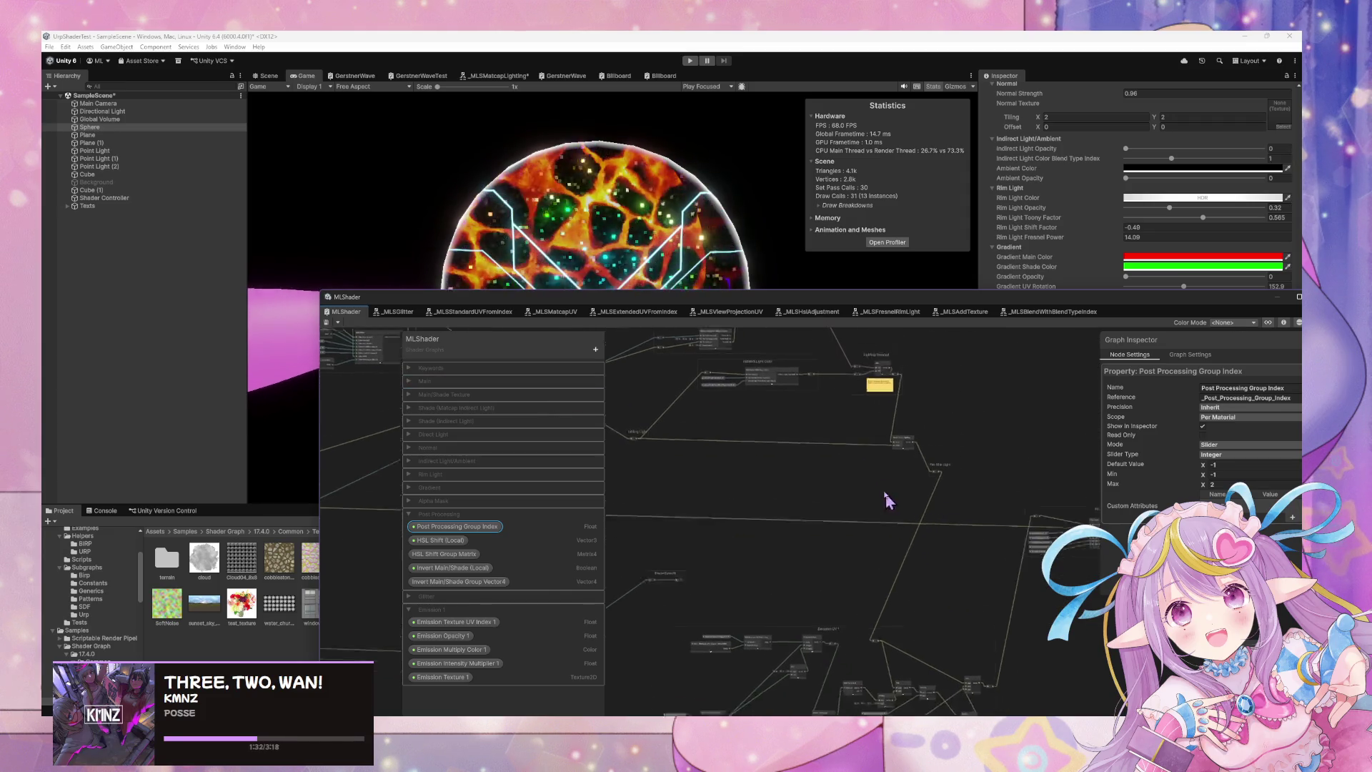
pyautogui.scroll(5, 864, 431)
pyautogui.scroll(-5, 857, 576)
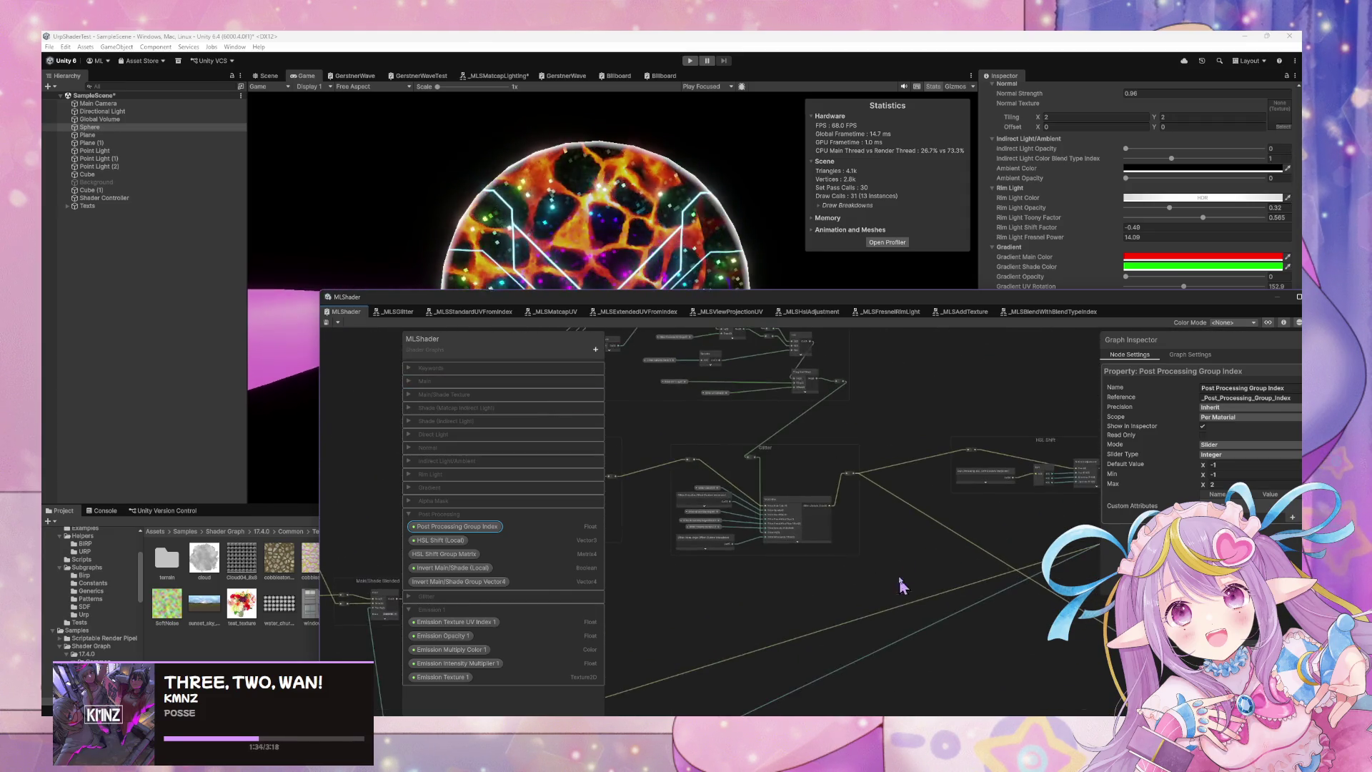
pyautogui.scroll(6, 986, 536)
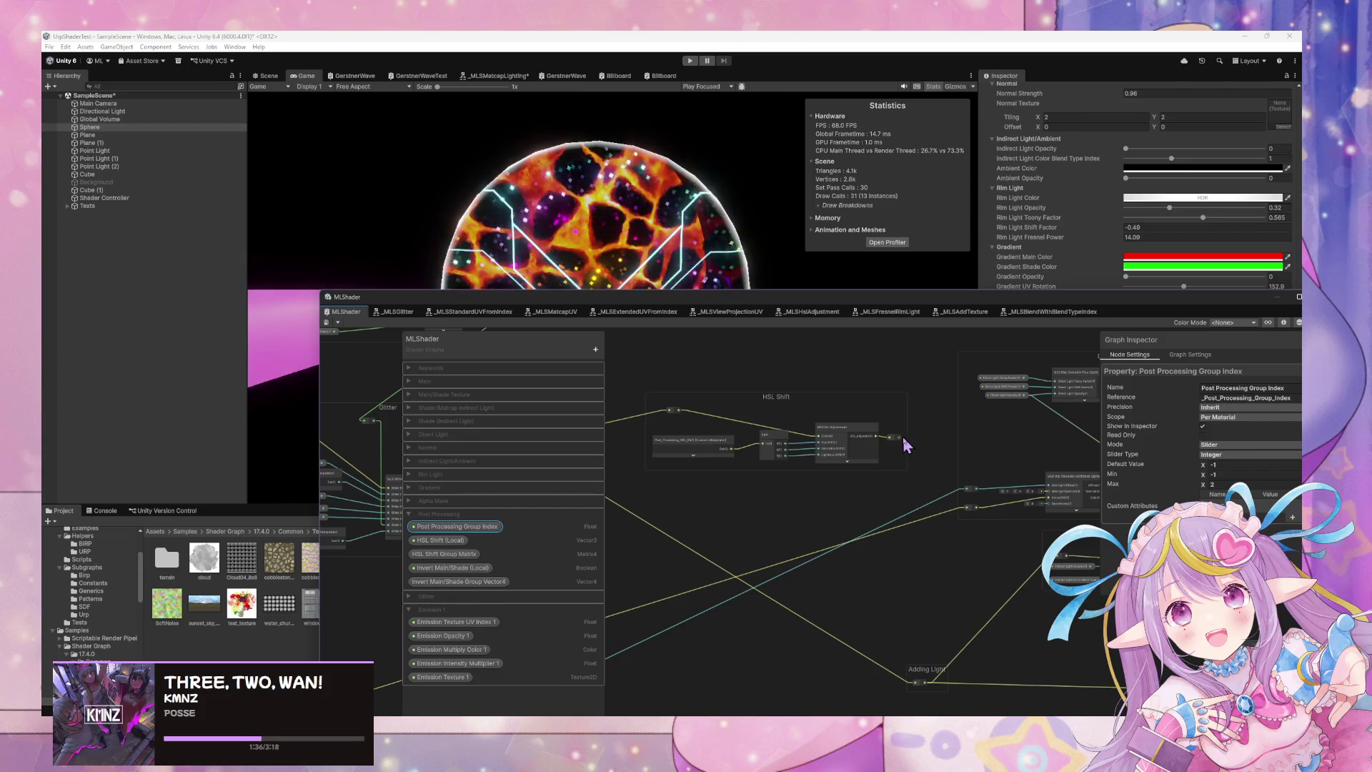
pyautogui.moveTo(899, 437); pyautogui.dragTo(917, 684)
pyautogui.hotkey('ctrl', 's')
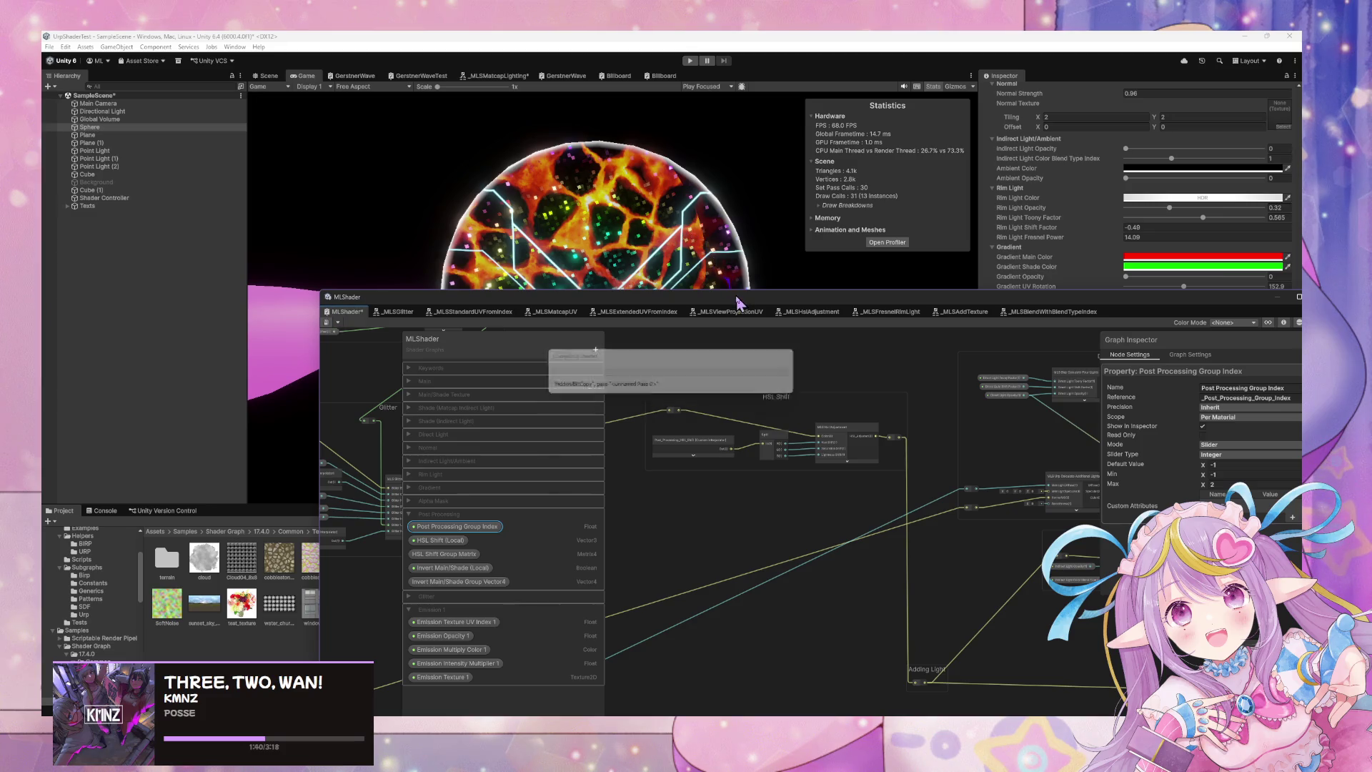
pyautogui.moveTo(746, 309)
pyautogui.mouseDown()
pyautogui.moveTo(746, 339)
pyautogui.moveTo(468, 508)
pyautogui.mouseUp()
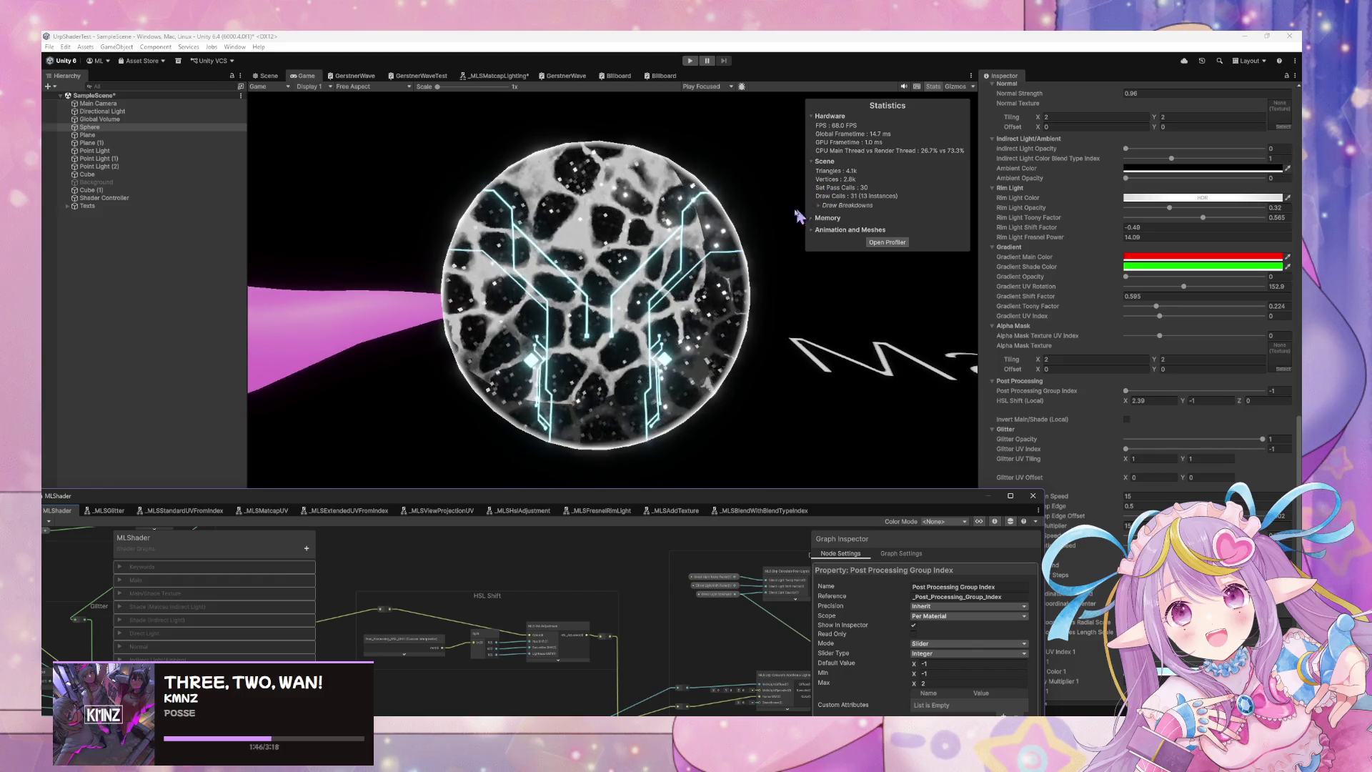
# Try Post Processing Group Index values and set HSL Shift X to 0.
pyautogui.click(1133, 401)
pyautogui.hotkey('shift', 'Tab')
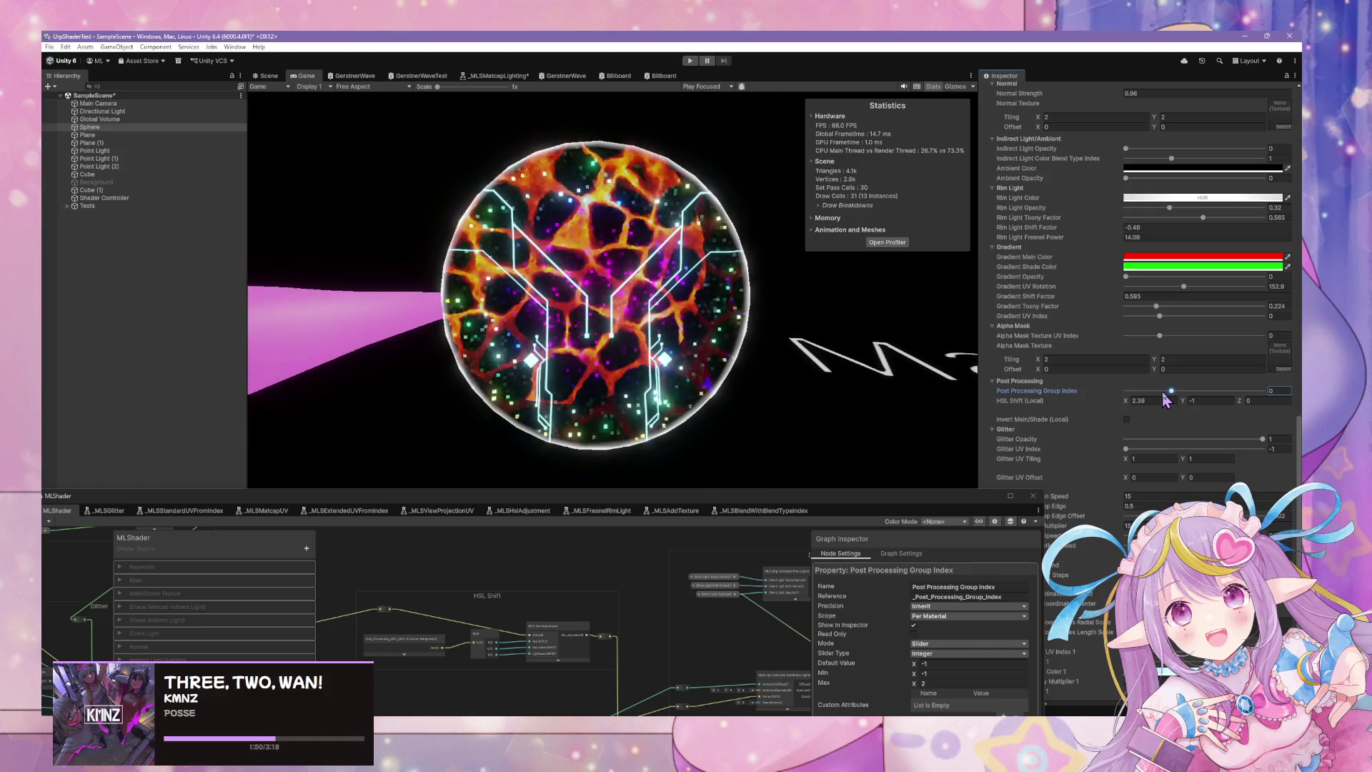
pyautogui.moveTo(1170, 398)
pyautogui.mouseDown()
pyautogui.moveTo(1126, 401)
pyautogui.moveTo(1183, 400)
pyautogui.moveTo(1107, 404)
pyautogui.mouseUp()
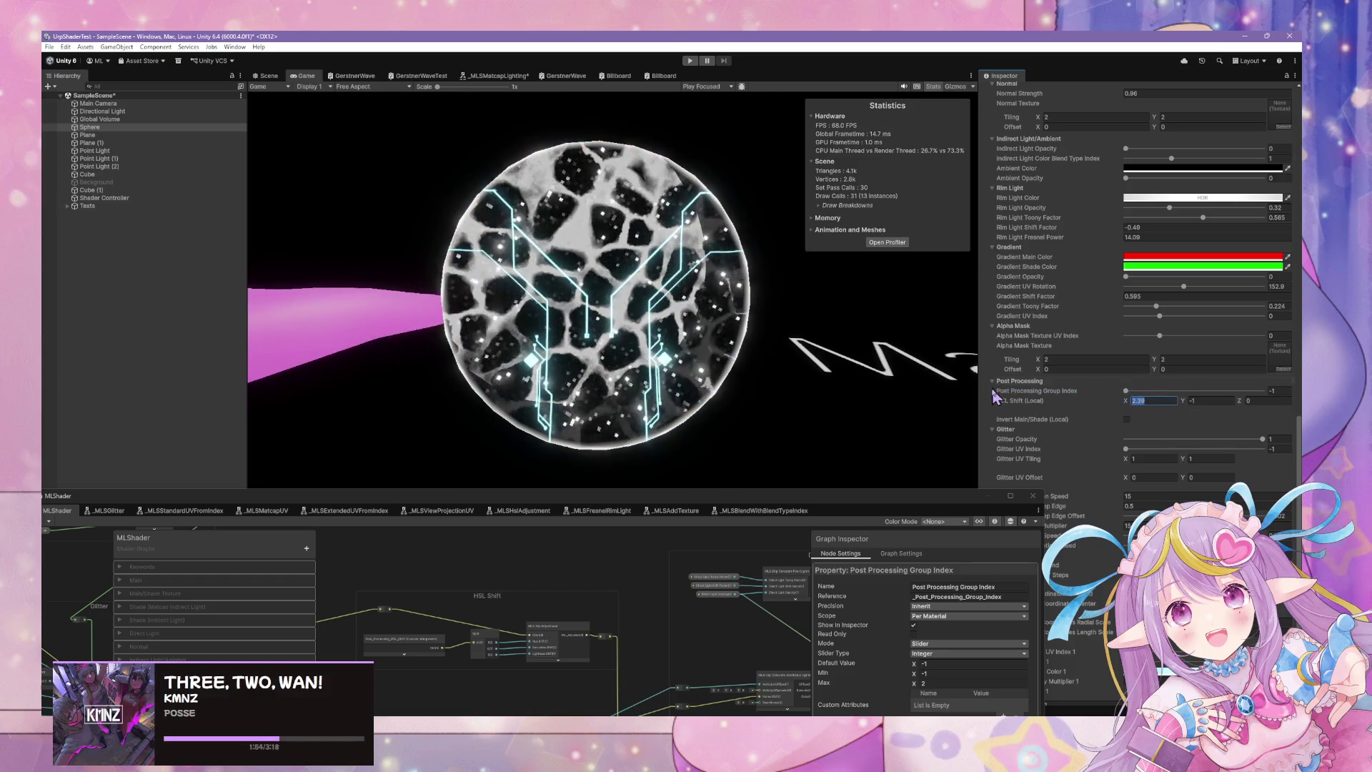
pyautogui.click(1158, 405)
pyautogui.write('0')
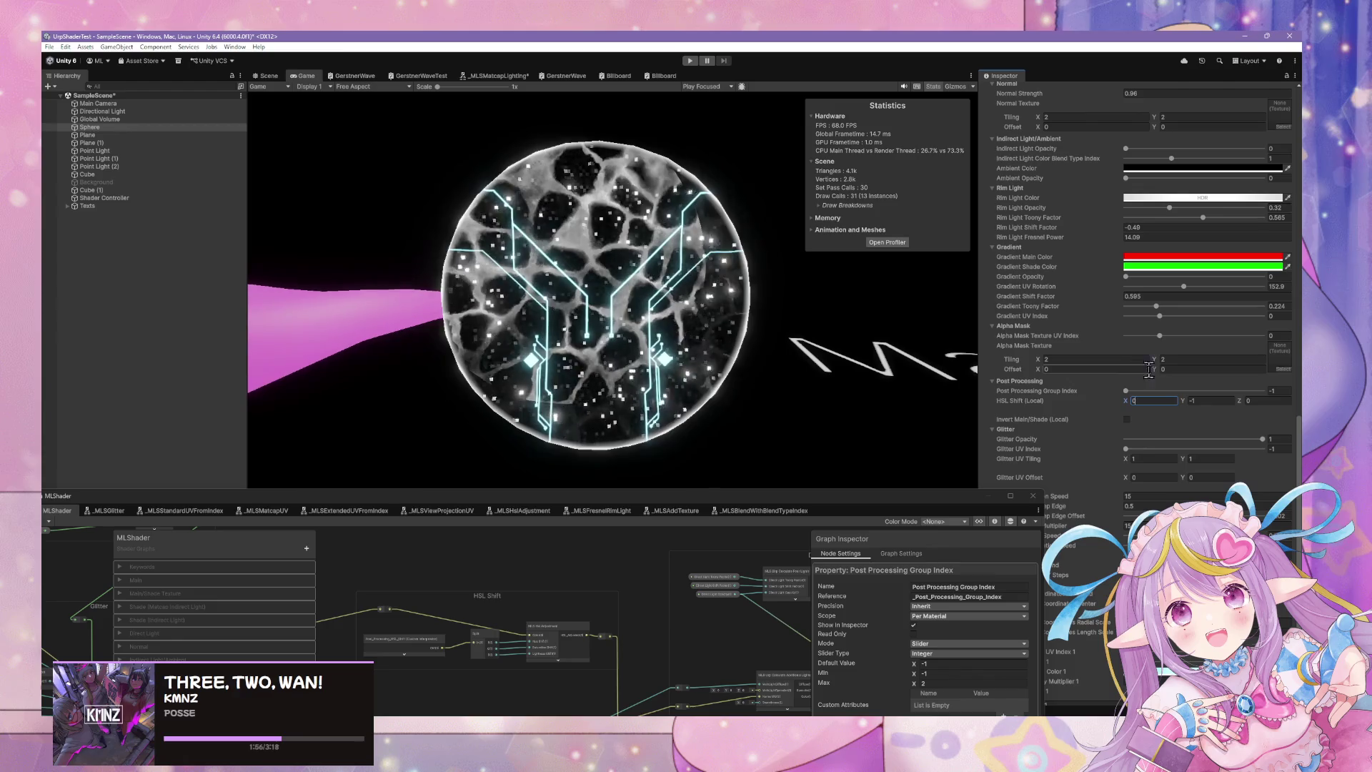
# Try HSL Shift Z at 1.06, return it to 0, and raise the graph window over the Game view.
pyautogui.click(1249, 401)
pyautogui.write('1.06')
pyautogui.moveTo(1240, 400)
pyautogui.mouseDown()
pyautogui.moveTo(1249, 391)
pyautogui.moveTo(1162, 398)
pyautogui.moveTo(1256, 409)
pyautogui.moveTo(1226, 409)
pyautogui.mouseUp()
pyautogui.write('0')
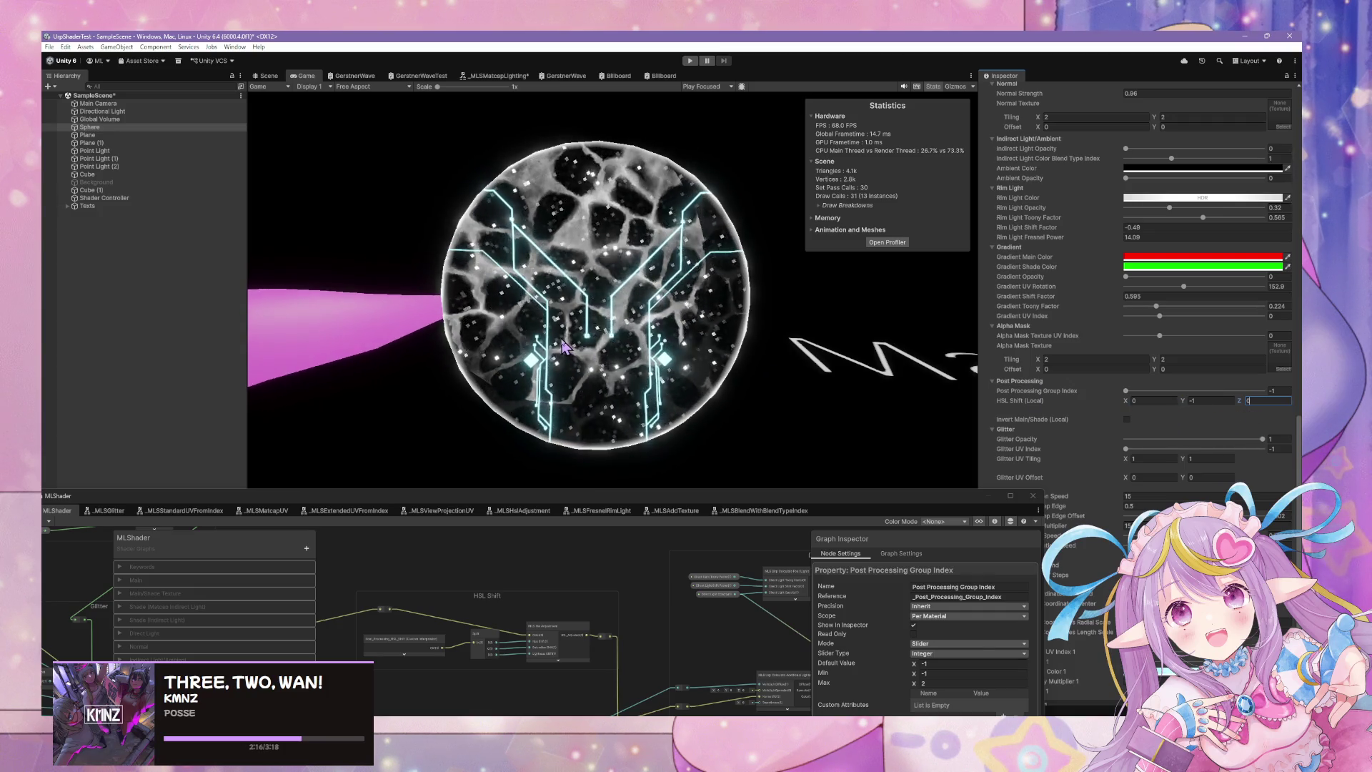
pyautogui.moveTo(714, 496); pyautogui.dragTo(736, 228)
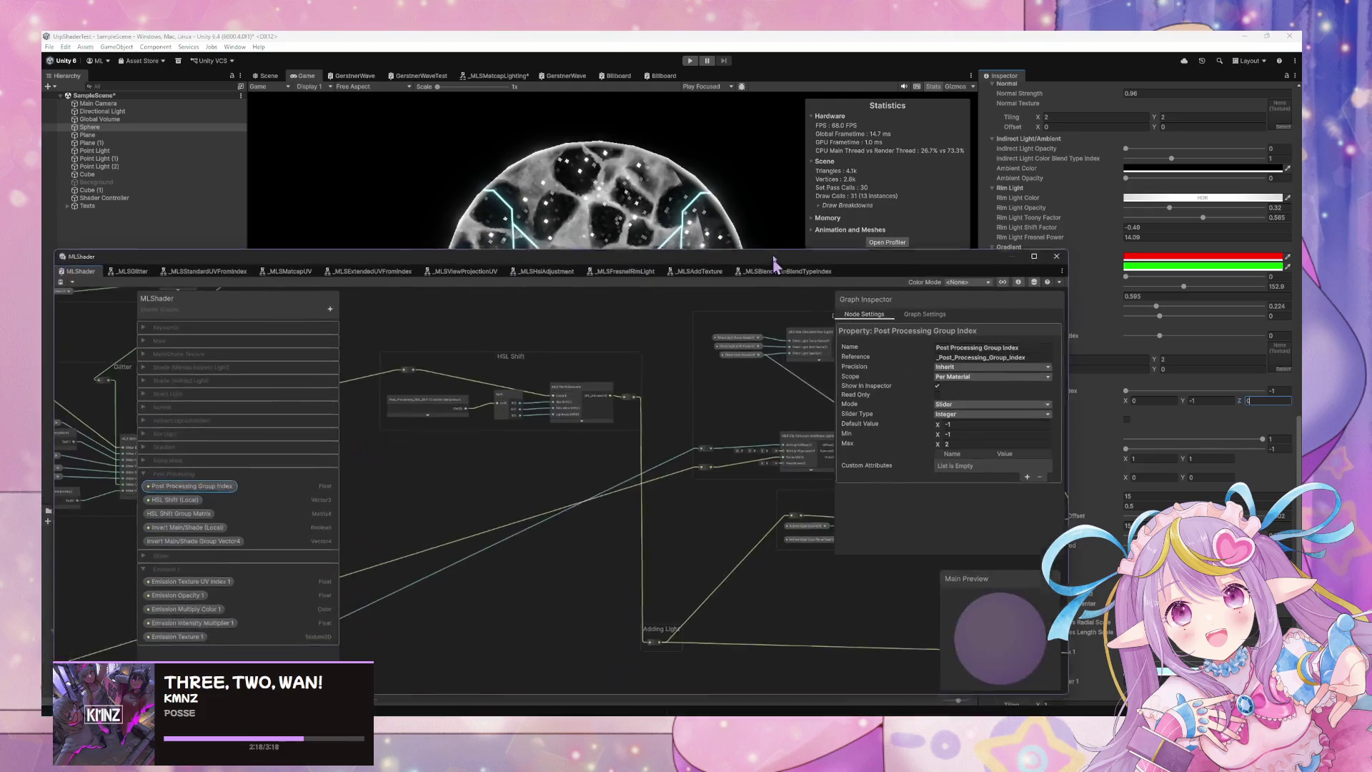
# In Emission UV 1, wire MLS Alpha Split into Add's A input, delete Multiply, and save.
pyautogui.scroll(-5, 679, 409)
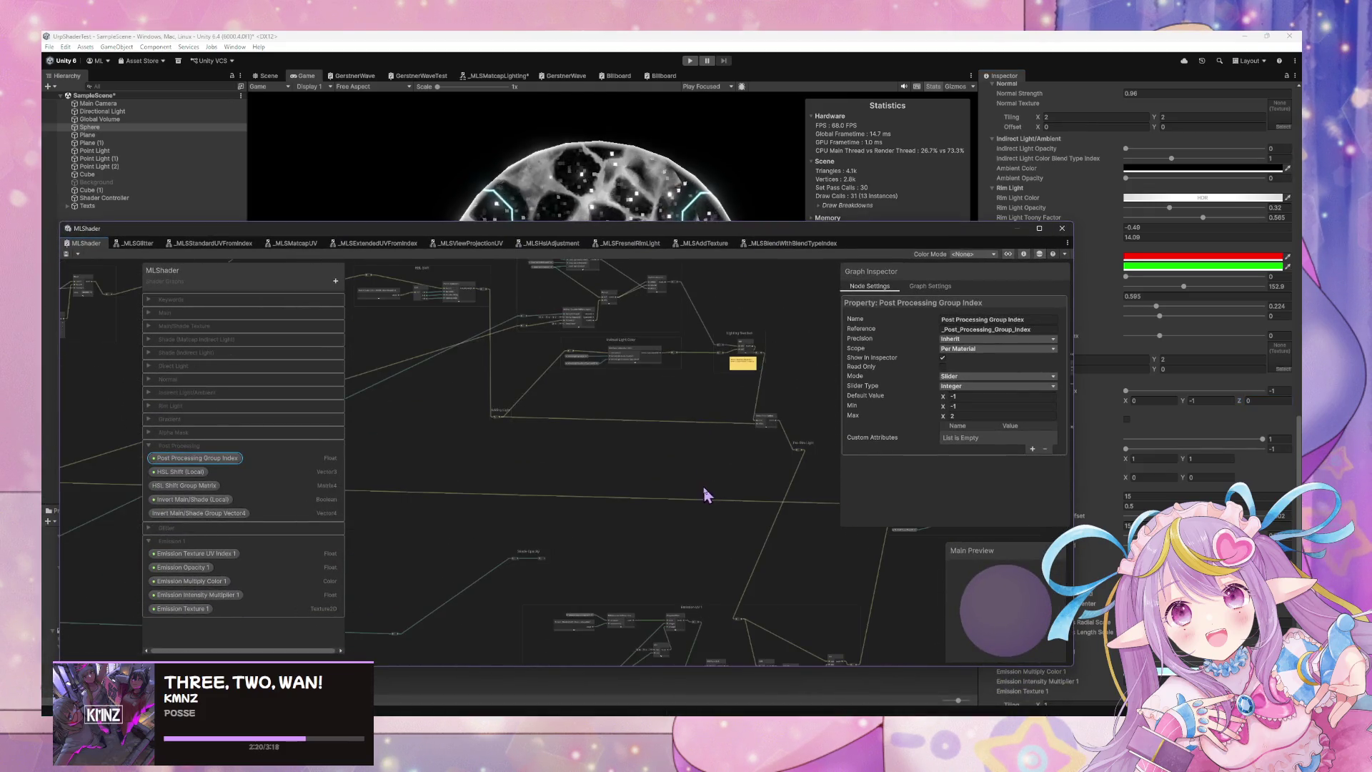
pyautogui.scroll(5, 679, 432)
pyautogui.click(647, 486)
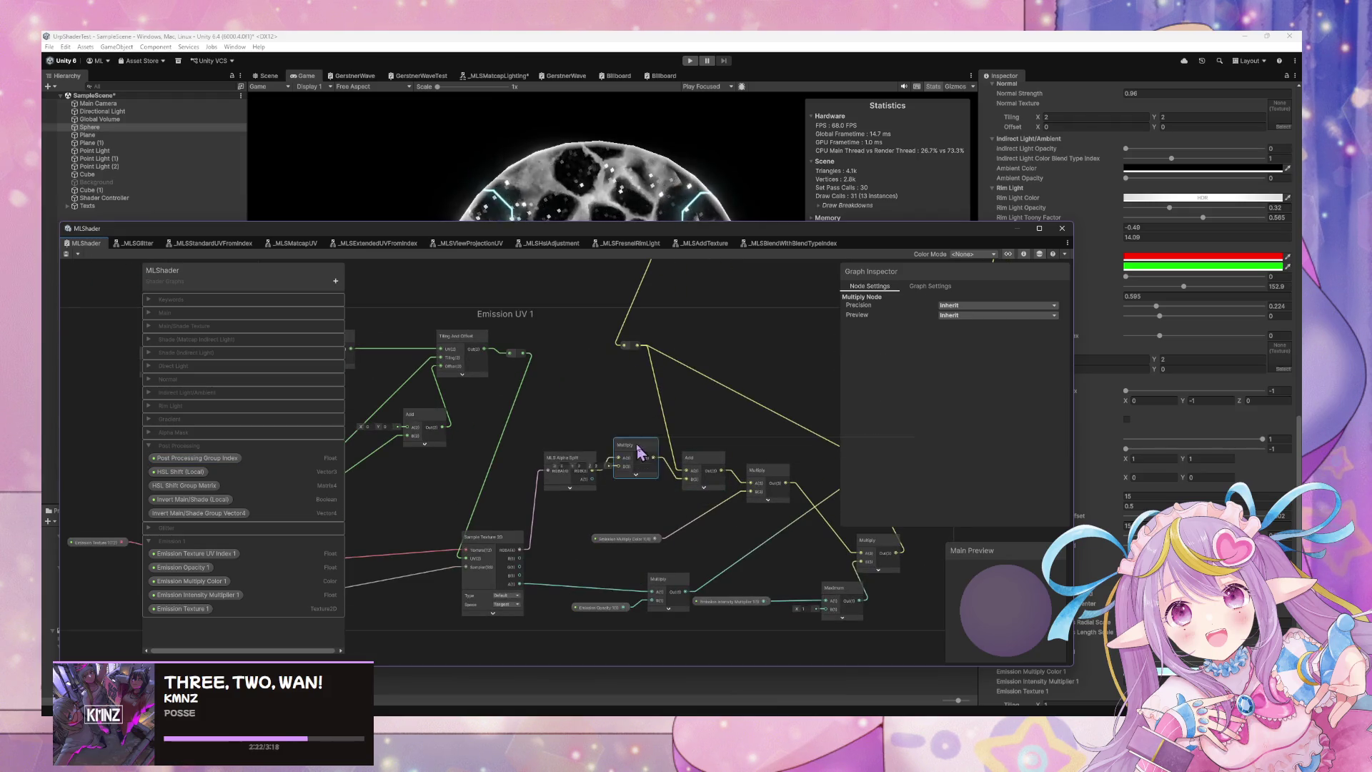
pyautogui.moveTo(647, 488); pyautogui.dragTo(652, 505)
pyautogui.moveTo(581, 475); pyautogui.dragTo(569, 472)
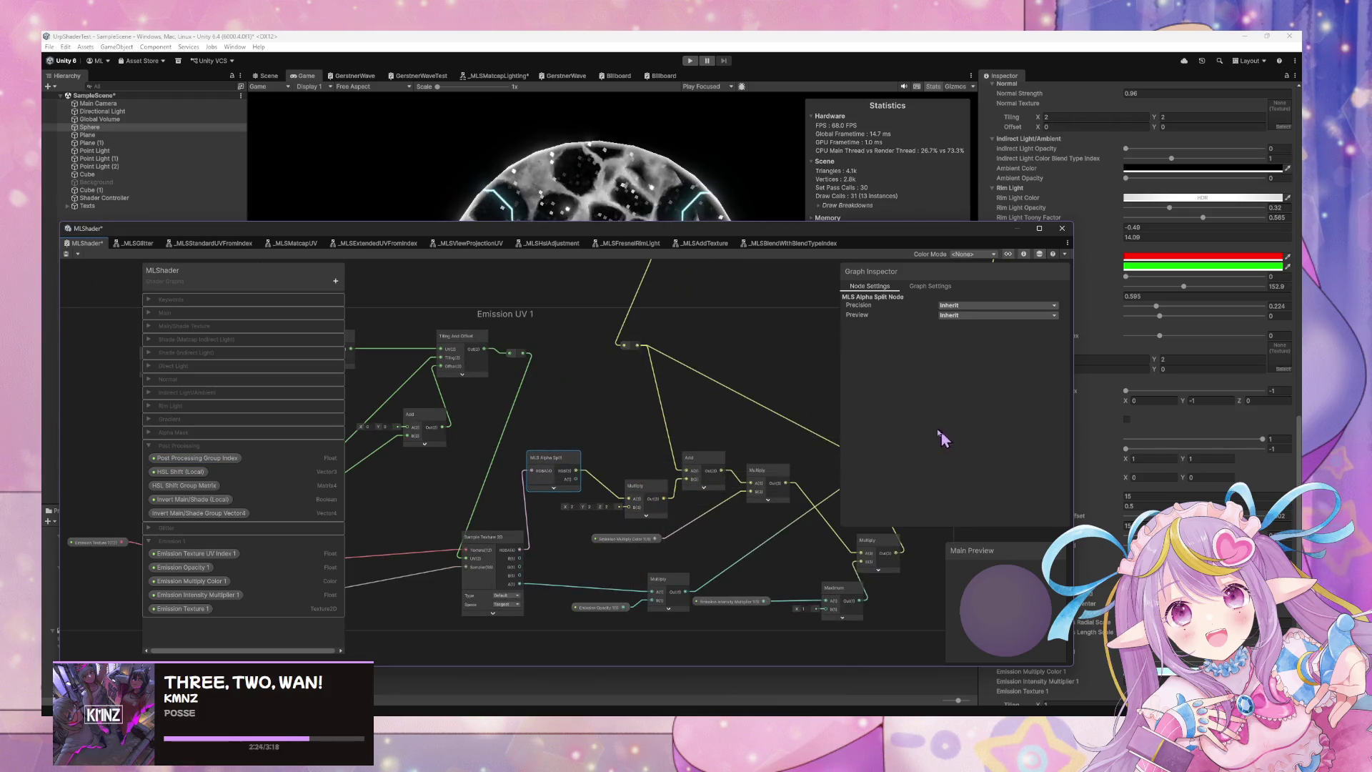
pyautogui.moveTo(677, 477); pyautogui.dragTo(687, 481)
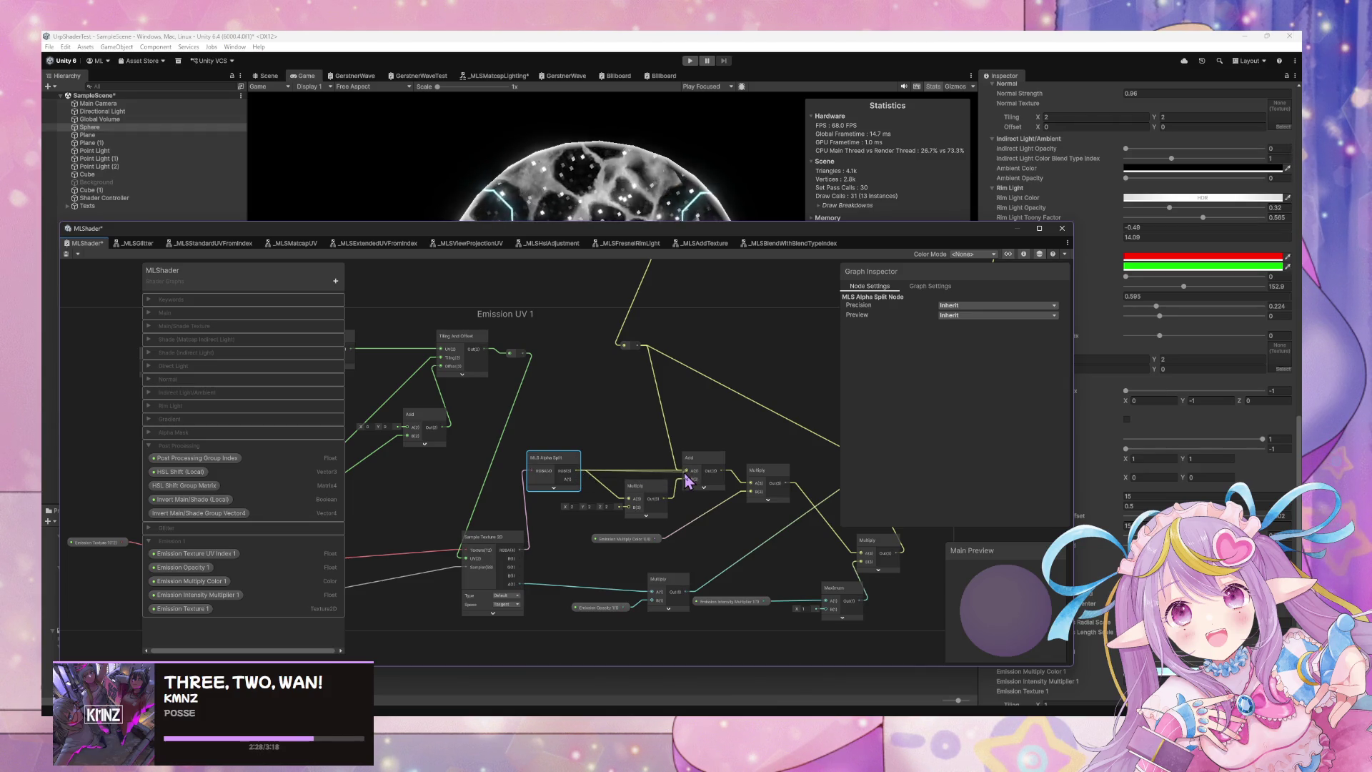
pyautogui.click(645, 490)
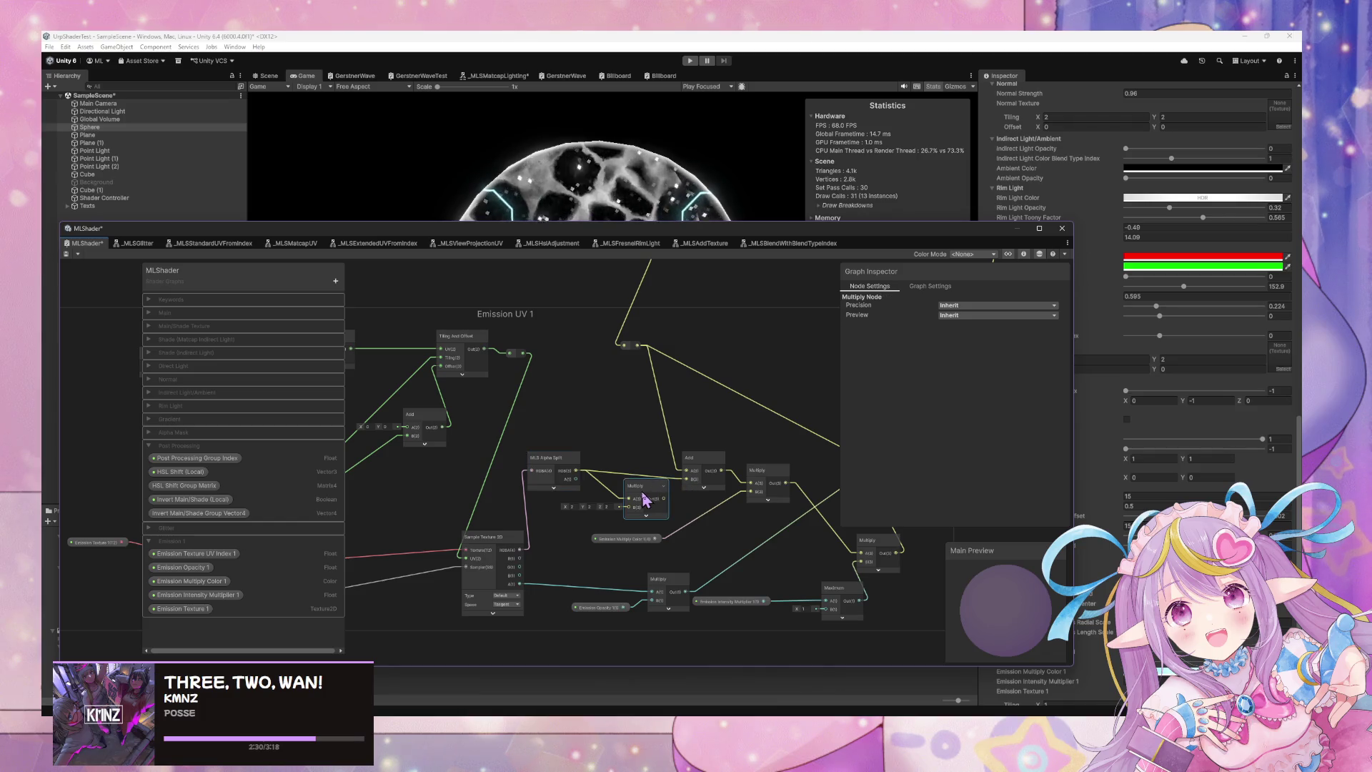
pyautogui.press('Delete')
pyautogui.click(66, 255)
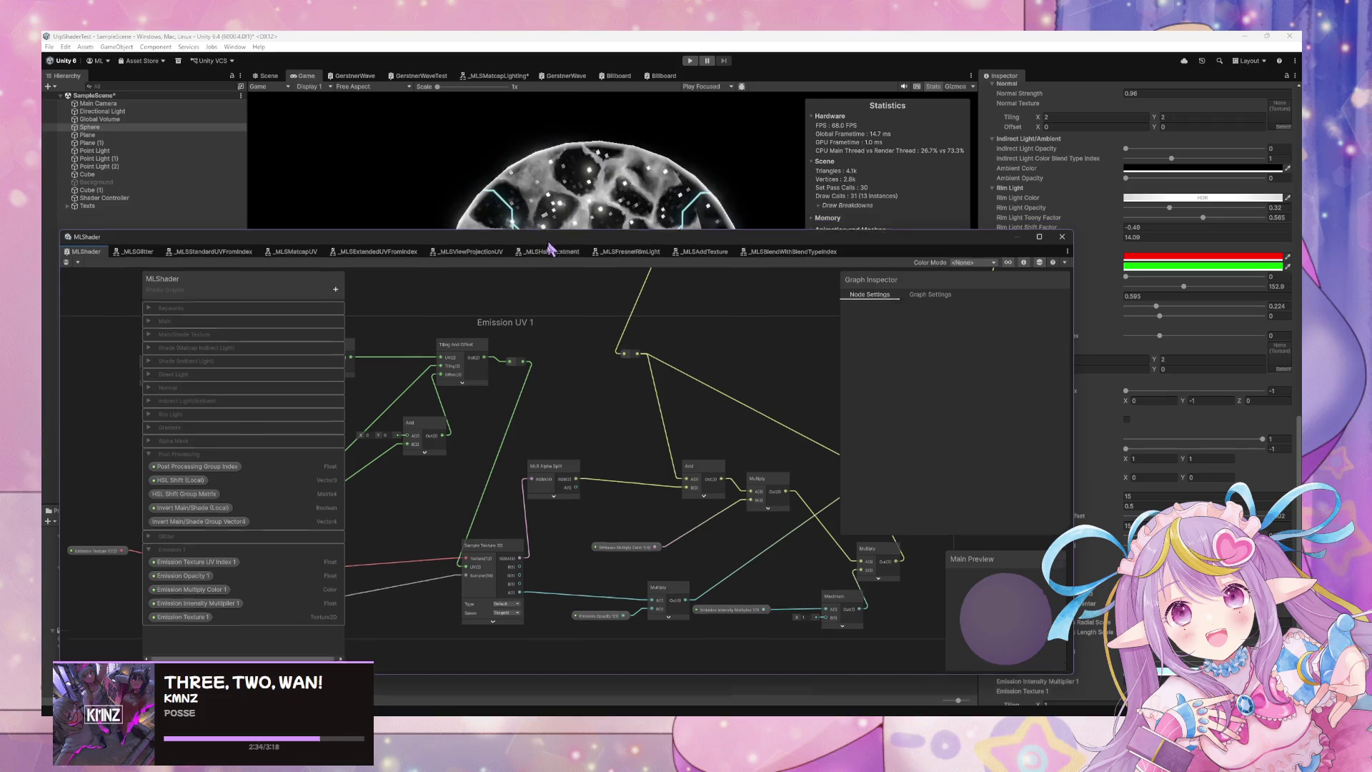
# Reposition the floating graph window to uncover the sphere in the Game view.
pyautogui.moveTo(547, 236); pyautogui.dragTo(492, 464)
pyautogui.moveTo(594, 475)
pyautogui.mouseDown()
pyautogui.moveTo(607, 415)
pyautogui.moveTo(624, 504)
pyautogui.moveTo(665, 370)
pyautogui.moveTo(790, 226)
pyautogui.mouseUp()
pyautogui.moveTo(814, 323); pyautogui.dragTo(688, 475)
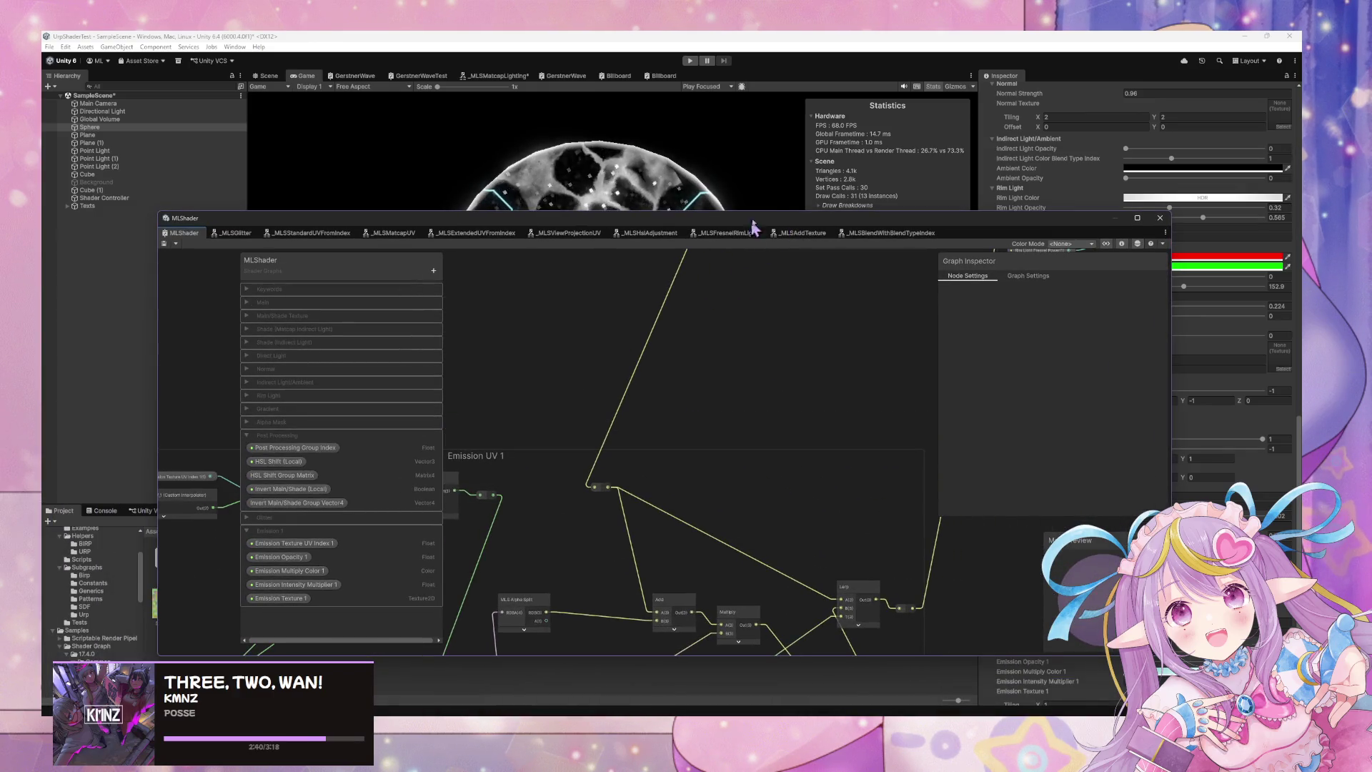
pyautogui.moveTo(763, 227); pyautogui.dragTo(560, 503)
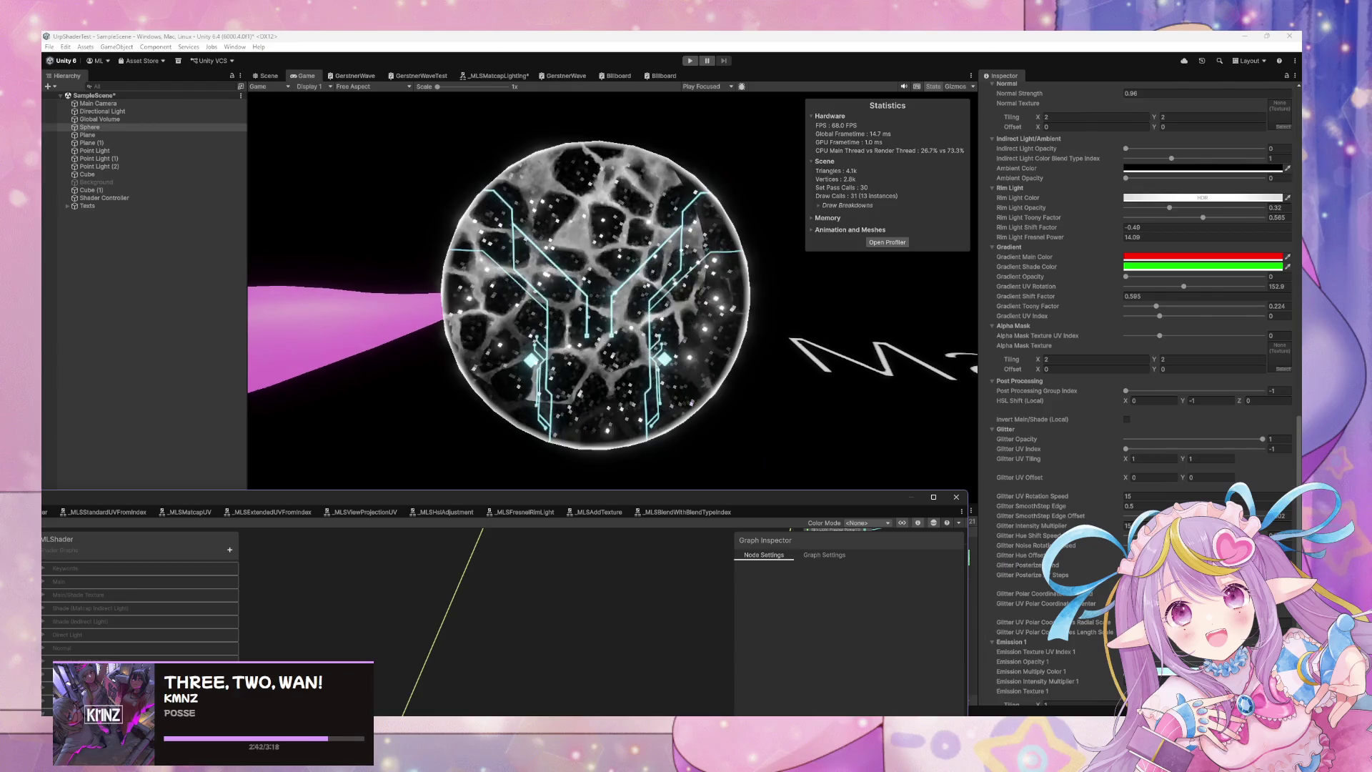
pyautogui.scroll(-3, 1136, 393)
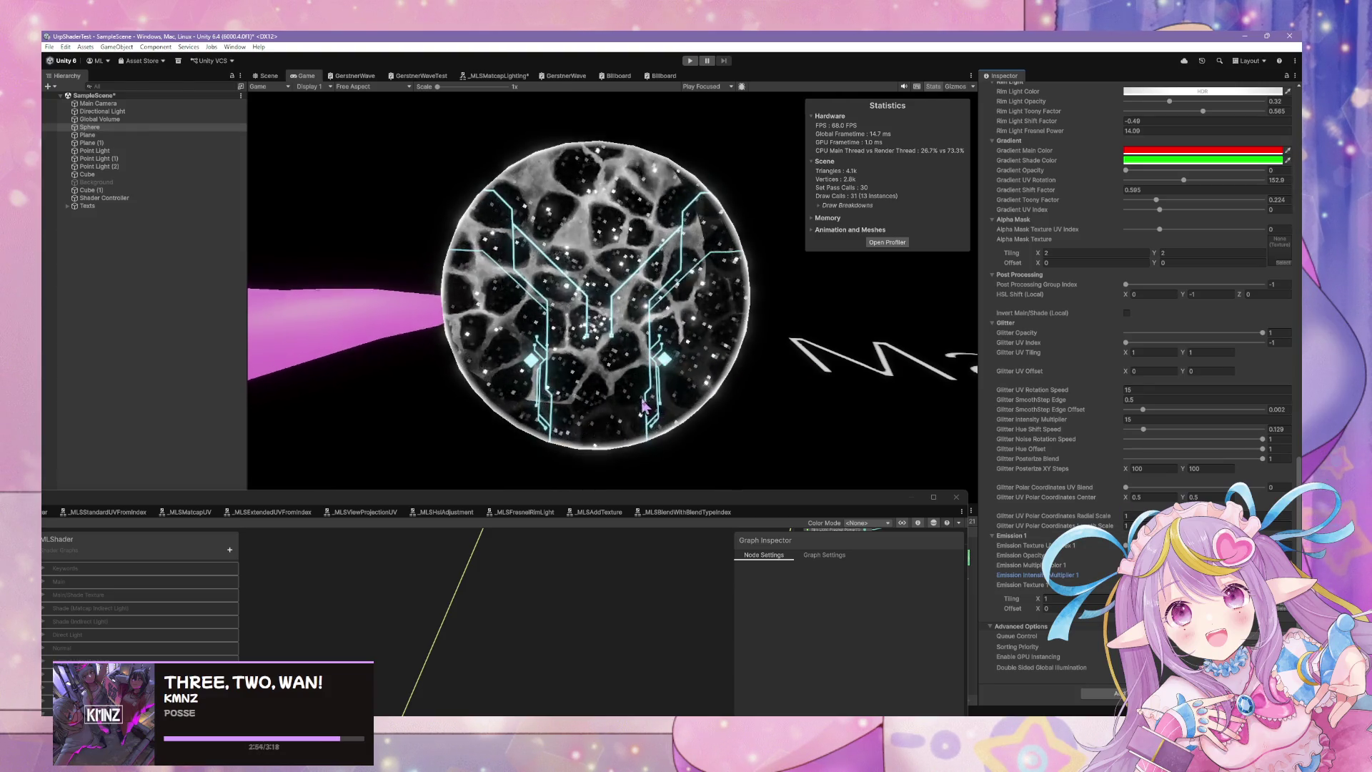
# Add reroute points on the Split-to-Tiling and Split-to-Add wires in Emission UV 1, then save.
pyautogui.moveTo(698, 508)
pyautogui.mouseDown()
pyautogui.moveTo(810, 105)
pyautogui.moveTo(834, 137)
pyautogui.mouseUp()
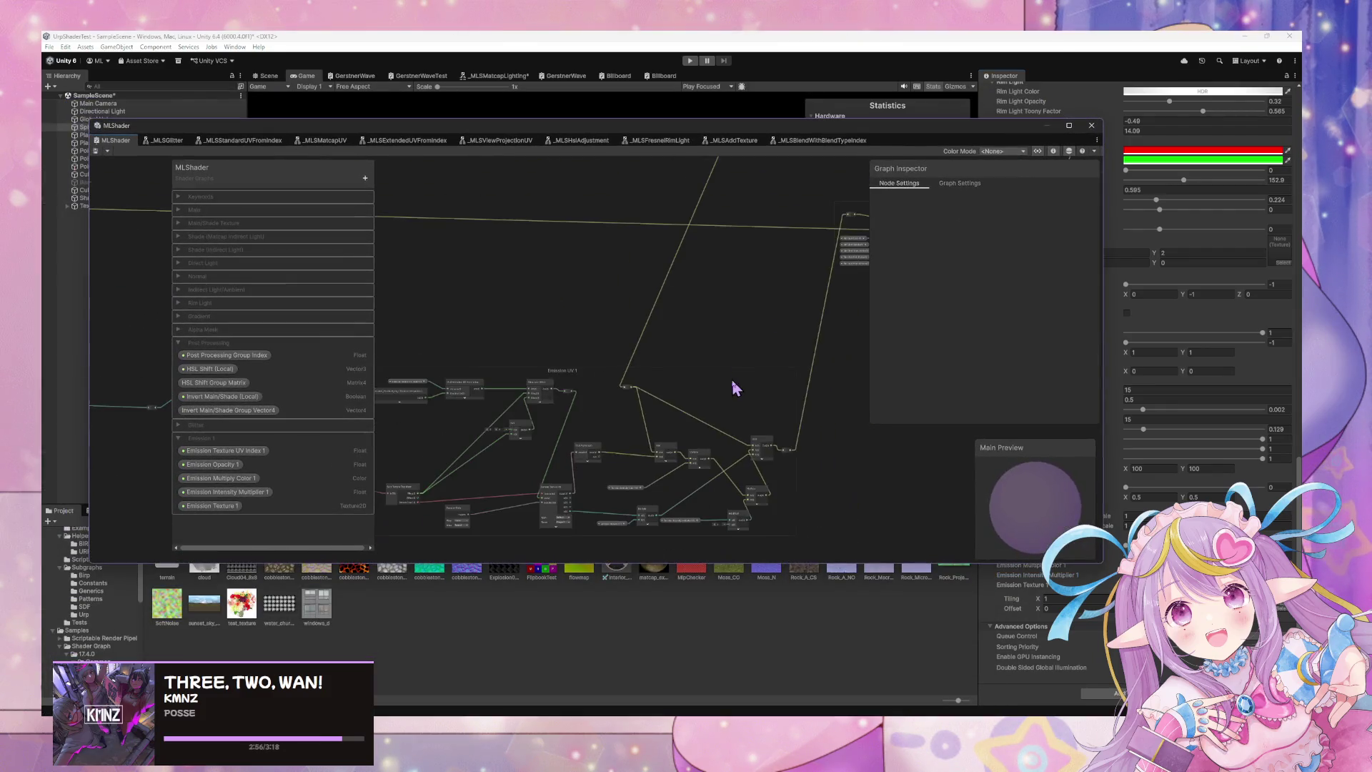
pyautogui.moveTo(708, 331); pyautogui.dragTo(738, 398)
pyautogui.scroll(2, 729, 392)
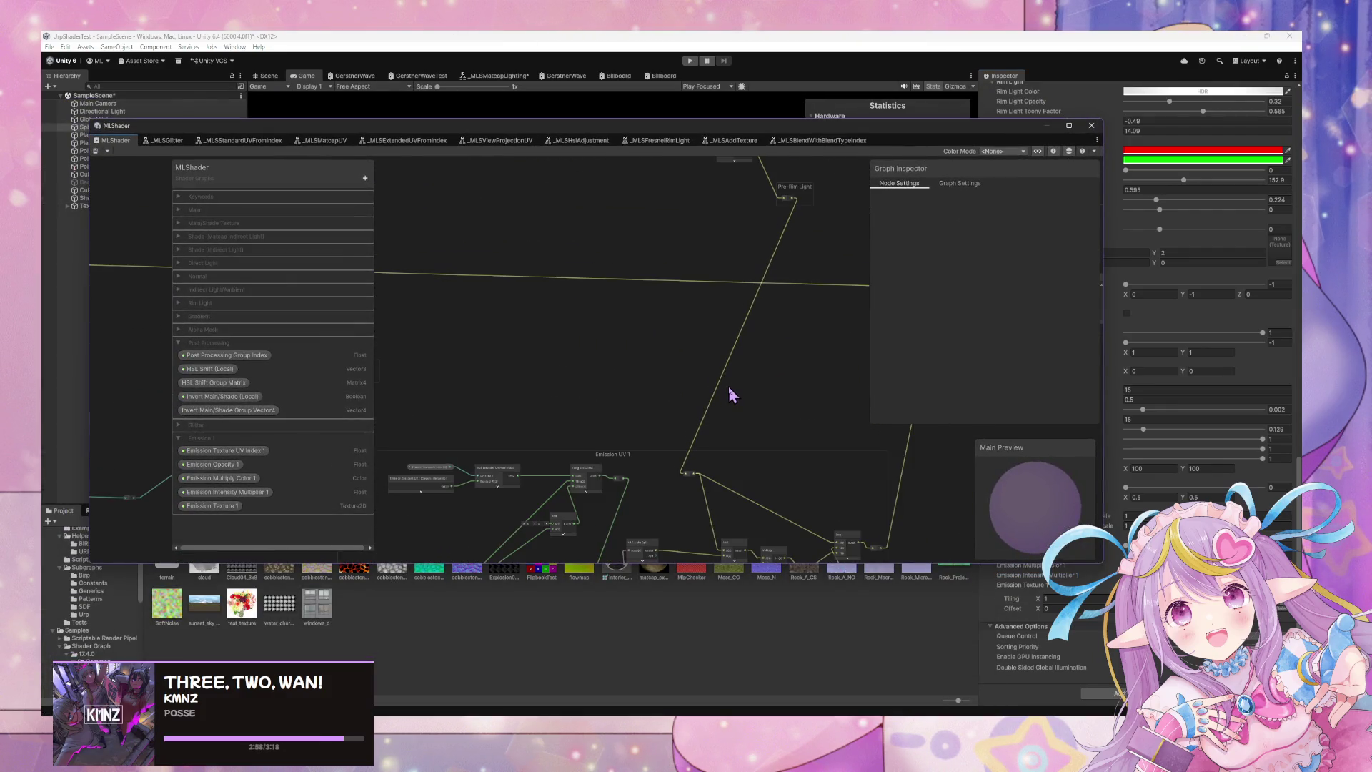
pyautogui.scroll(3, 711, 393)
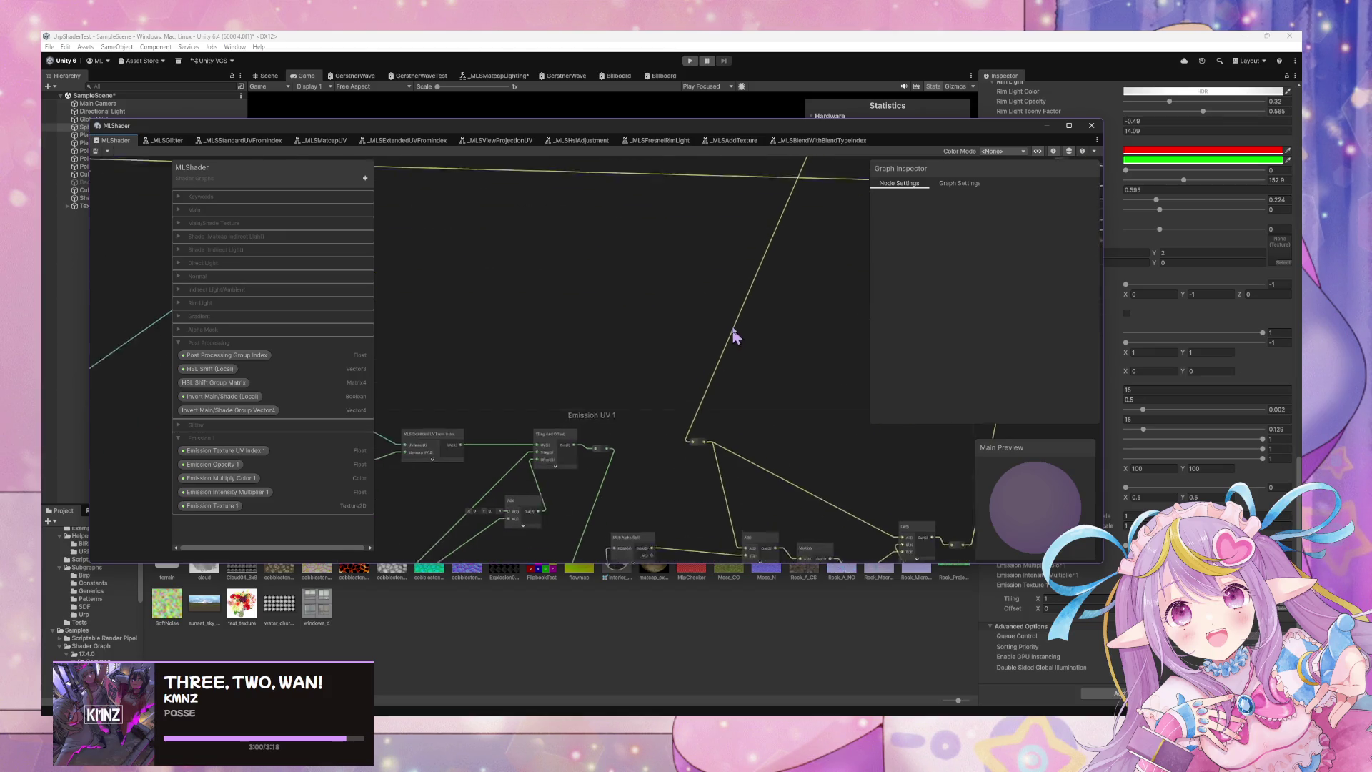
pyautogui.moveTo(722, 411); pyautogui.dragTo(726, 282)
pyautogui.scroll(1, 684, 354)
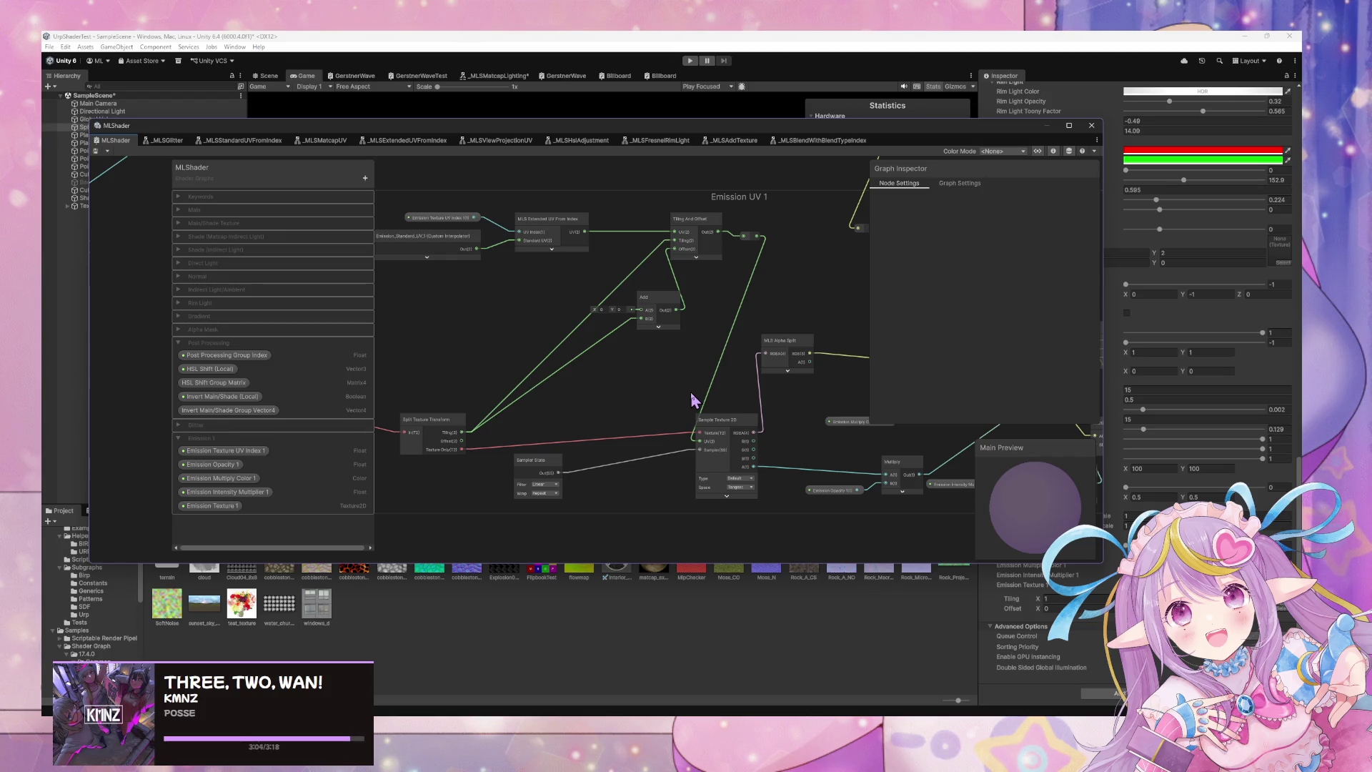
pyautogui.moveTo(671, 384)
pyautogui.mouseDown()
pyautogui.moveTo(646, 419)
pyautogui.moveTo(613, 416)
pyautogui.mouseUp()
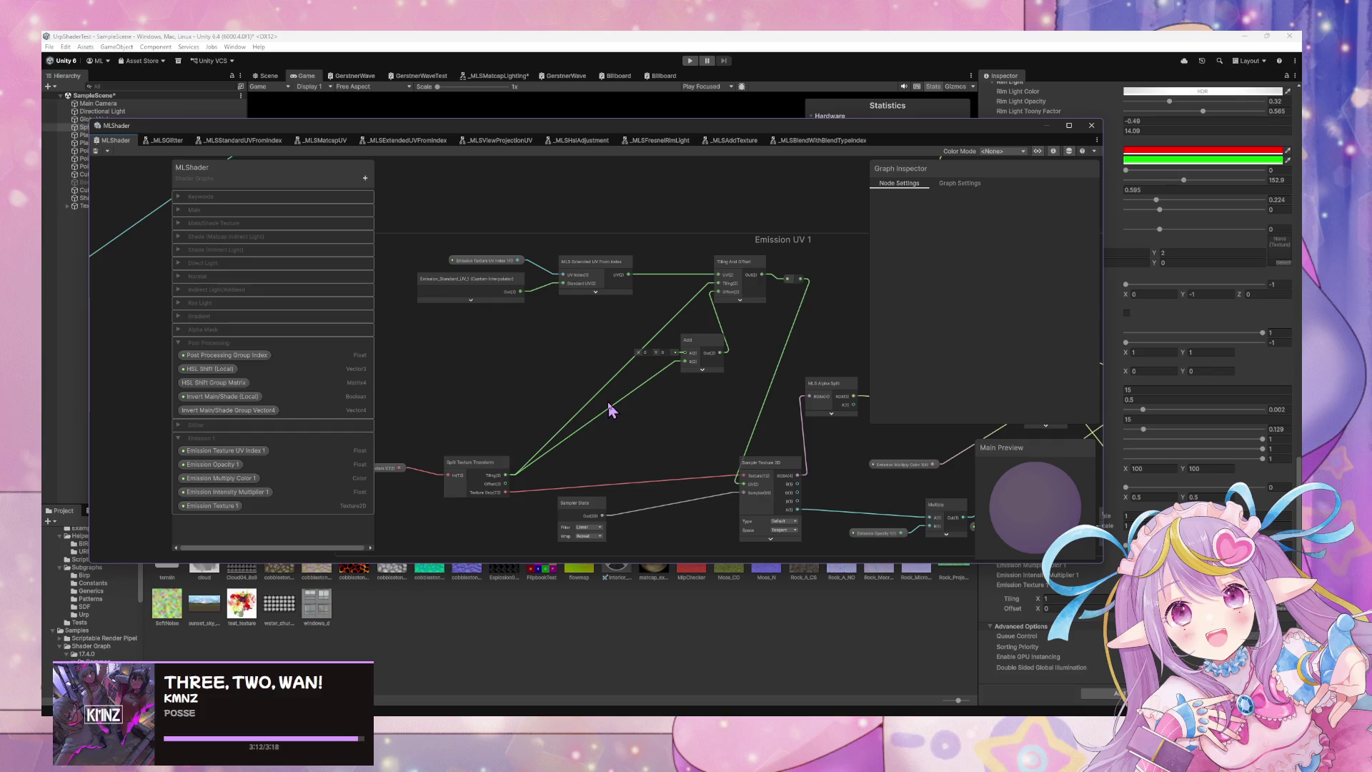
pyautogui.doubleClick(612, 383)
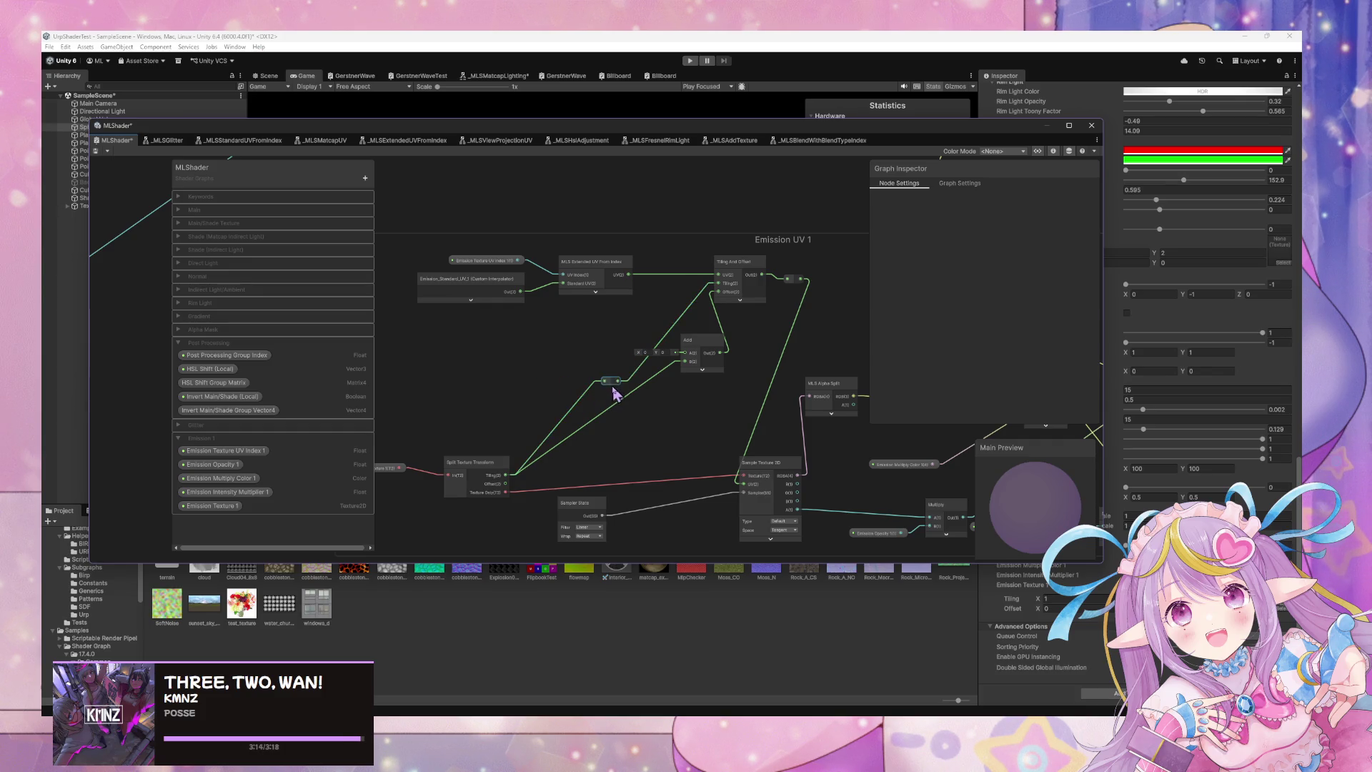
pyautogui.doubleClick(612, 406)
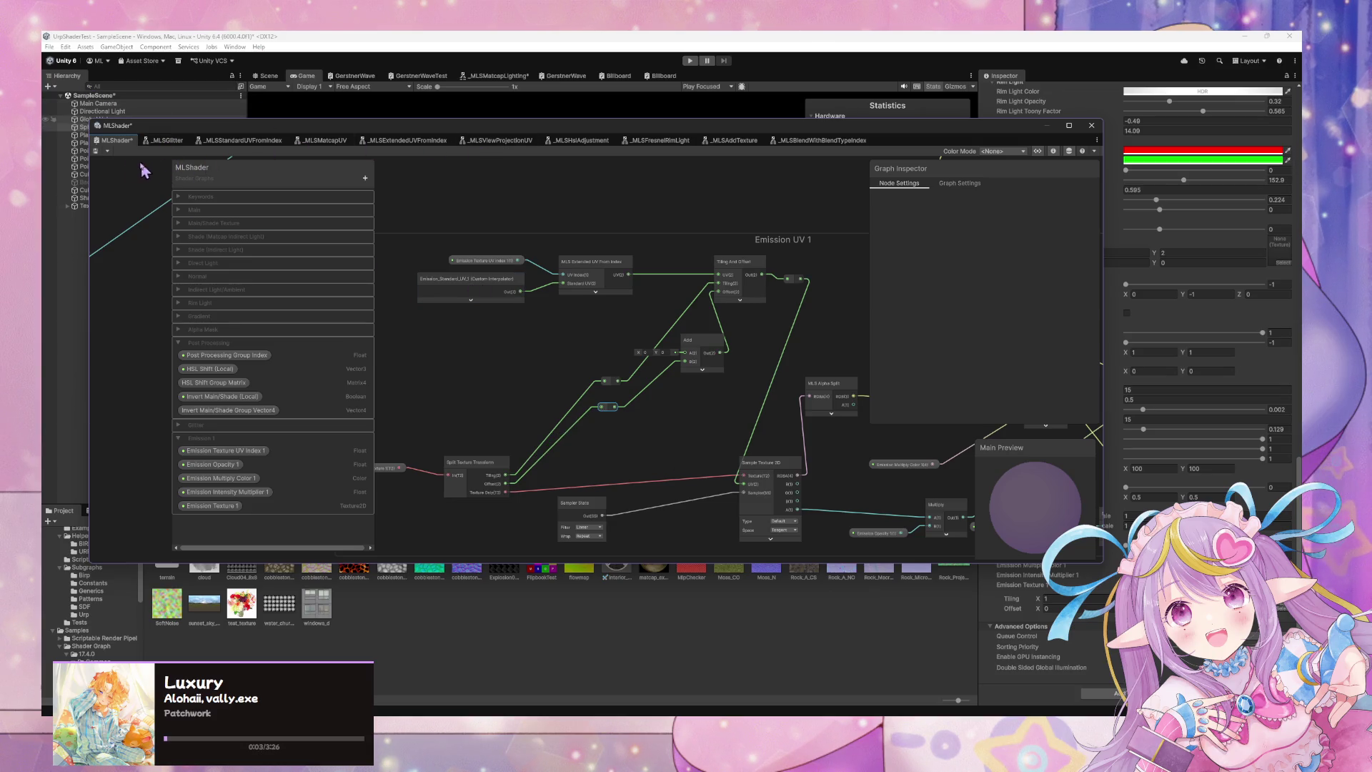
pyautogui.click(97, 151)
# Arrange the two reroute points and the Add node, save with Ctrl+S, and lower the graph window.
pyautogui.moveTo(609, 384); pyautogui.dragTo(591, 337)
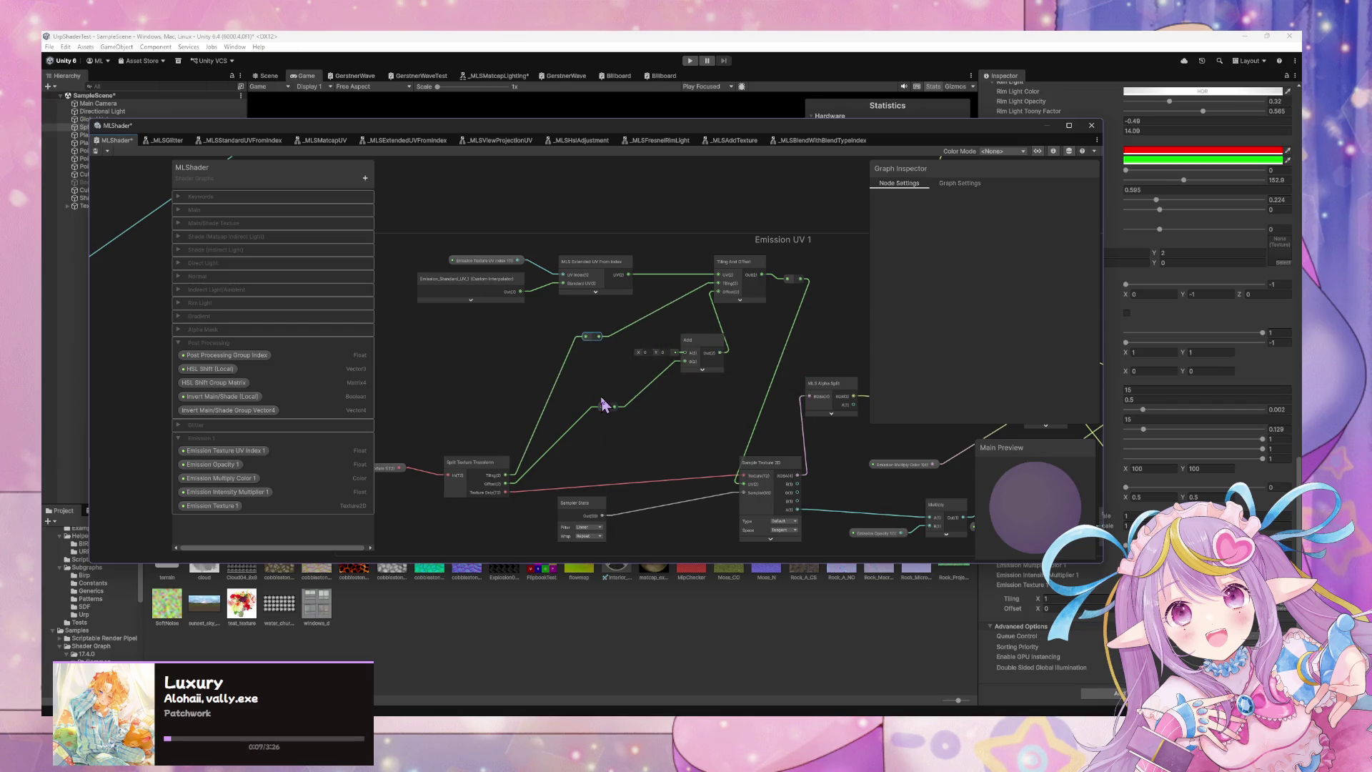
pyautogui.moveTo(608, 411); pyautogui.dragTo(594, 390)
pyautogui.moveTo(699, 345); pyautogui.dragTo(593, 392)
pyautogui.moveTo(658, 362); pyautogui.dragTo(594, 339)
pyautogui.click(594, 344)
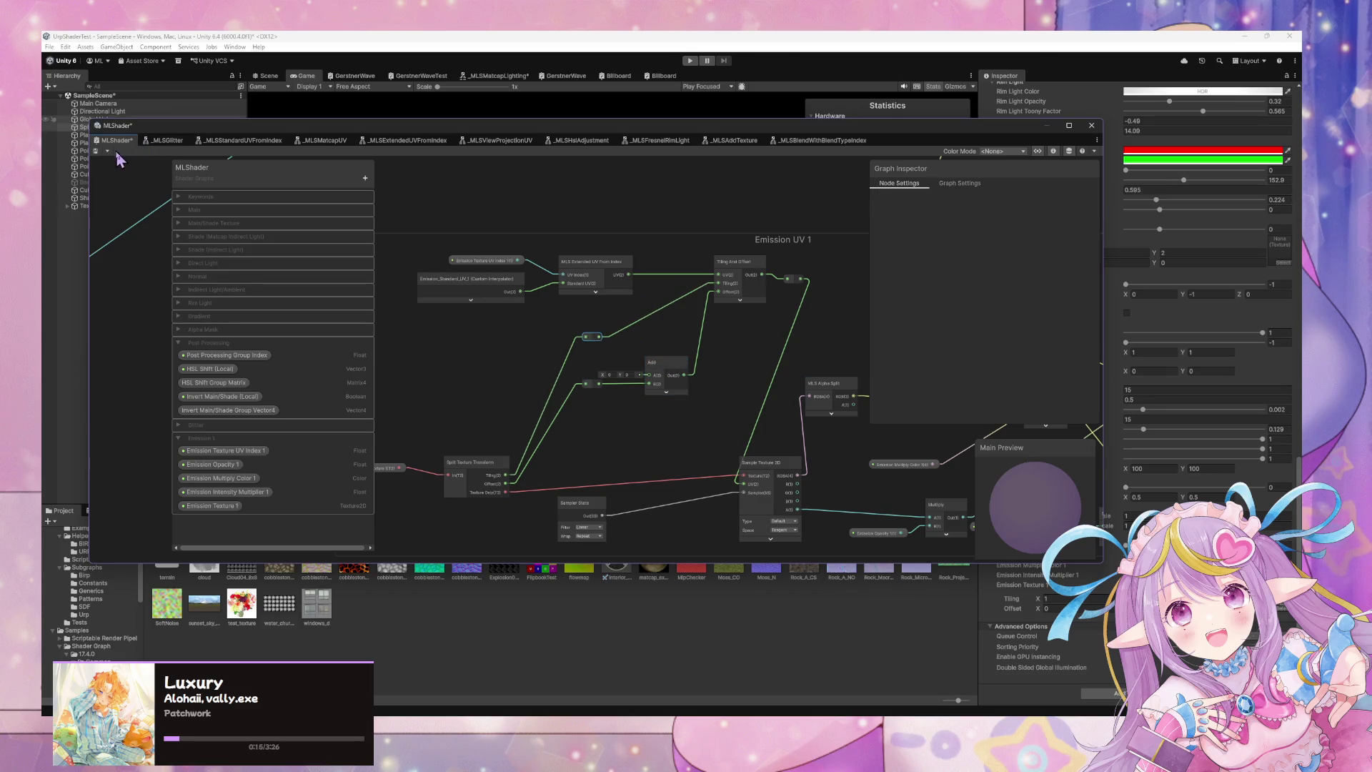
pyautogui.hotkey('ctrl', 's')
pyautogui.moveTo(916, 139); pyautogui.dragTo(594, 478)
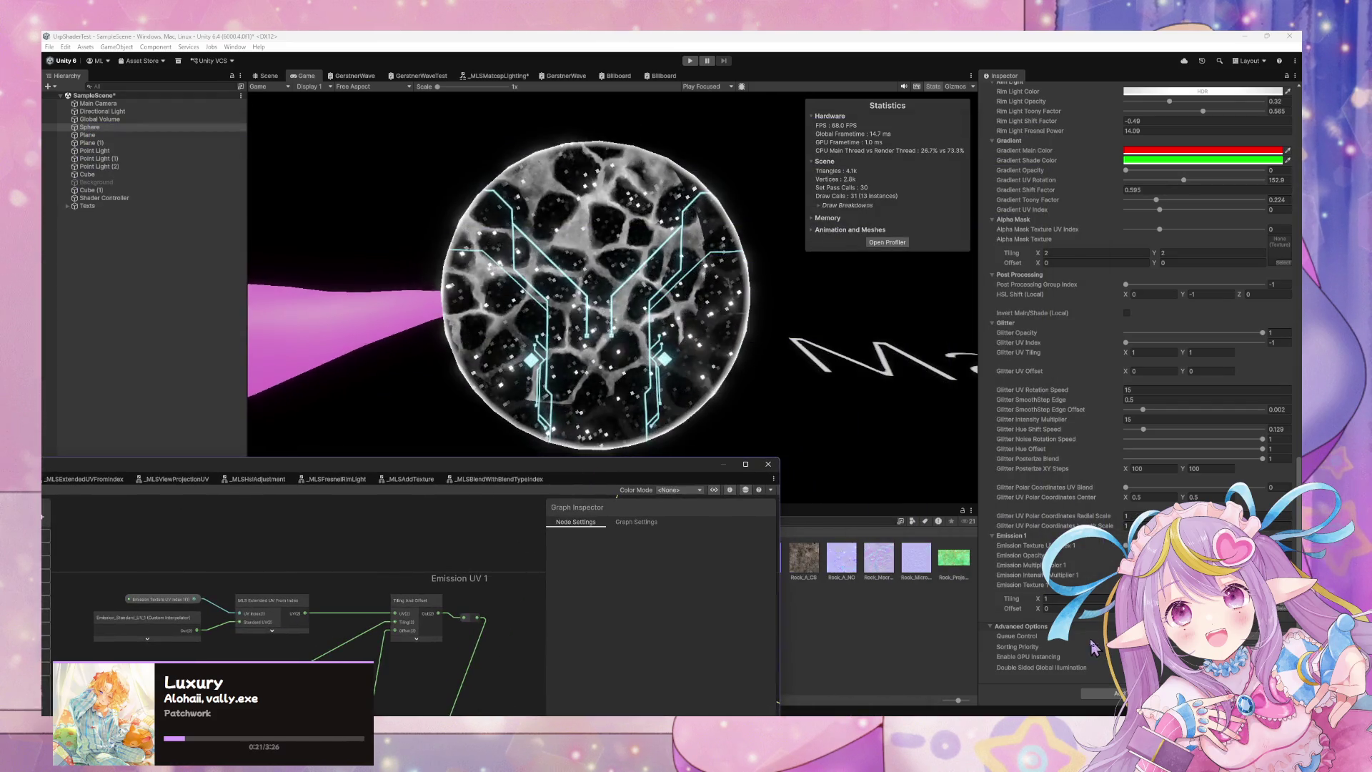
# Set Emission 1 Offset X to 0.06, then raise and enlarge the MLShader graph window.
pyautogui.moveTo(1041, 611)
pyautogui.mouseDown()
pyautogui.moveTo(1016, 610)
pyautogui.moveTo(1058, 610)
pyautogui.mouseUp()
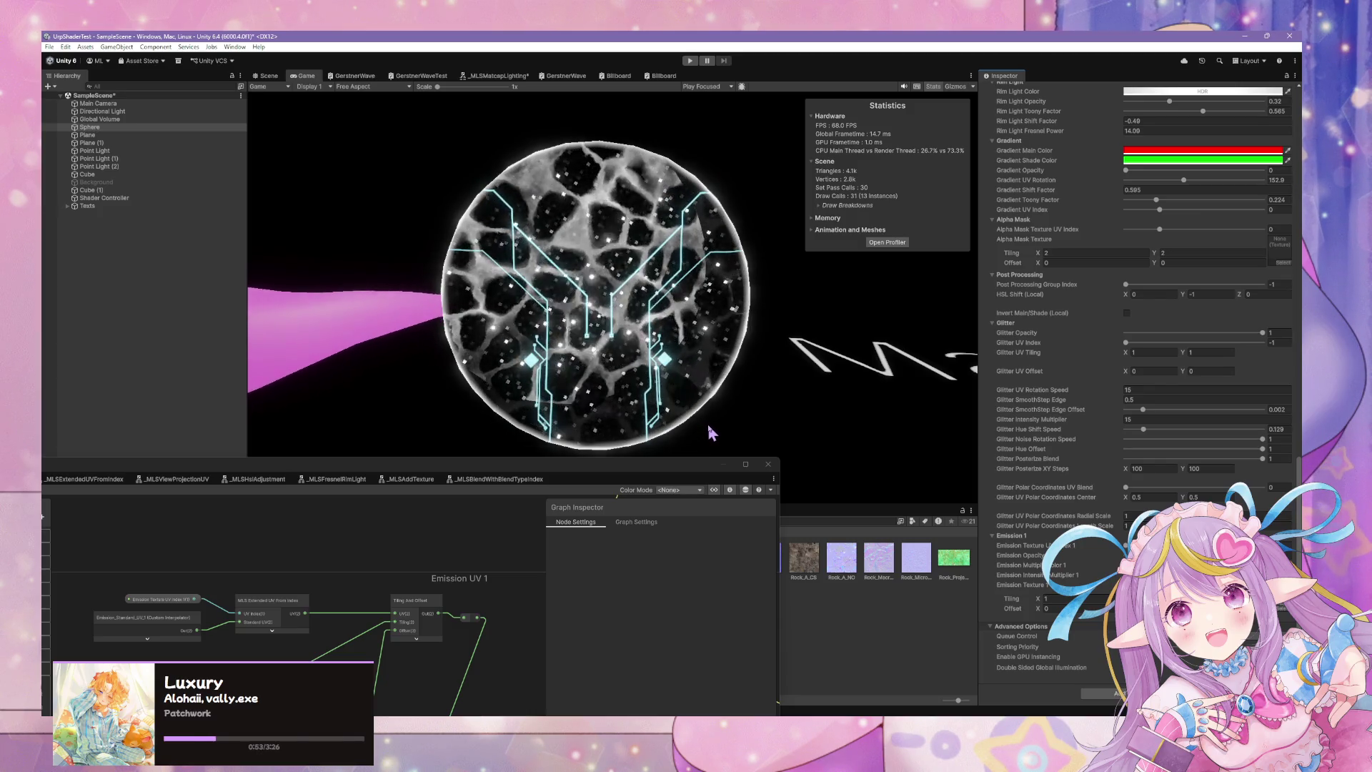
pyautogui.moveTo(590, 466)
pyautogui.mouseDown()
pyautogui.moveTo(701, 390)
pyautogui.moveTo(835, 342)
pyautogui.mouseUp()
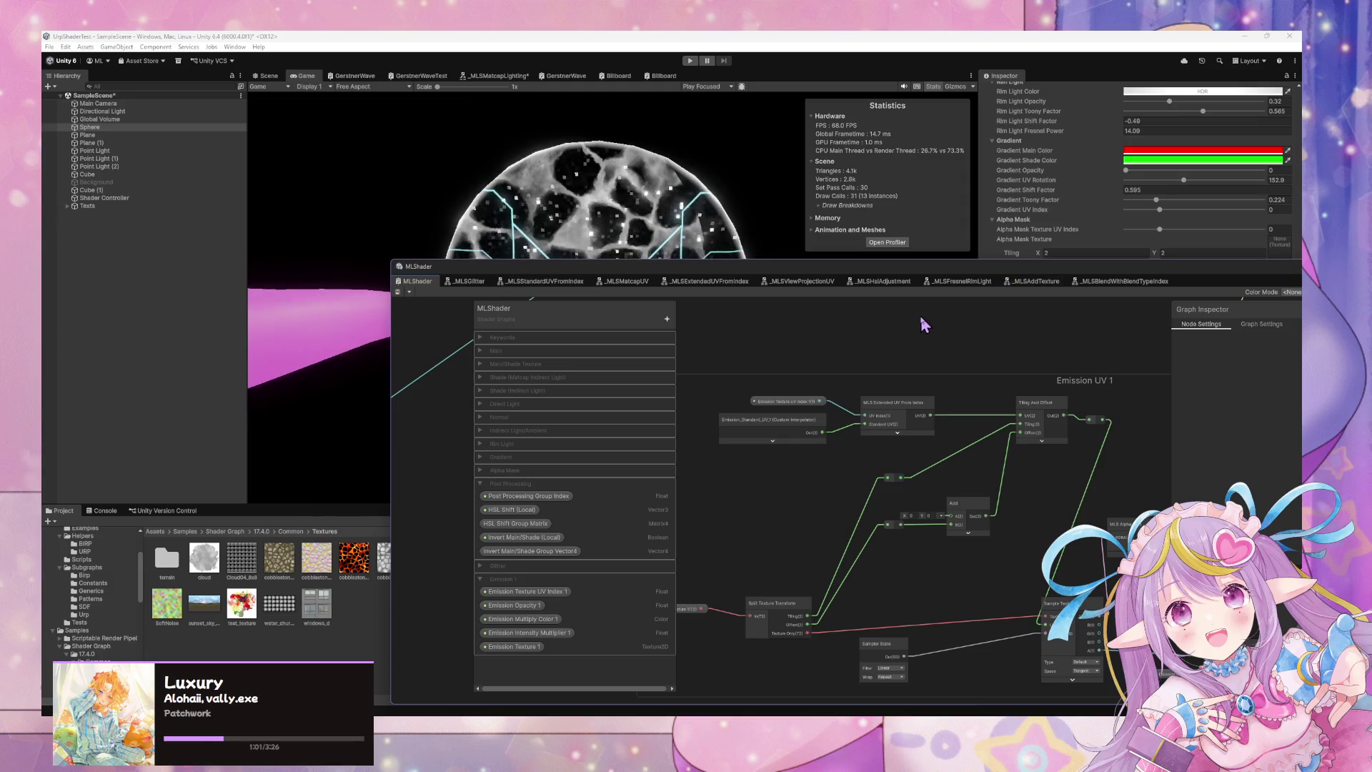
# Add an MLS Scanlines node via a 'scanlin' search and open its _MLSScanlines subgraph tab.
pyautogui.press('space')
pyautogui.write('scanlin')
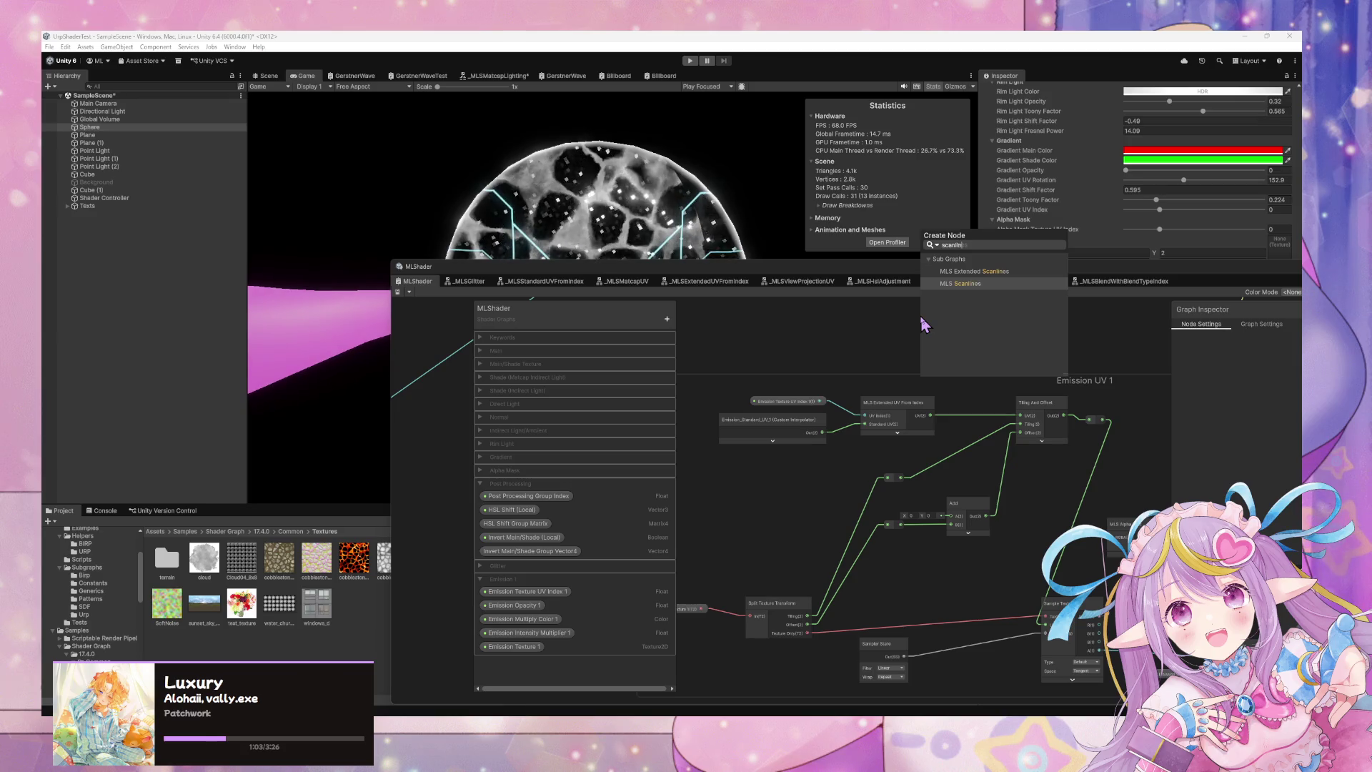
pyautogui.press('Return')
pyautogui.doubleClick(961, 343)
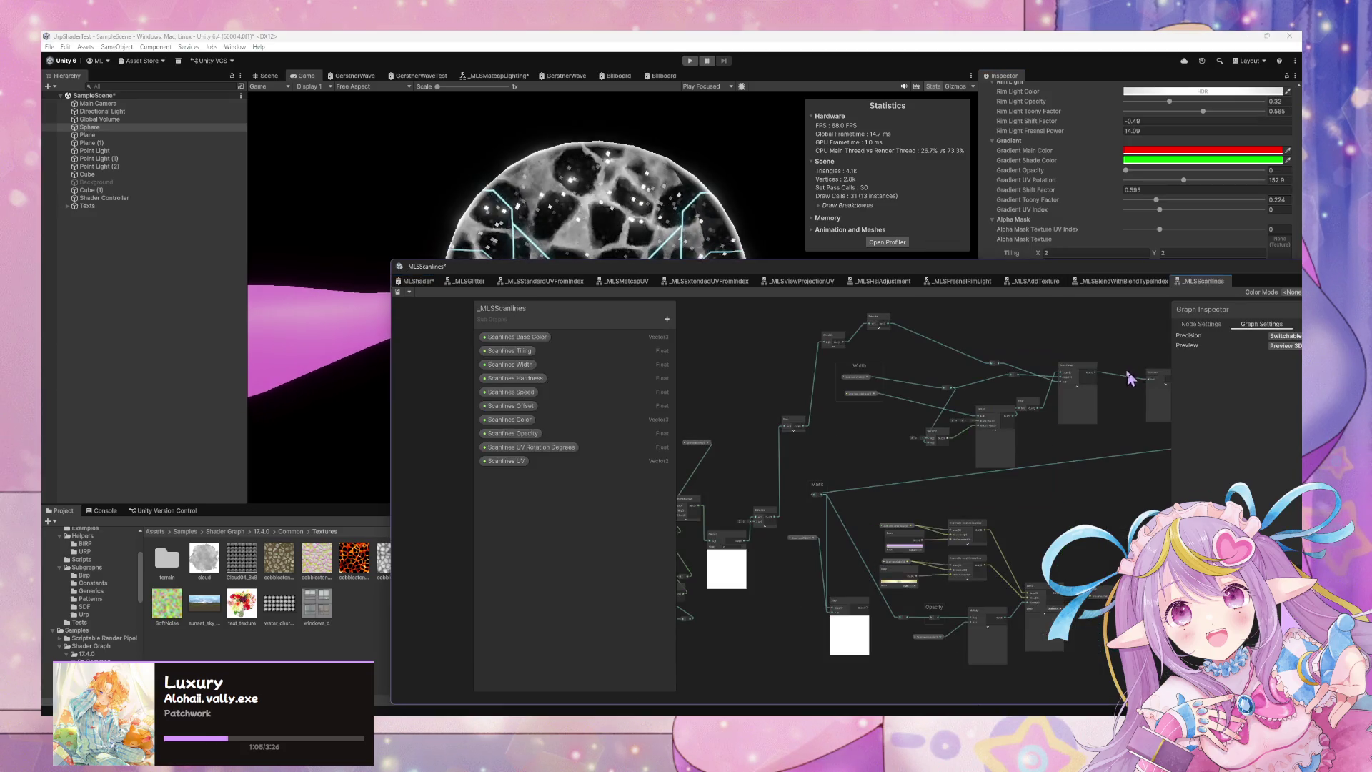
pyautogui.click(419, 280)
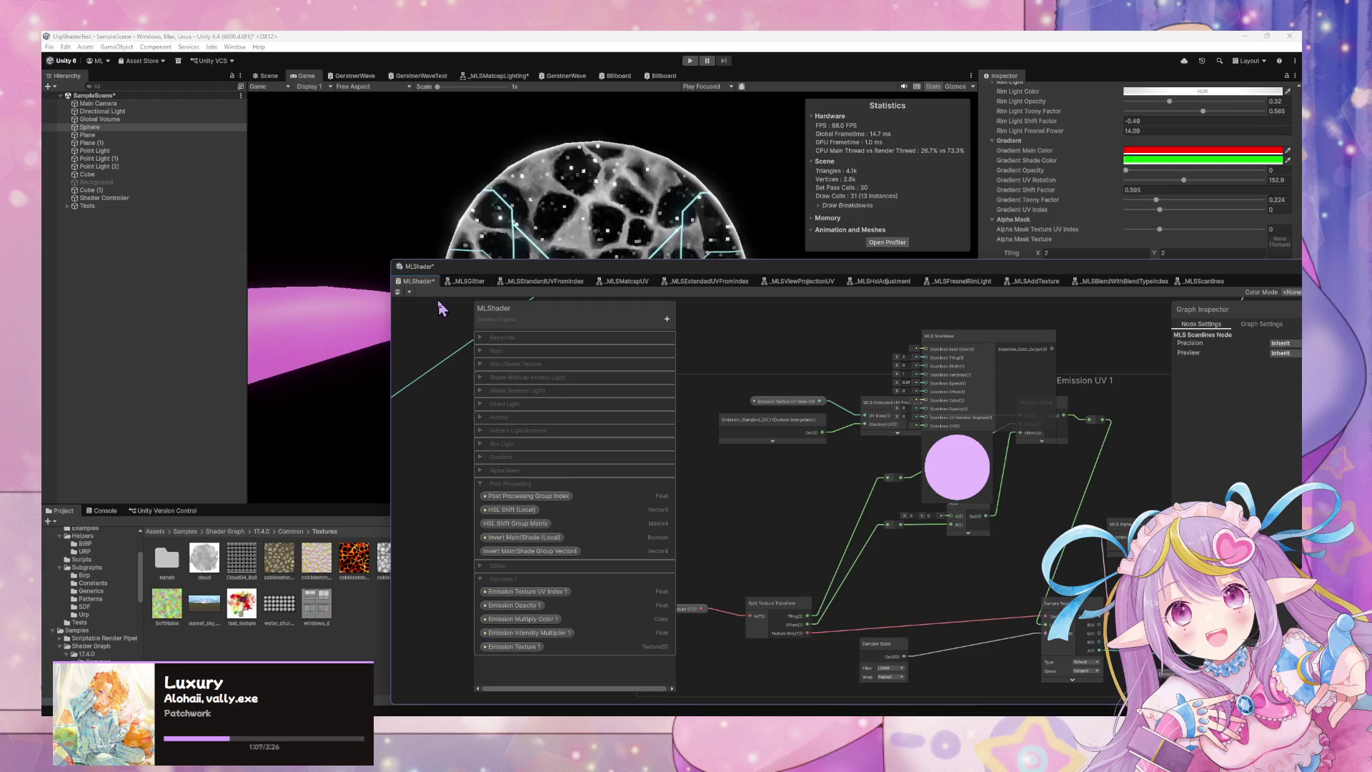
pyautogui.click(1208, 283)
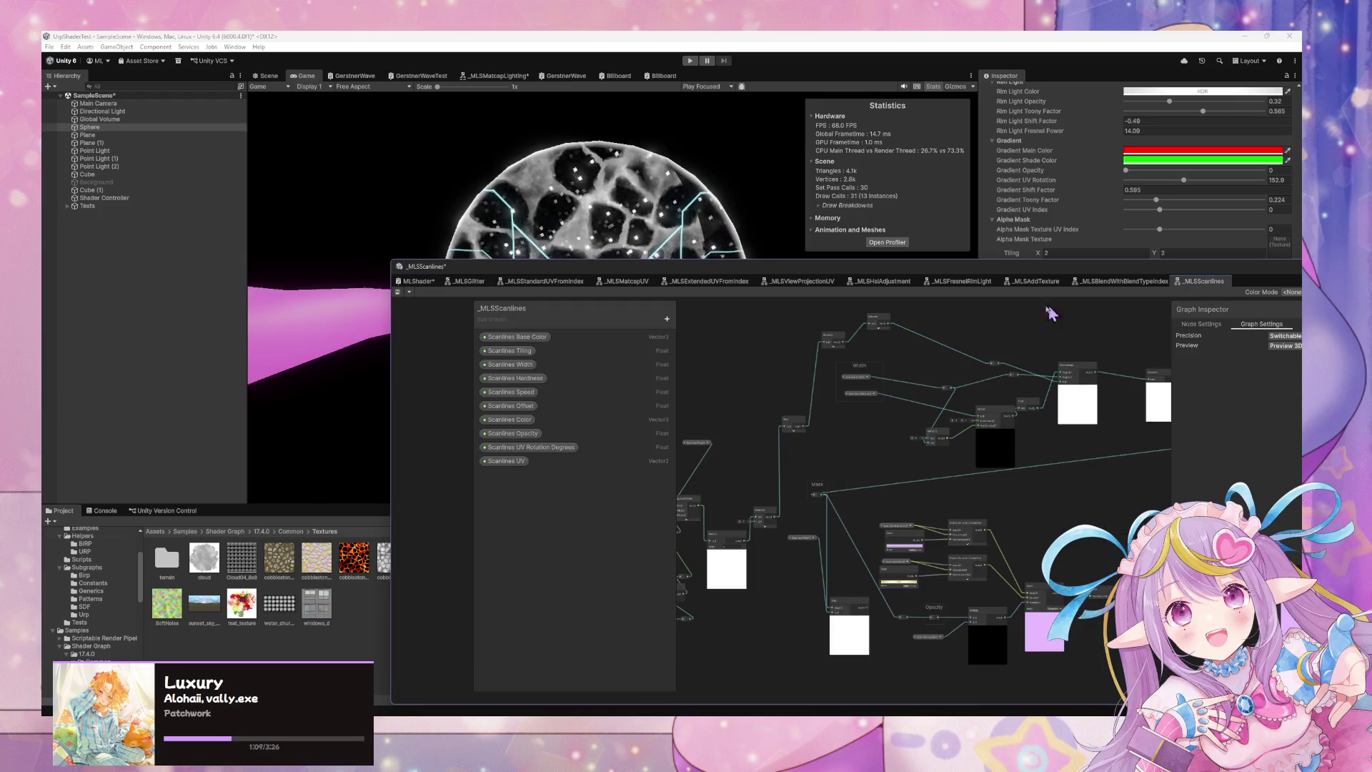
pyautogui.scroll(2, 927, 442)
pyautogui.scroll(3, 1079, 449)
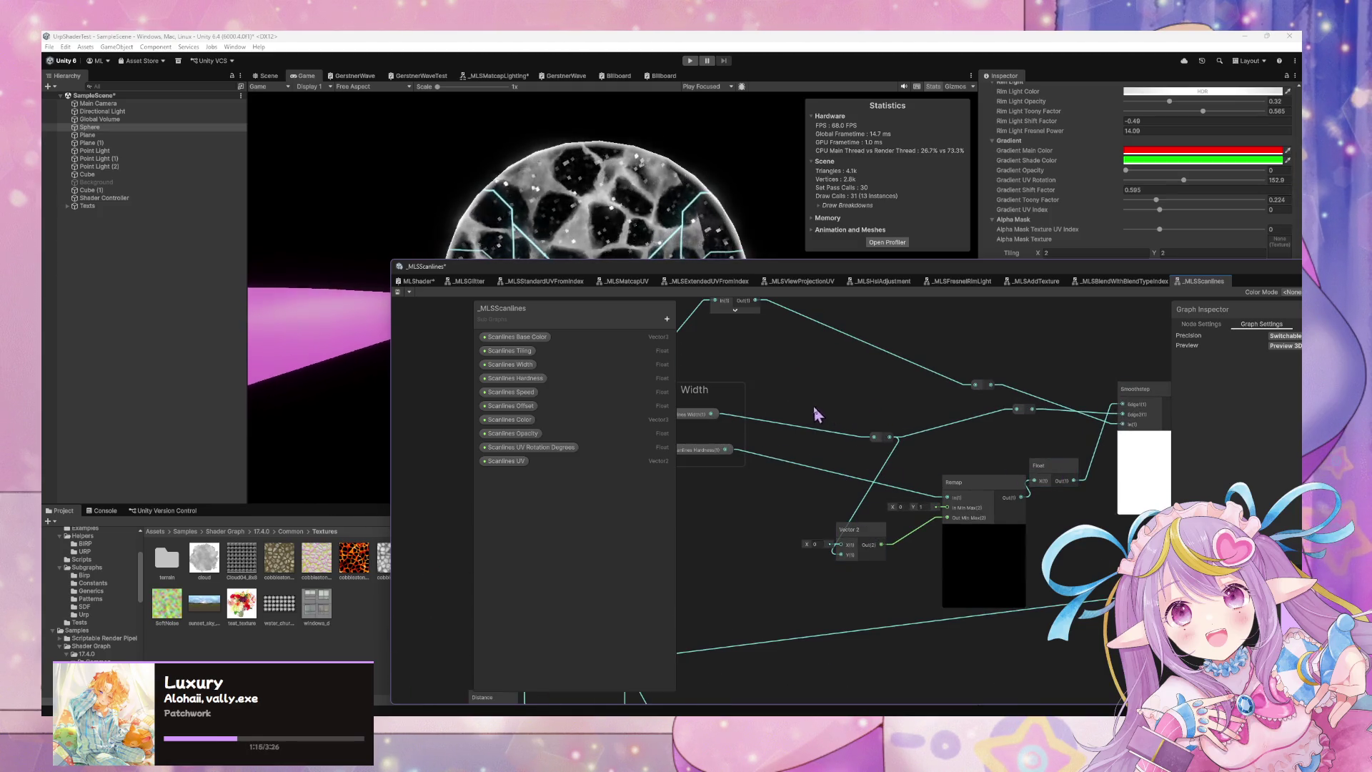
pyautogui.scroll(-2, 967, 398)
pyautogui.scroll(-2, 934, 398)
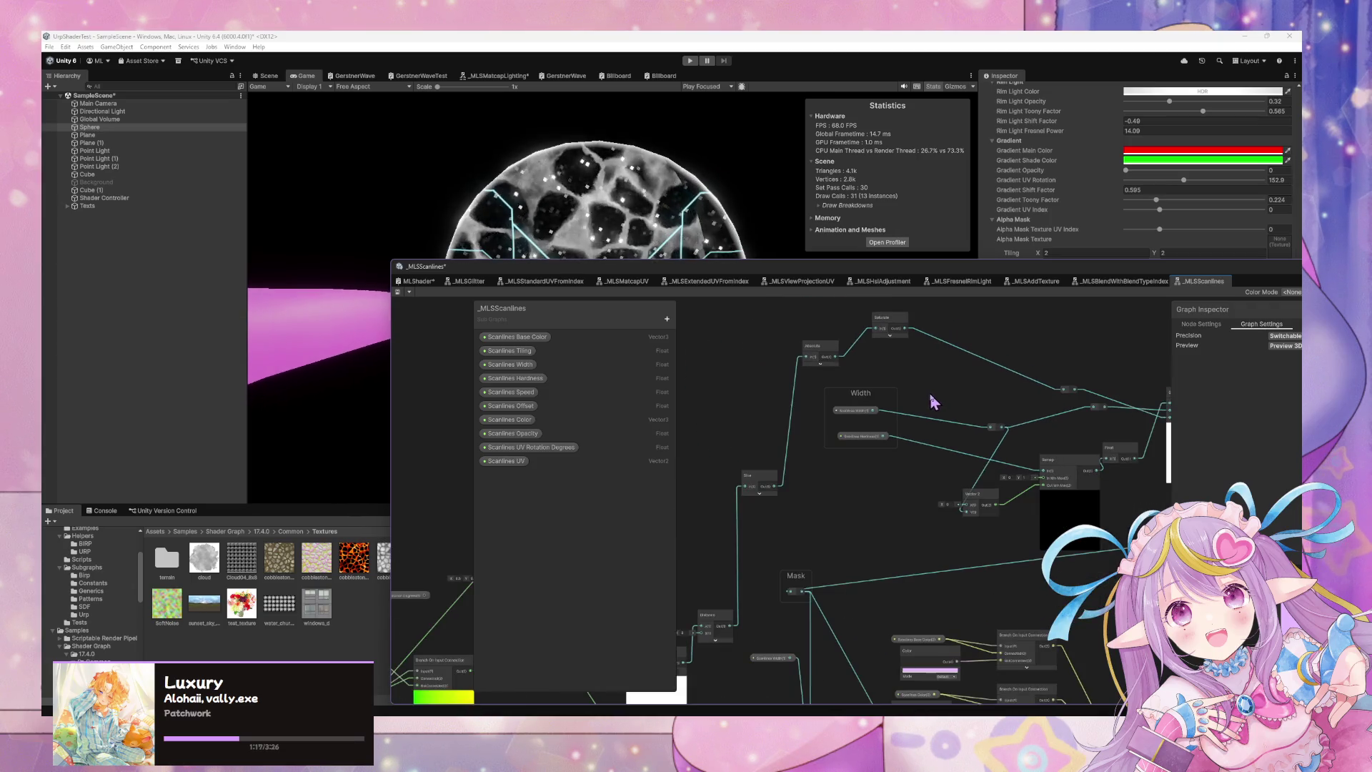
pyautogui.scroll(1, 931, 399)
pyautogui.scroll(1, 922, 398)
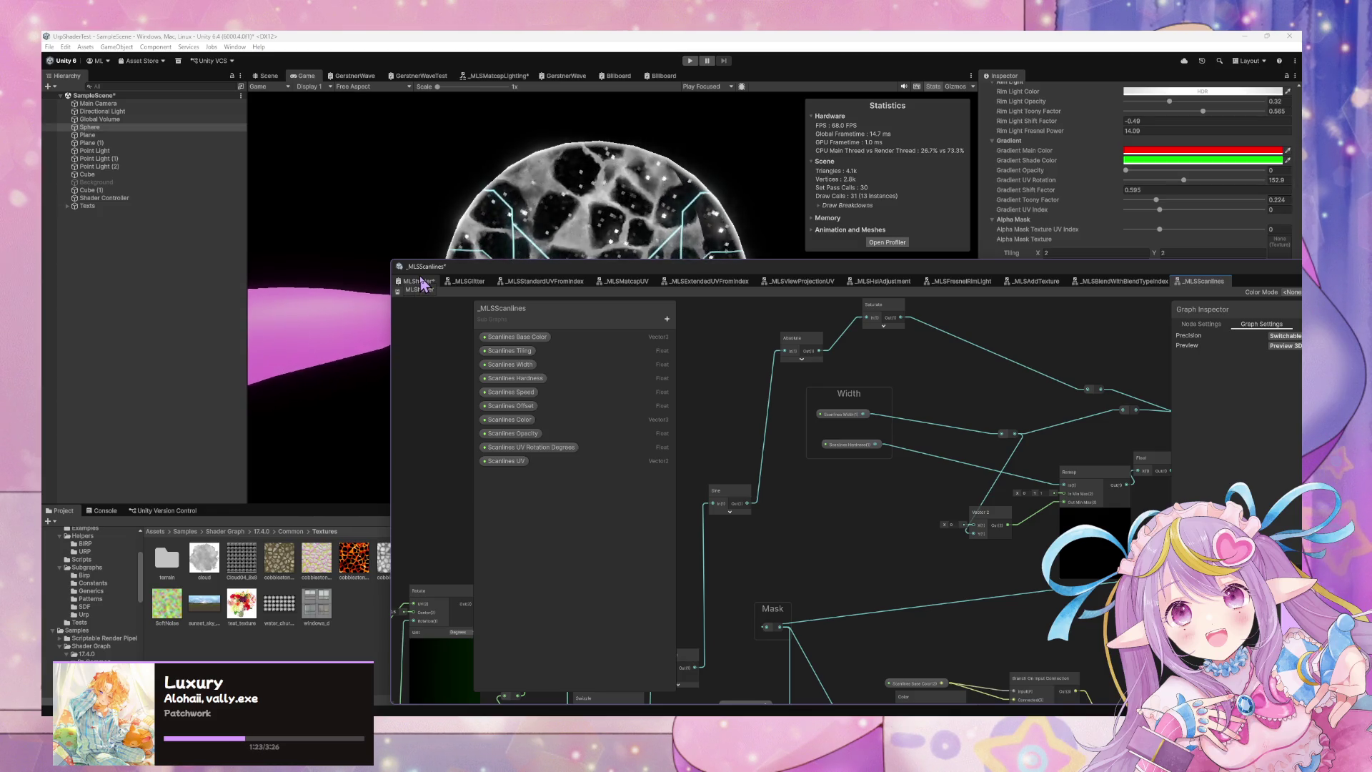
pyautogui.moveTo(752, 427)
pyautogui.mouseDown()
pyautogui.moveTo(1042, 300)
pyautogui.moveTo(790, 459)
pyautogui.moveTo(1086, 367)
pyautogui.moveTo(1103, 383)
pyautogui.moveTo(910, 465)
pyautogui.mouseUp()
pyautogui.moveTo(1026, 438)
pyautogui.mouseDown()
pyautogui.moveTo(649, 336)
pyautogui.moveTo(580, 300)
pyautogui.mouseUp()
pyautogui.moveTo(957, 372); pyautogui.dragTo(990, 415)
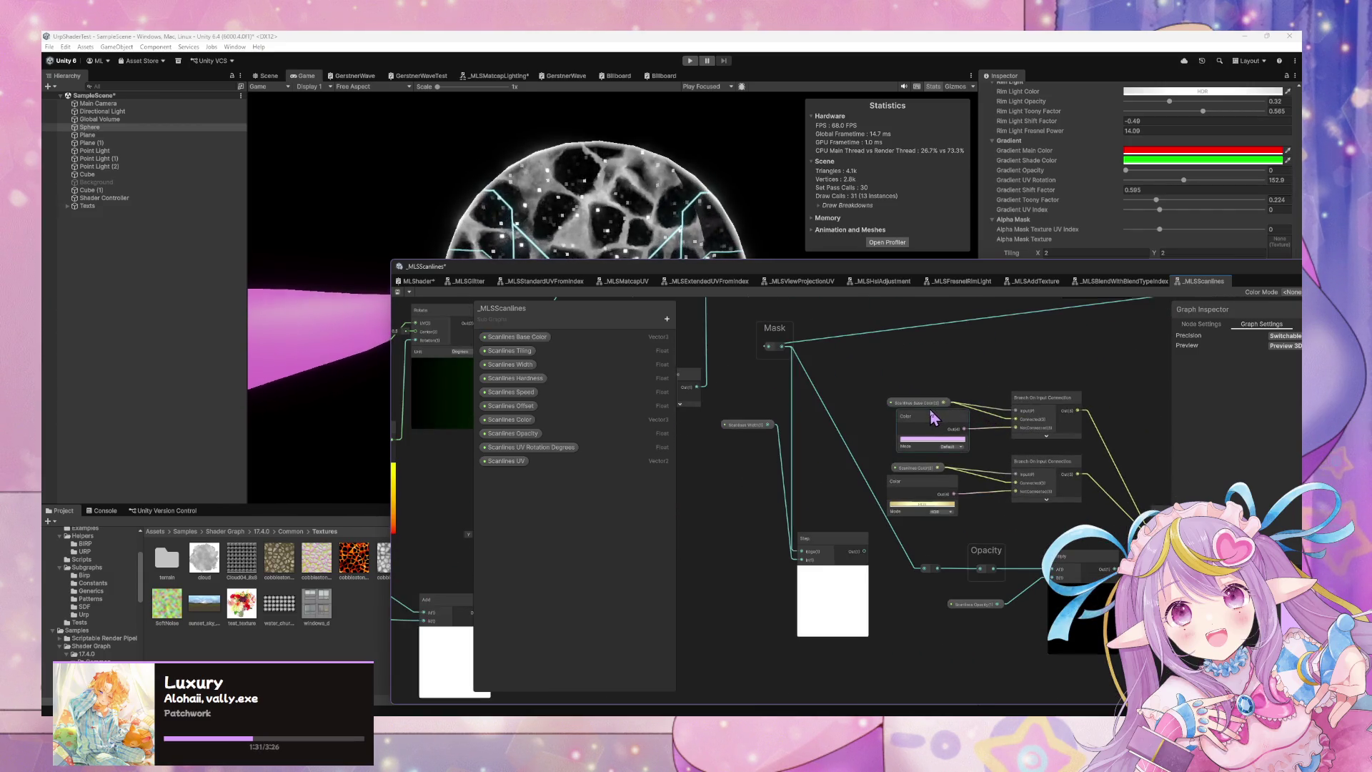
pyautogui.moveTo(924, 376); pyautogui.dragTo(693, 332)
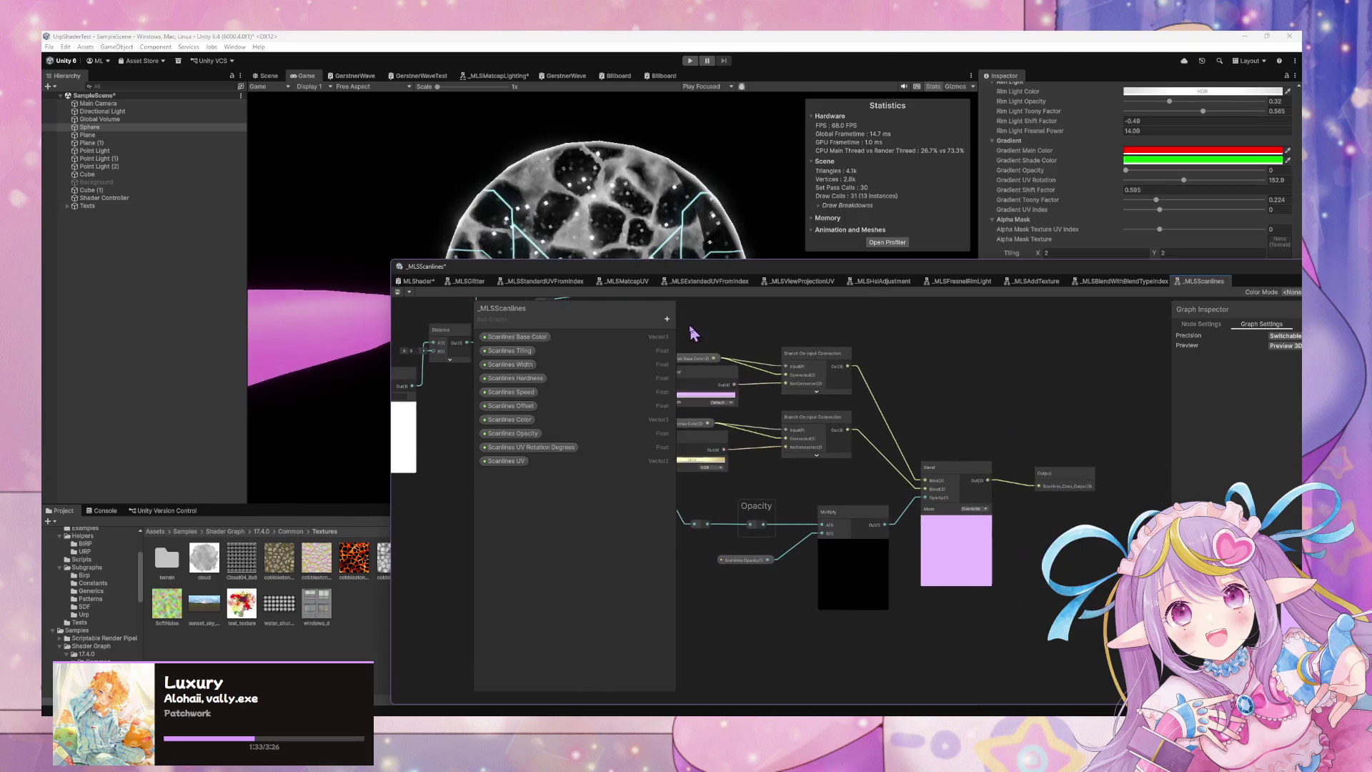
pyautogui.moveTo(950, 381)
pyautogui.mouseDown()
pyautogui.moveTo(836, 438)
pyautogui.moveTo(816, 466)
pyautogui.moveTo(945, 547)
pyautogui.moveTo(953, 474)
pyautogui.moveTo(1026, 402)
pyautogui.mouseUp()
pyautogui.click(616, 415)
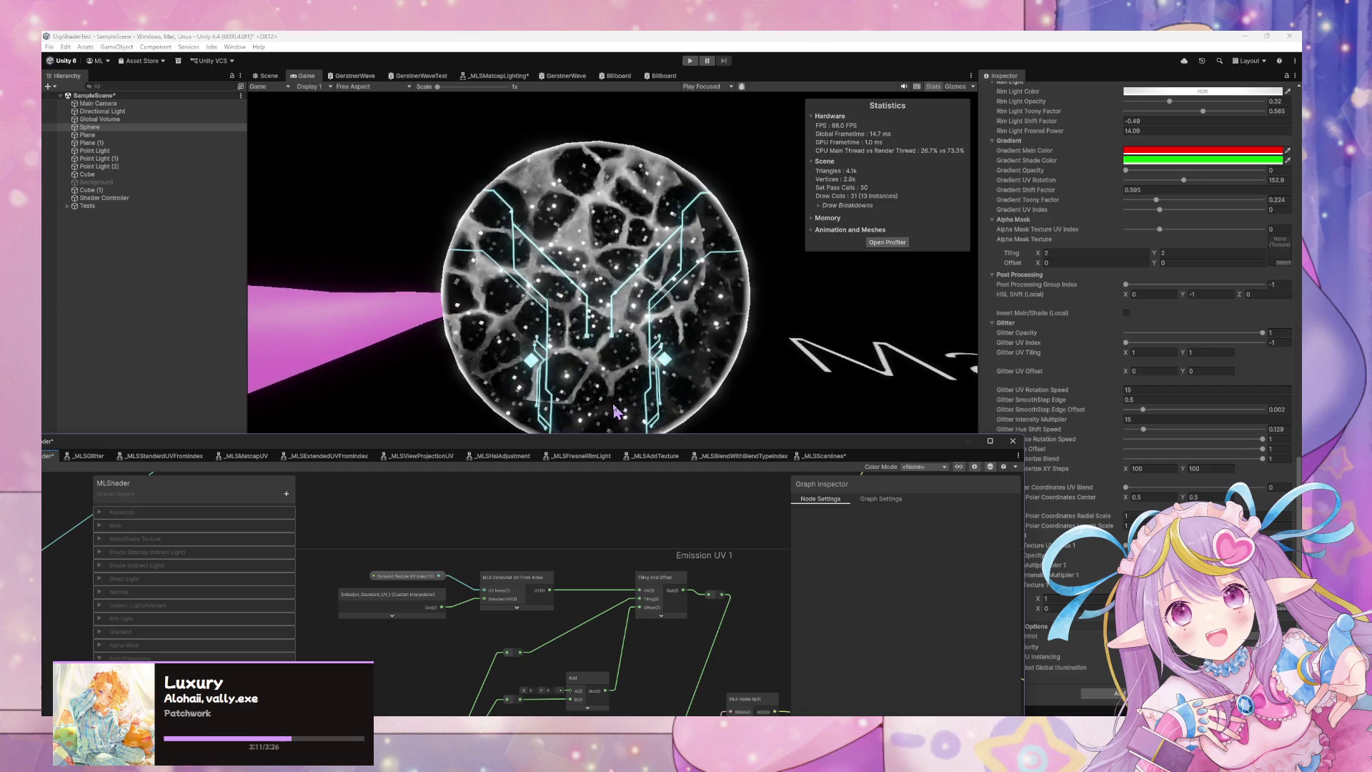
# Move the MLShader graph window up and zoom in on the Emission UV 1 group.
pyautogui.moveTo(664, 442)
pyautogui.mouseDown()
pyautogui.moveTo(705, 463)
pyautogui.moveTo(1025, 382)
pyautogui.mouseUp()
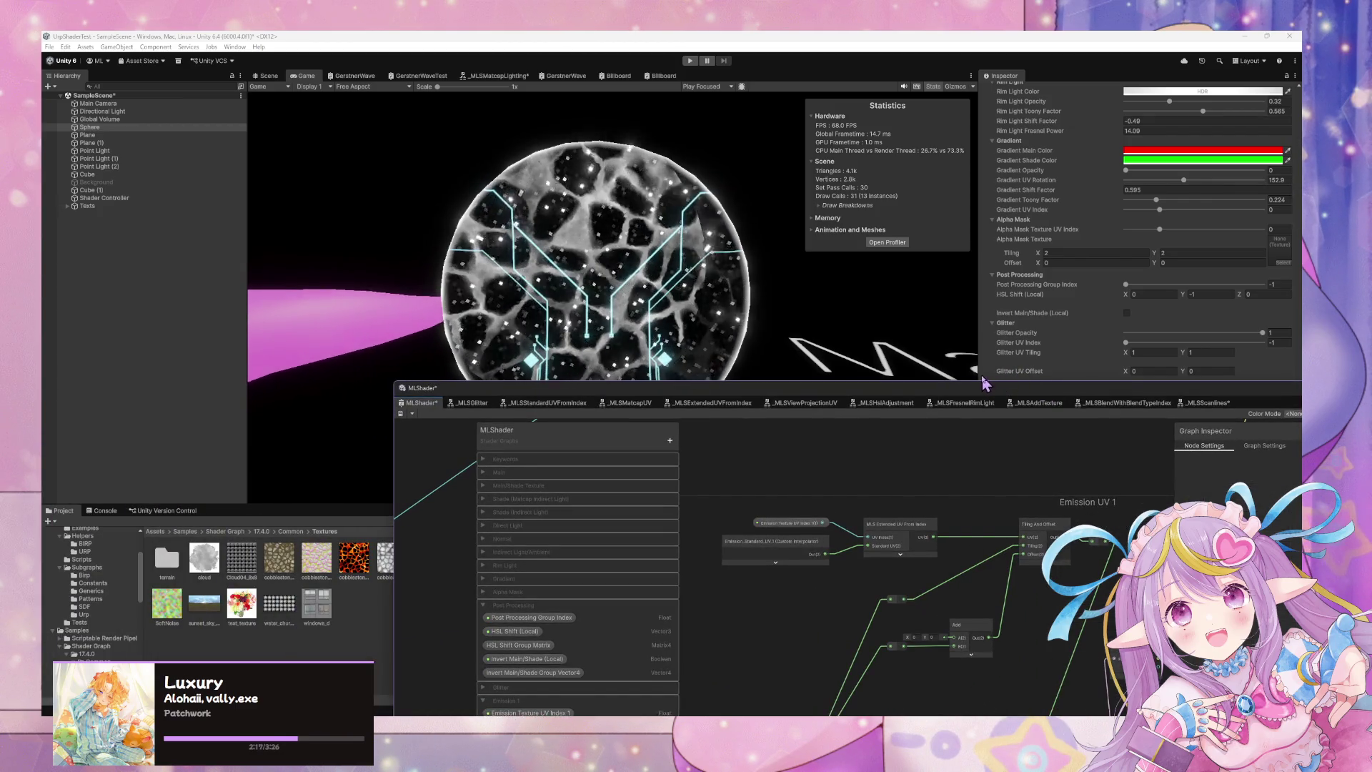
pyautogui.scroll(-8, 1096, 574)
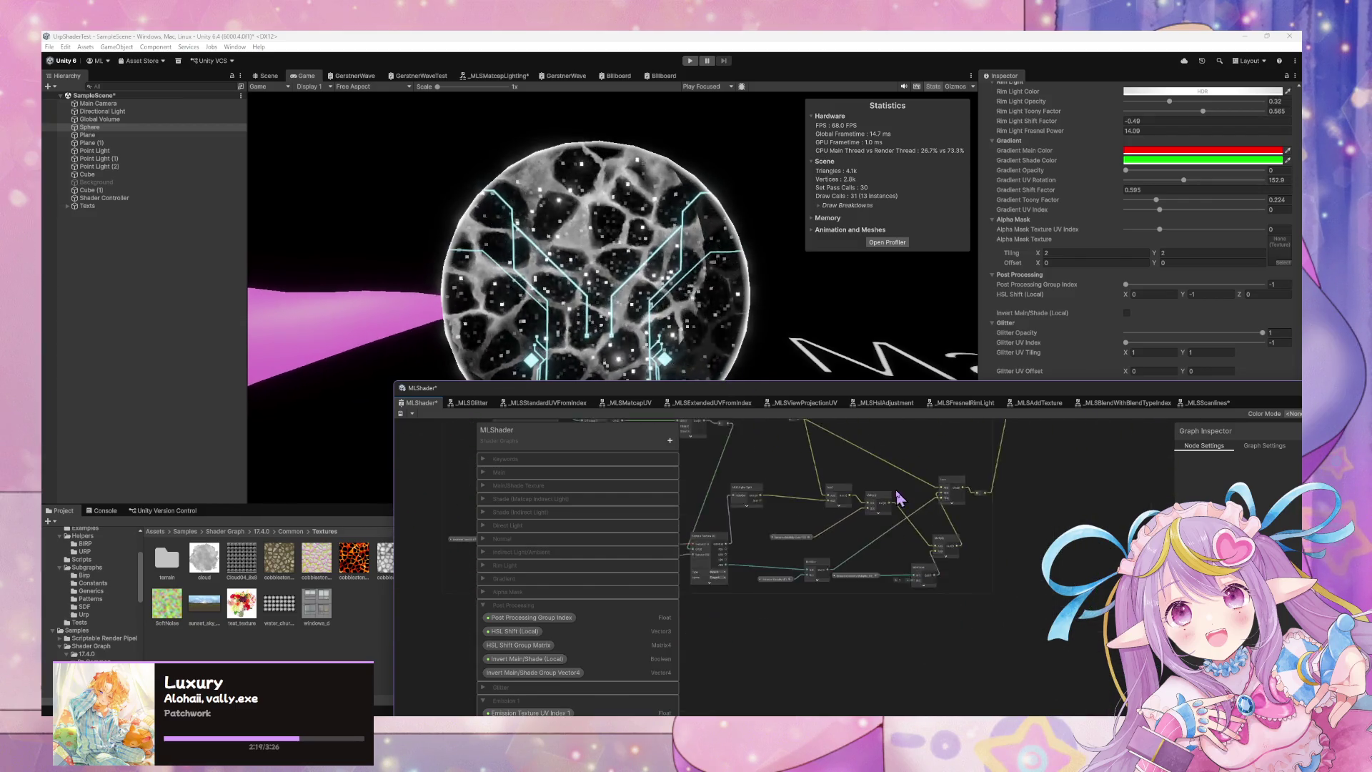
pyautogui.scroll(-2, 1074, 571)
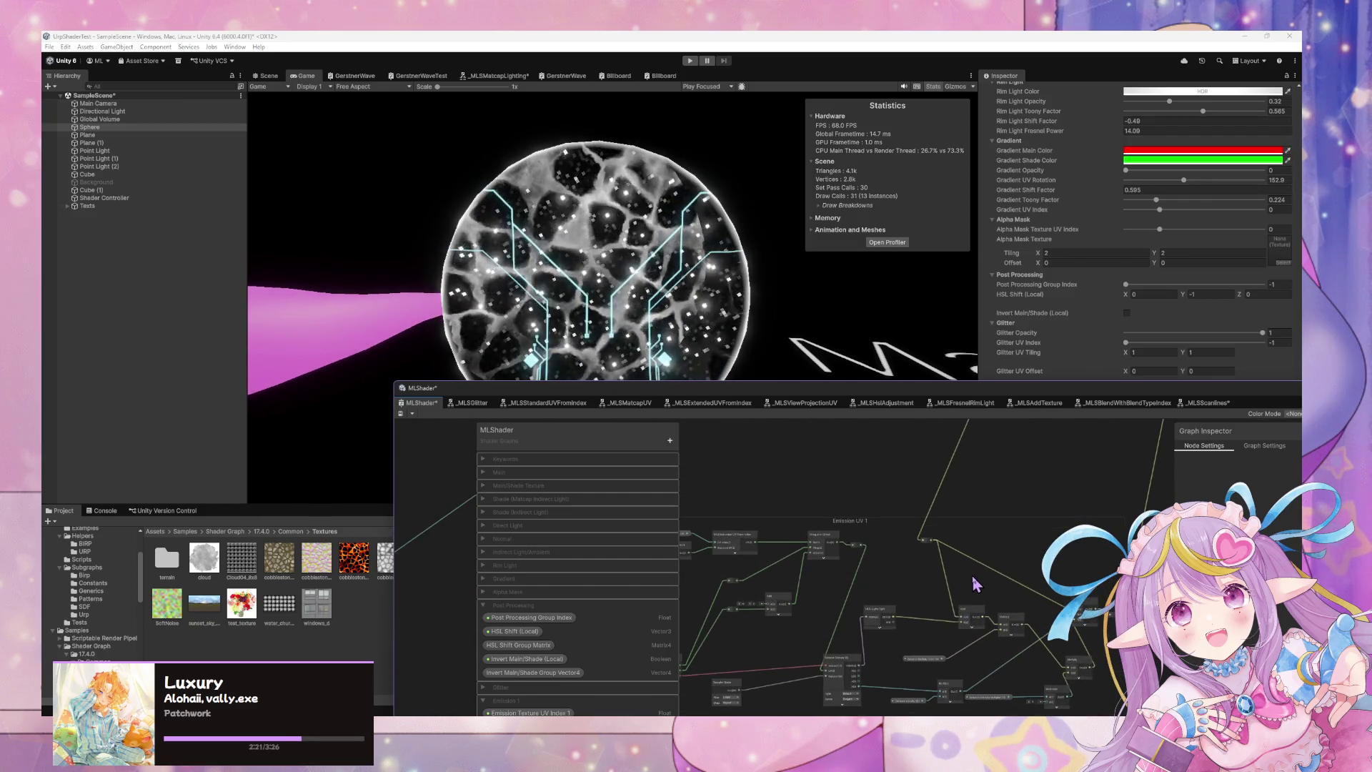
pyautogui.scroll(3, 976, 582)
pyautogui.scroll(3, 929, 484)
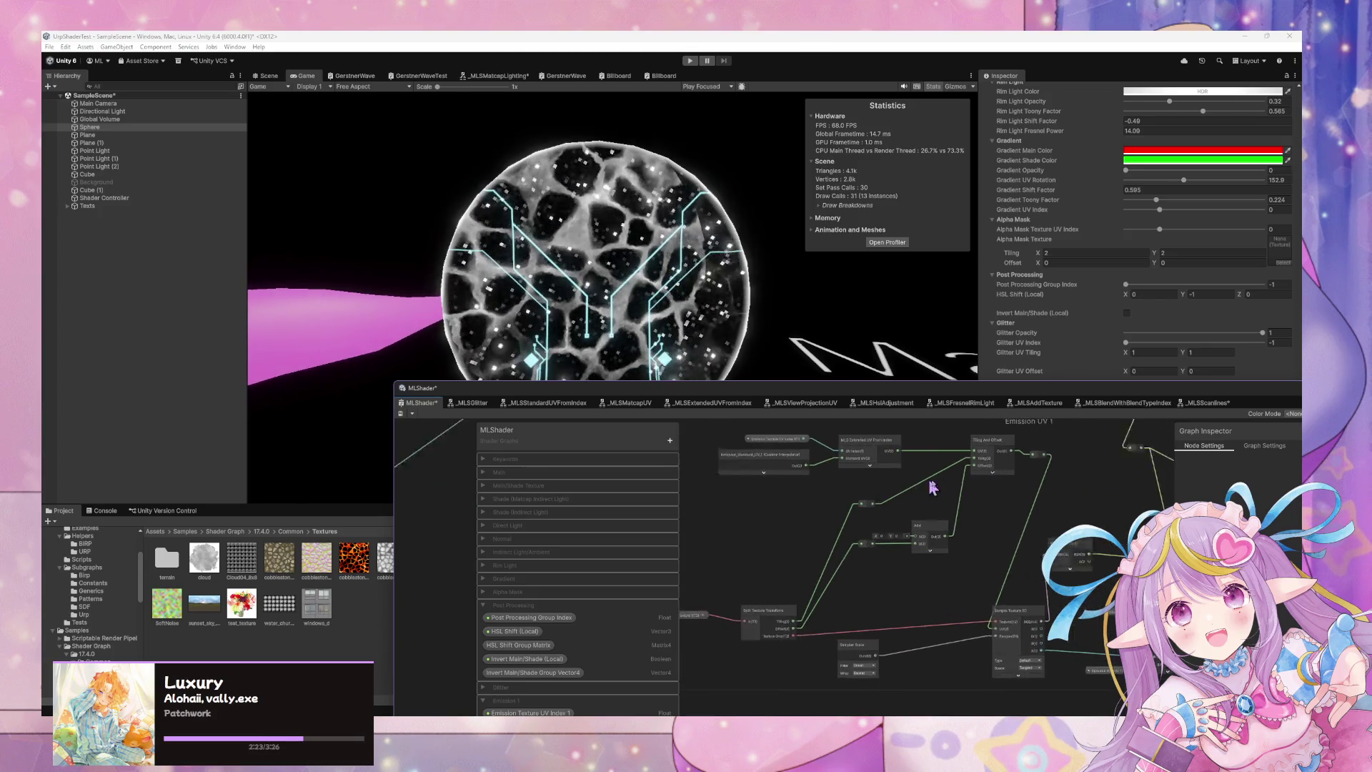
# Shift the Emission_Standard_UV_1, UV Index and MLS Extended UV nodes left and down, realigning the reroute point.
pyautogui.moveTo(820, 466); pyautogui.dragTo(768, 485)
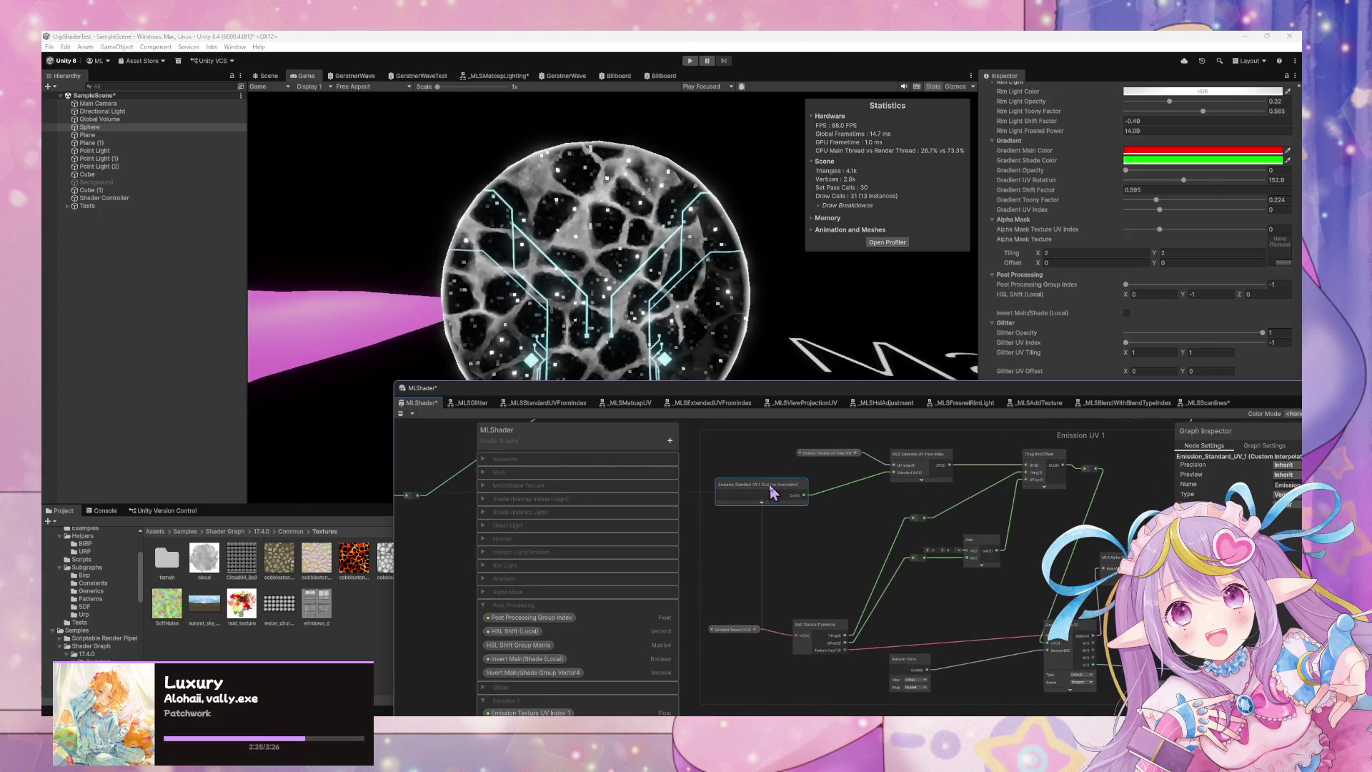
pyautogui.moveTo(837, 458); pyautogui.dragTo(760, 481)
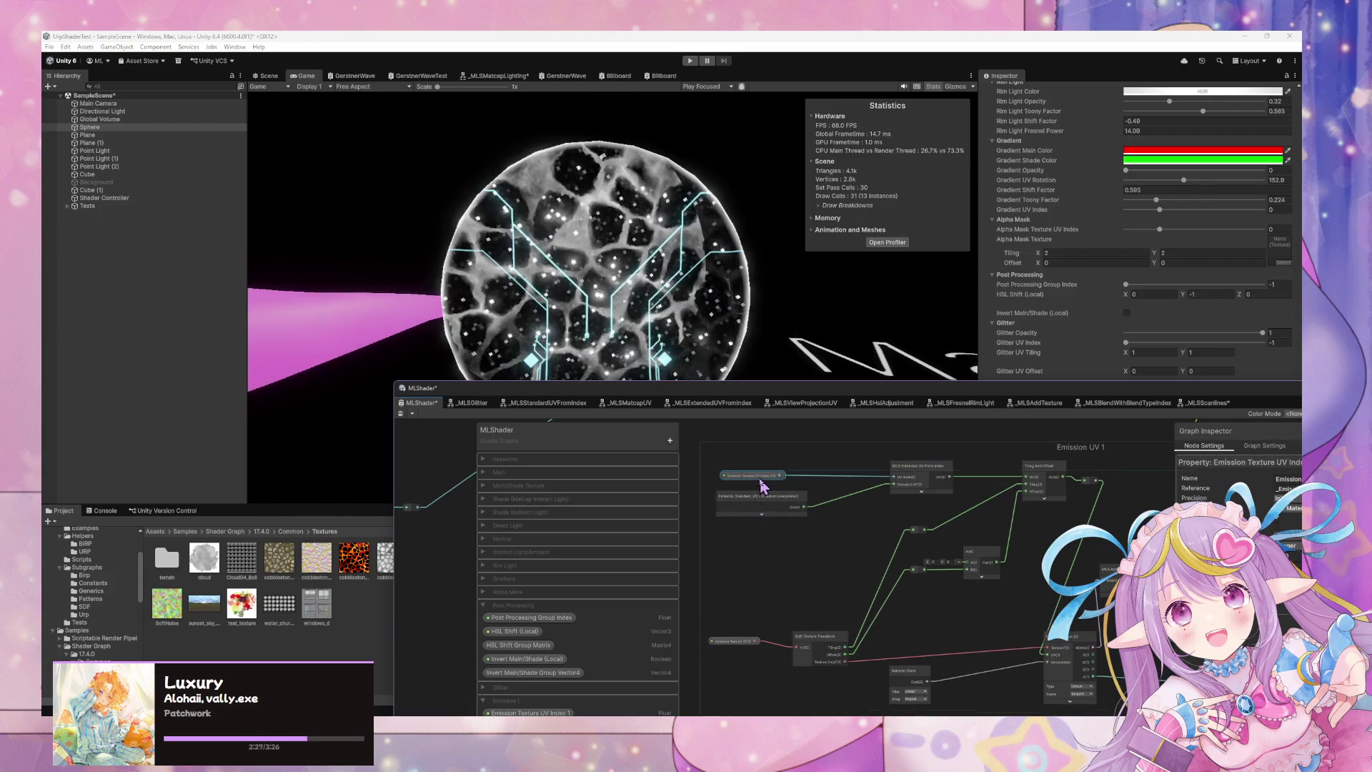
pyautogui.moveTo(898, 484)
pyautogui.mouseDown()
pyautogui.moveTo(906, 476)
pyautogui.moveTo(853, 492)
pyautogui.mouseUp()
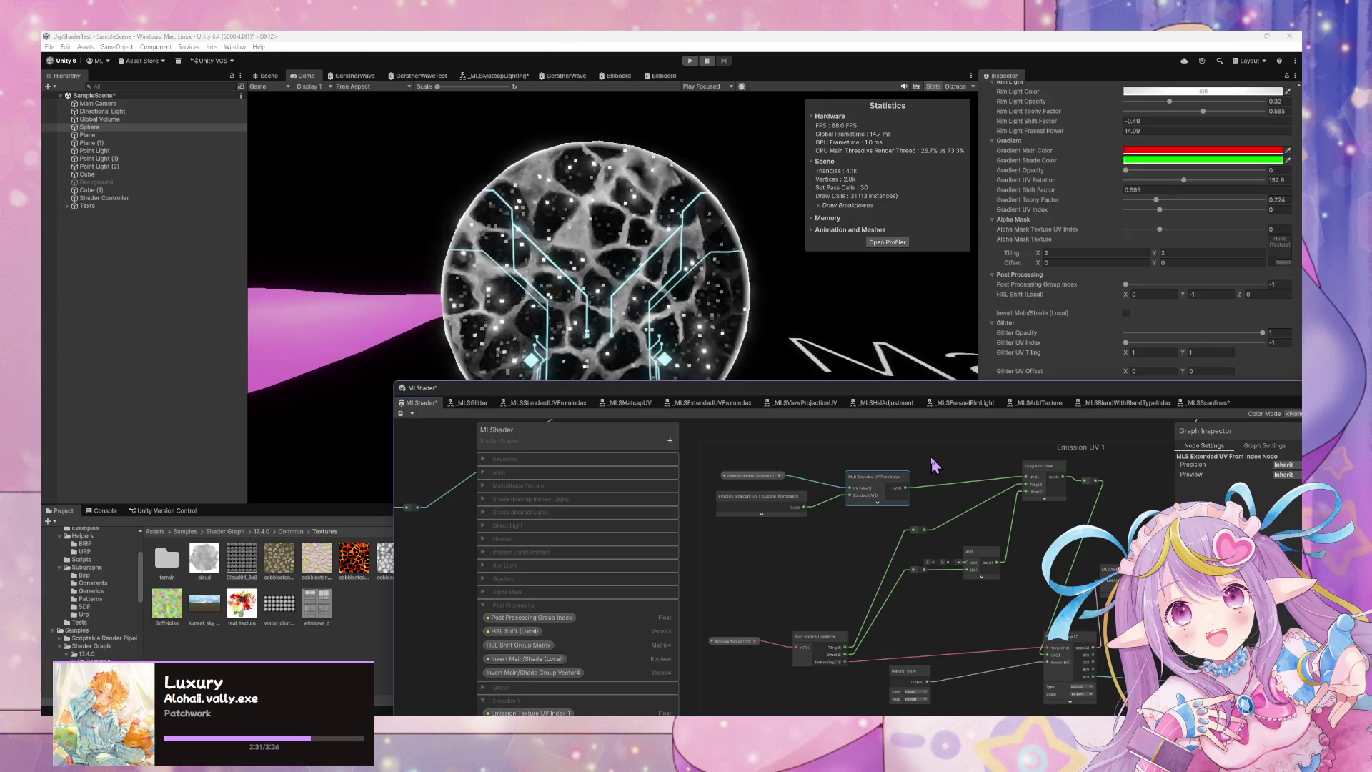
pyautogui.moveTo(929, 388); pyautogui.dragTo(794, 272)
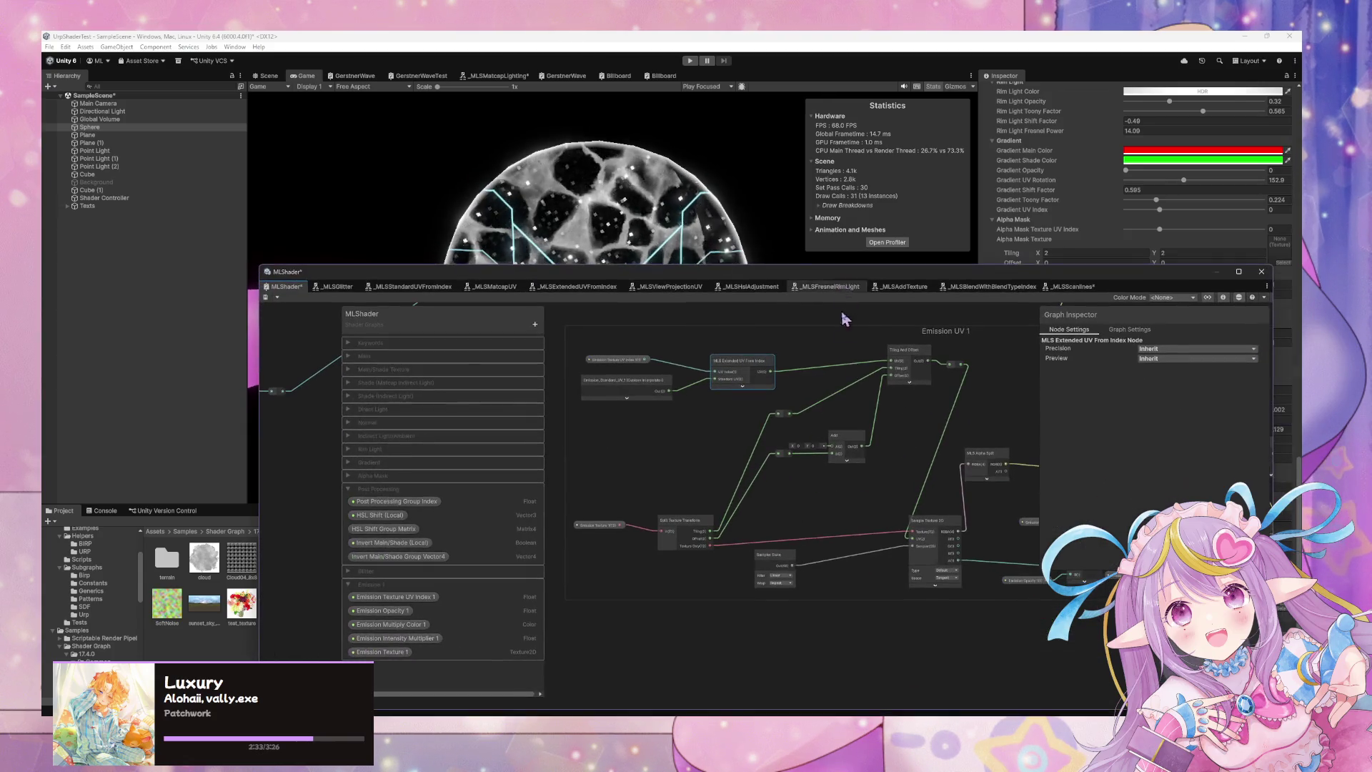
pyautogui.moveTo(801, 465); pyautogui.dragTo(803, 480)
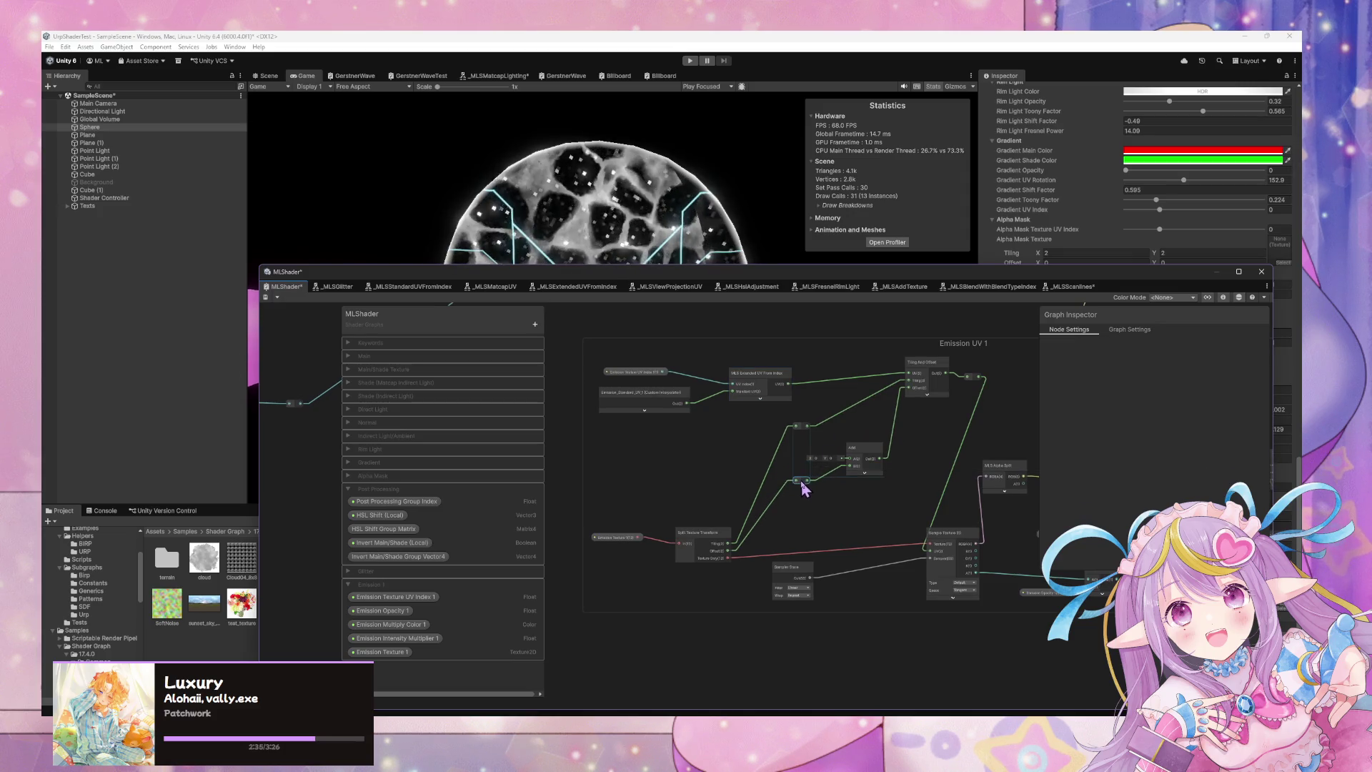
pyautogui.moveTo(802, 429); pyautogui.dragTo(806, 420)
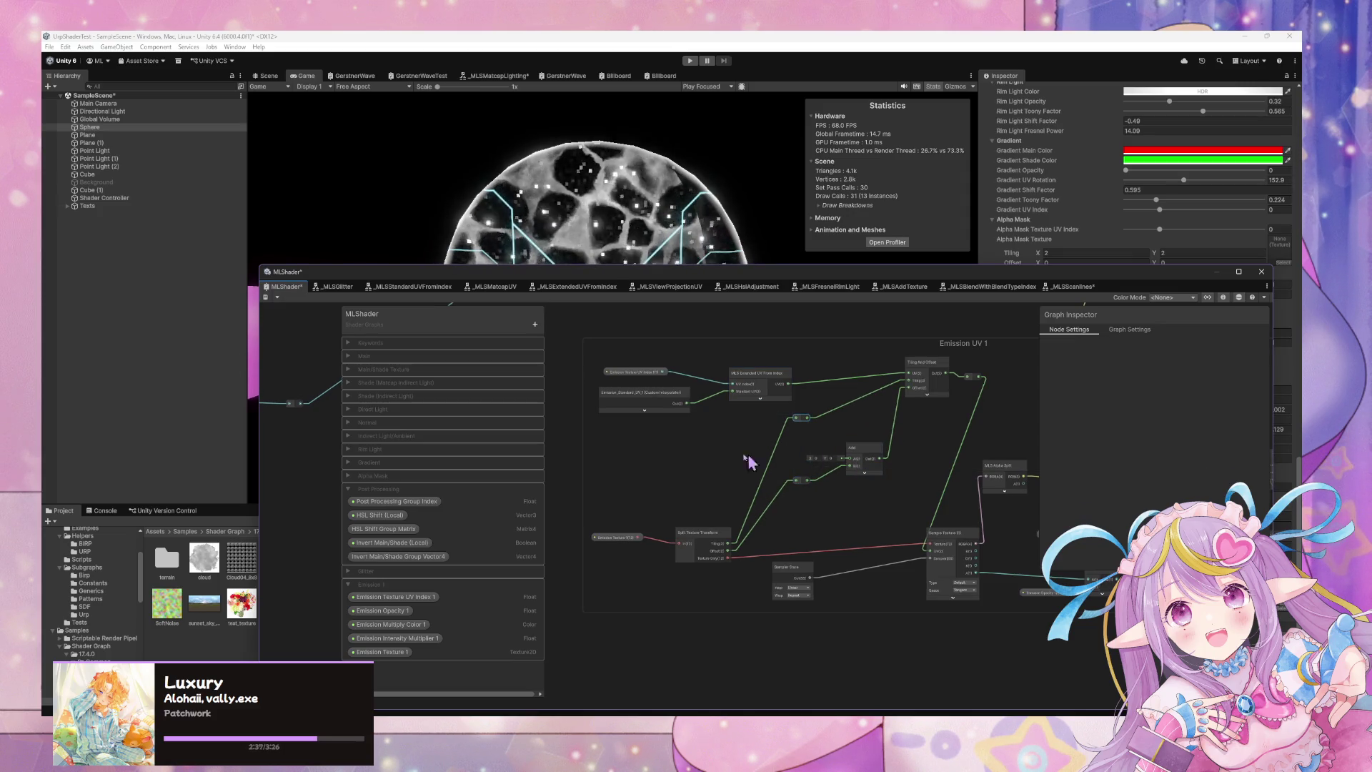
# Add a Time node and place it left beside the Emission UV group.
pyautogui.press('space')
pyautogui.write('time')
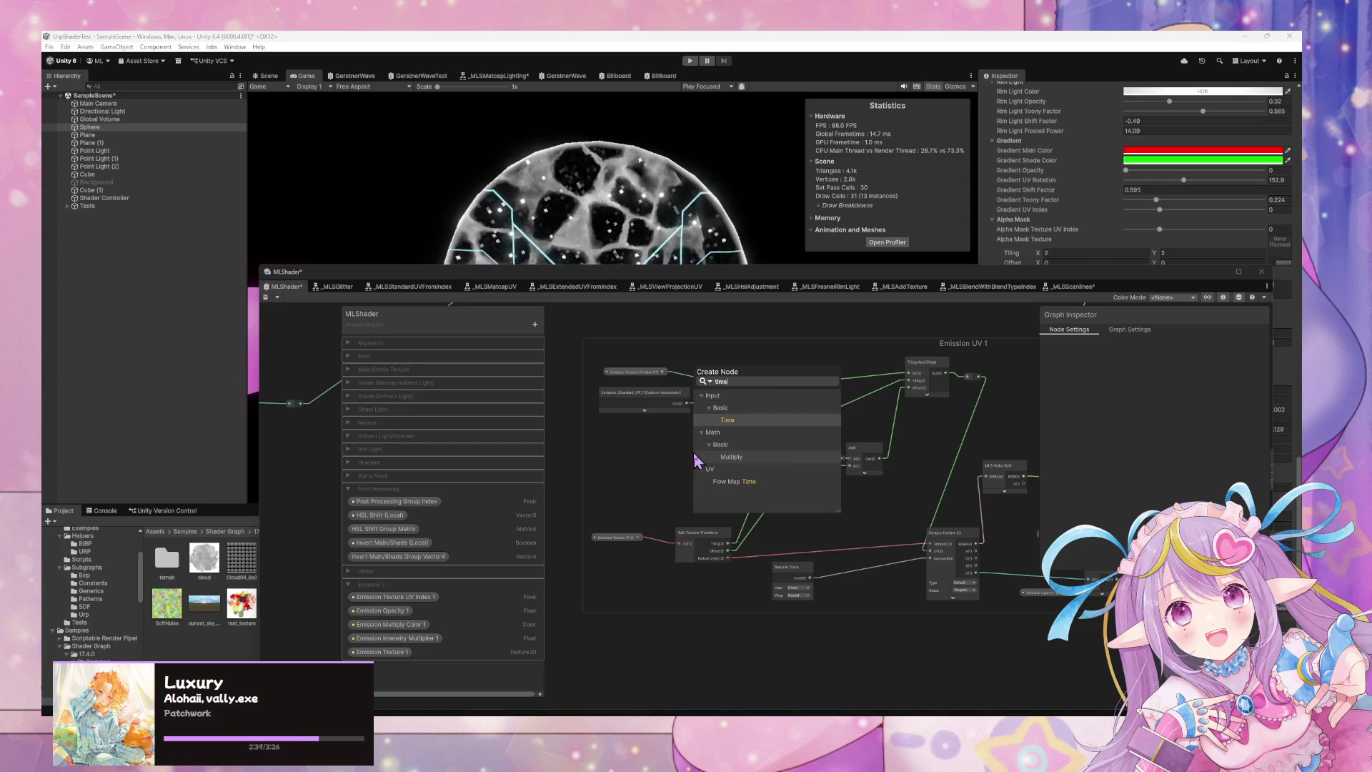
pyautogui.press('Return')
pyautogui.moveTo(704, 471); pyautogui.dragTo(607, 439)
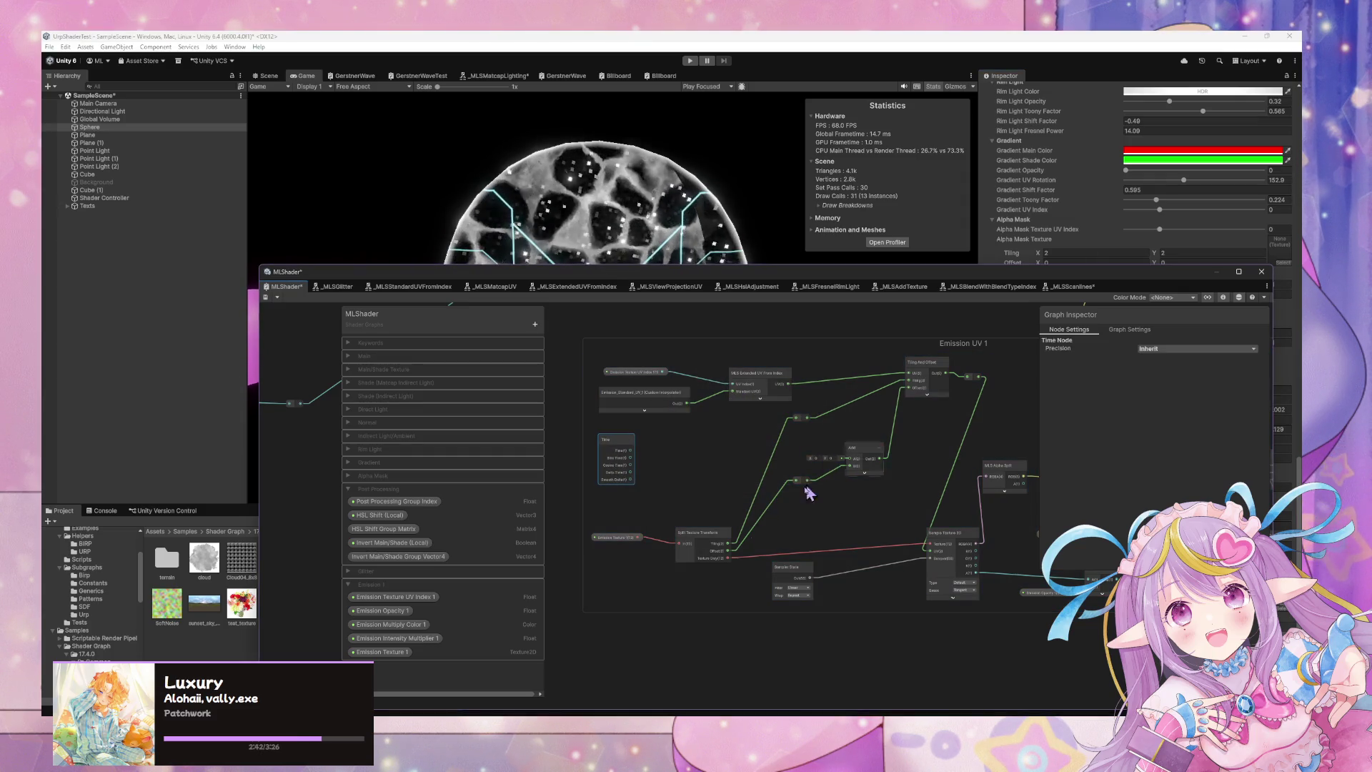
# Create a Float property named Emission Animation Speed 1 in the Emission 1 category.
pyautogui.click(535, 325)
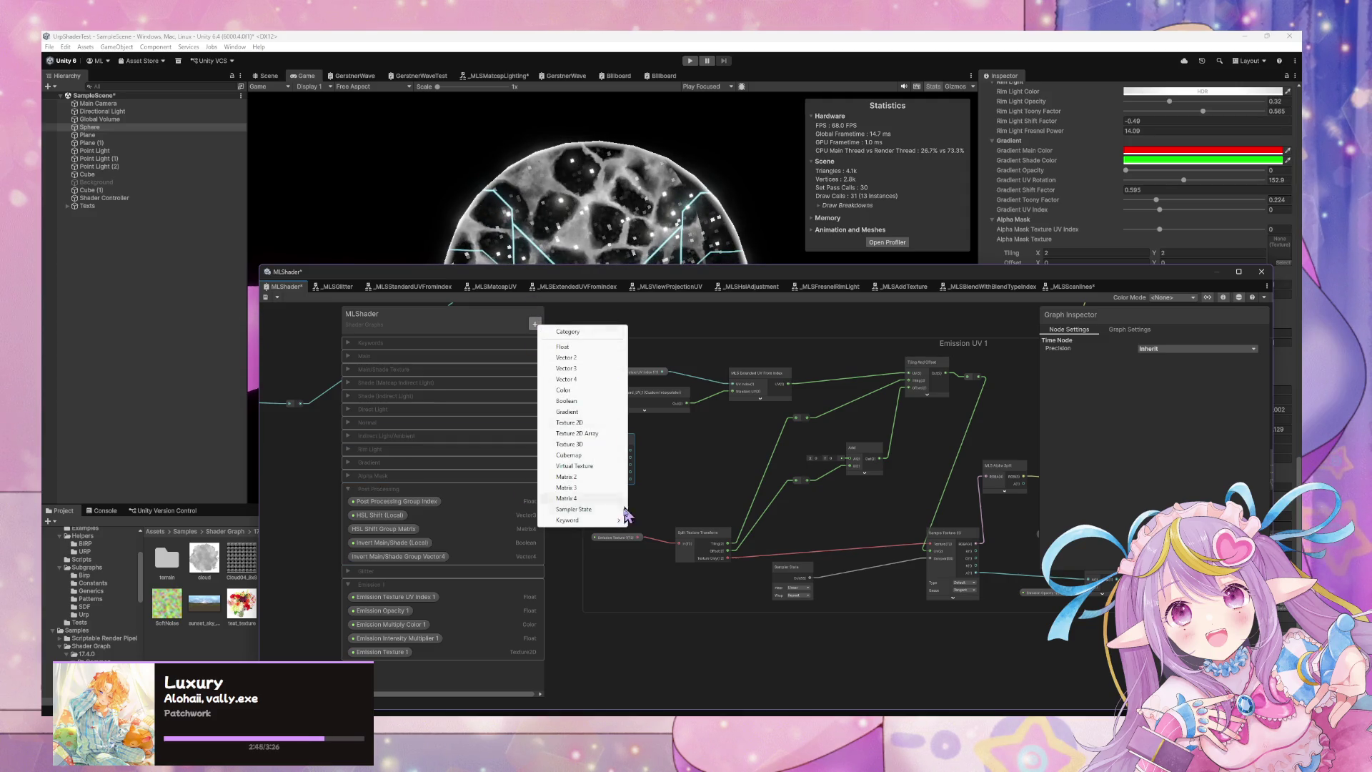
pyautogui.click(572, 347)
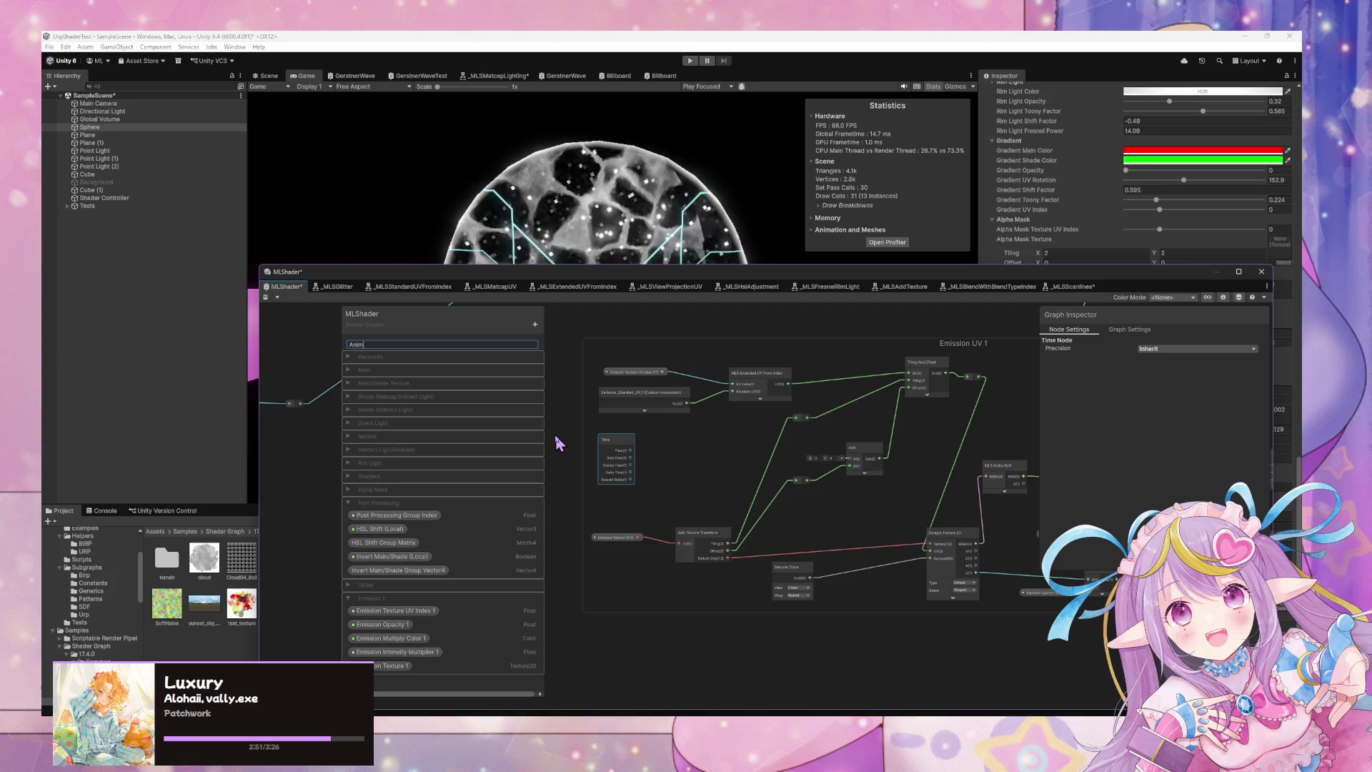
pyautogui.write('Animation Speed')
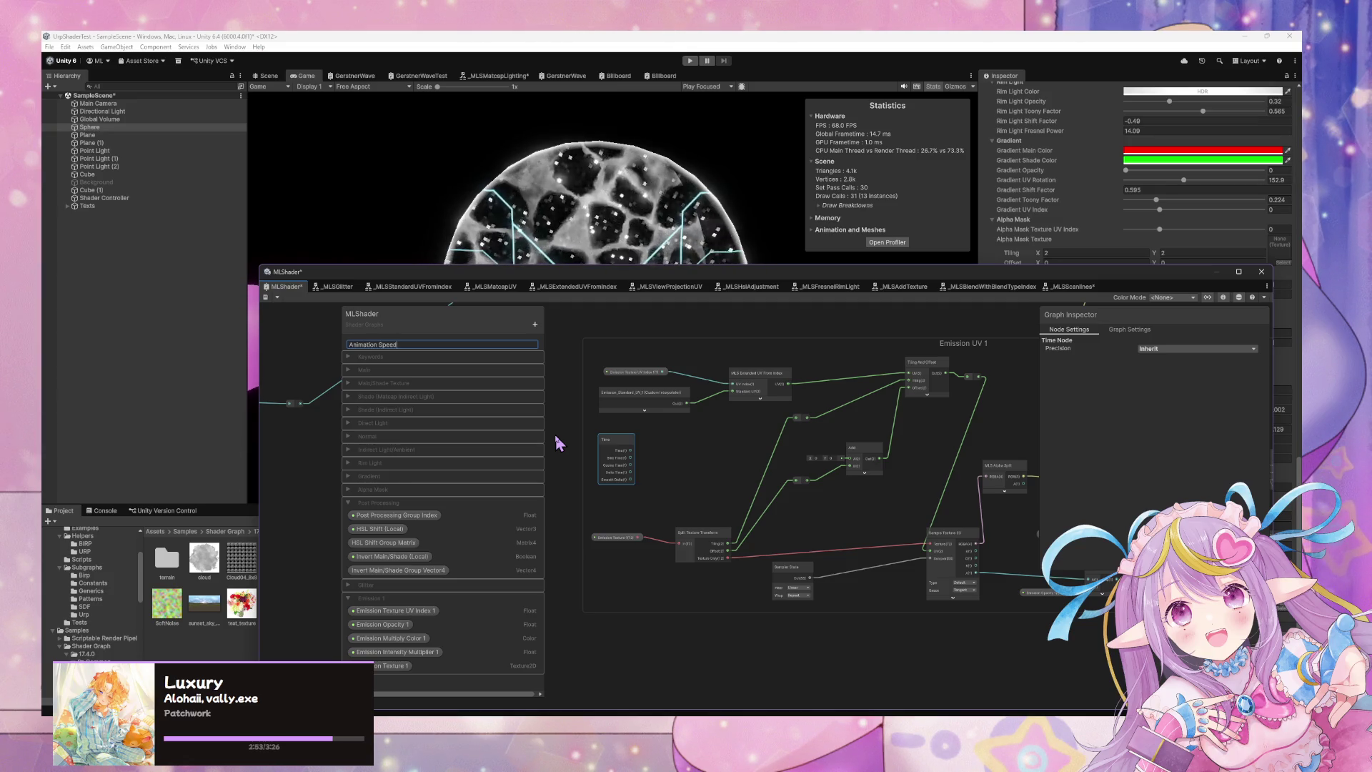
pyautogui.press('Return')
pyautogui.click(364, 345)
pyautogui.click(365, 345)
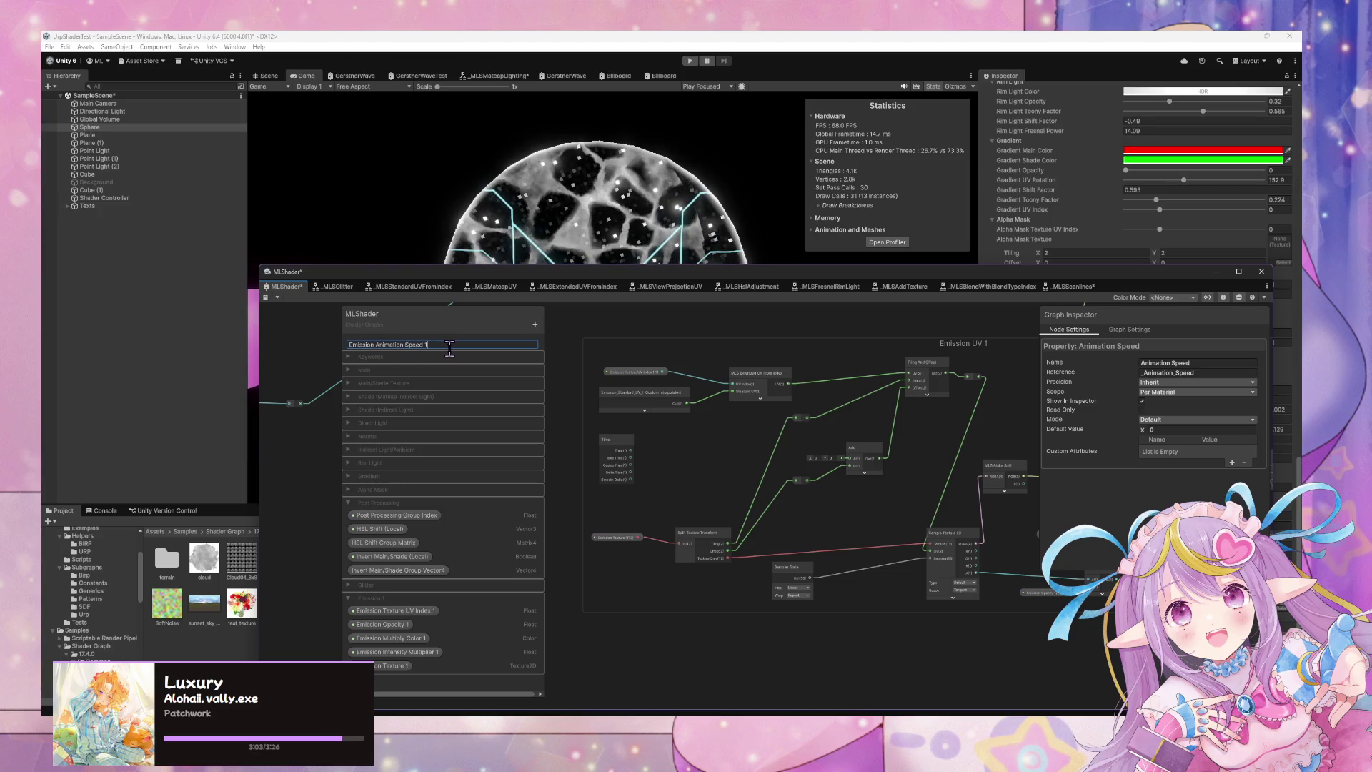
pyautogui.press('Return')
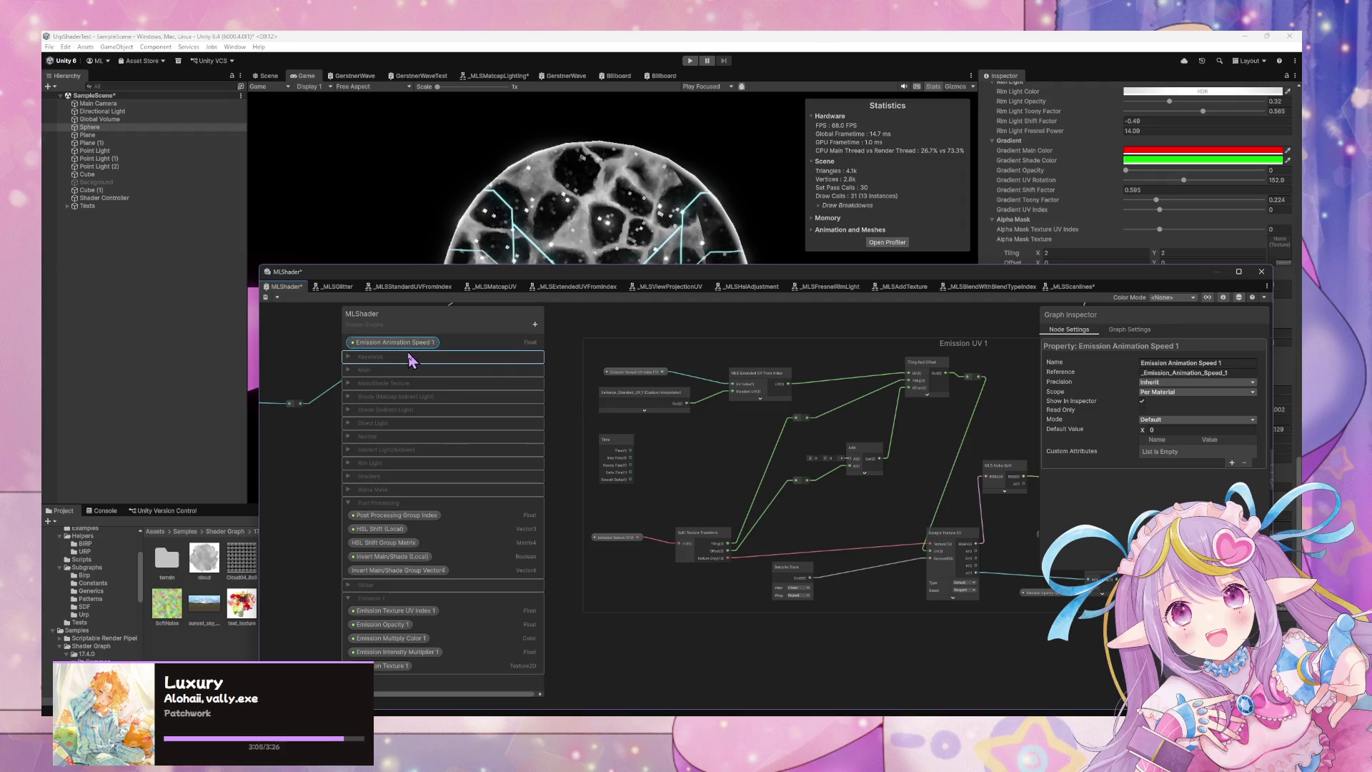
pyautogui.moveTo(400, 363)
pyautogui.mouseDown()
pyautogui.moveTo(427, 706)
pyautogui.moveTo(433, 668)
pyautogui.moveTo(406, 654)
pyautogui.moveTo(405, 669)
pyautogui.mouseUp()
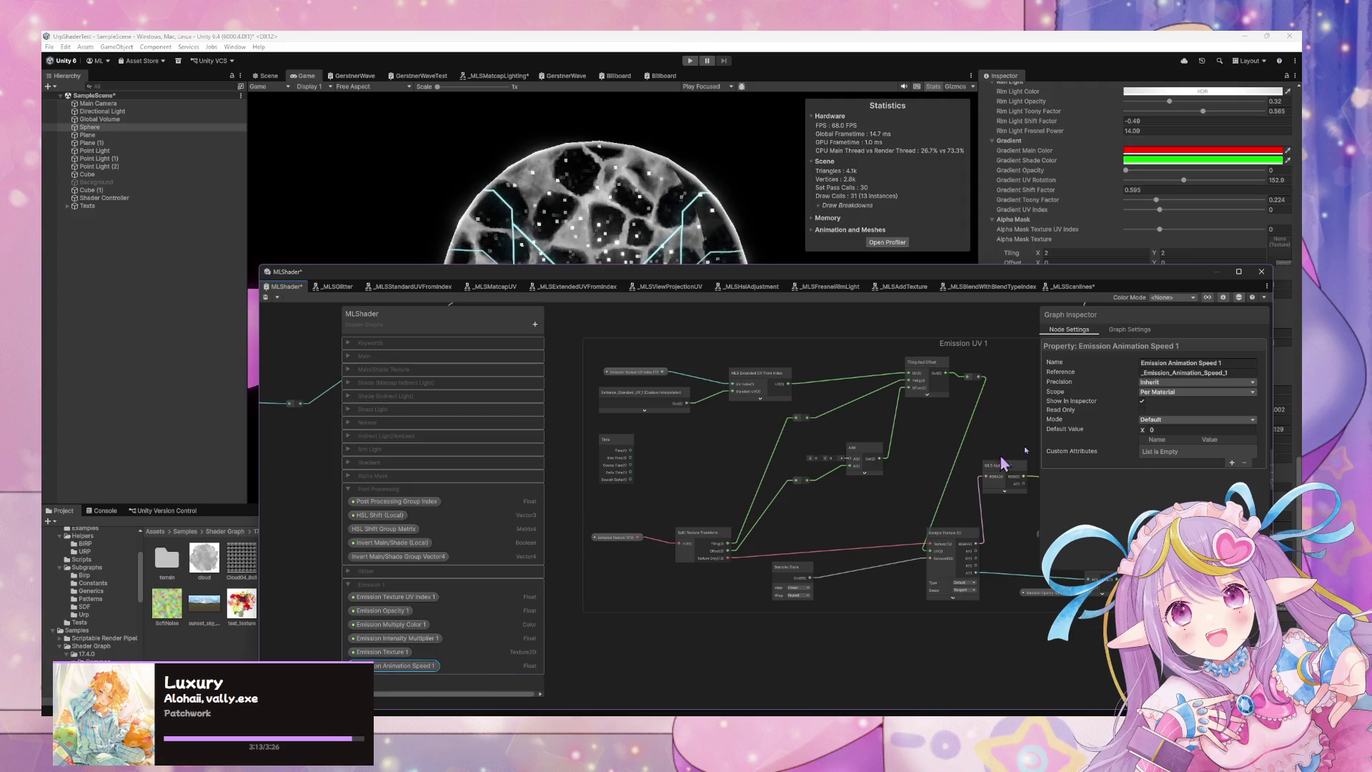
# Rename the property to Emission UV Animation Speed 1 and save the graph.
pyautogui.click(1169, 361)
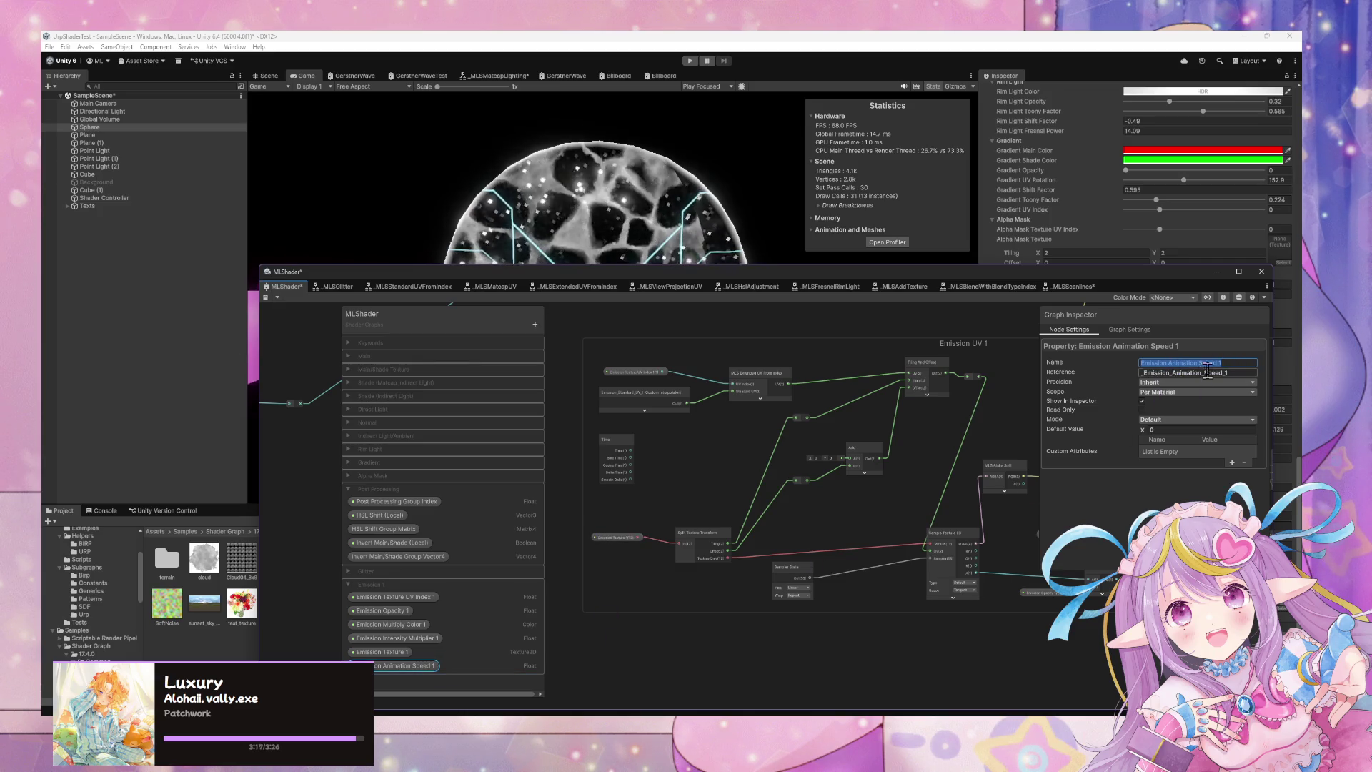
pyautogui.click(1169, 362)
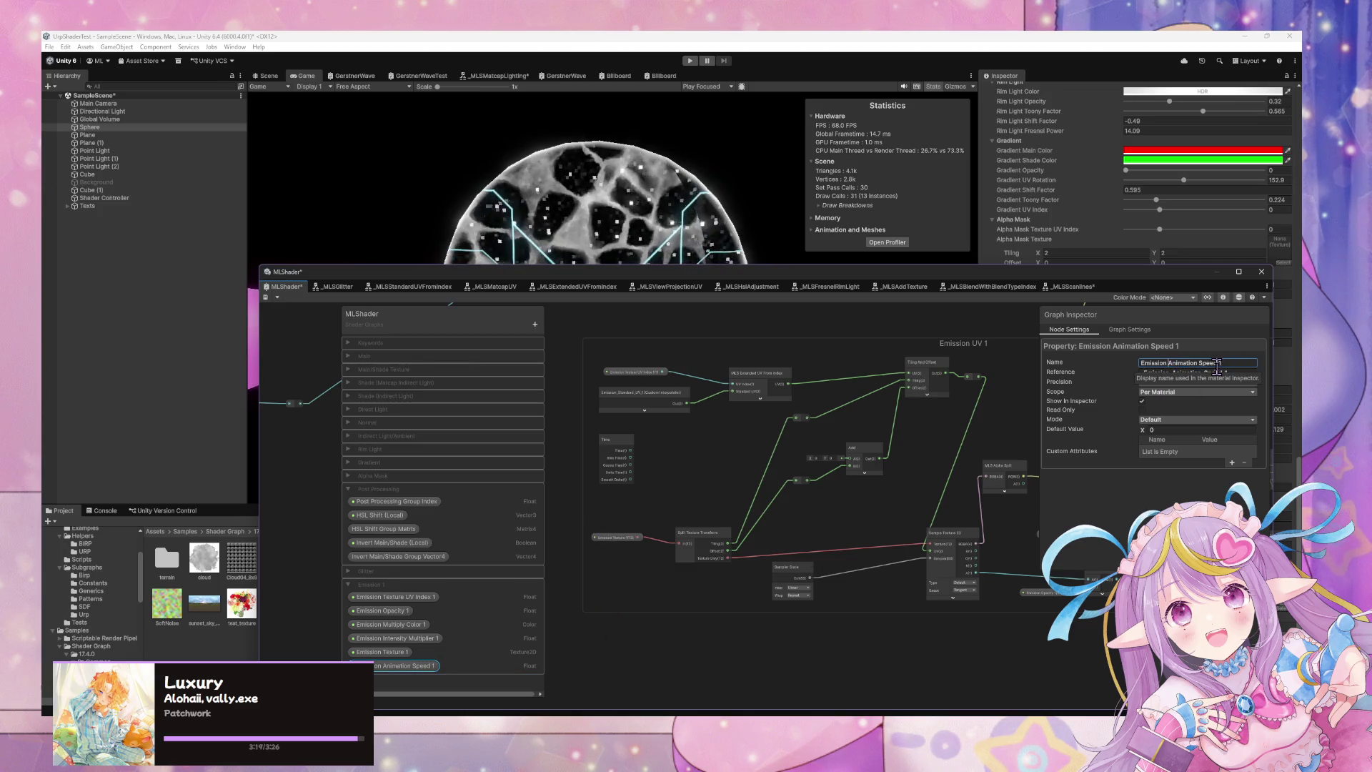
pyautogui.write('UV')
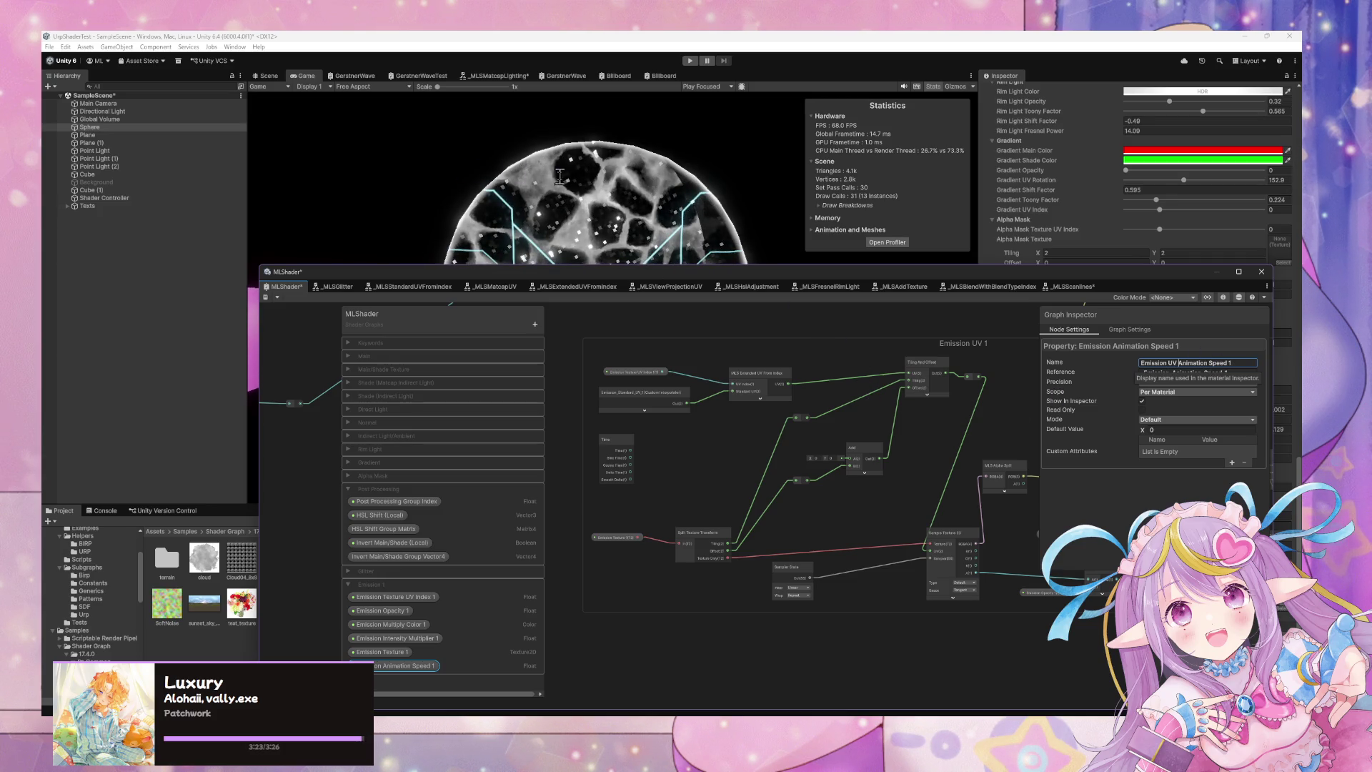
pyautogui.hotkey('ctrl', 's')
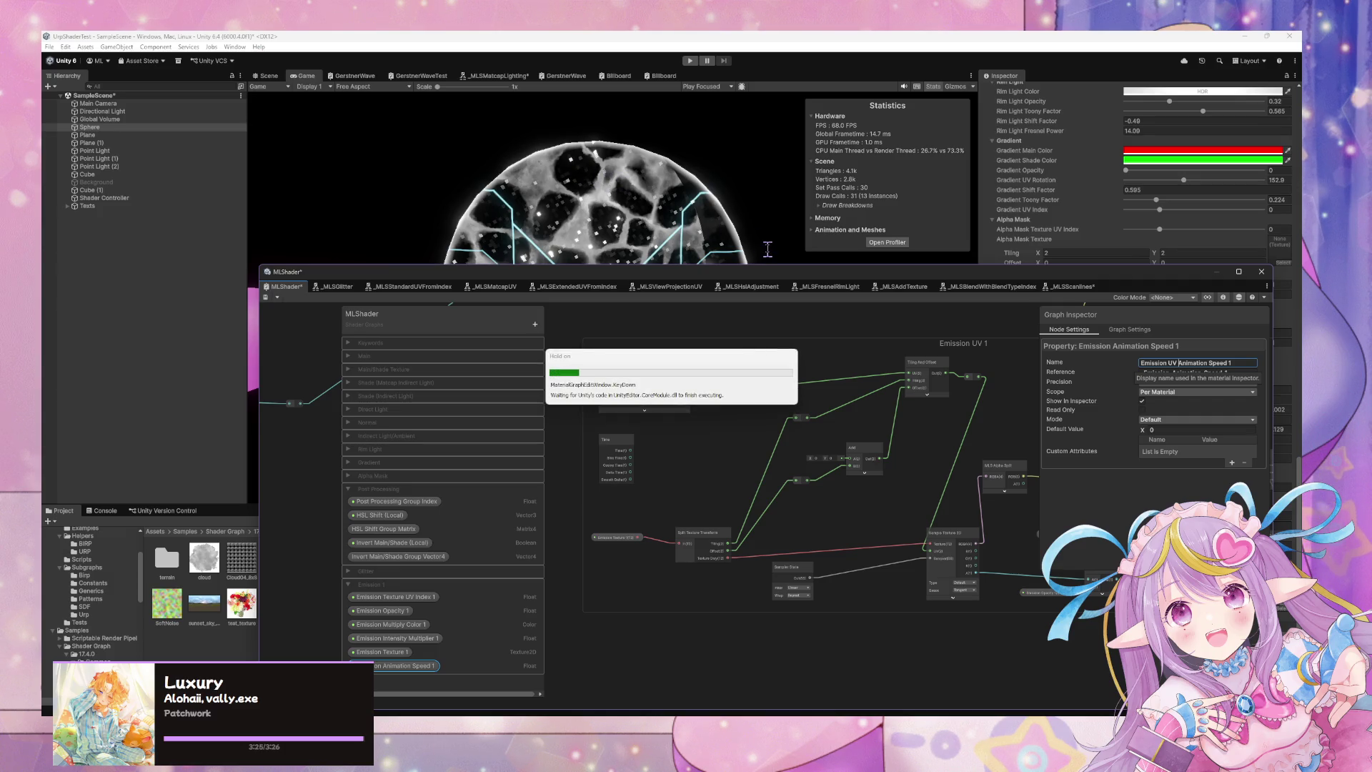
pyautogui.moveTo(748, 278); pyautogui.dragTo(806, 429)
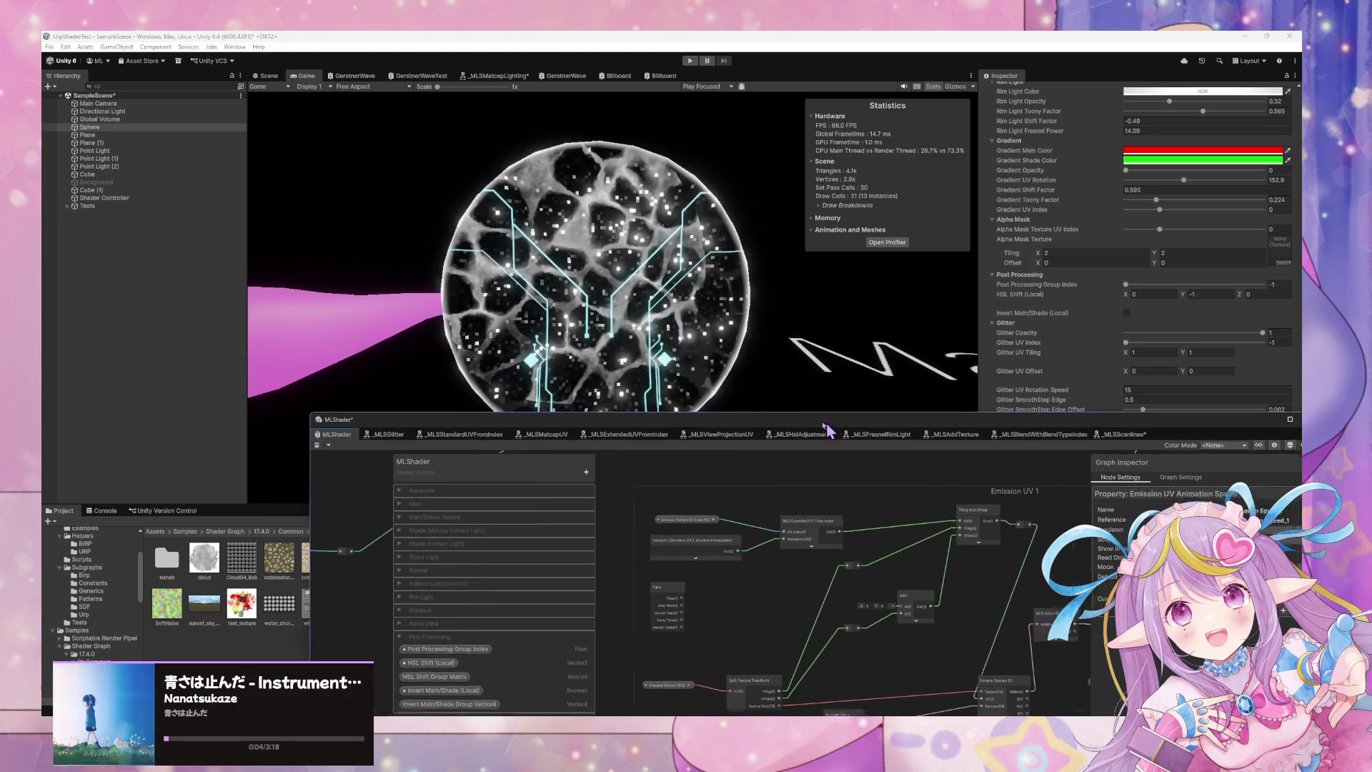
# Add a Multiply node fed by Time in A, with the Emission UV Animation Speed 1 node beside it.
pyautogui.moveTo(836, 432); pyautogui.dragTo(672, 261)
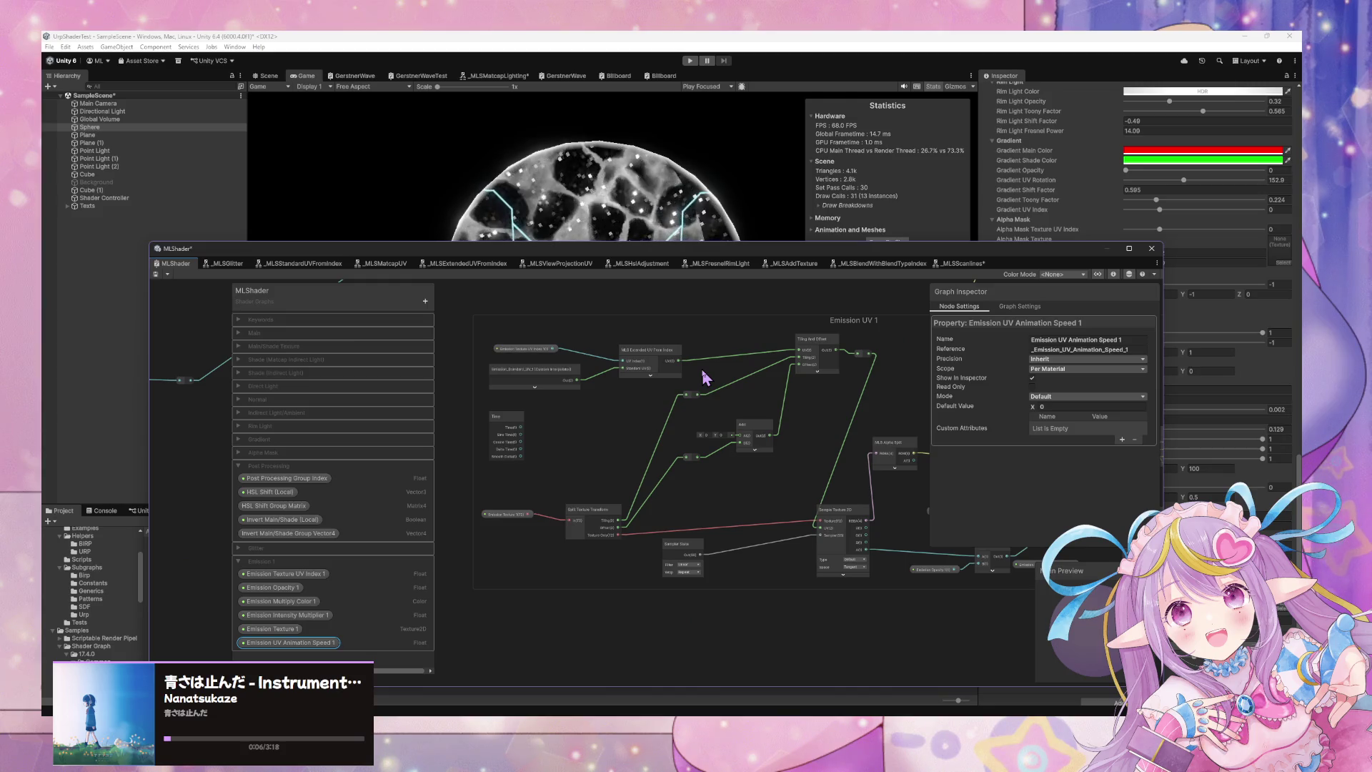
pyautogui.press('space')
pyautogui.write('mul')
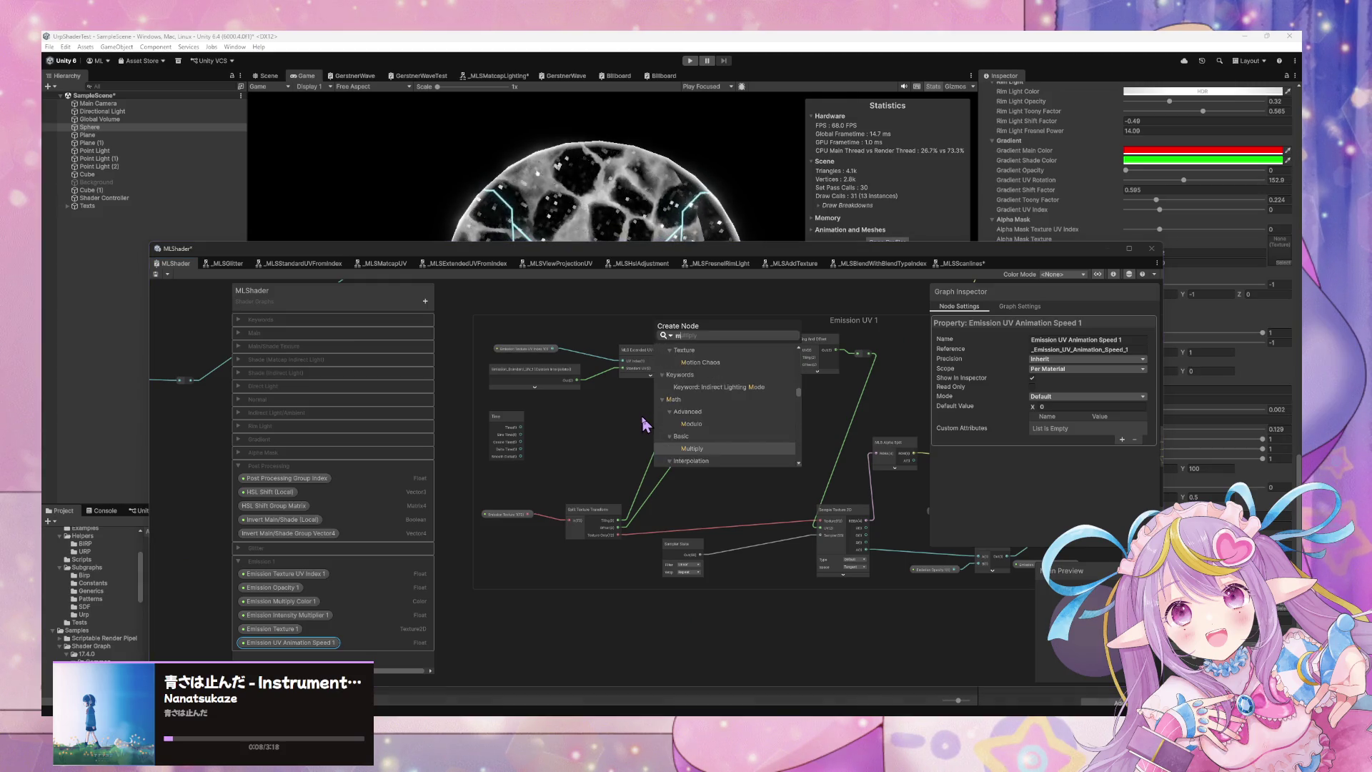
pyautogui.press('Return')
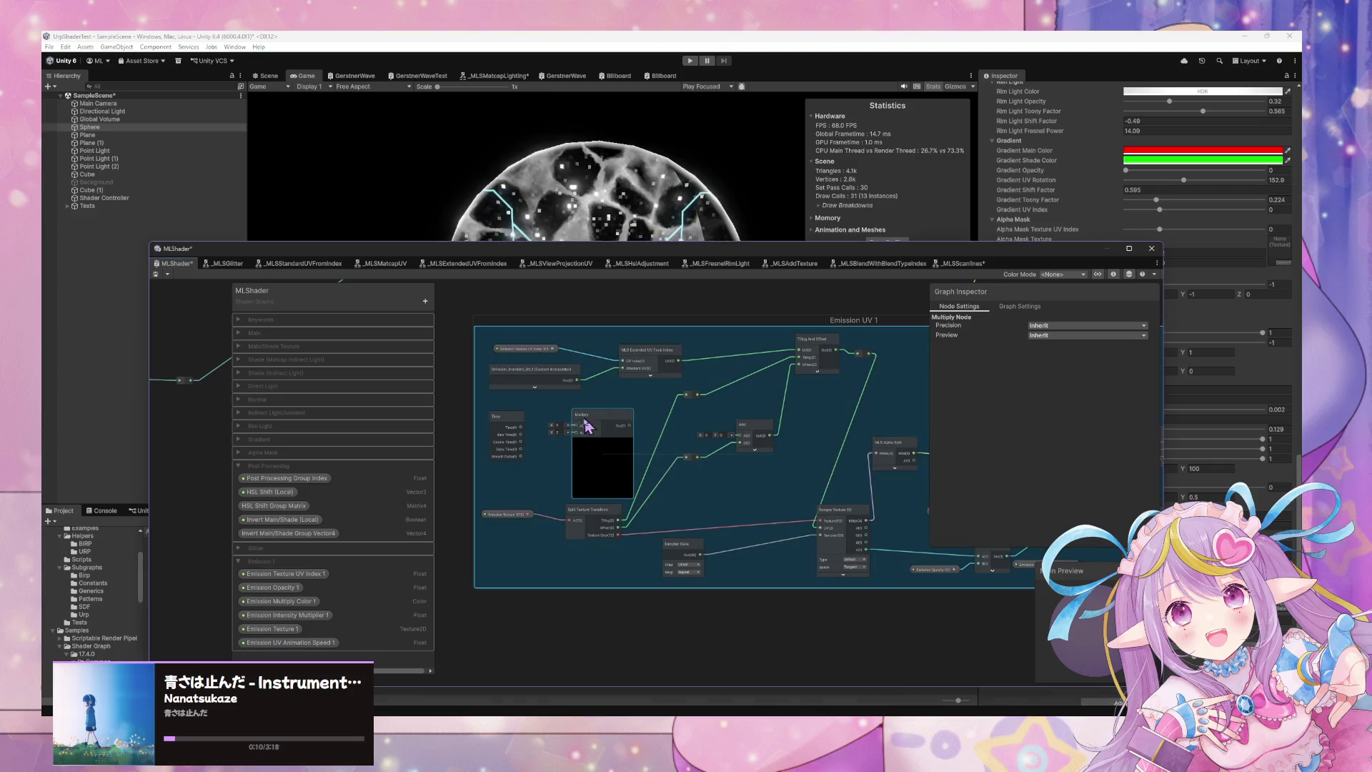
pyautogui.click(602, 442)
pyautogui.moveTo(520, 427); pyautogui.dragTo(599, 429)
pyautogui.moveTo(289, 642)
pyautogui.mouseDown()
pyautogui.moveTo(428, 521)
pyautogui.moveTo(612, 438)
pyautogui.mouseUp()
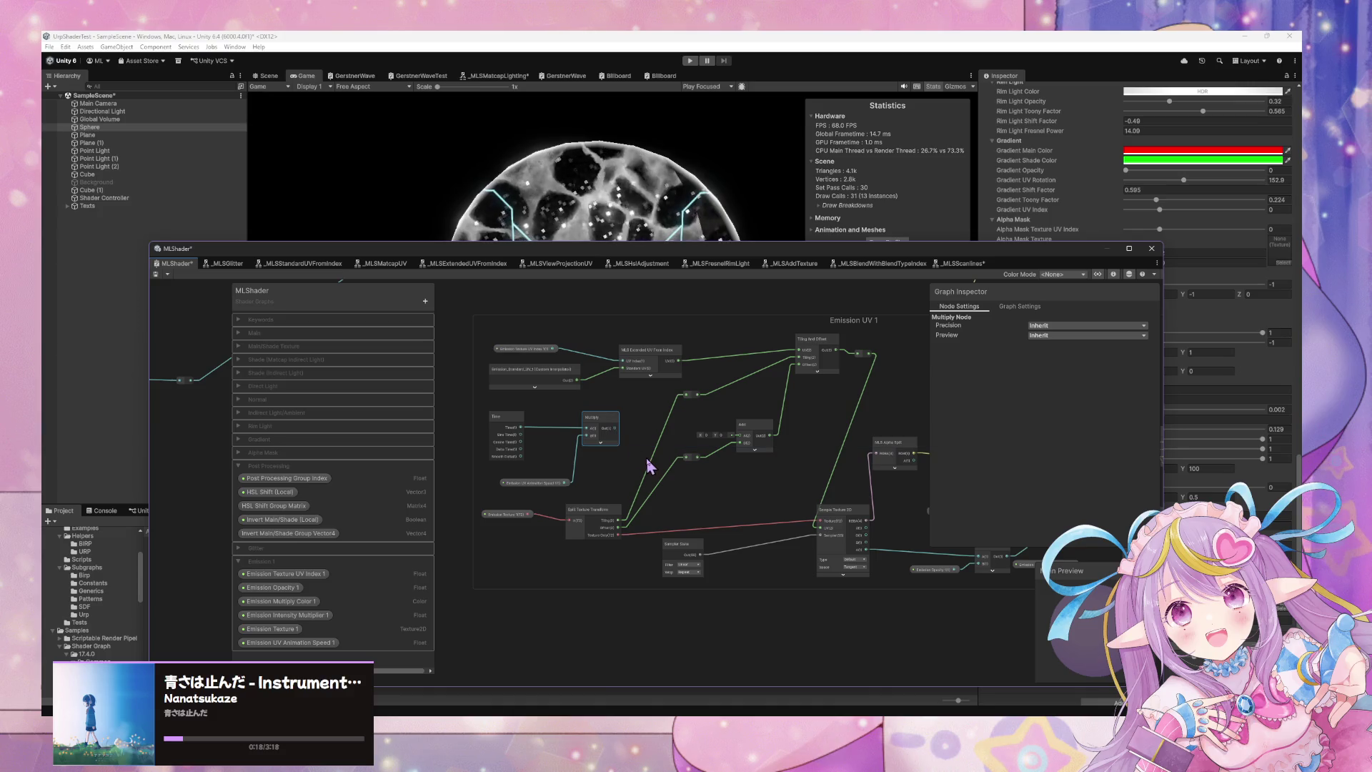
pyautogui.moveTo(535, 483); pyautogui.dragTo(526, 477)
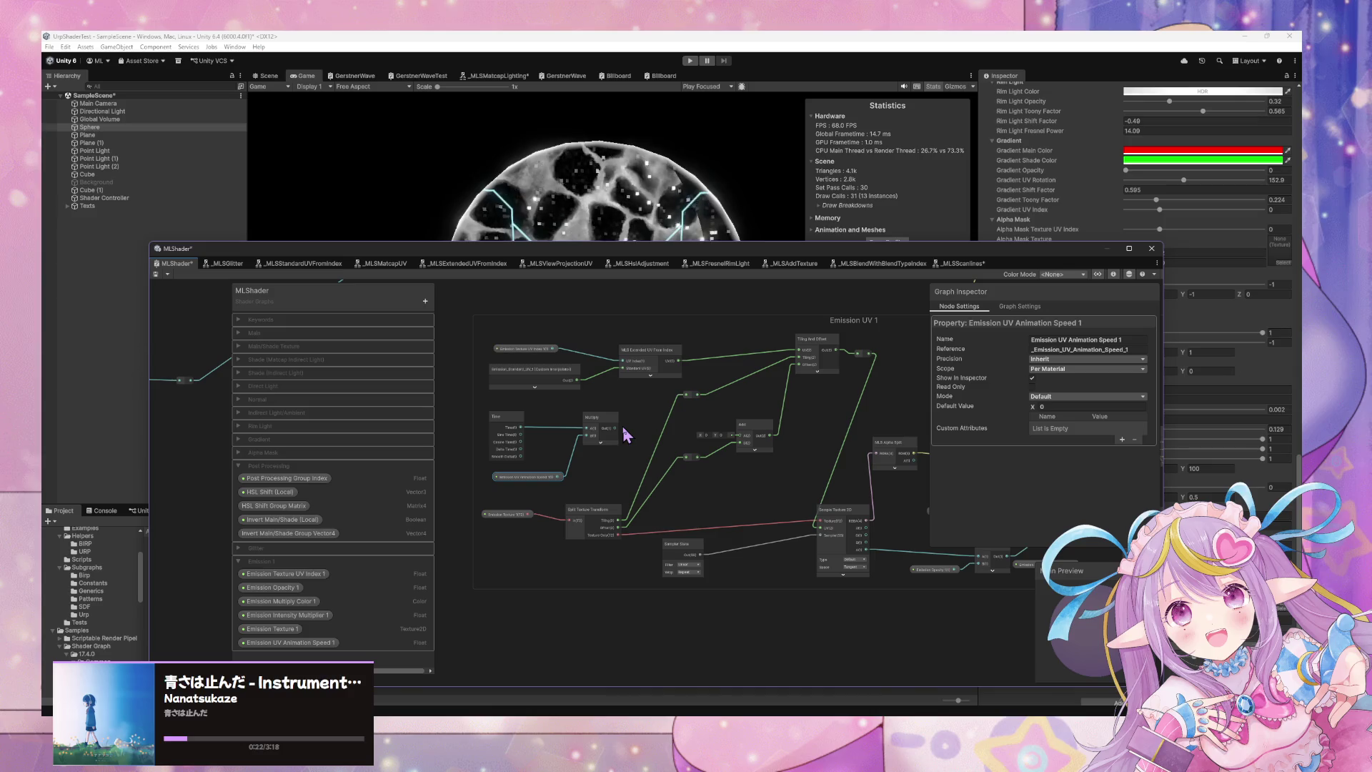
# Replace the Float speed property with a Vector2 Emission UV Animation Speed property in Emission 1.
pyautogui.rightClick(309, 643)
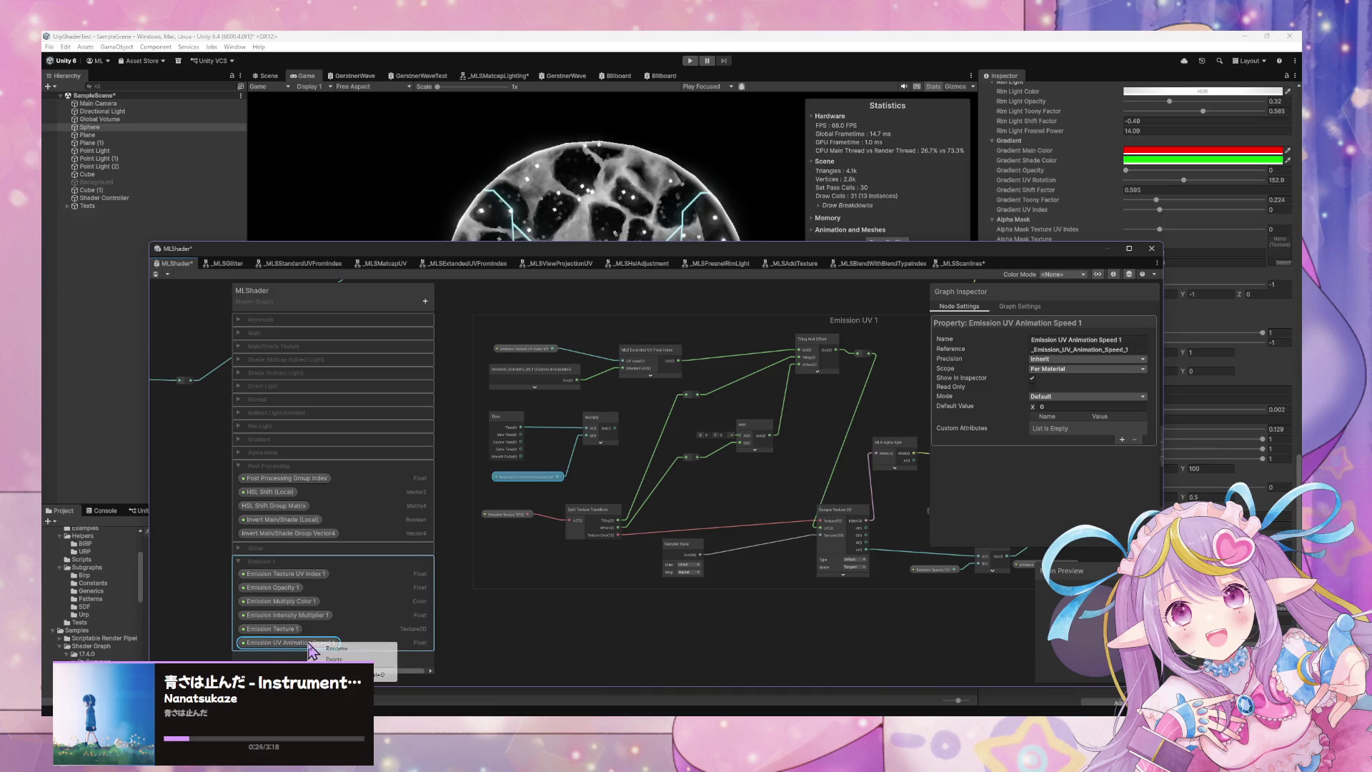
pyautogui.click(290, 659)
pyautogui.click(425, 301)
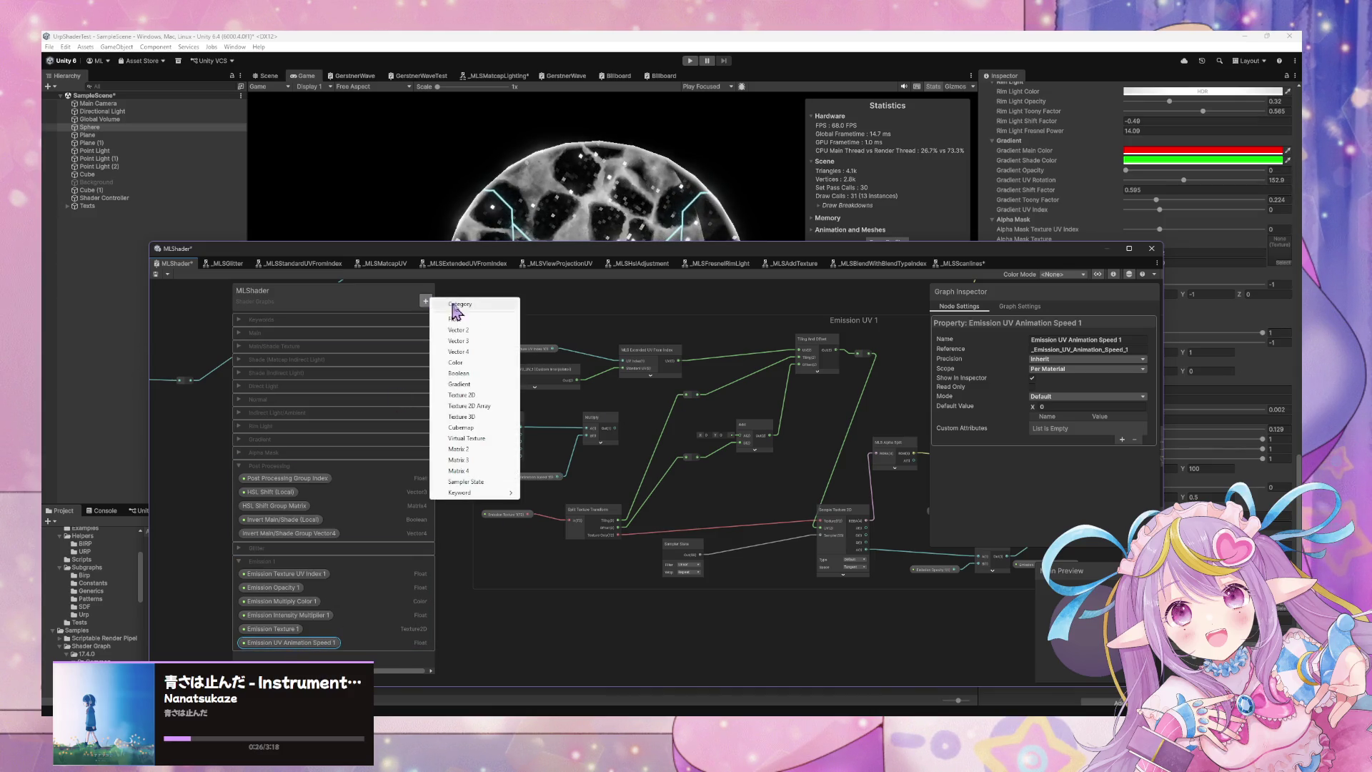
pyautogui.click(477, 333)
pyautogui.write('Emission UV Animation Speed')
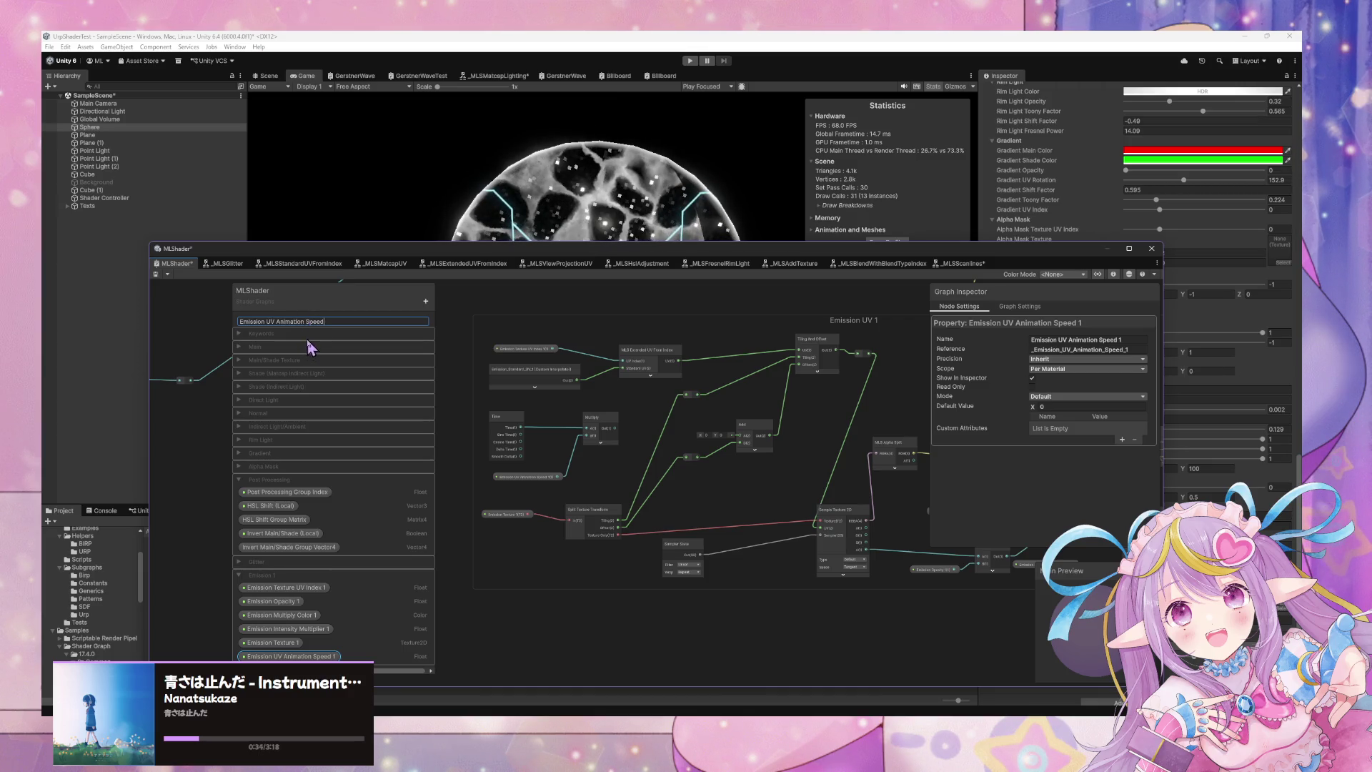
pyautogui.press('Return')
pyautogui.moveTo(286, 319); pyautogui.dragTo(357, 624)
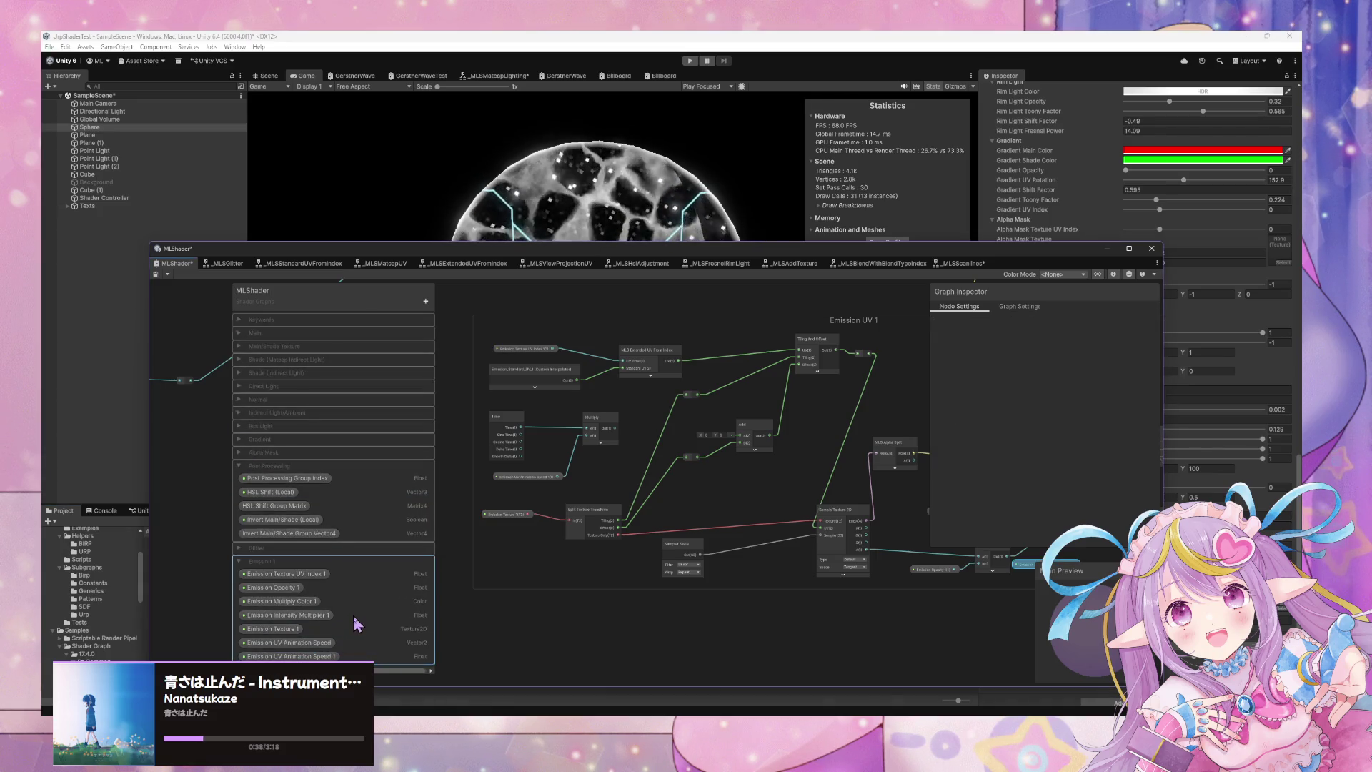
pyautogui.rightClick(328, 656)
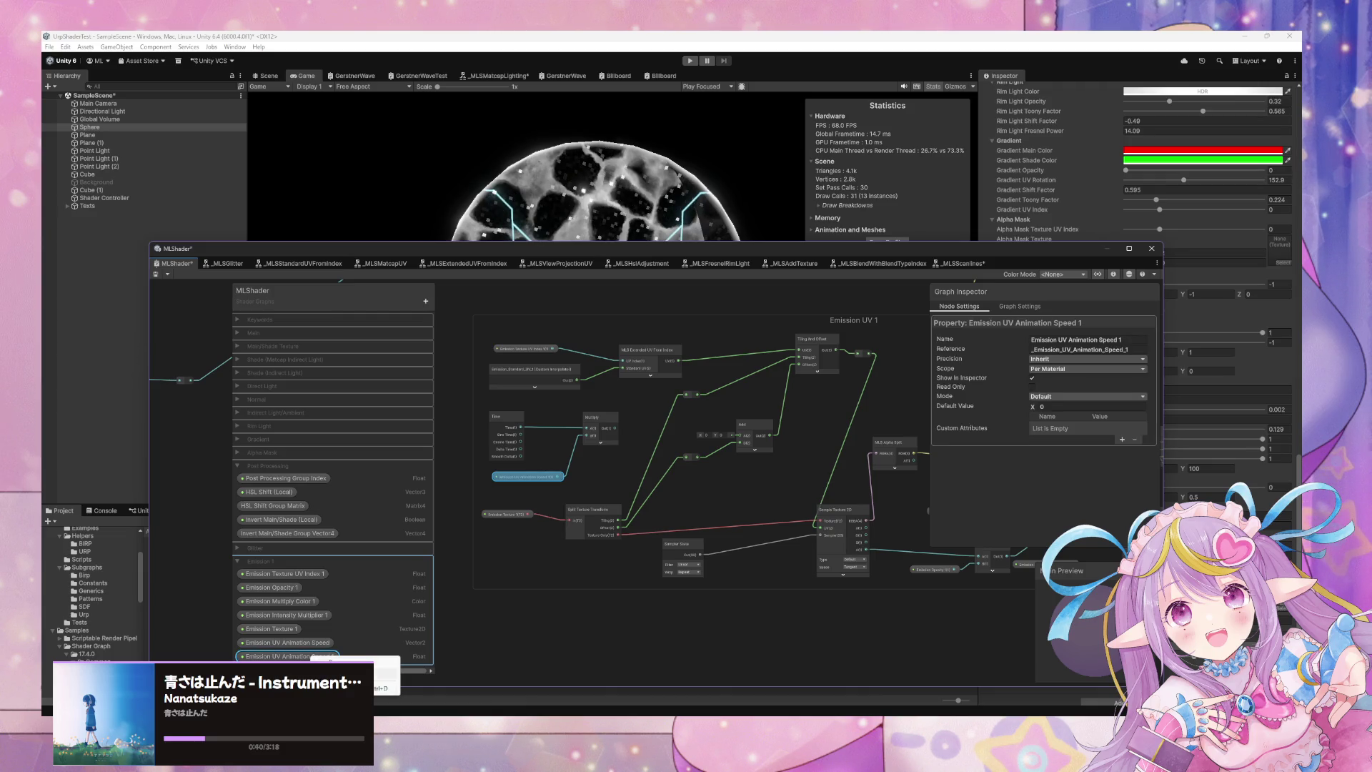
pyautogui.click(343, 666)
pyautogui.click(286, 642)
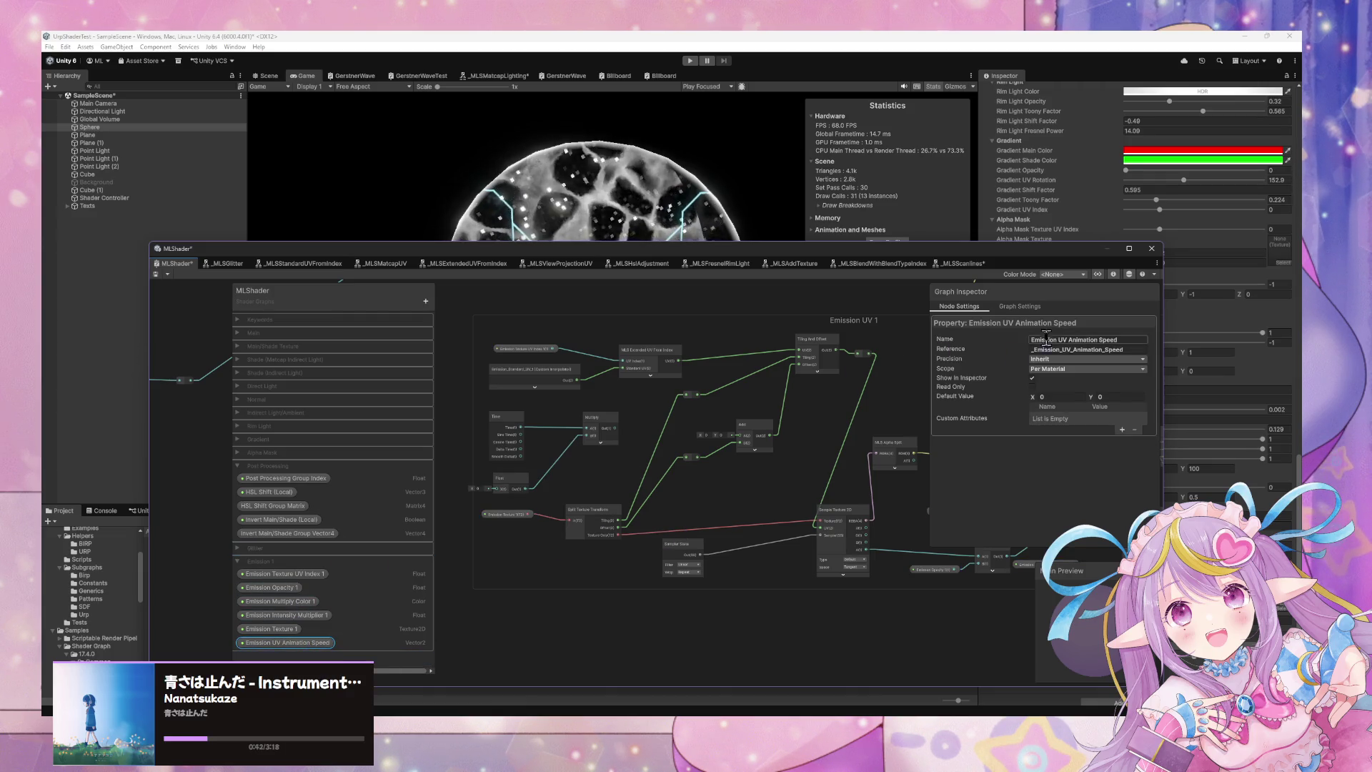
pyautogui.click(1138, 341)
pyautogui.write('1')
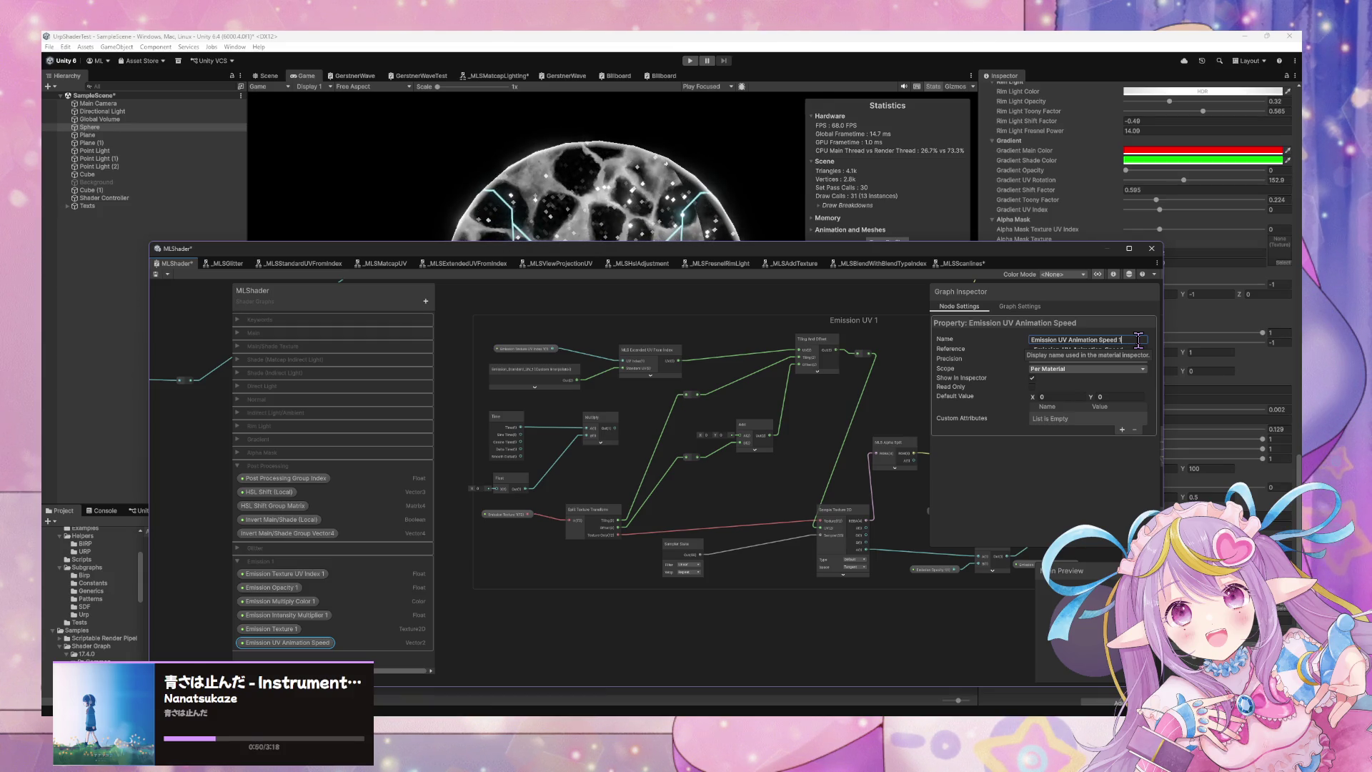
pyautogui.press('Return')
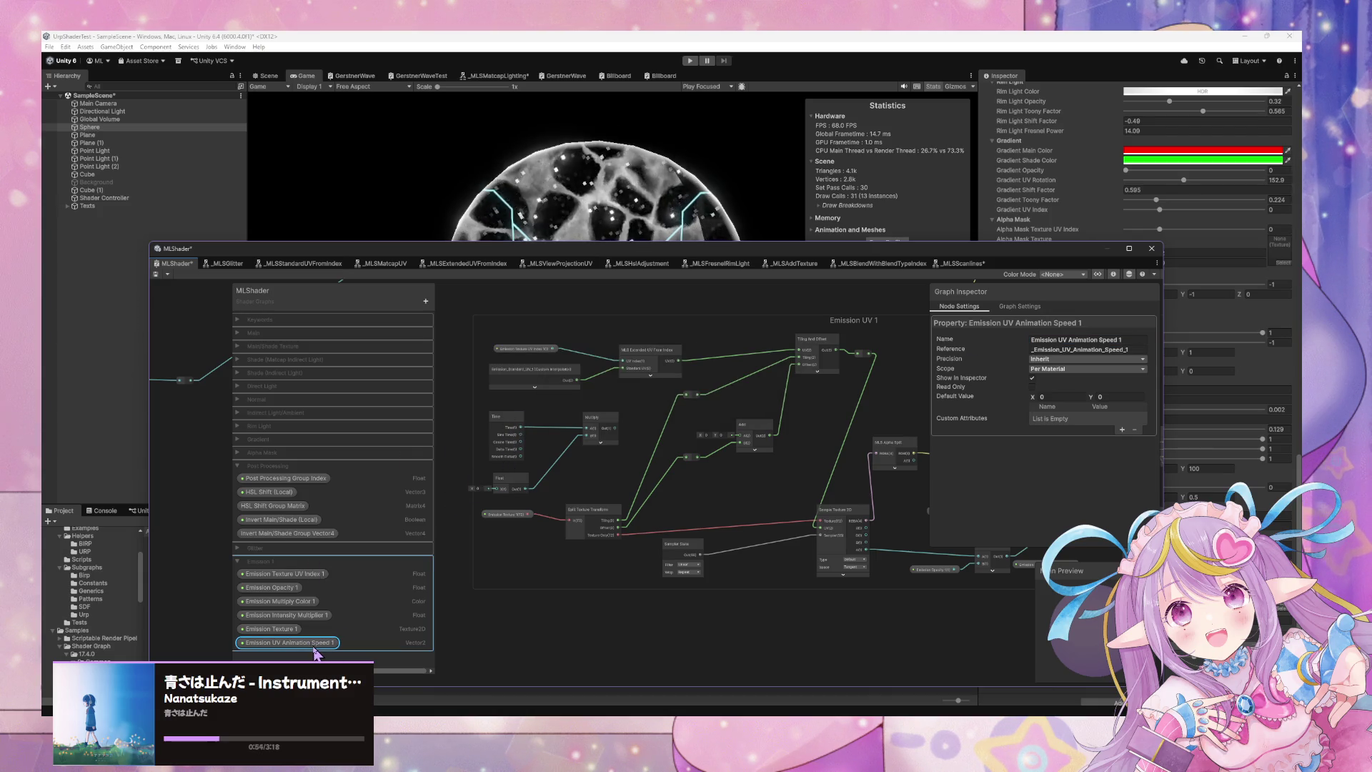
# Place the Vector2 speed node beside Multiply and wire Multiply's output into Add's B input.
pyautogui.moveTo(315, 652)
pyautogui.mouseDown()
pyautogui.moveTo(628, 506)
pyautogui.moveTo(582, 475)
pyautogui.moveTo(742, 436)
pyautogui.mouseUp()
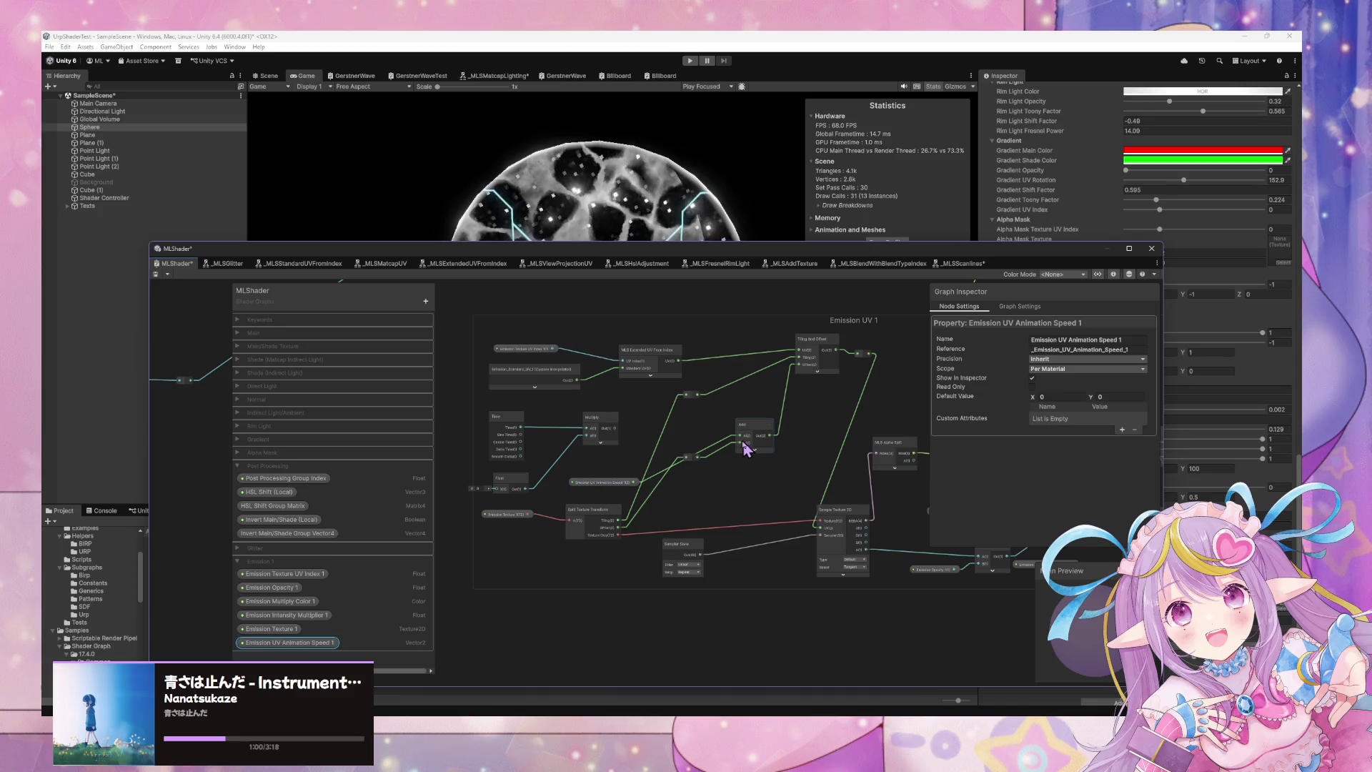
pyautogui.moveTo(607, 484)
pyautogui.mouseDown()
pyautogui.moveTo(574, 477)
pyautogui.moveTo(589, 492)
pyautogui.mouseUp()
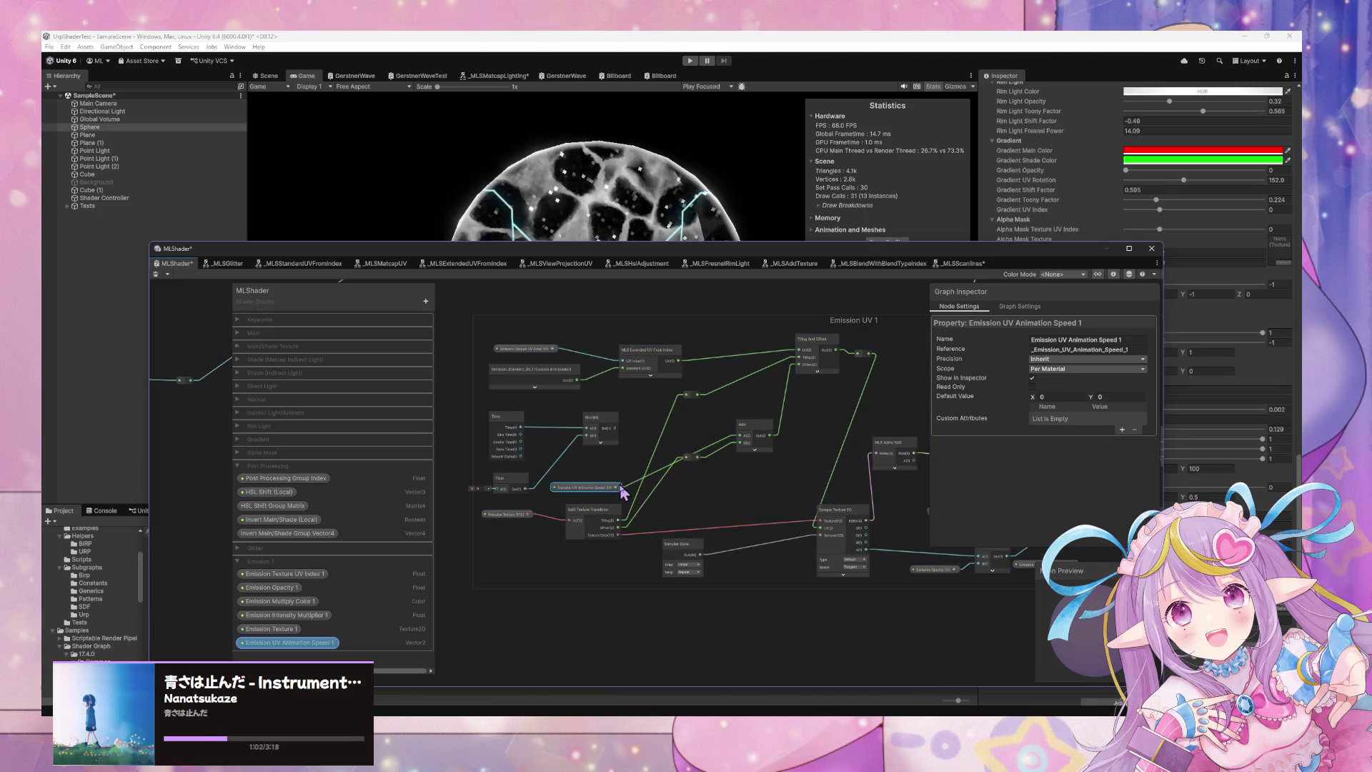
pyautogui.click(506, 481)
pyautogui.moveTo(592, 487); pyautogui.dragTo(533, 482)
pyautogui.moveTo(616, 428); pyautogui.dragTo(741, 443)
# Save the shader graph asset and lower the window to reveal the sphere.
pyautogui.click(156, 275)
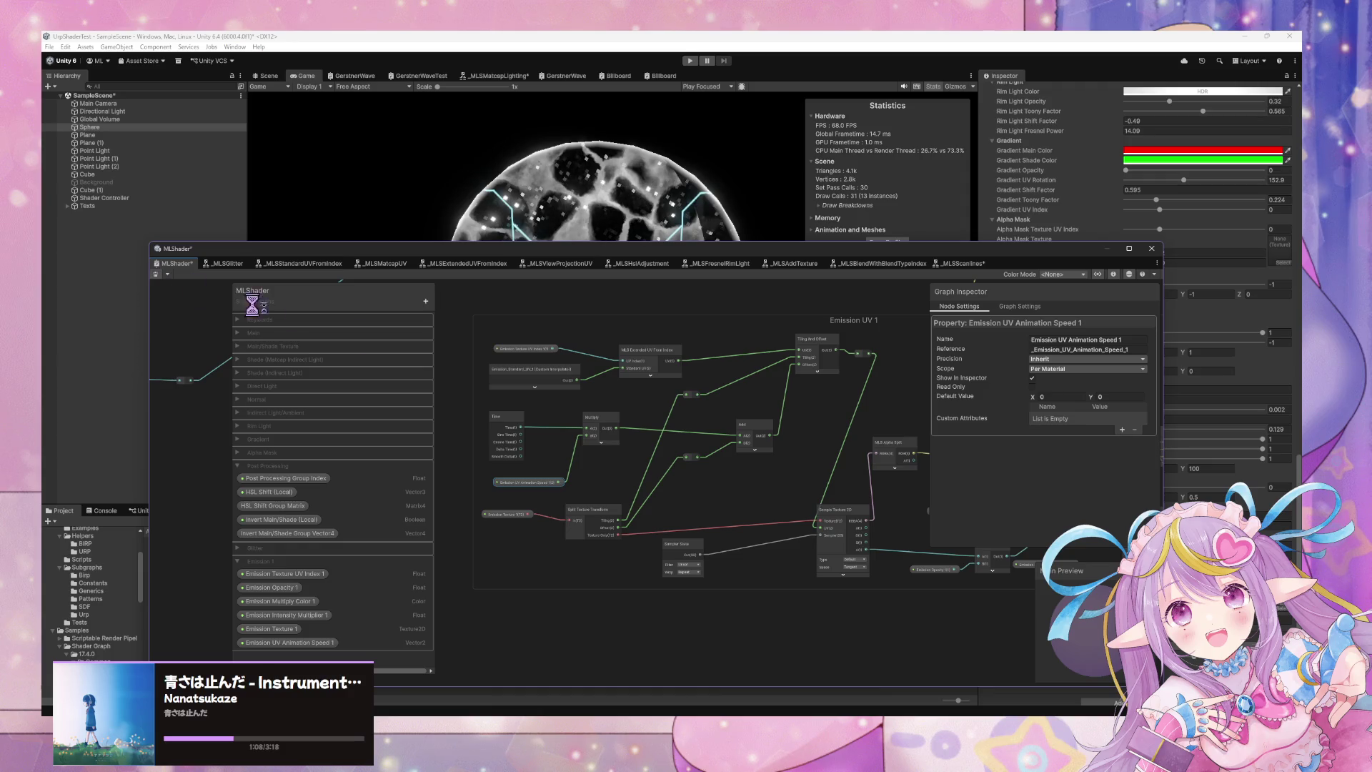
pyautogui.moveTo(765, 250); pyautogui.dragTo(550, 454)
pyautogui.scroll(-1, 1106, 493)
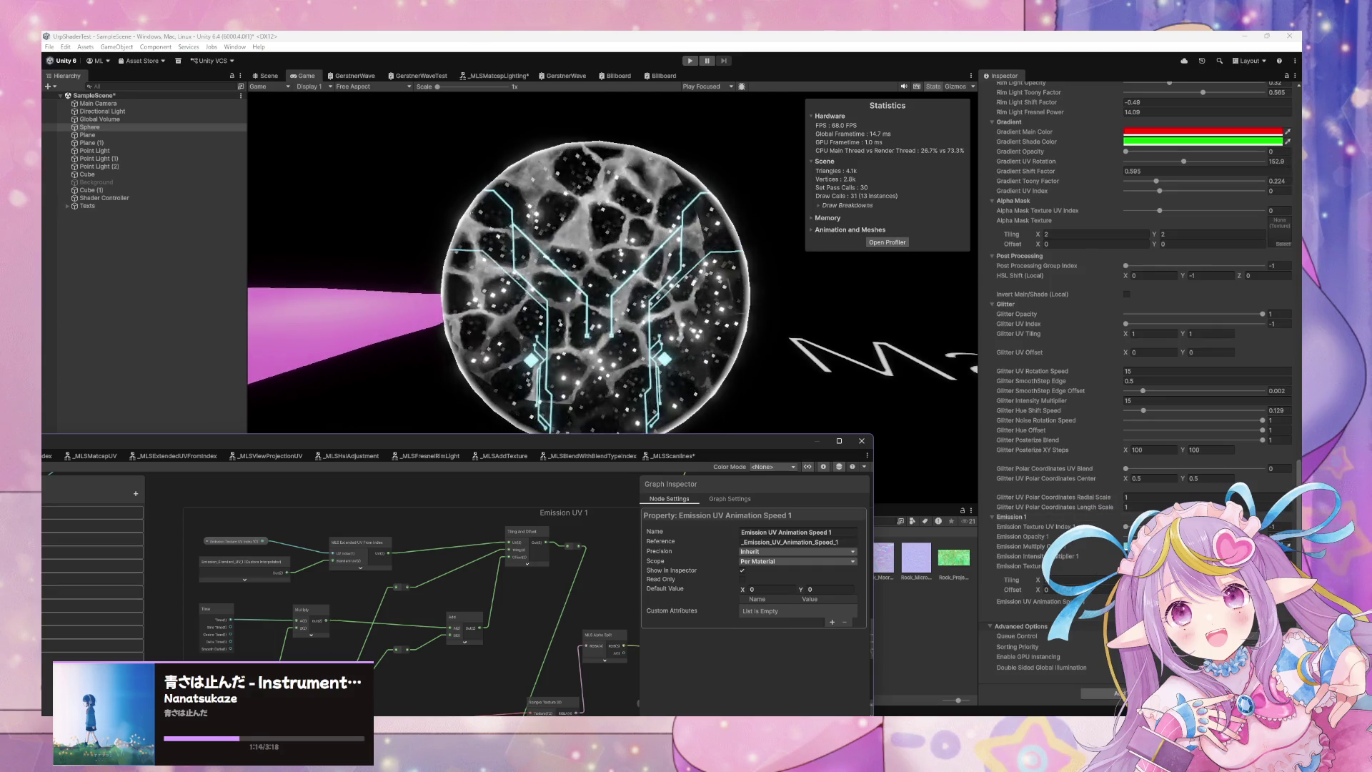
# Watch the circuit lines scroll across the sphere, then raise the graph window over the Game view.
pyautogui.click(1106, 500)
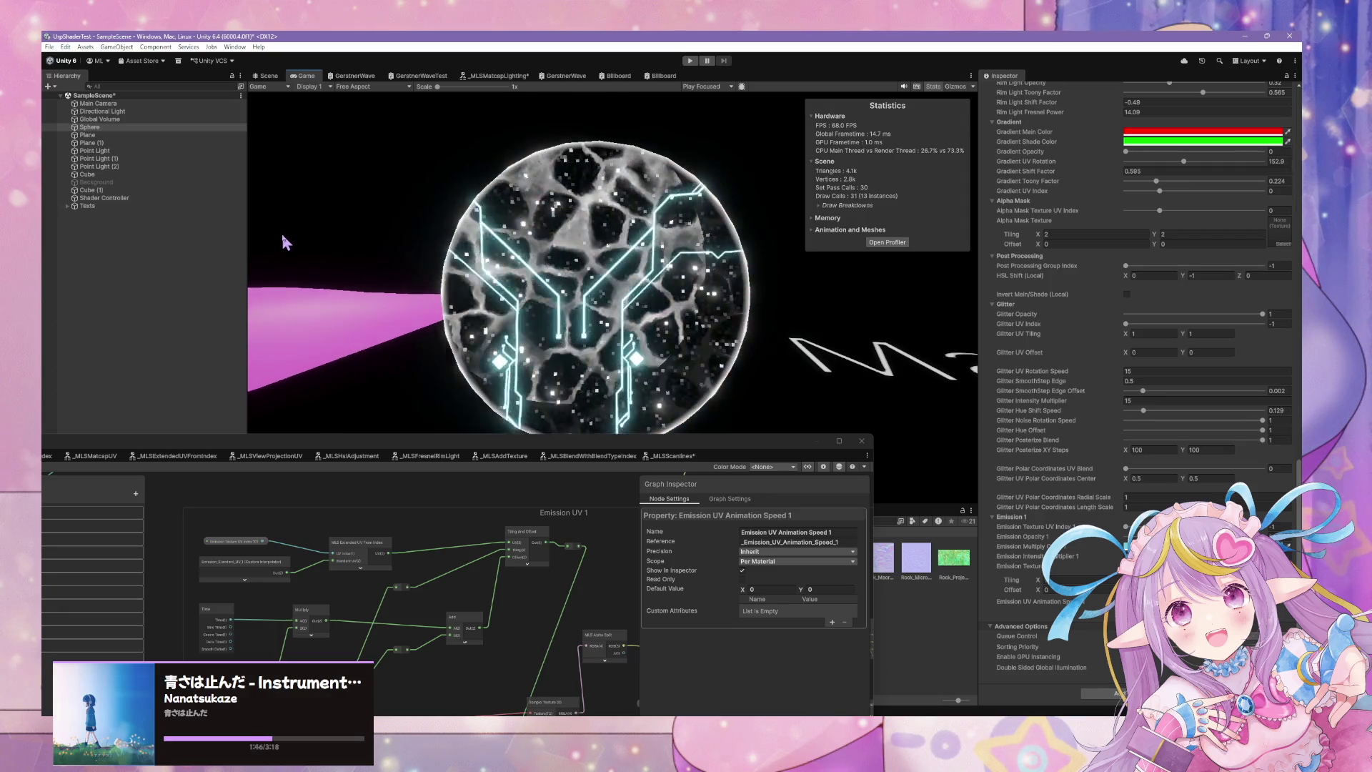
pyautogui.moveTo(475, 439)
pyautogui.mouseDown()
pyautogui.moveTo(474, 397)
pyautogui.moveTo(545, 234)
pyautogui.mouseUp()
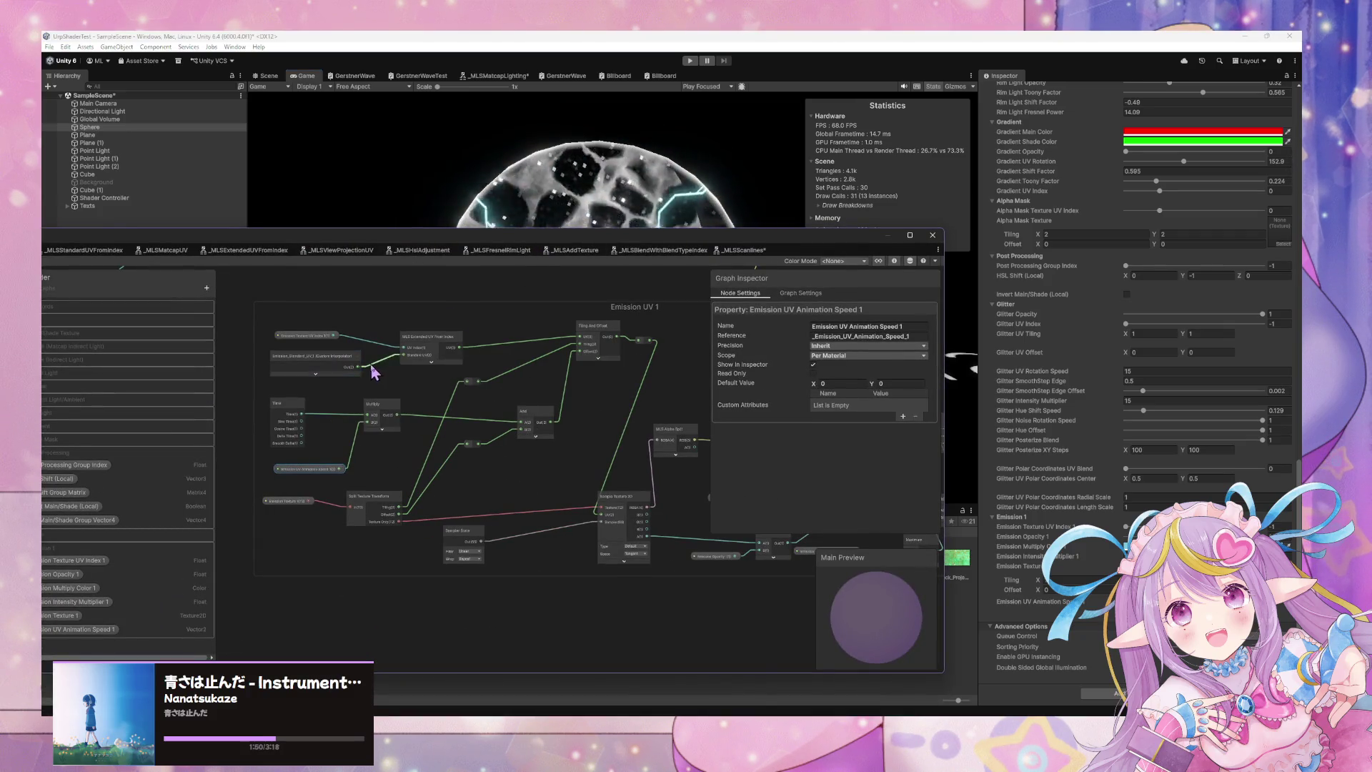
# Move the Sampler State and Split Texture Transform nodes down and right in the Emission UV 1 group.
pyautogui.moveTo(321, 371); pyautogui.dragTo(313, 370)
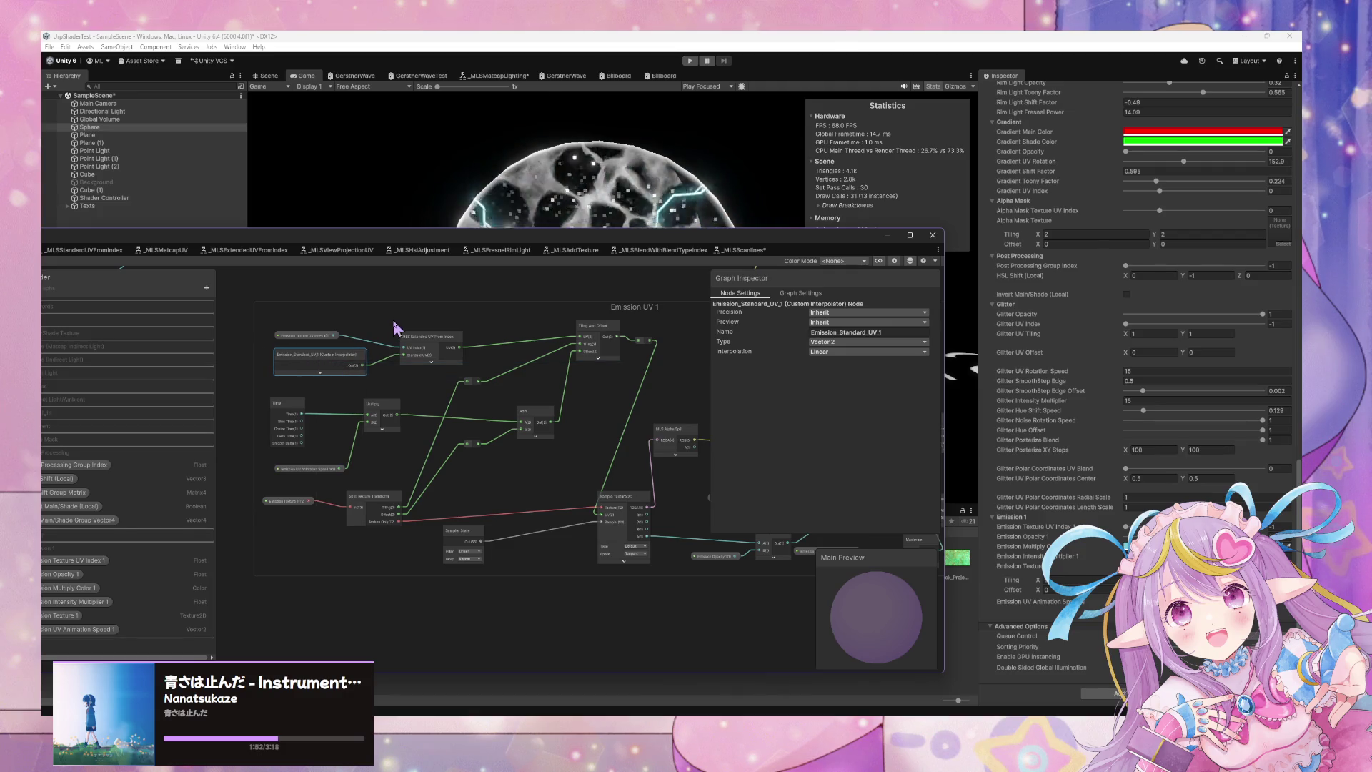
pyautogui.scroll(2, 397, 327)
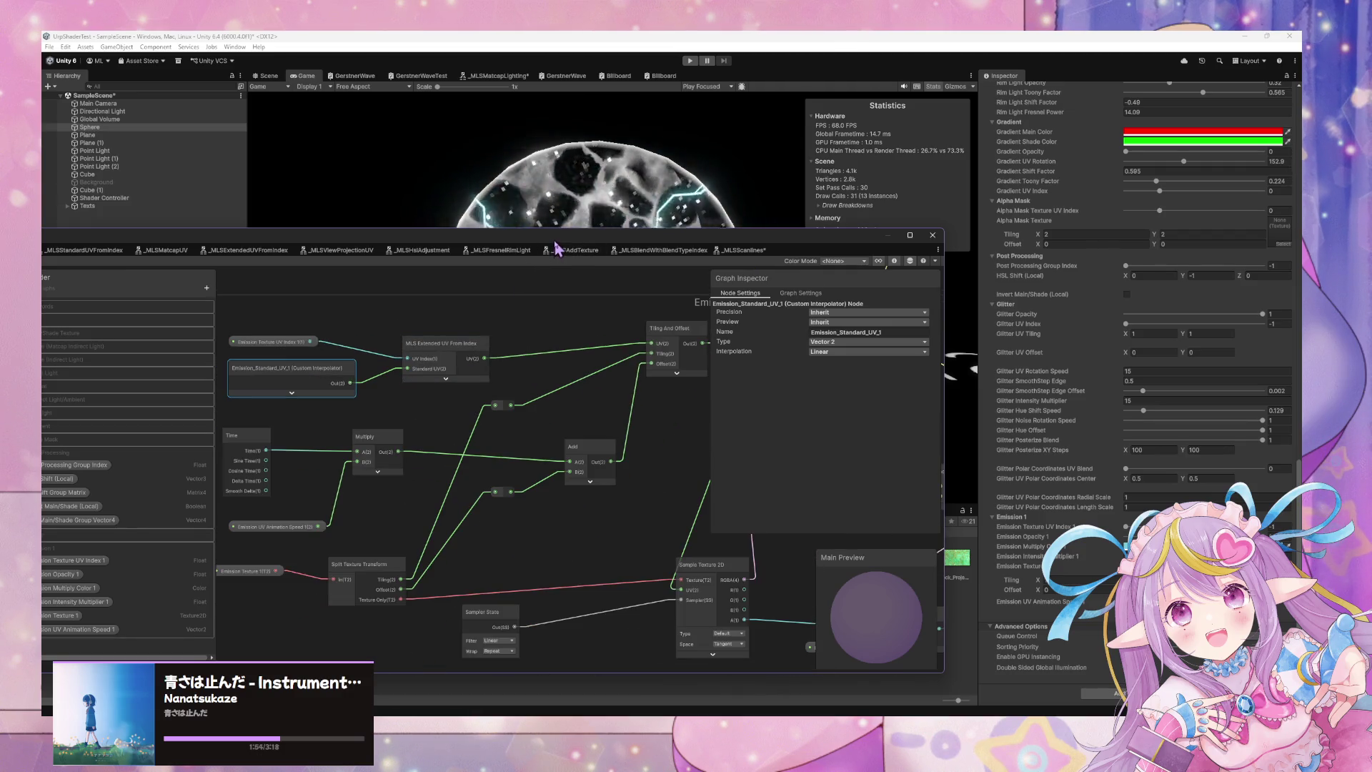
pyautogui.moveTo(556, 247); pyautogui.dragTo(420, 427)
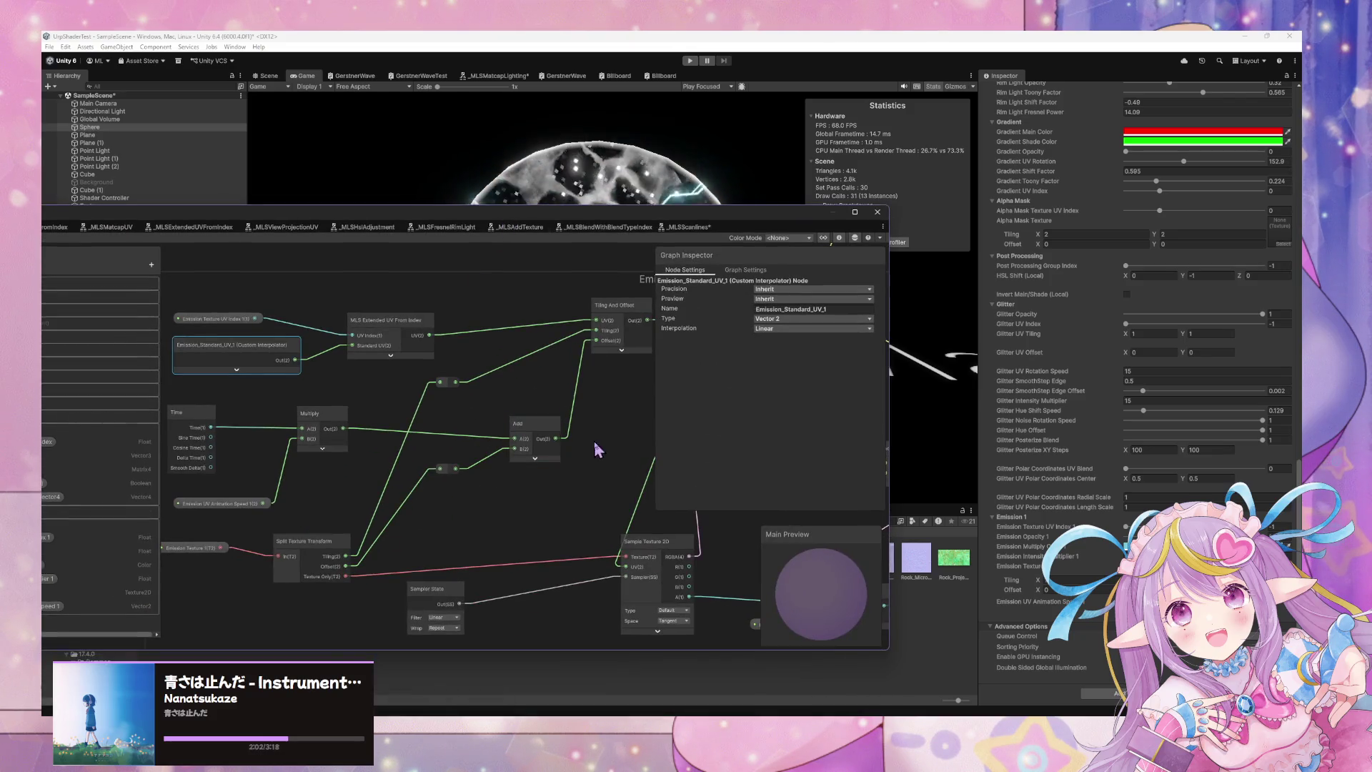
pyautogui.moveTo(593, 453); pyautogui.dragTo(448, 343)
pyautogui.moveTo(327, 466); pyautogui.dragTo(382, 452)
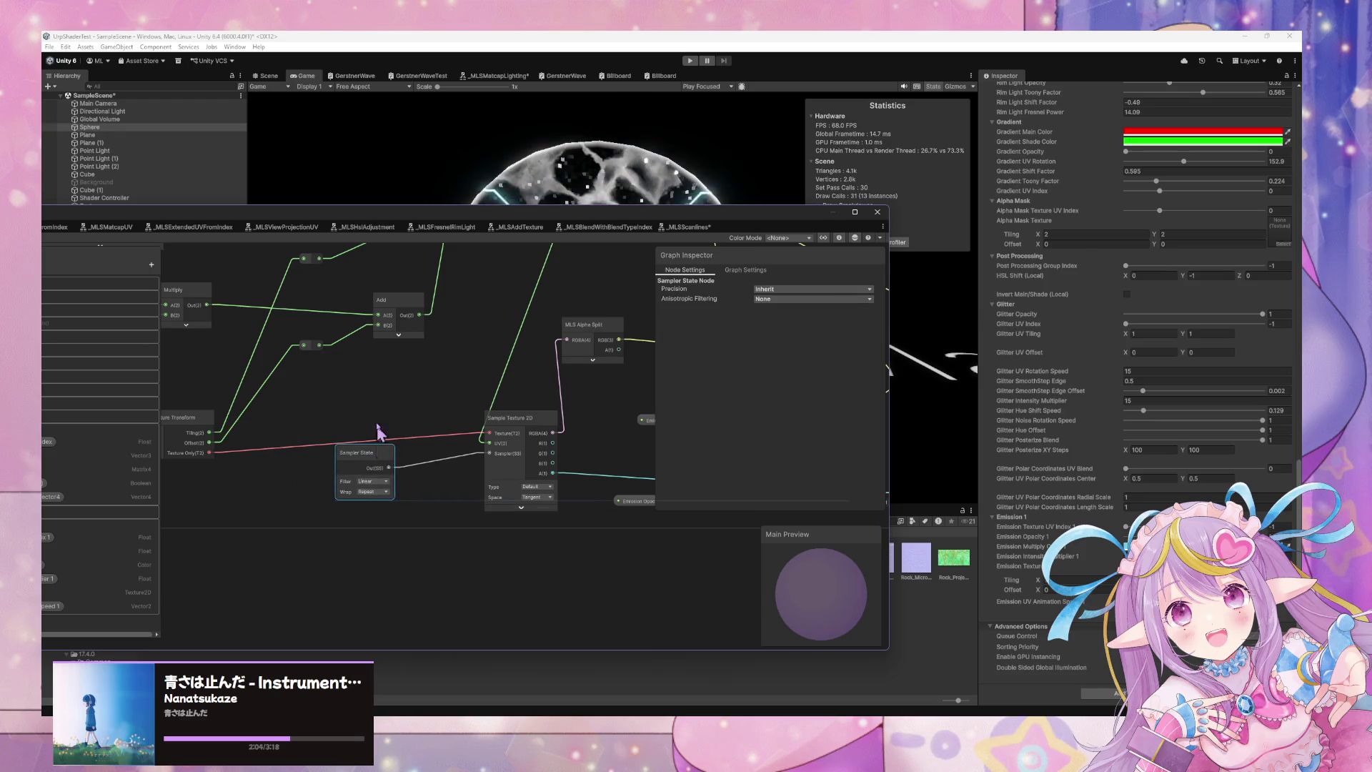
pyautogui.scroll(-3, 413, 407)
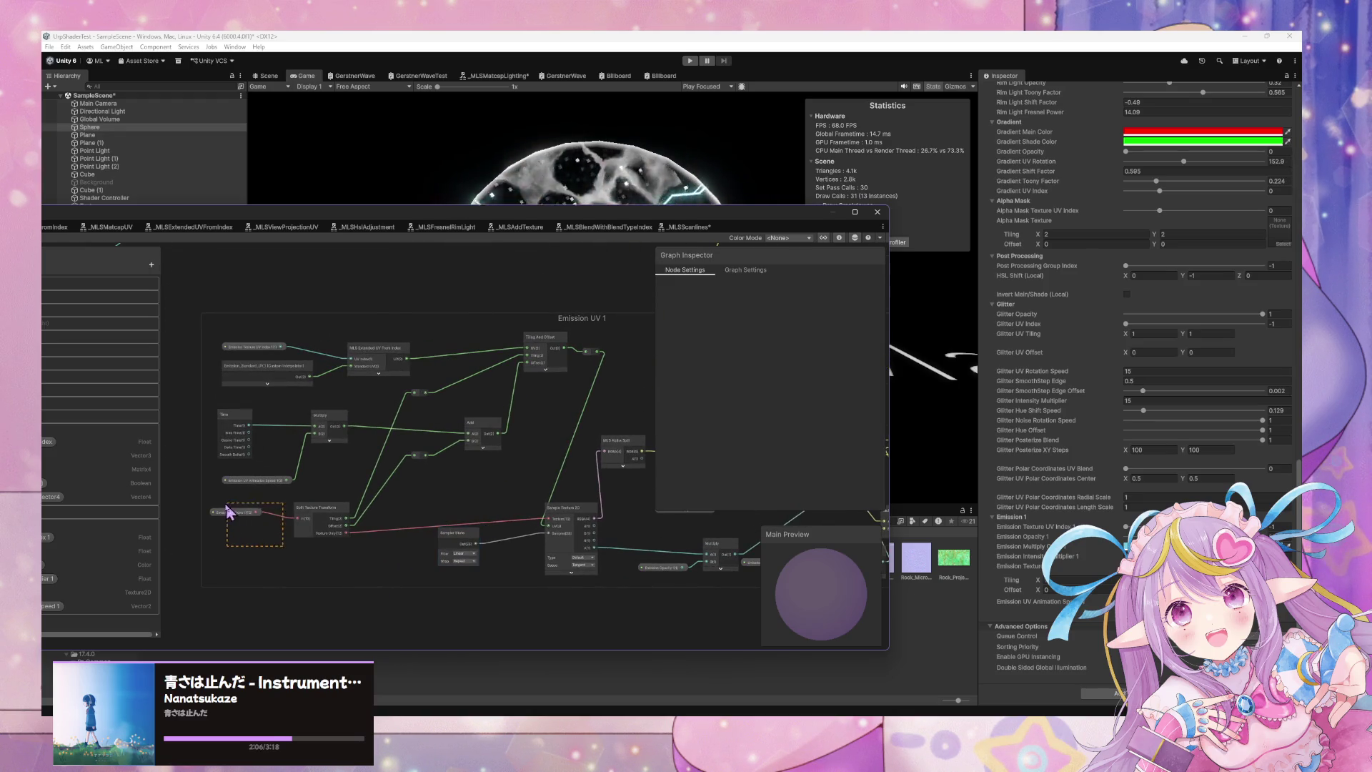
pyautogui.click(231, 513)
pyautogui.moveTo(329, 516); pyautogui.dragTo(340, 533)
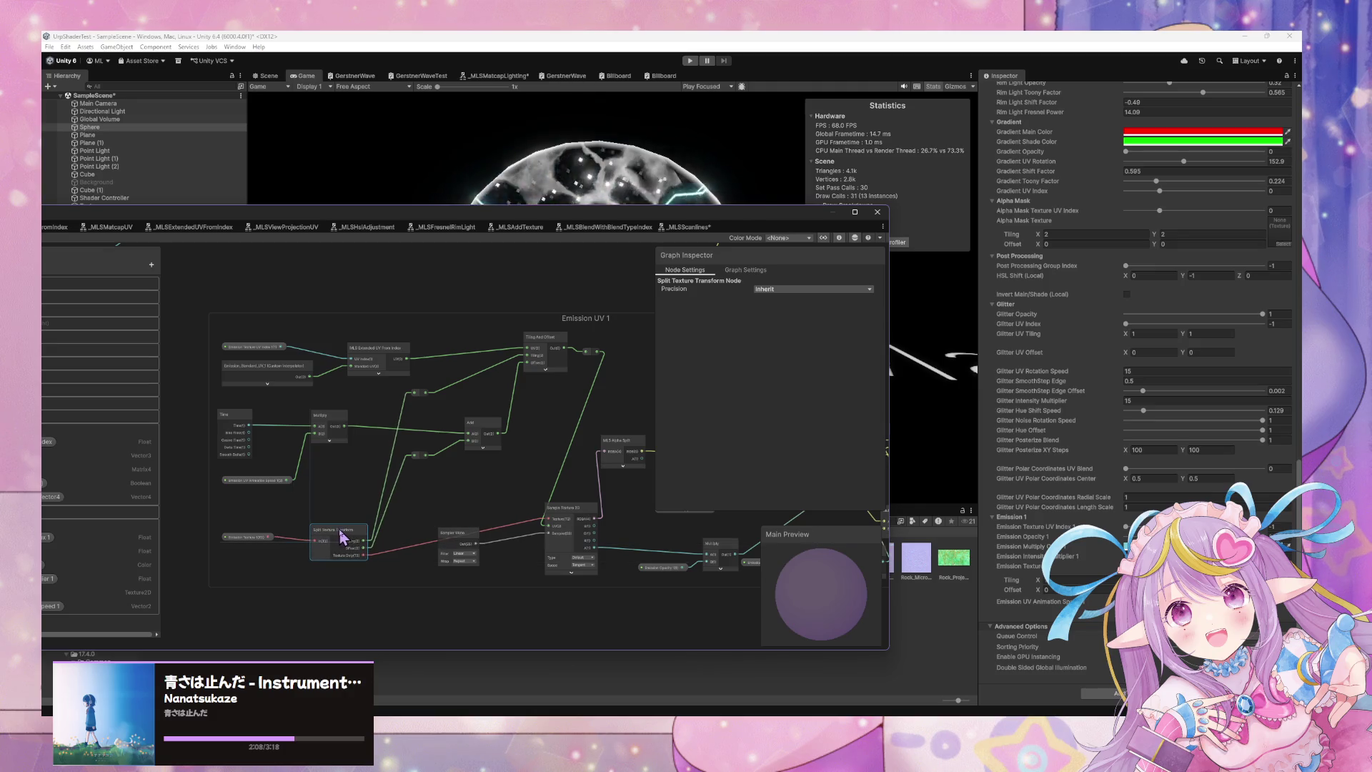
pyautogui.scroll(2, 406, 395)
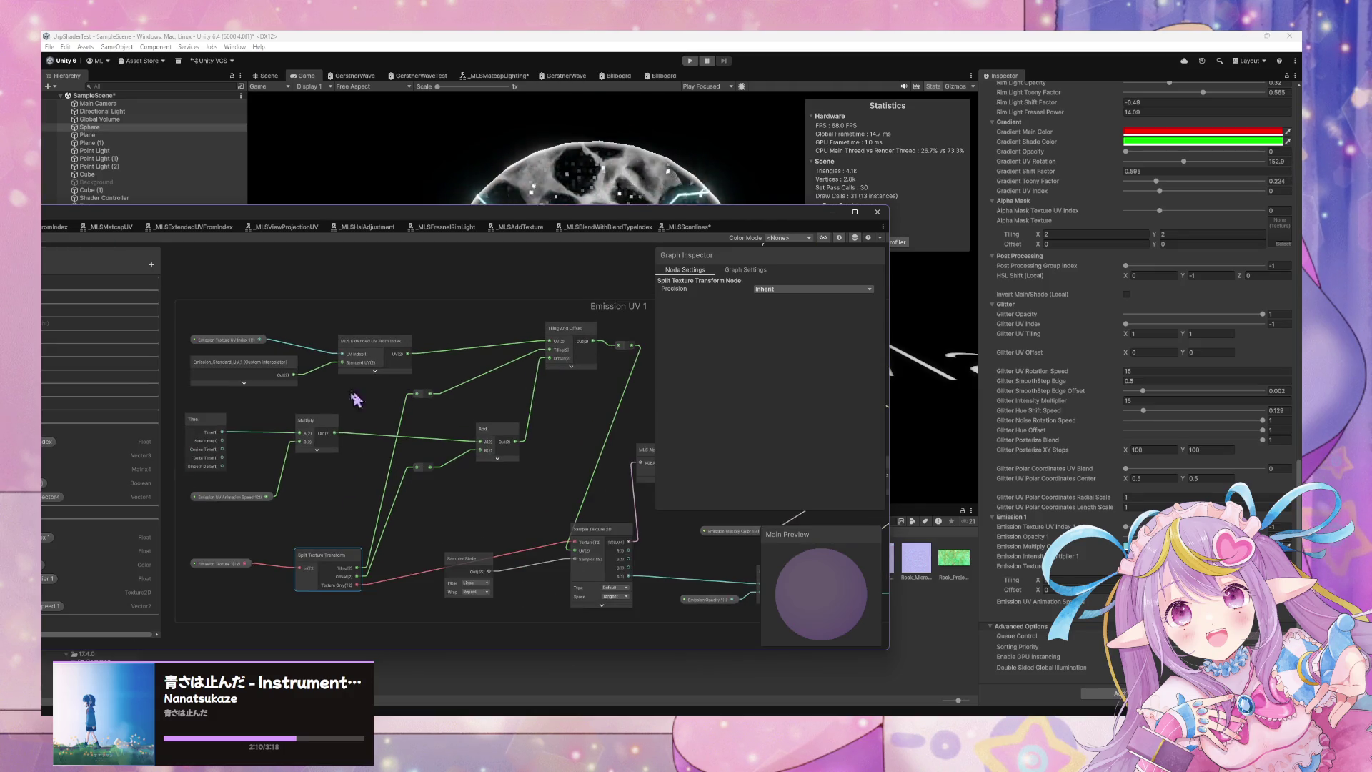
# Add a reroute on the Multiply-to-Add link, nudge Add, MLS Alpha Split and Sample Texture 2D, then switch to Spotify.
pyautogui.click(373, 441)
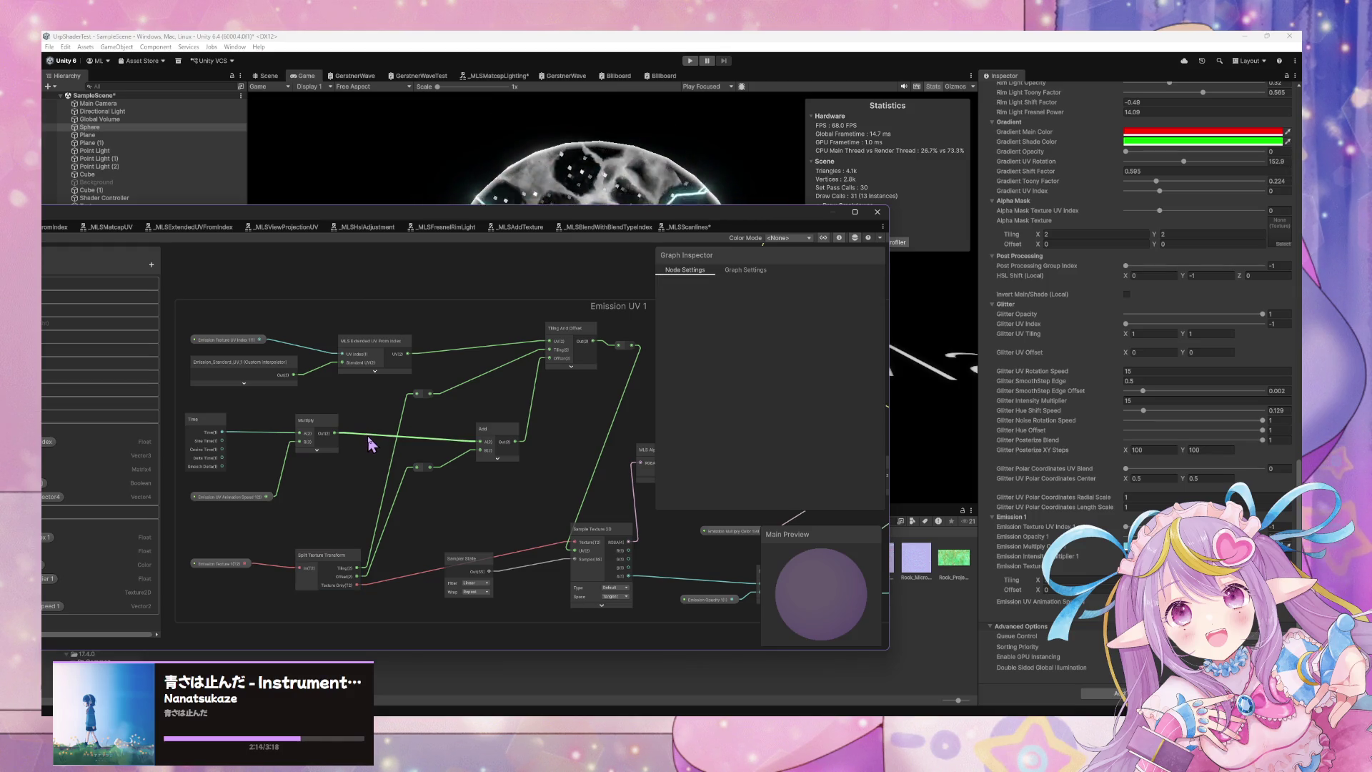
pyautogui.doubleClick(373, 432)
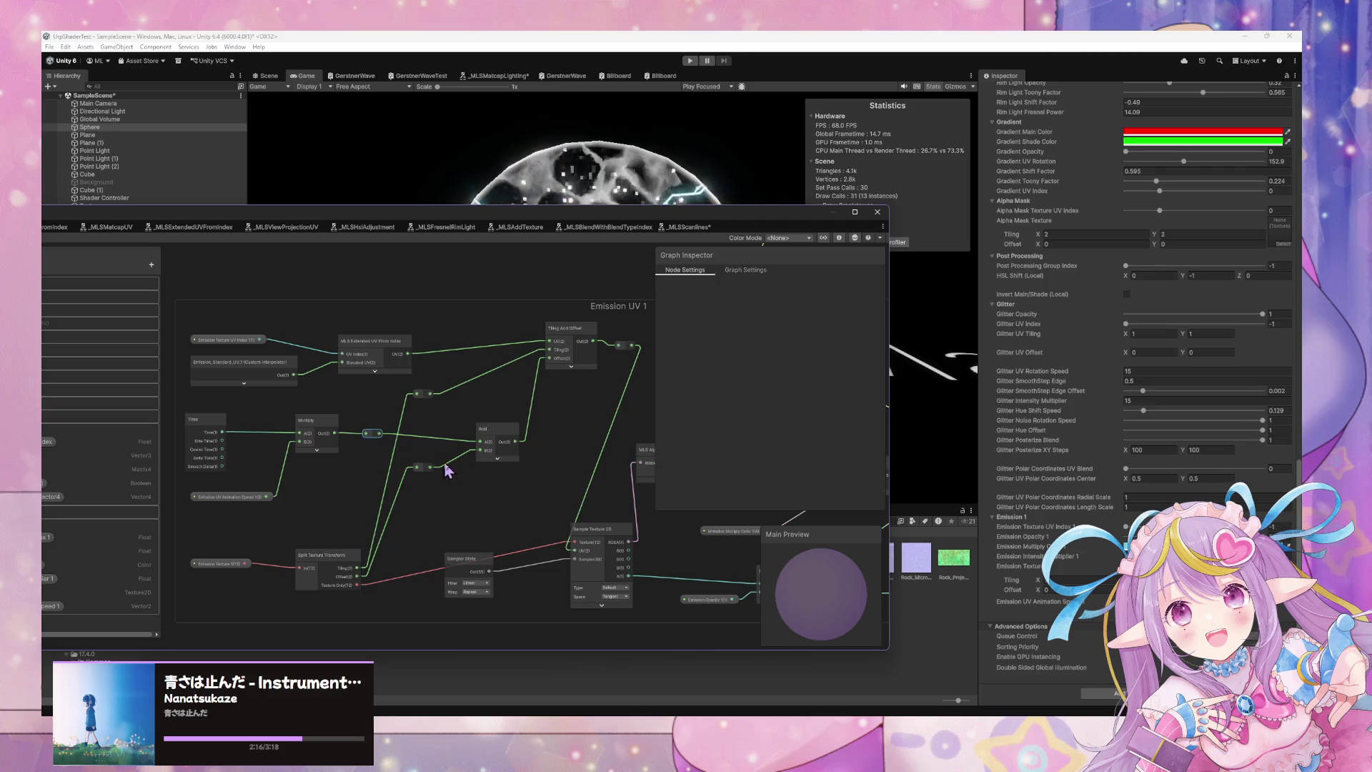
pyautogui.moveTo(423, 393); pyautogui.dragTo(422, 447)
pyautogui.moveTo(513, 433)
pyautogui.mouseDown()
pyautogui.moveTo(503, 429)
pyautogui.moveTo(521, 424)
pyautogui.mouseUp()
pyautogui.moveTo(602, 416)
pyautogui.mouseDown()
pyautogui.moveTo(407, 385)
pyautogui.moveTo(460, 423)
pyautogui.moveTo(497, 426)
pyautogui.mouseUp()
pyautogui.moveTo(428, 503); pyautogui.dragTo(441, 498)
pyautogui.hotkey('alt', 'Tab')
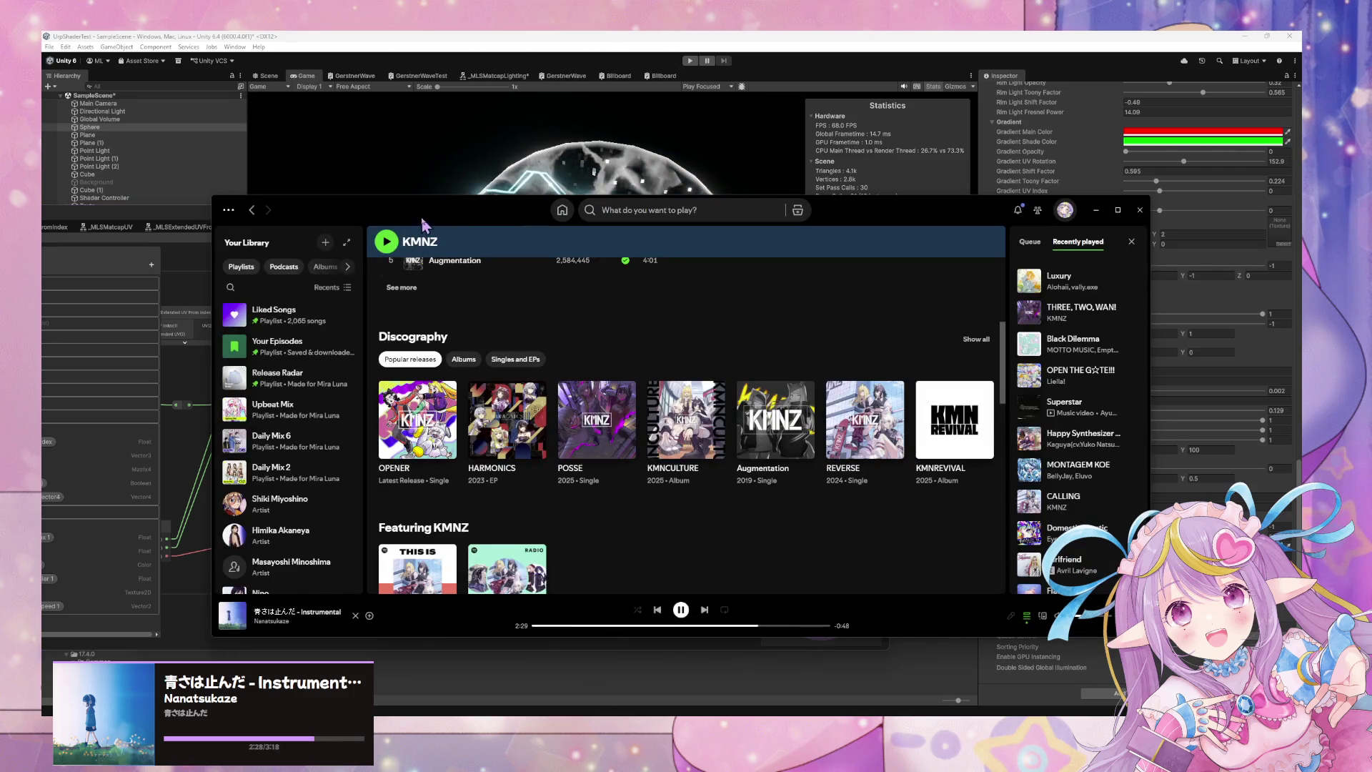
# Play the Daily Mix 6 playlist from Spotify's Home page.
pyautogui.click(562, 209)
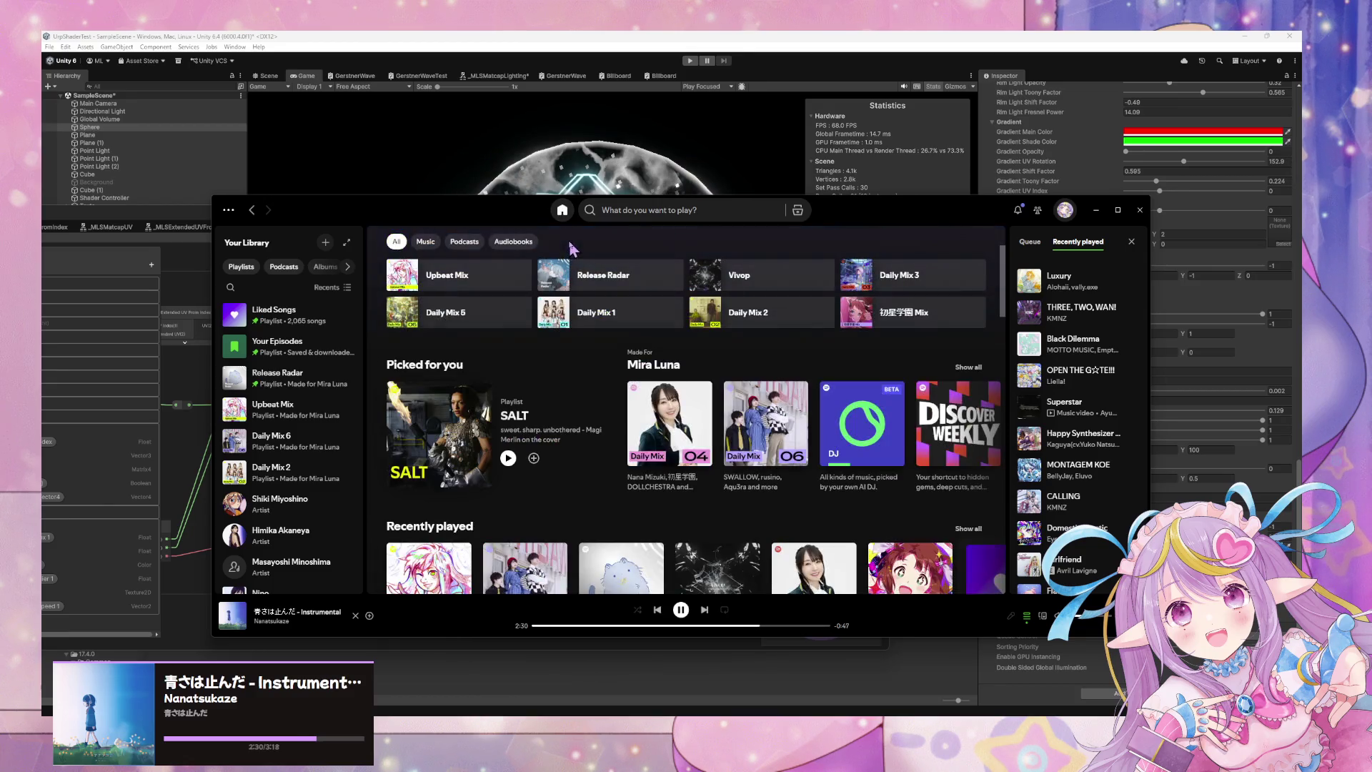
pyautogui.click(715, 314)
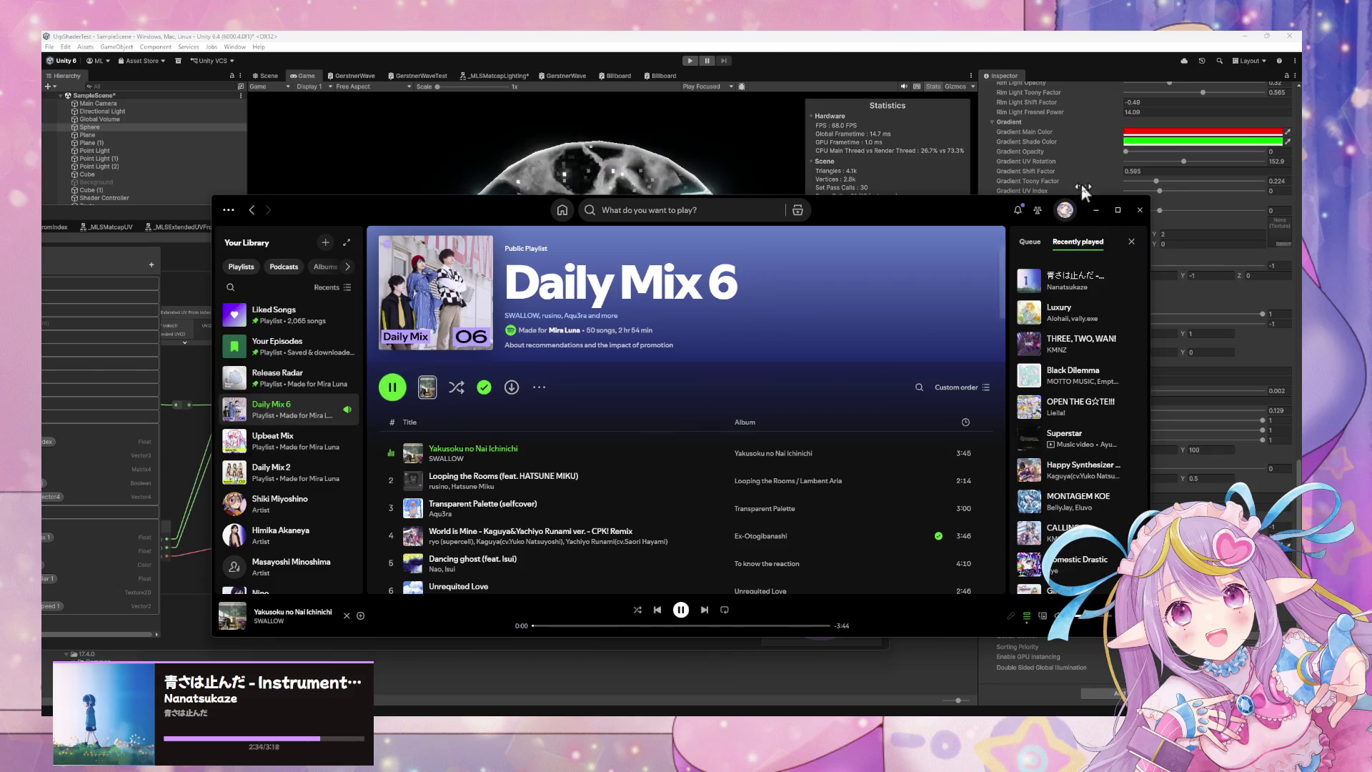
pyautogui.click(1094, 208)
pyautogui.hotkey('alt', 'Tab')
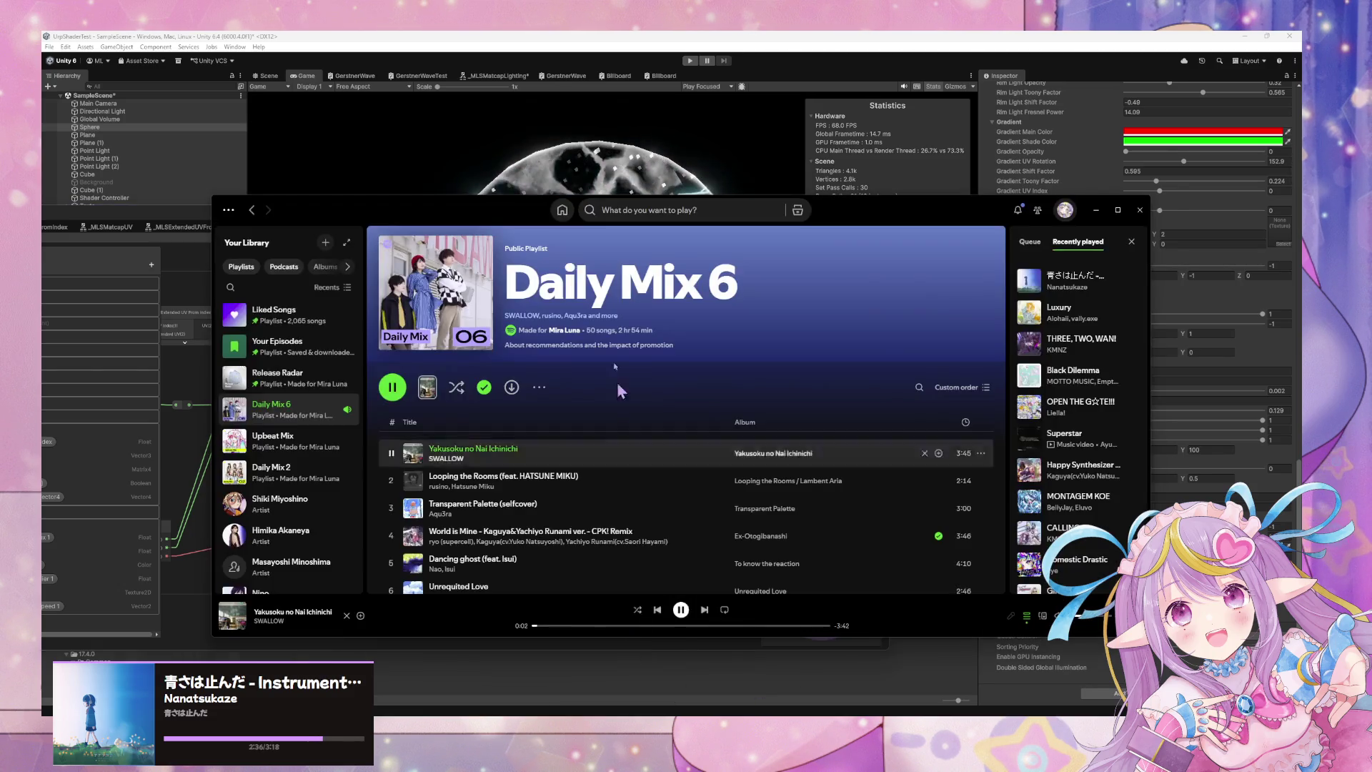
# Browse Home and the Idol Anime playlist, then minimize Spotify.
pyautogui.click(562, 211)
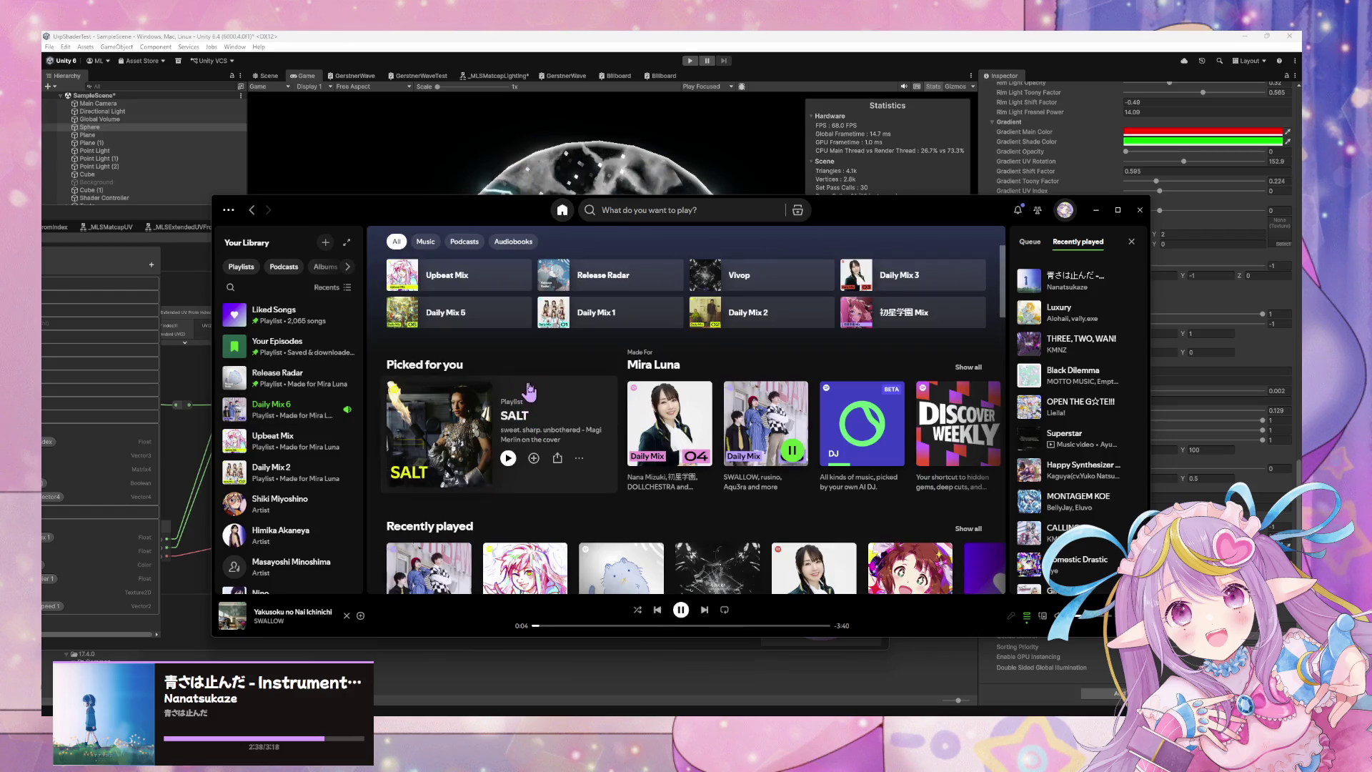
pyautogui.scroll(-3, 604, 404)
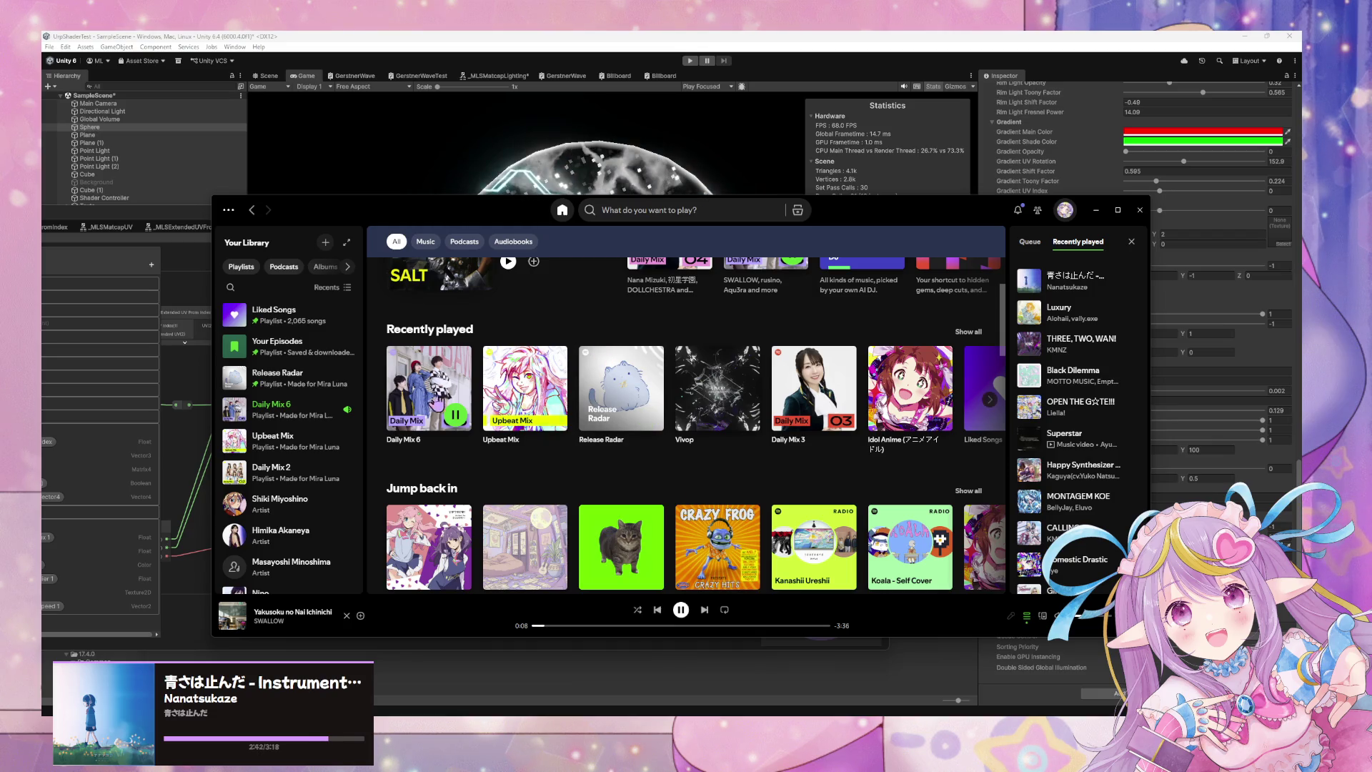
pyautogui.scroll(-1, 434, 409)
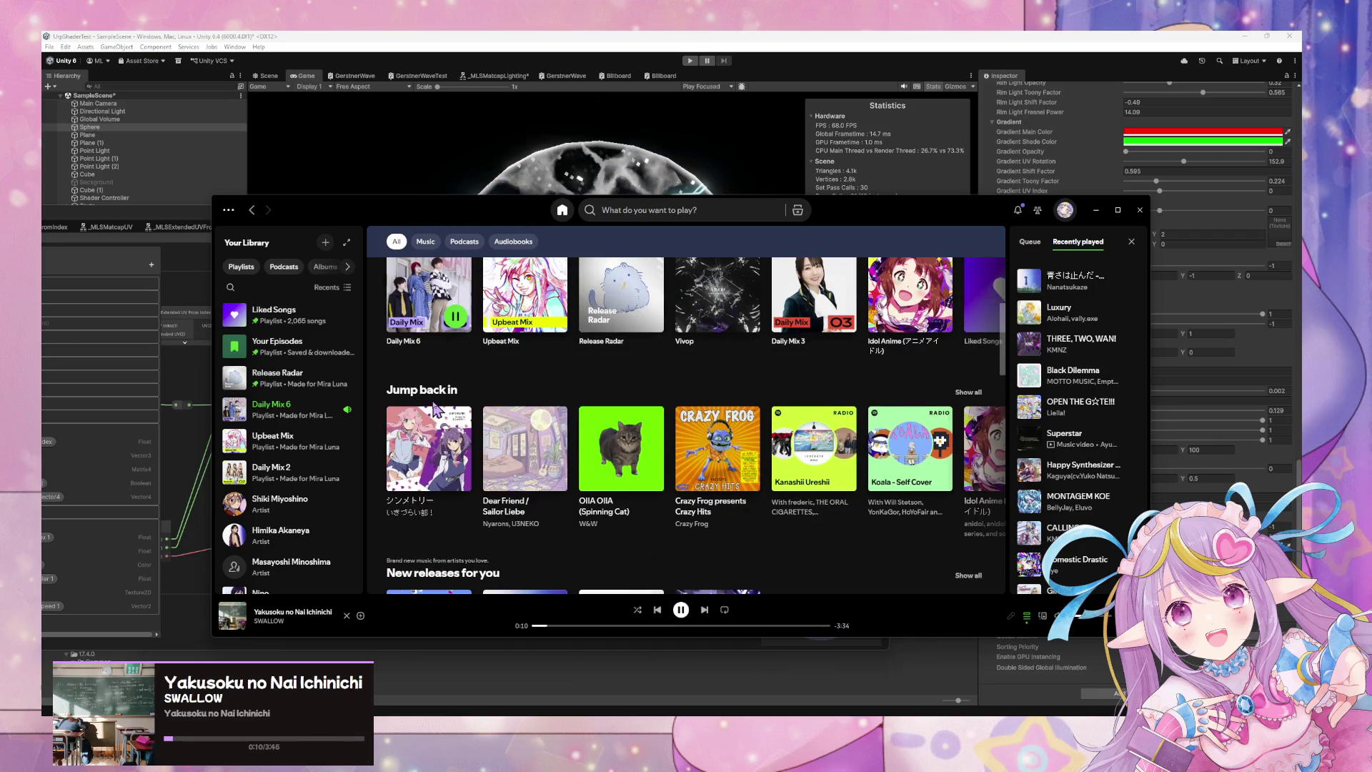
pyautogui.click(909, 297)
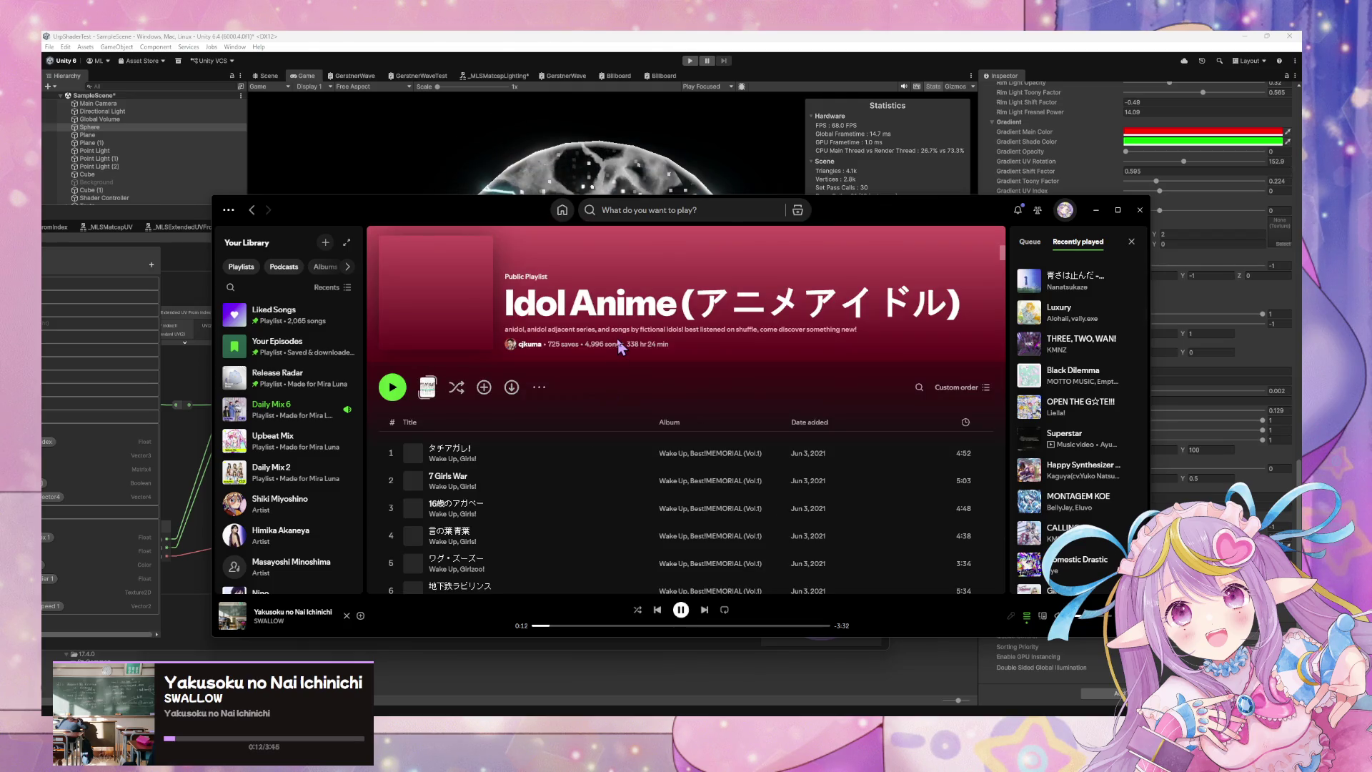
pyautogui.hotkey('alt', 'shift', 'h')
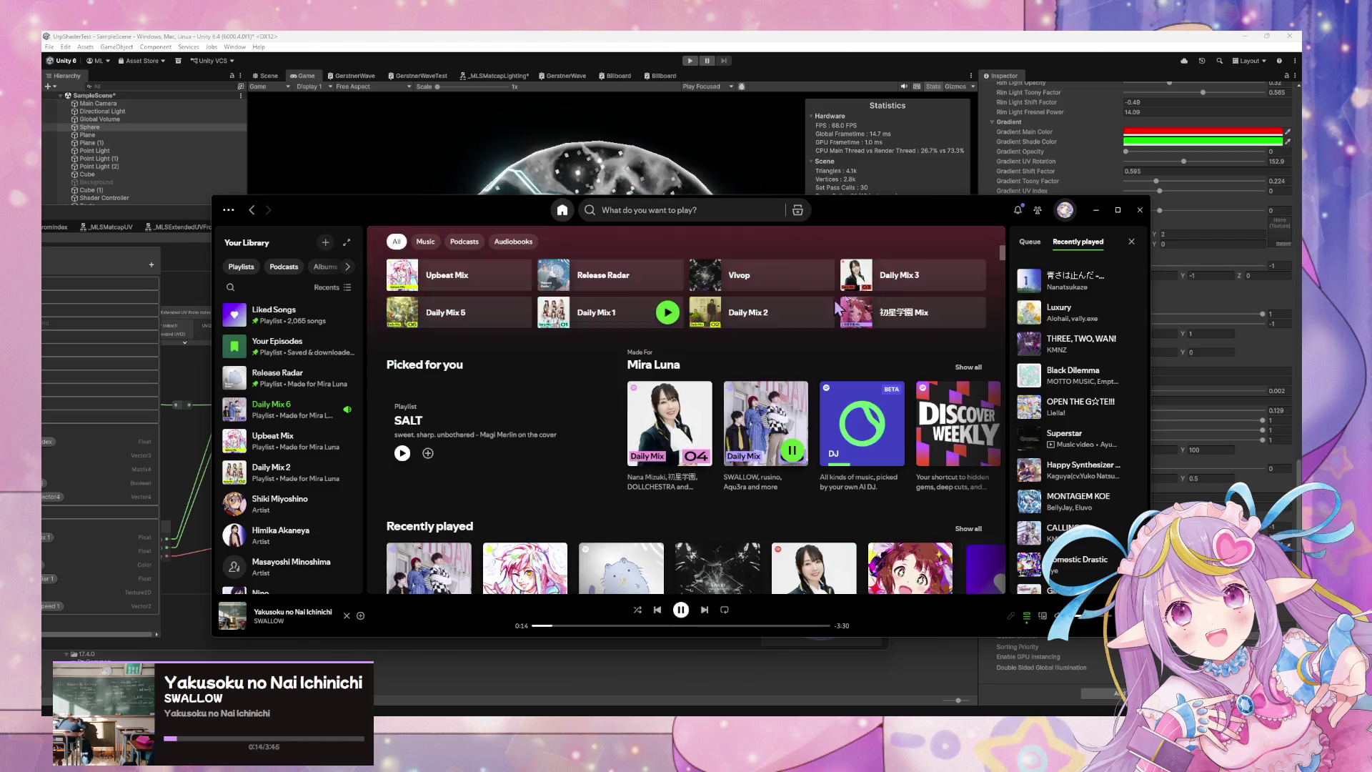
pyautogui.scroll(-5, 758, 372)
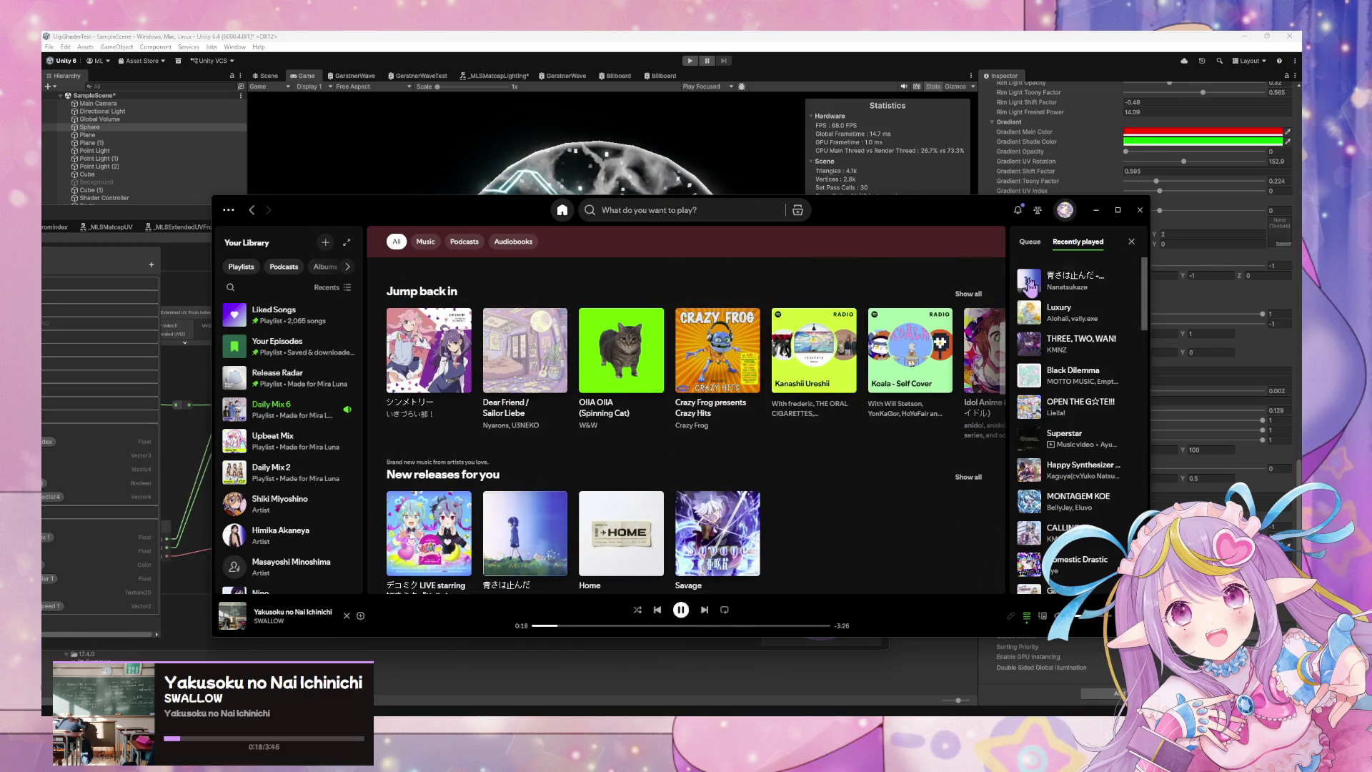
pyautogui.click(1093, 211)
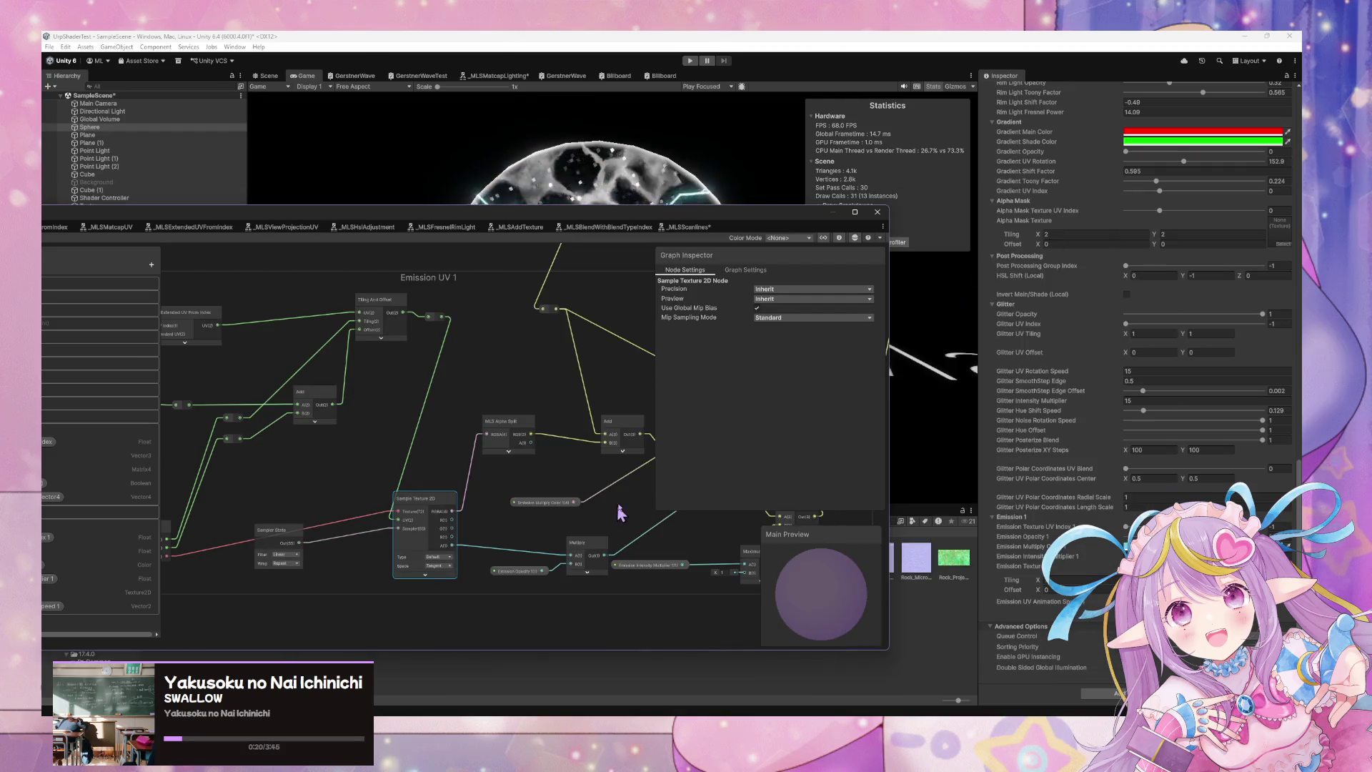
# Drag the floating Shader Graph window to the screen bottom, uncovering the lava sphere in Game view.
pyautogui.click(490, 40)
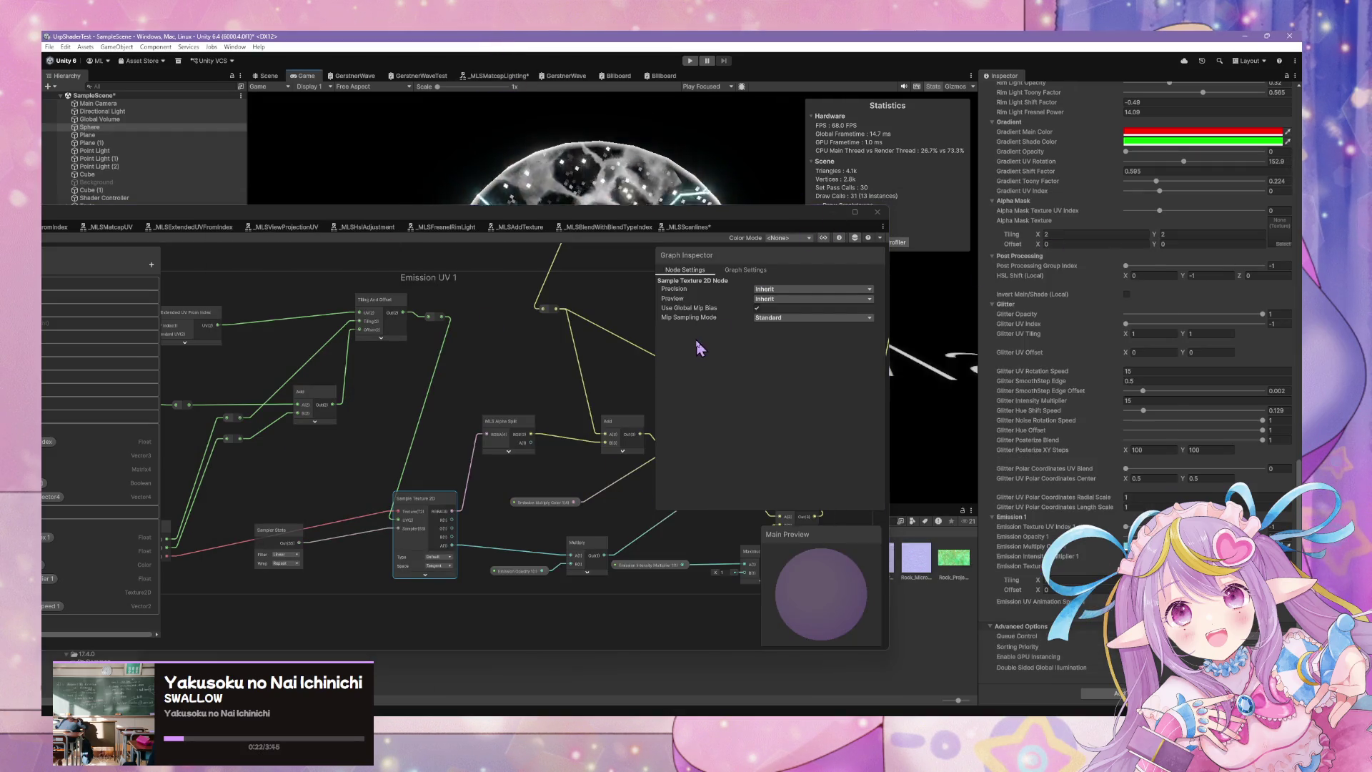
pyautogui.moveTo(555, 226)
pyautogui.mouseDown()
pyautogui.moveTo(663, 256)
pyautogui.moveTo(897, 453)
pyautogui.moveTo(759, 556)
pyautogui.mouseUp()
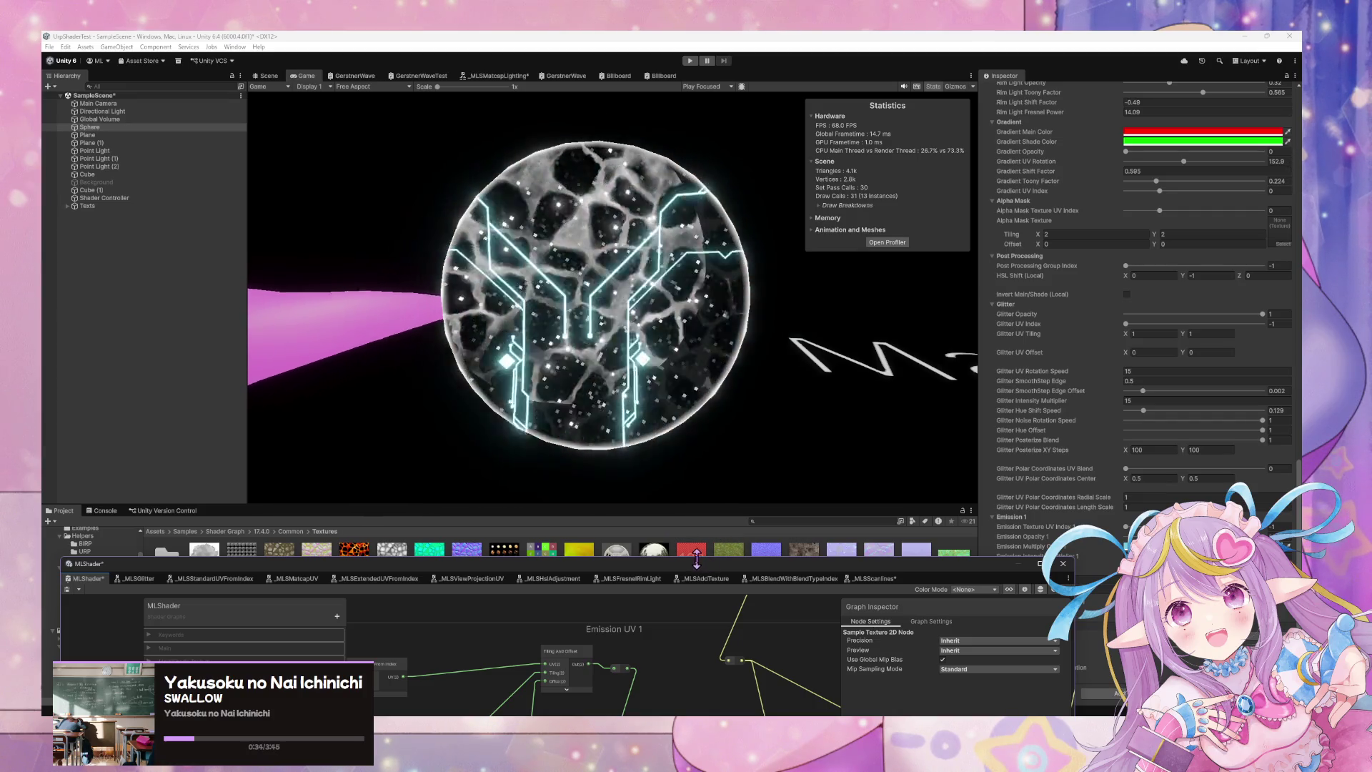
pyautogui.moveTo(687, 563); pyautogui.dragTo(826, 186)
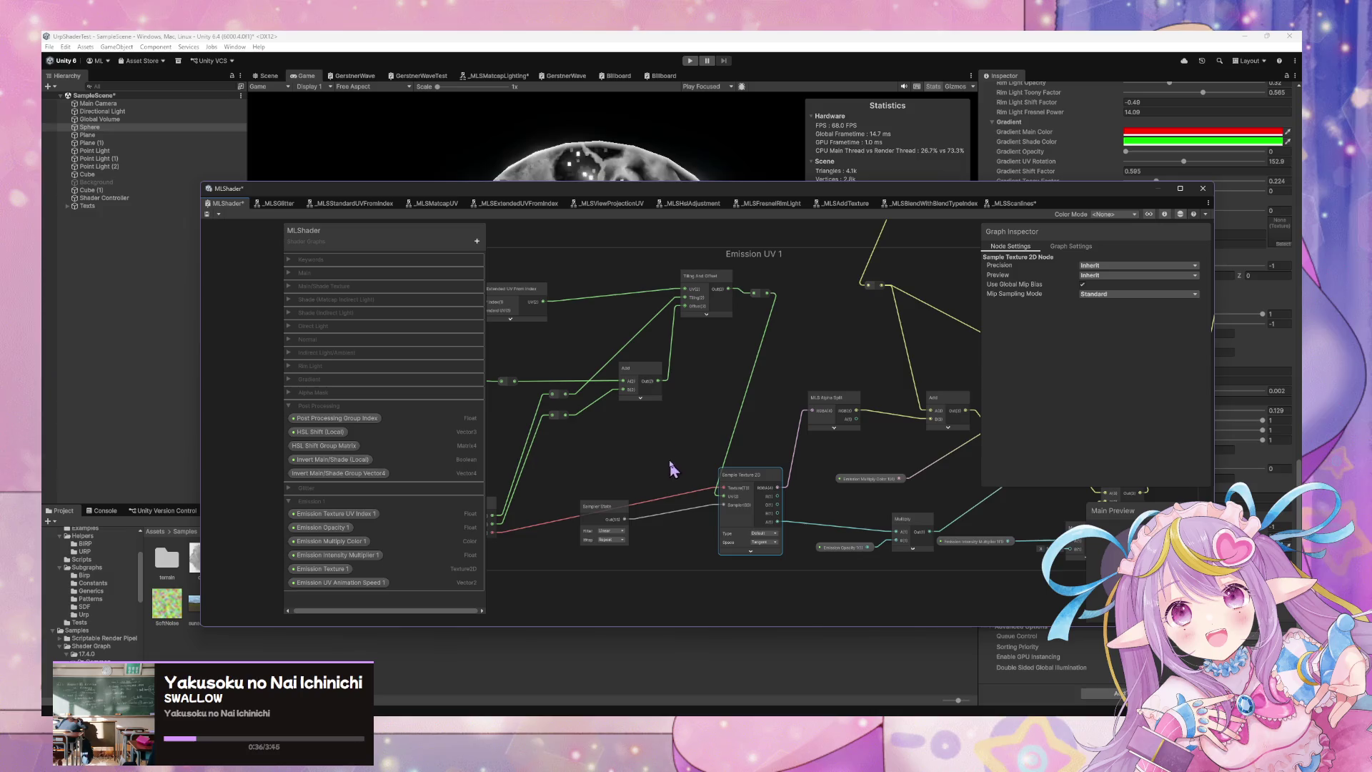
pyautogui.scroll(-3, 674, 395)
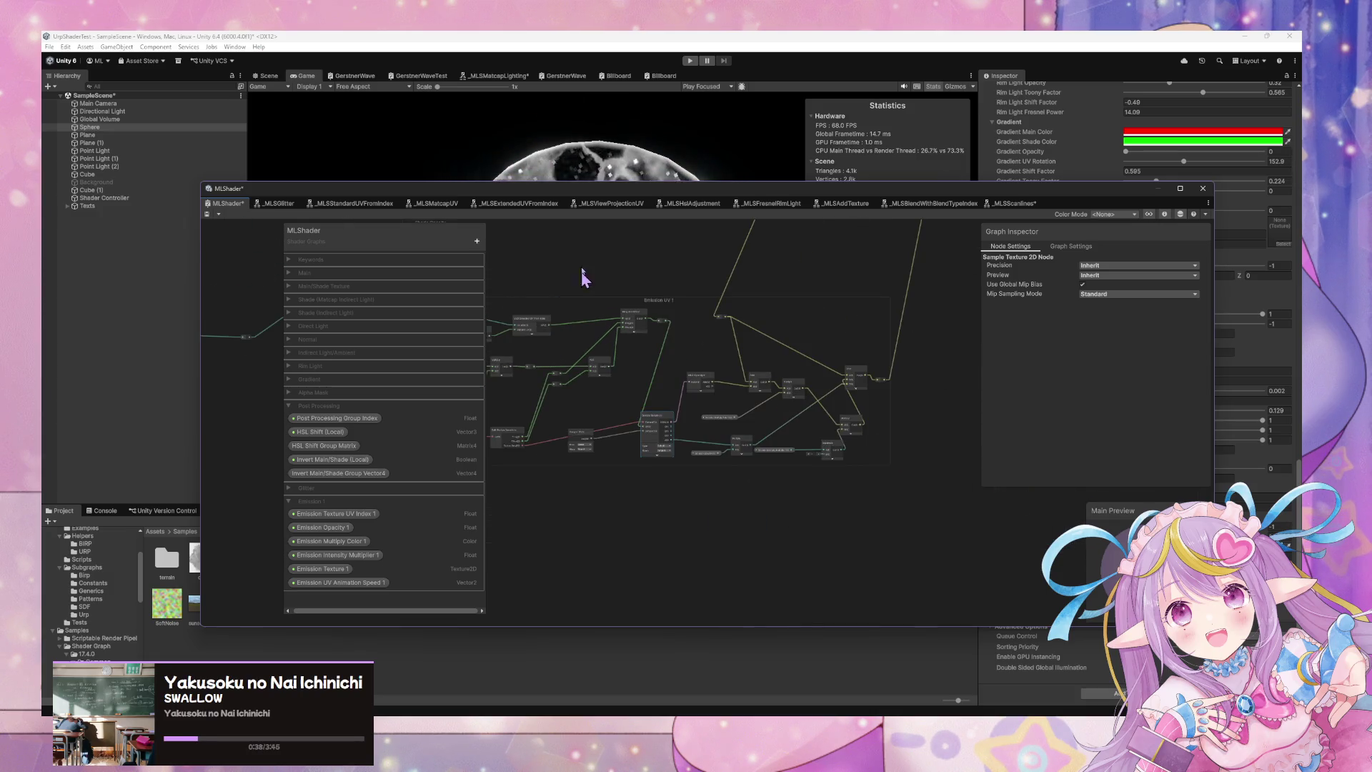
pyautogui.scroll(3, 581, 282)
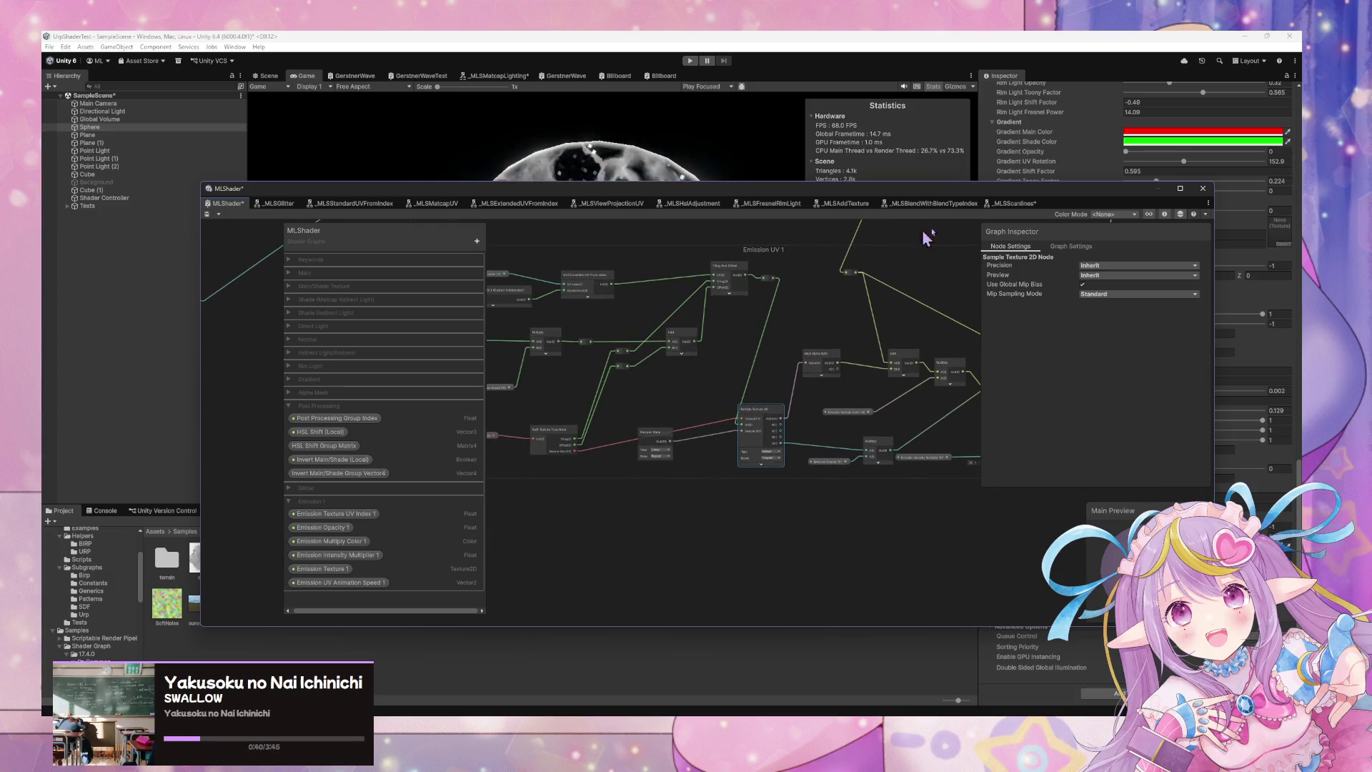
pyautogui.click(1022, 207)
pyautogui.moveTo(672, 338)
pyautogui.mouseDown()
pyautogui.moveTo(818, 281)
pyautogui.moveTo(726, 263)
pyautogui.mouseUp()
pyautogui.scroll(2, 845, 334)
pyautogui.moveTo(741, 383); pyautogui.dragTo(791, 450)
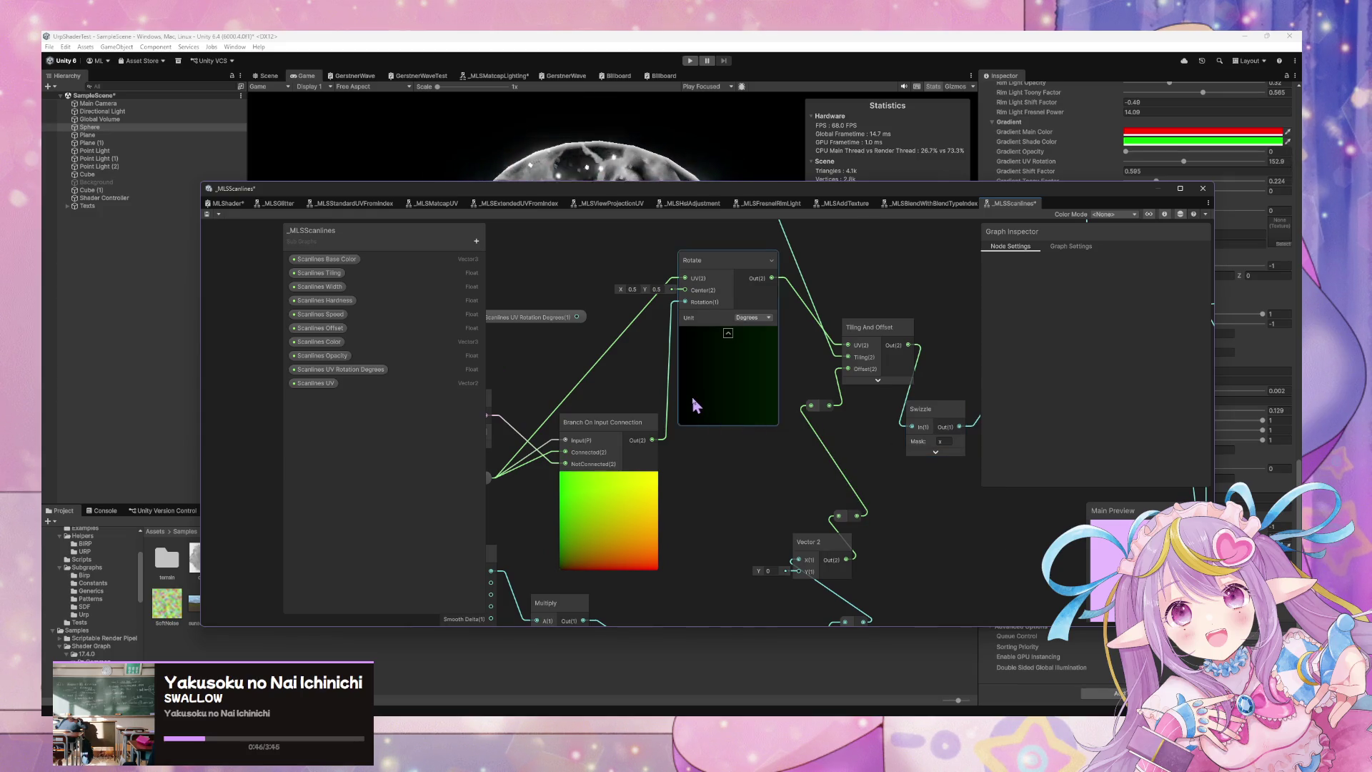
pyautogui.moveTo(695, 401); pyautogui.dragTo(790, 423)
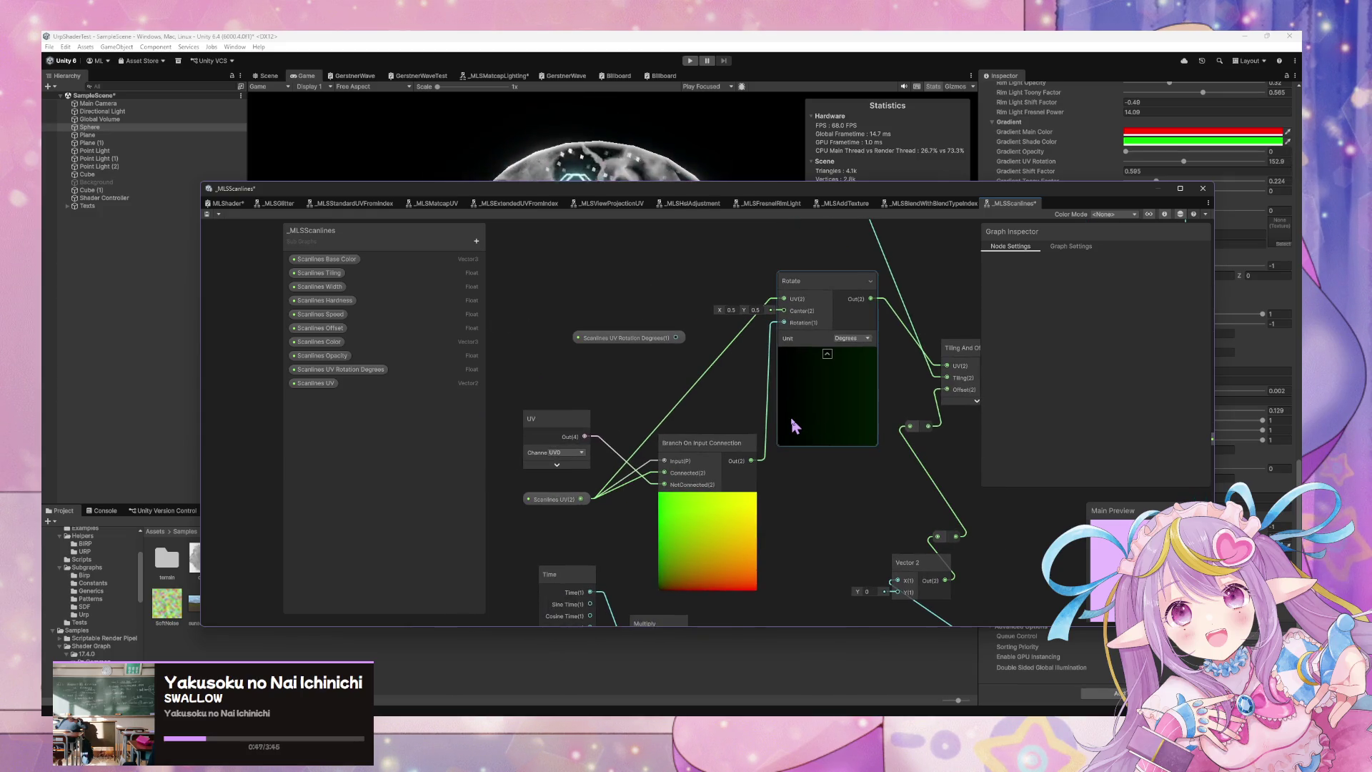
pyautogui.click(218, 207)
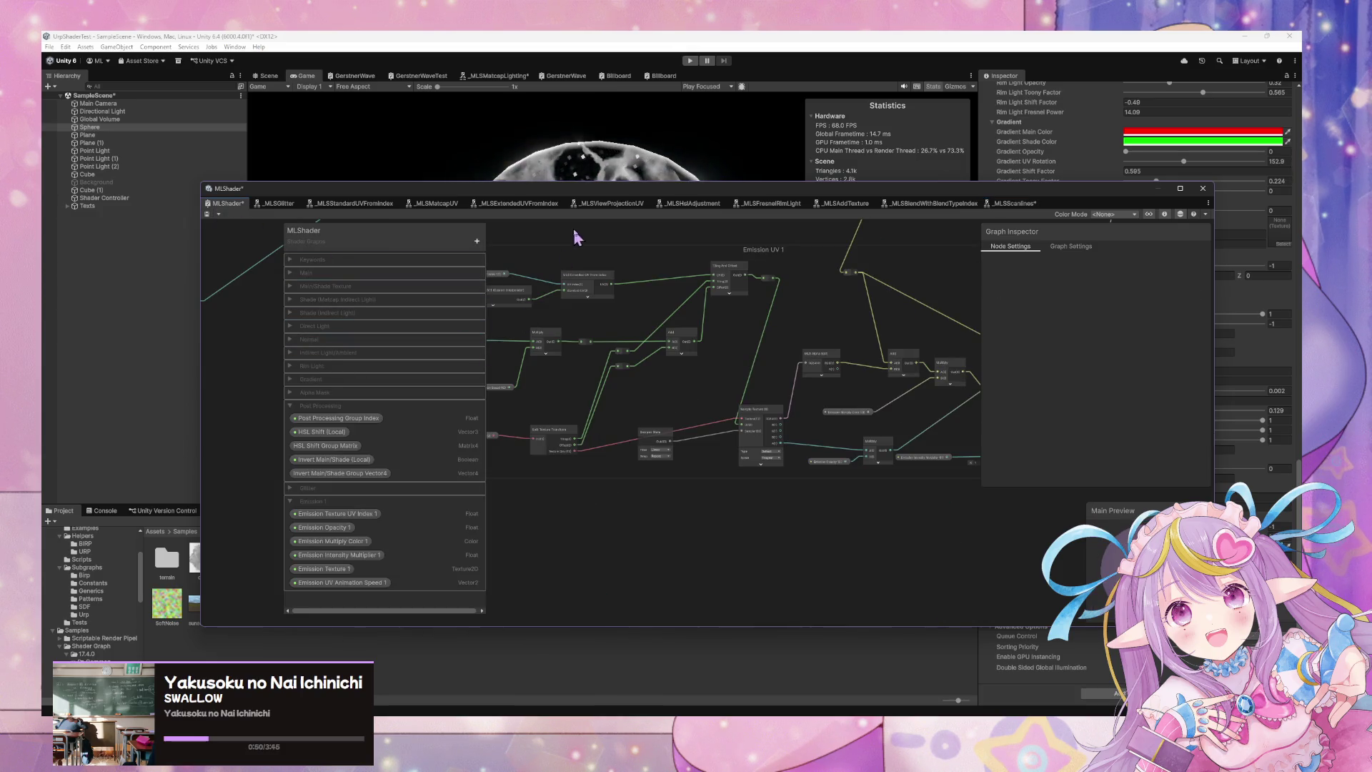
pyautogui.moveTo(727, 188)
pyautogui.mouseDown()
pyautogui.moveTo(1115, 423)
pyautogui.moveTo(599, 439)
pyautogui.mouseUp()
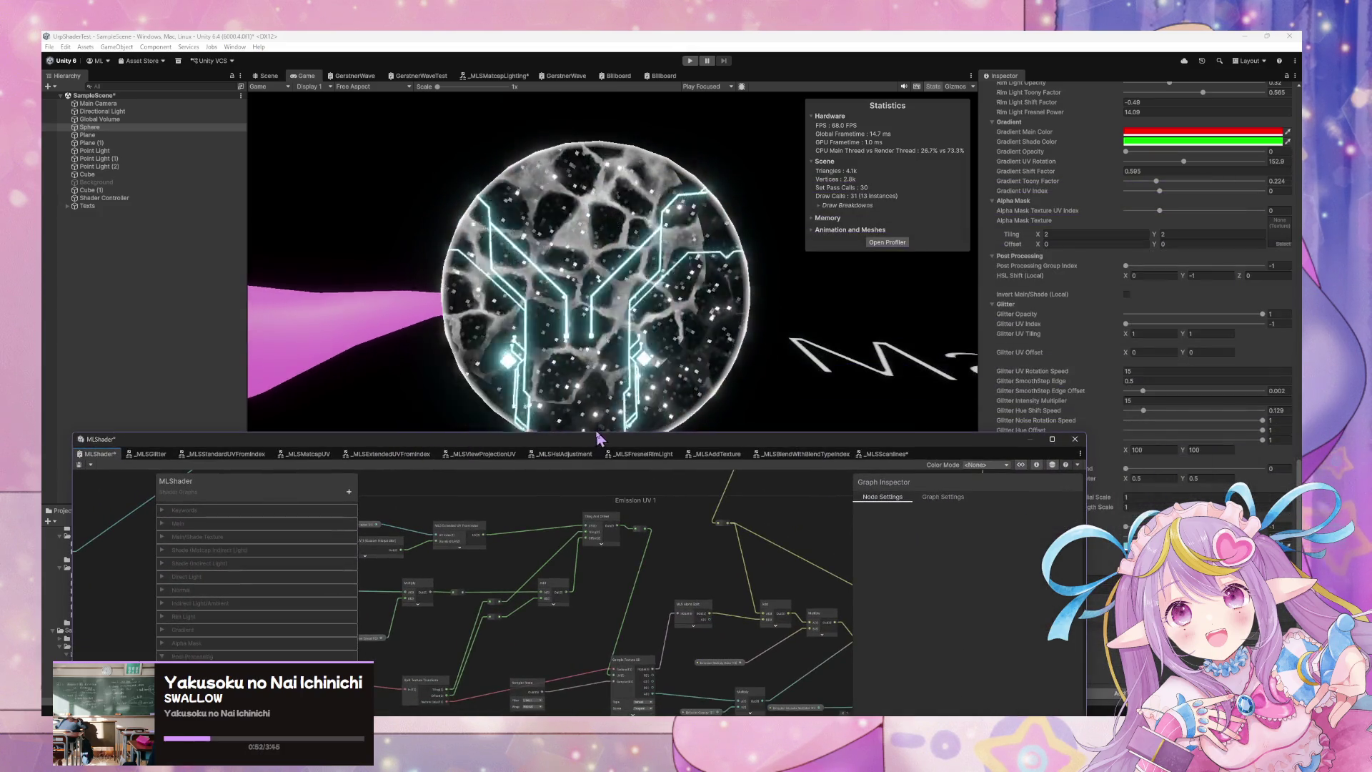
# Reposition the Shader Graph window below the Game view with the Emission UV 1 group in view.
pyautogui.moveTo(629, 451); pyautogui.dragTo(816, 200)
pyautogui.moveTo(706, 384)
pyautogui.mouseDown()
pyautogui.moveTo(723, 410)
pyautogui.moveTo(888, 453)
pyautogui.moveTo(695, 463)
pyautogui.mouseUp()
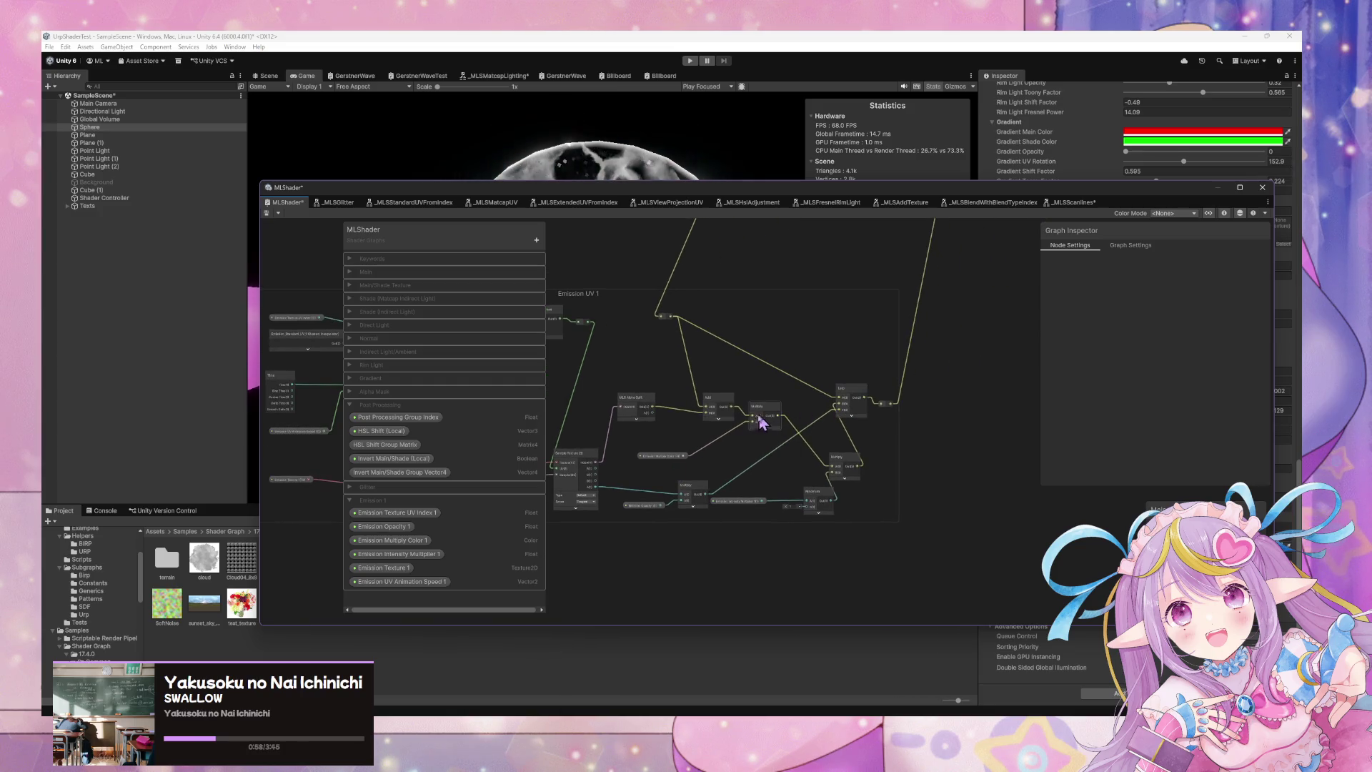
pyautogui.scroll(3, 765, 420)
pyautogui.scroll(-3, 784, 384)
pyautogui.moveTo(649, 195)
pyautogui.mouseDown()
pyautogui.moveTo(715, 458)
pyautogui.moveTo(725, 415)
pyautogui.mouseUp()
pyautogui.scroll(-3, 858, 465)
# Move the Sampler State node lower and Sample Texture 2D down-right, then select Emission Texture 1.
pyautogui.click(878, 546)
pyautogui.moveTo(879, 550); pyautogui.dragTo(874, 613)
pyautogui.moveTo(942, 520); pyautogui.dragTo(960, 582)
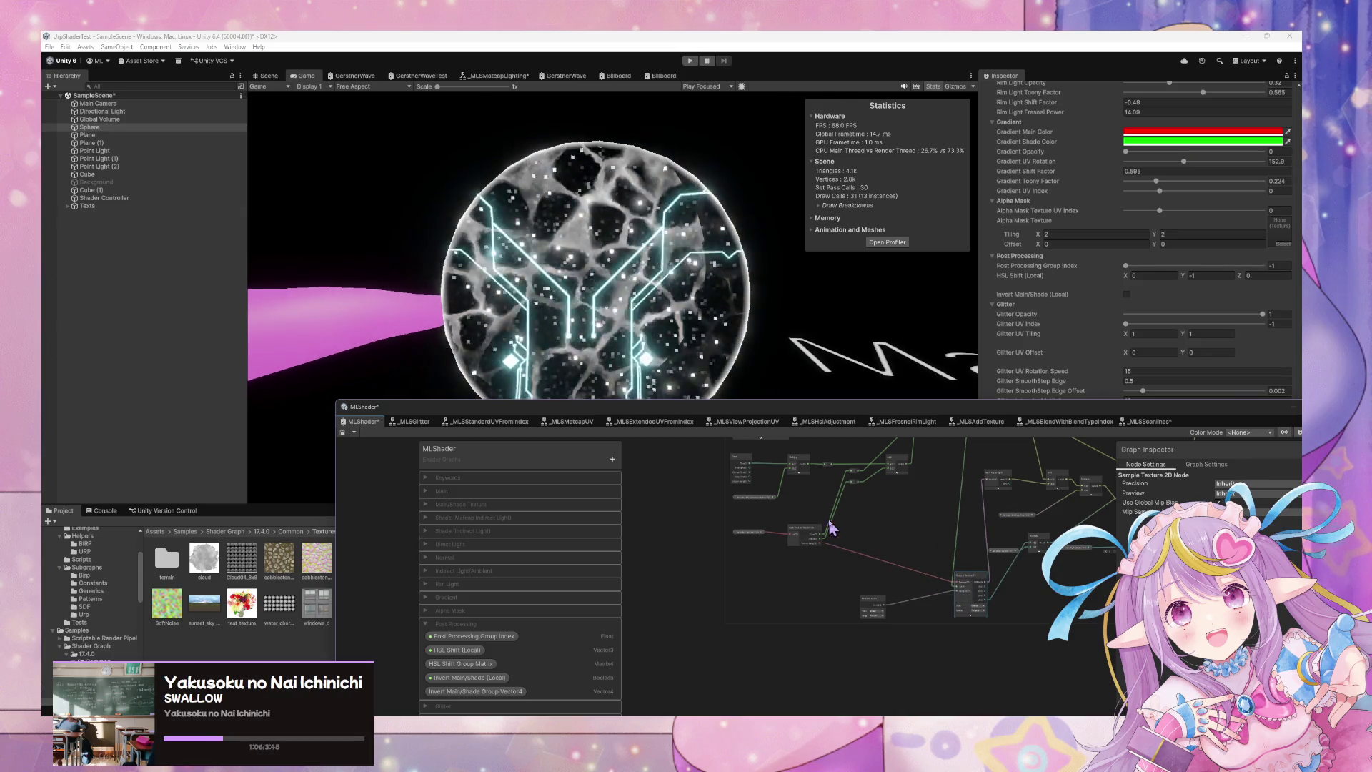
pyautogui.click(747, 535)
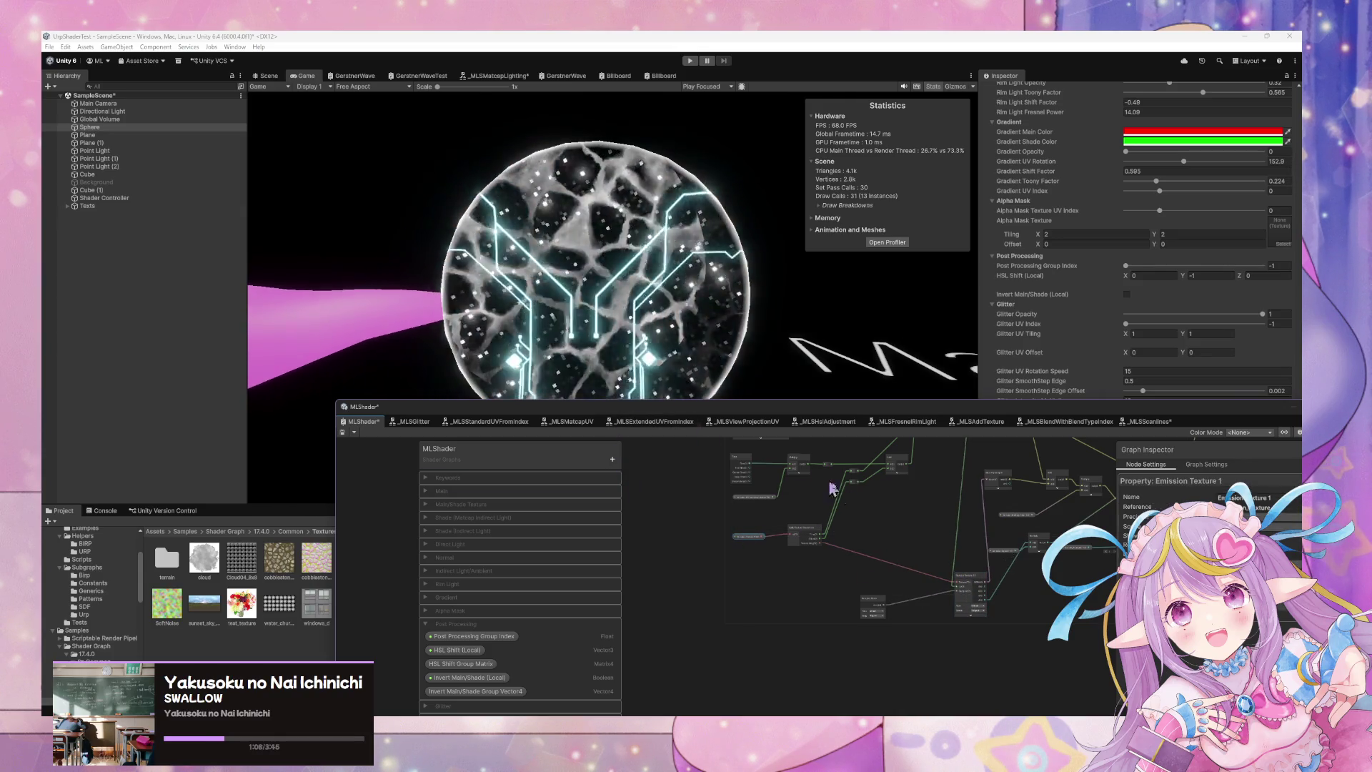
pyautogui.scroll(-5, 1000, 571)
pyautogui.scroll(5, 1001, 543)
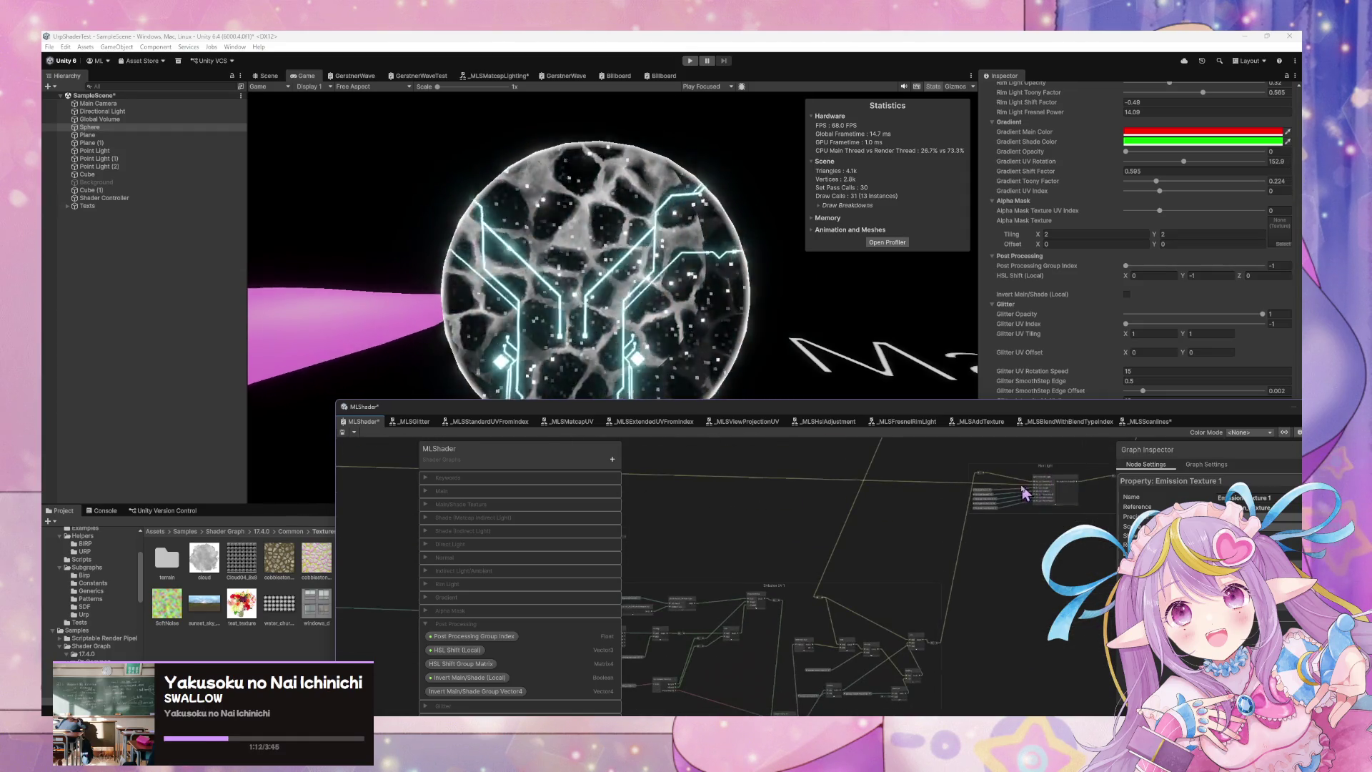